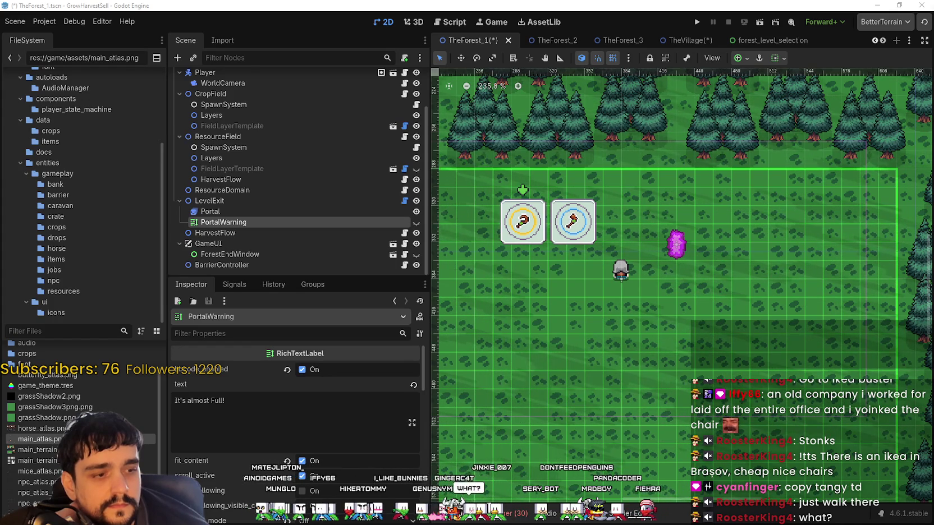
# - Bring the Steam window with the Pollinate or Die store page in front of Godot
pyautogui.hotkey('alt', 'Tab')
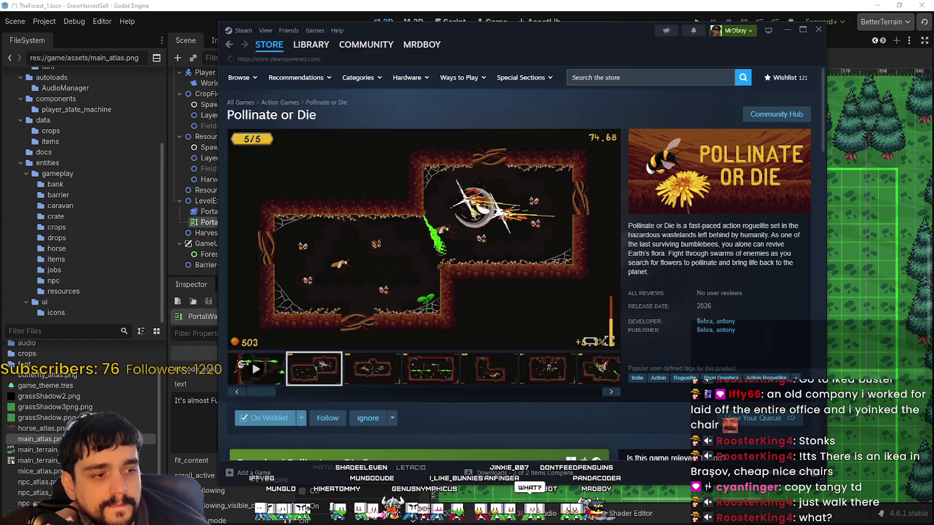
# - Search the Steam store for 'MR FARM' and open the MR FARMBOY store page
pyautogui.click(264, 44)
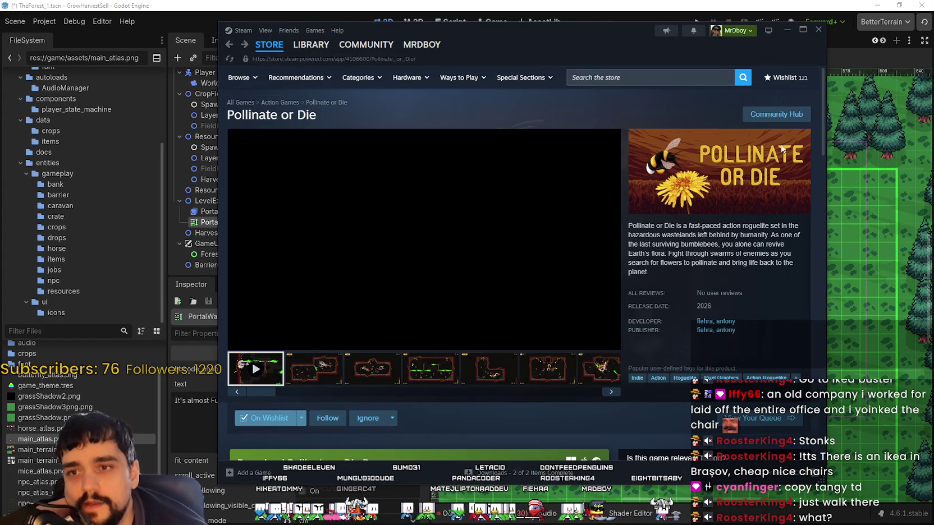
pyautogui.click(281, 77)
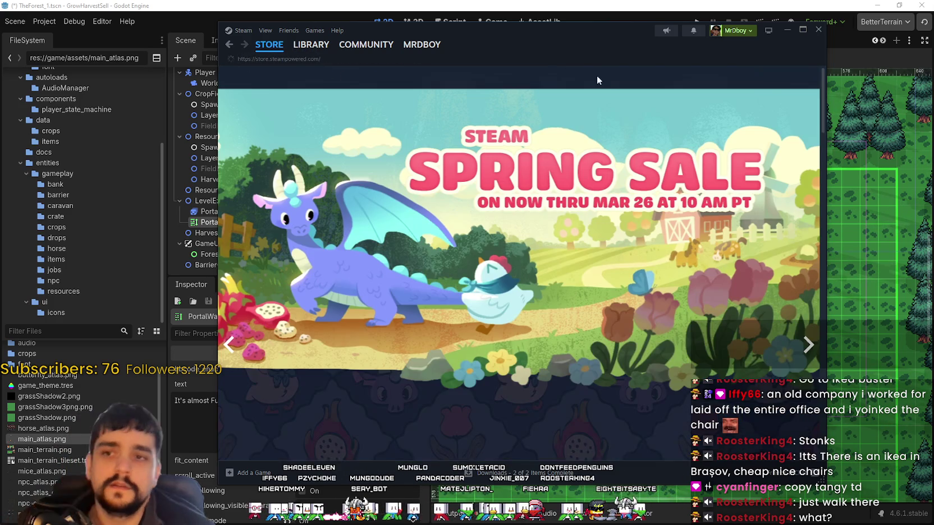
pyautogui.click(611, 78)
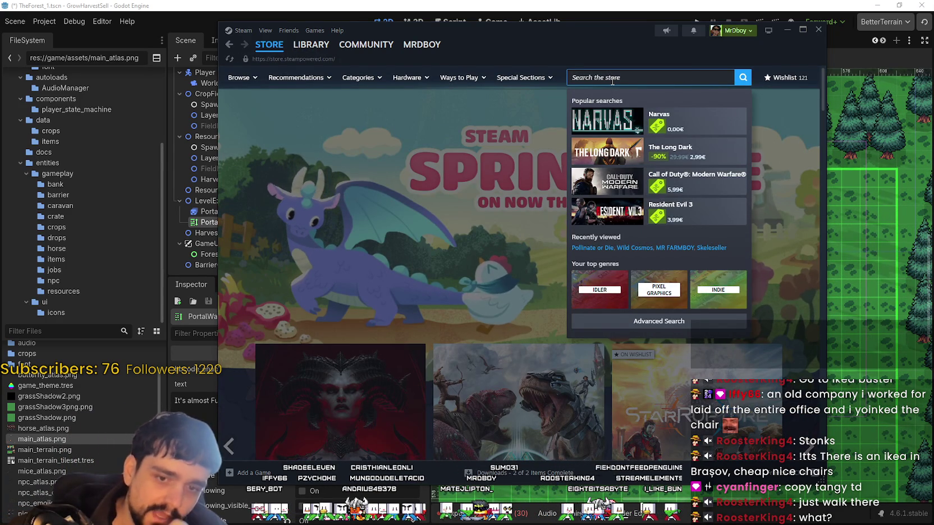
pyautogui.write('M')
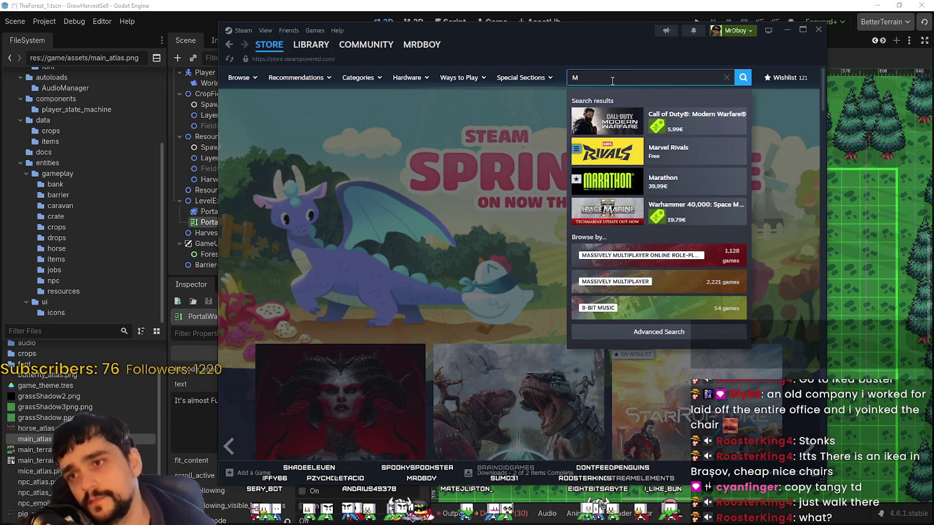
pyautogui.write('R FARM')
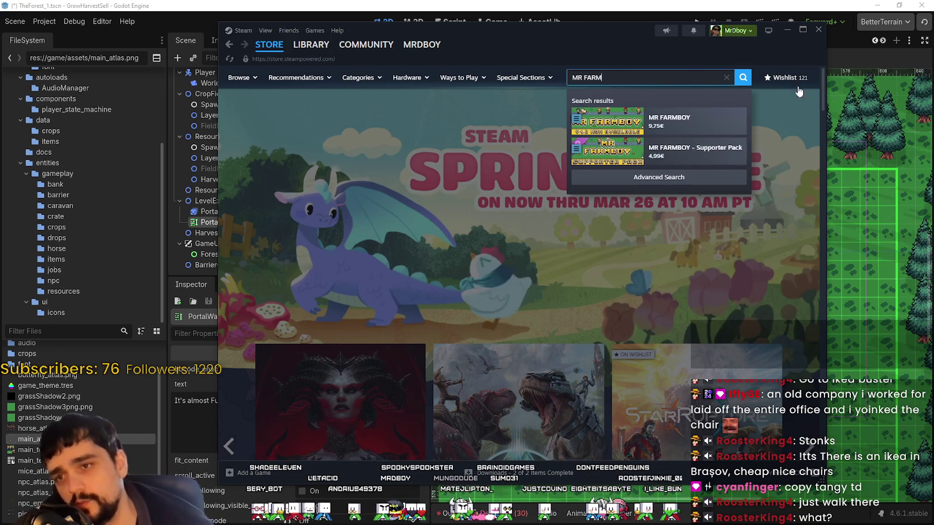
pyautogui.click(679, 124)
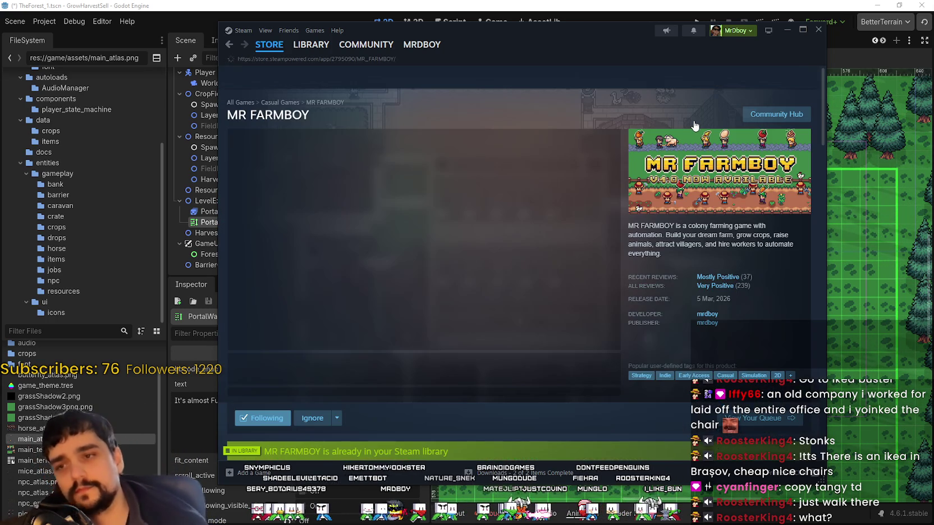
# - Open the MR FARMBOY community hub and show its player reviews
pyautogui.moveTo(725, 279)
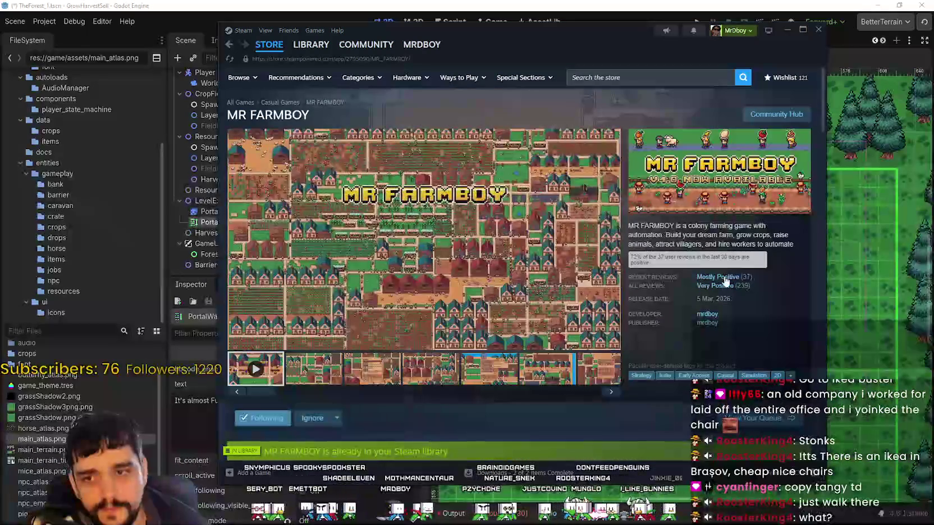
pyautogui.click(776, 114)
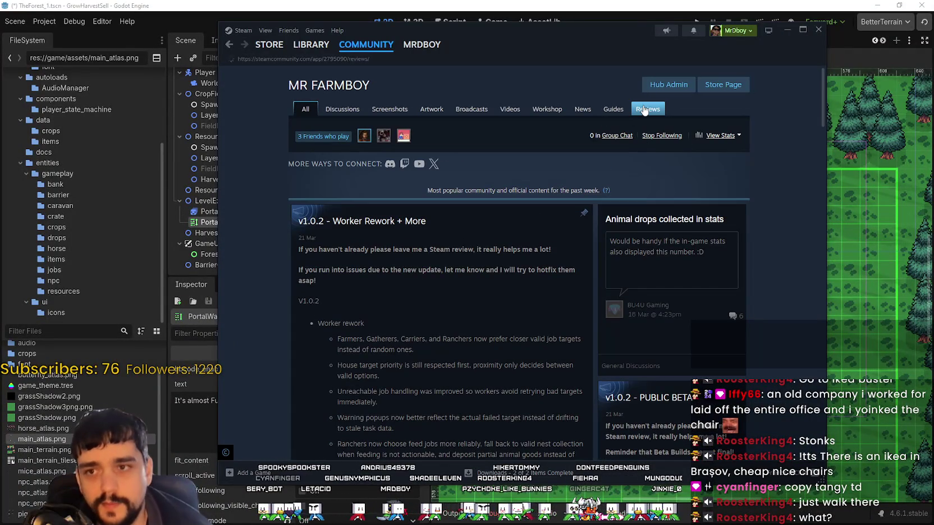
pyautogui.click(645, 110)
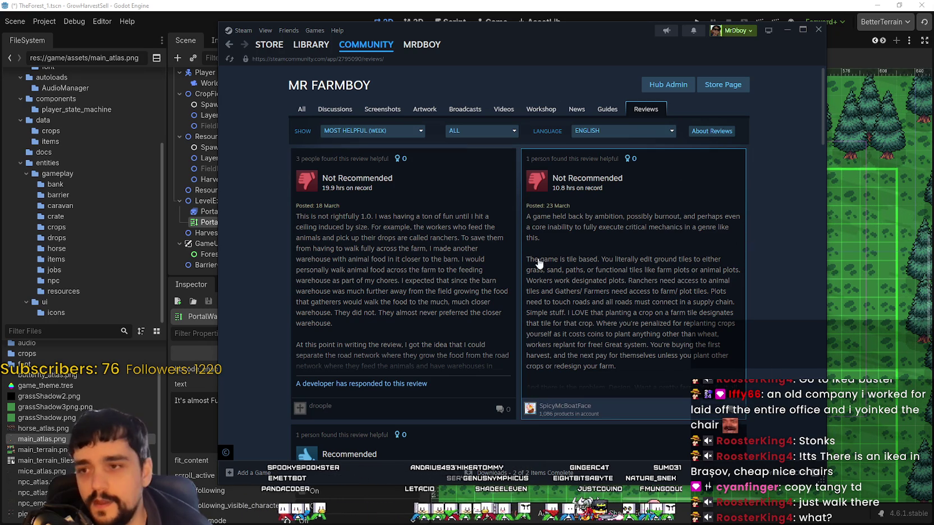
# - Open a Not Recommended MR FARMBOY review and read it down to its edit note
pyautogui.click(698, 197)
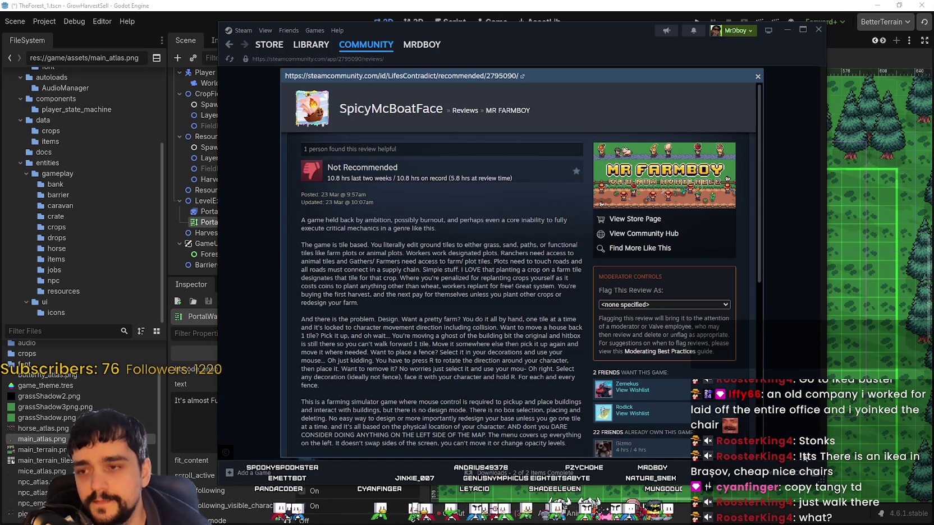
pyautogui.scroll(-3, 708, 379)
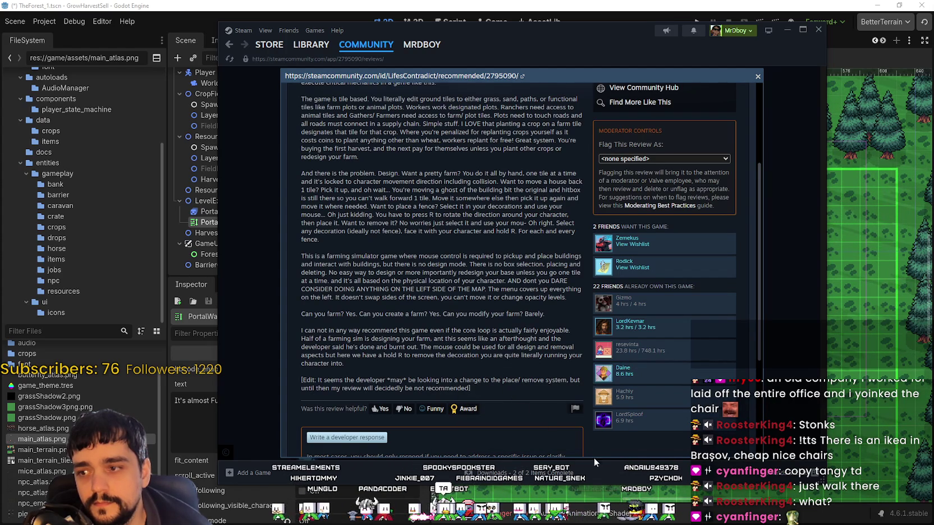
pyautogui.scroll(-3, 587, 420)
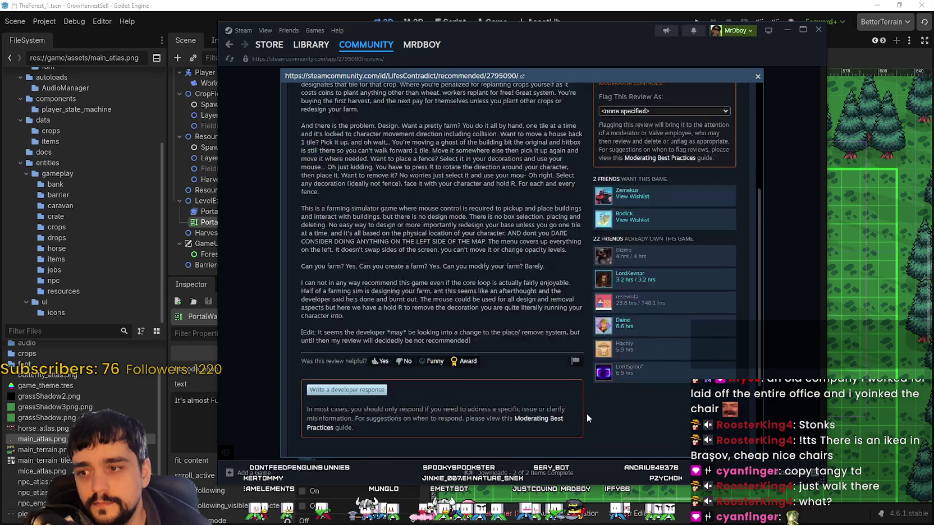
pyautogui.moveTo(425, 291)
pyautogui.mouseDown()
pyautogui.moveTo(301, 282)
pyautogui.moveTo(416, 282)
pyautogui.mouseUp()
pyautogui.click(318, 281)
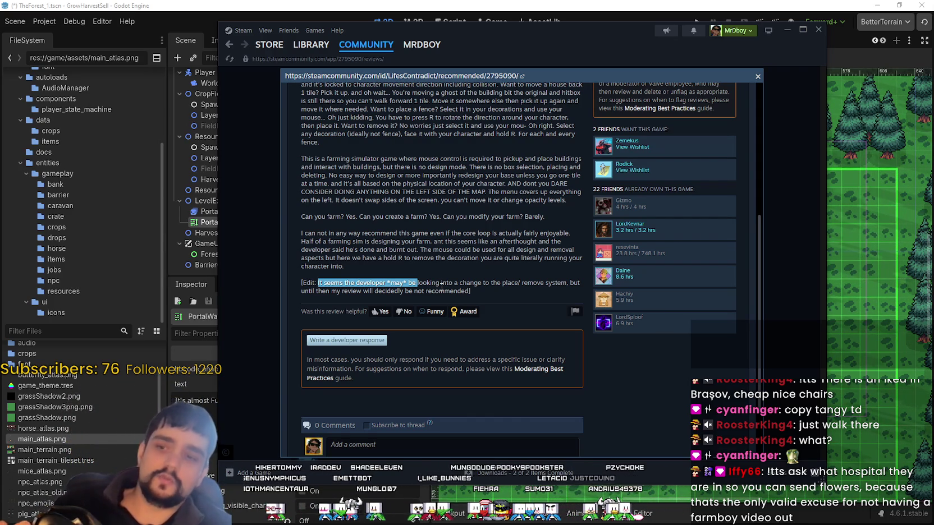
pyautogui.click(488, 272)
pyautogui.scroll(3, 487, 271)
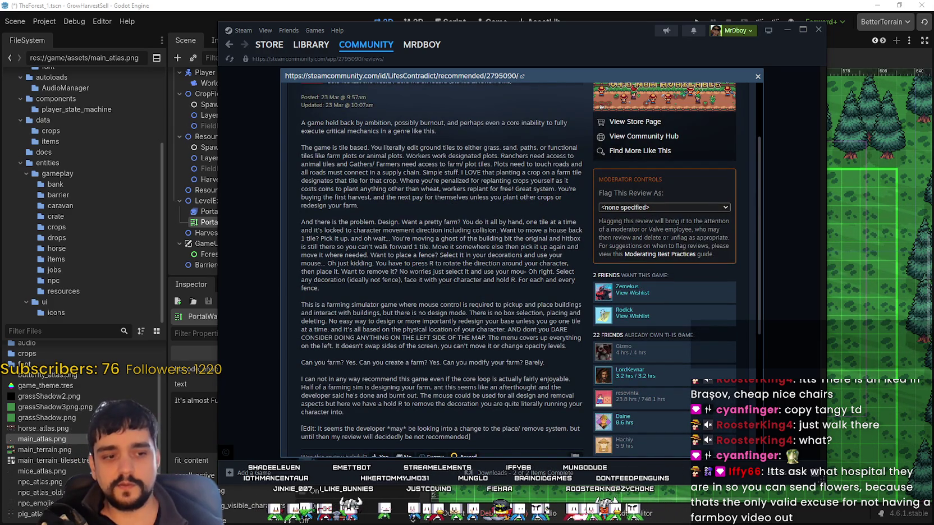
pyautogui.scroll(2, 362, 223)
pyautogui.moveTo(299, 218)
pyautogui.mouseDown()
pyautogui.moveTo(372, 229)
pyautogui.moveTo(494, 222)
pyautogui.moveTo(380, 219)
pyautogui.moveTo(566, 228)
pyautogui.mouseUp()
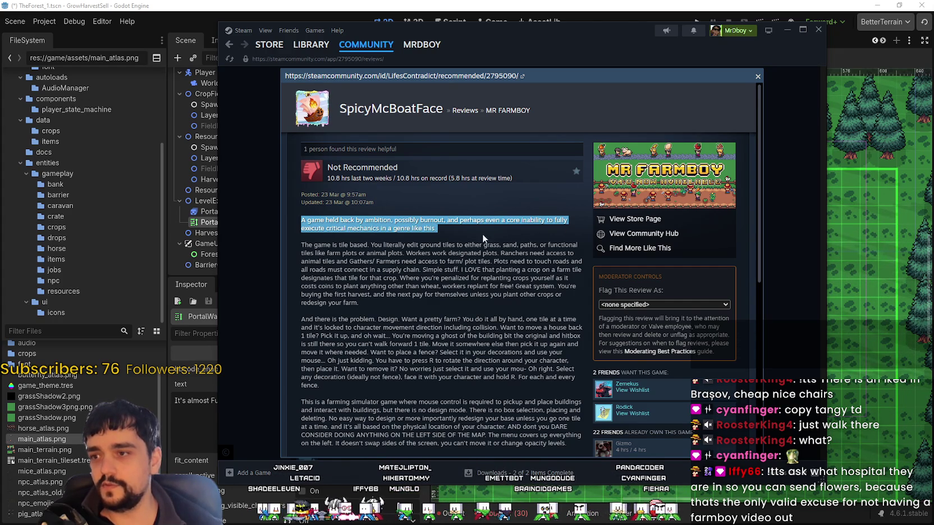
pyautogui.moveTo(317, 240)
pyautogui.mouseDown()
pyautogui.moveTo(412, 233)
pyautogui.moveTo(418, 222)
pyautogui.moveTo(443, 235)
pyautogui.moveTo(303, 203)
pyautogui.moveTo(302, 222)
pyautogui.mouseUp()
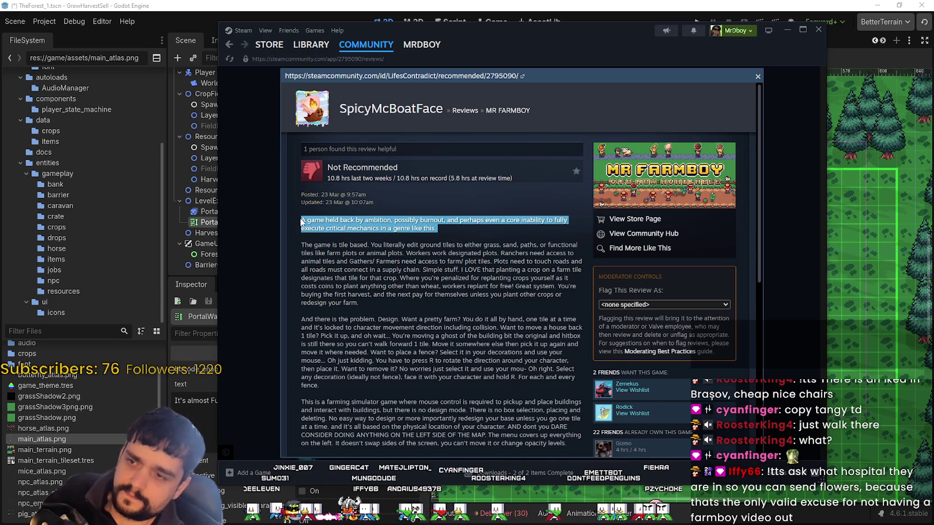
pyautogui.click(324, 243)
pyautogui.moveTo(302, 245); pyautogui.dragTo(368, 244)
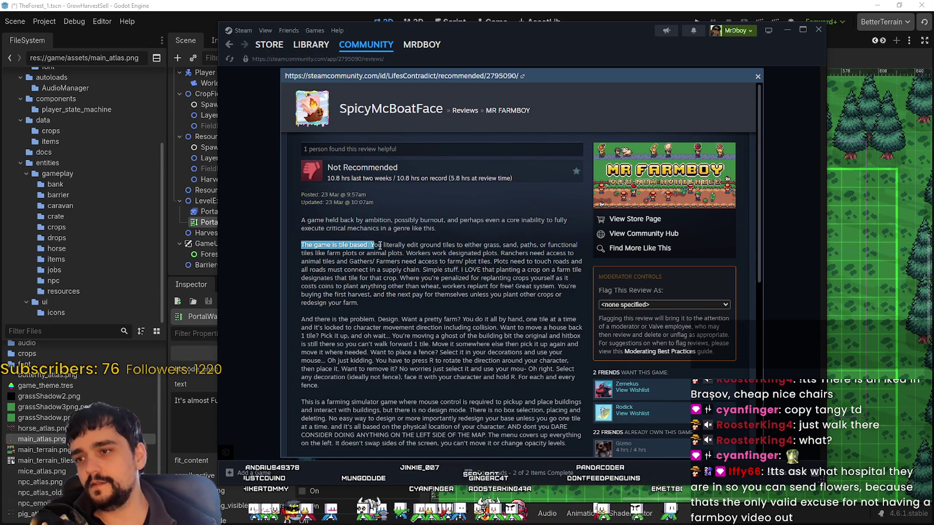
pyautogui.moveTo(419, 245)
pyautogui.mouseDown()
pyautogui.moveTo(579, 246)
pyautogui.moveTo(306, 238)
pyautogui.moveTo(320, 254)
pyautogui.moveTo(387, 262)
pyautogui.moveTo(464, 248)
pyautogui.moveTo(579, 254)
pyautogui.moveTo(555, 266)
pyautogui.moveTo(424, 265)
pyautogui.moveTo(508, 265)
pyautogui.moveTo(513, 254)
pyautogui.moveTo(504, 261)
pyautogui.moveTo(589, 268)
pyautogui.moveTo(536, 262)
pyautogui.moveTo(583, 269)
pyautogui.moveTo(567, 277)
pyautogui.moveTo(522, 254)
pyautogui.moveTo(492, 263)
pyautogui.moveTo(581, 262)
pyautogui.mouseUp()
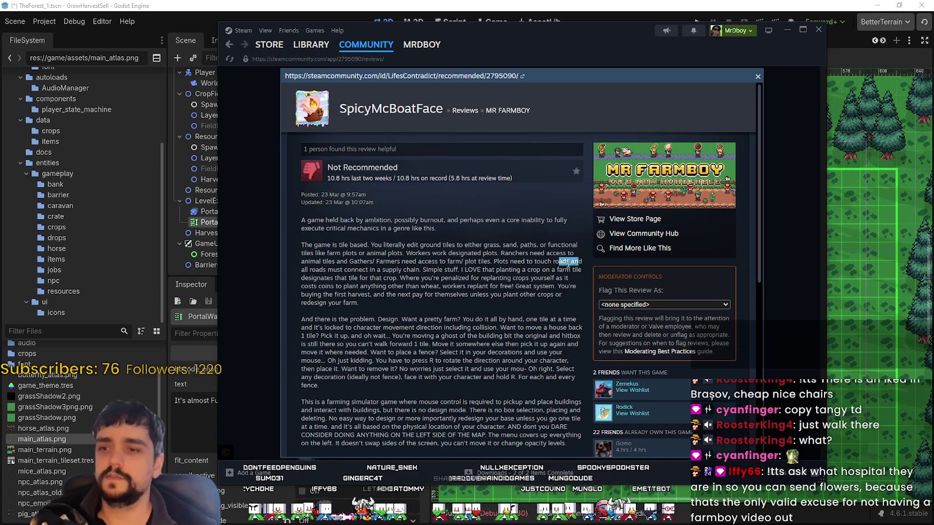
pyautogui.click(439, 273)
pyautogui.moveTo(302, 270)
pyautogui.mouseDown()
pyautogui.moveTo(382, 262)
pyautogui.moveTo(445, 271)
pyautogui.moveTo(403, 270)
pyautogui.moveTo(500, 259)
pyautogui.moveTo(451, 270)
pyautogui.moveTo(493, 254)
pyautogui.moveTo(432, 242)
pyautogui.moveTo(305, 253)
pyautogui.moveTo(323, 231)
pyautogui.moveTo(311, 230)
pyautogui.moveTo(287, 246)
pyautogui.mouseUp()
pyautogui.click(476, 297)
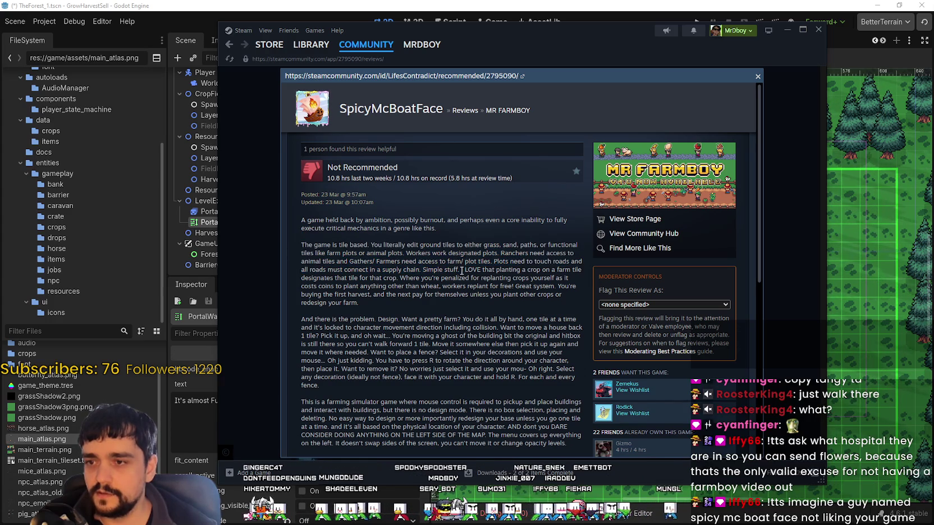
pyautogui.moveTo(457, 270); pyautogui.dragTo(513, 269)
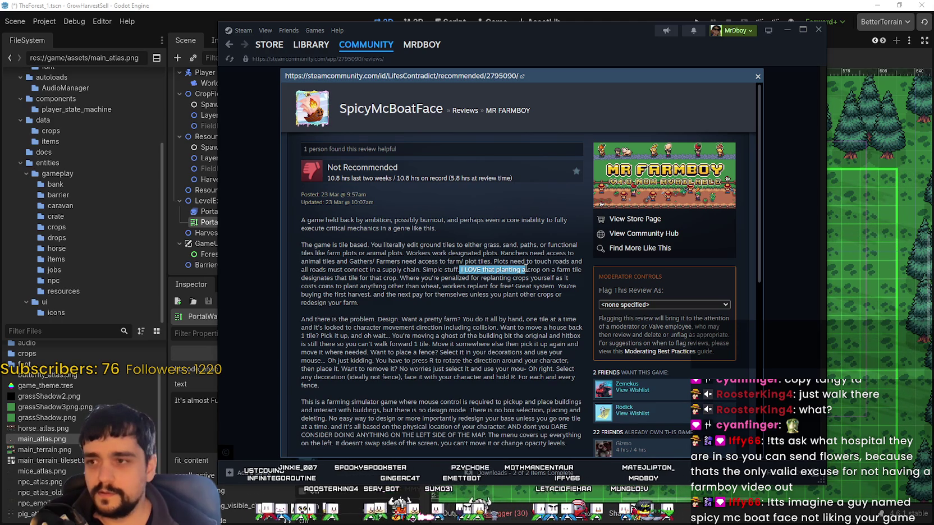
pyautogui.moveTo(525, 269); pyautogui.dragTo(523, 269)
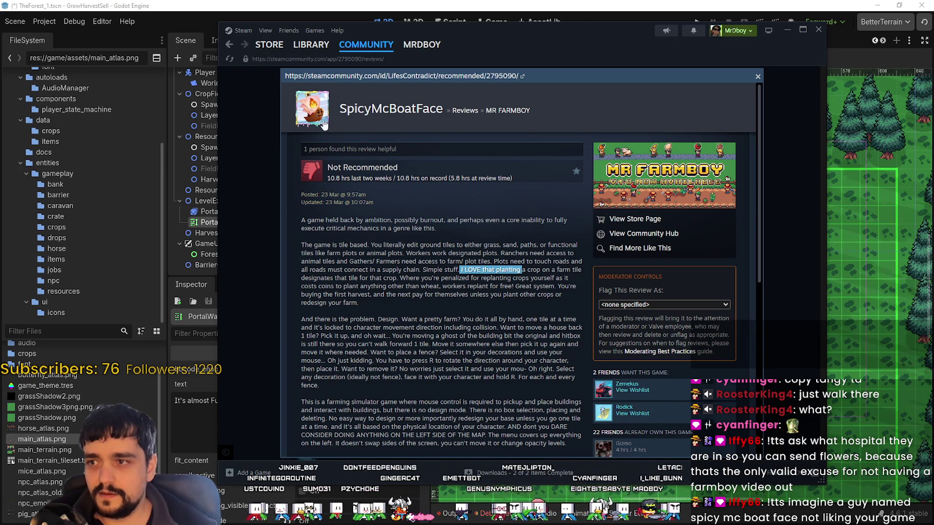
pyautogui.click(485, 269)
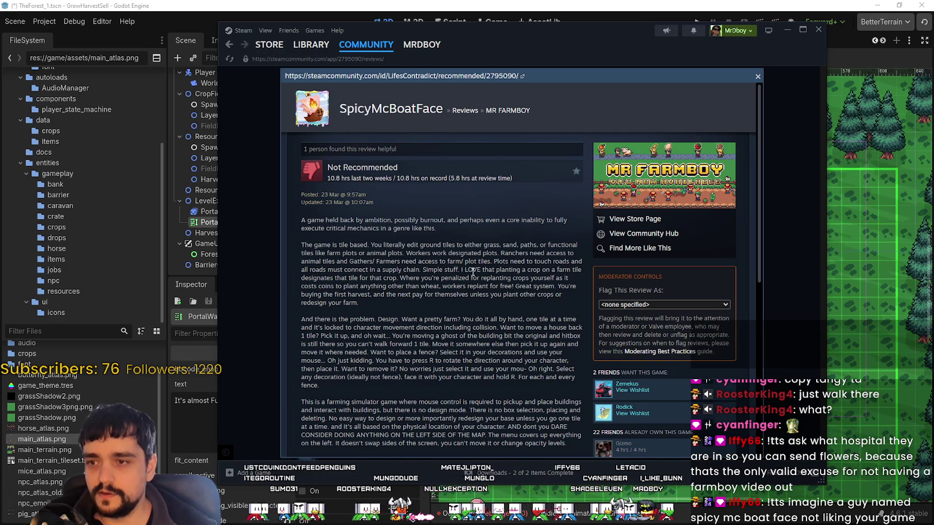
pyautogui.moveTo(457, 269)
pyautogui.mouseDown()
pyautogui.moveTo(576, 271)
pyautogui.moveTo(328, 276)
pyautogui.moveTo(457, 270)
pyautogui.moveTo(361, 282)
pyautogui.moveTo(460, 266)
pyautogui.mouseUp()
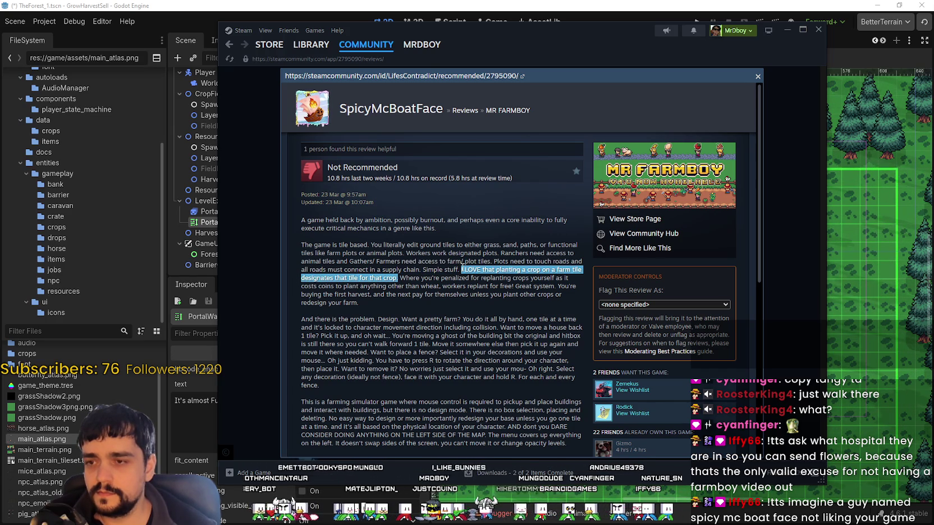
pyautogui.click(416, 286)
pyautogui.doubleClick(410, 278)
pyautogui.moveTo(441, 277)
pyautogui.mouseDown()
pyautogui.moveTo(566, 275)
pyautogui.moveTo(370, 295)
pyautogui.moveTo(566, 279)
pyautogui.moveTo(303, 287)
pyautogui.moveTo(571, 283)
pyautogui.moveTo(458, 290)
pyautogui.mouseUp()
pyautogui.click(464, 292)
pyautogui.moveTo(557, 286)
pyautogui.mouseDown()
pyautogui.moveTo(364, 290)
pyautogui.moveTo(563, 295)
pyautogui.moveTo(530, 301)
pyautogui.moveTo(328, 302)
pyautogui.moveTo(357, 303)
pyautogui.mouseUp()
pyautogui.click(387, 295)
pyautogui.click(377, 302)
pyautogui.scroll(-2, 377, 299)
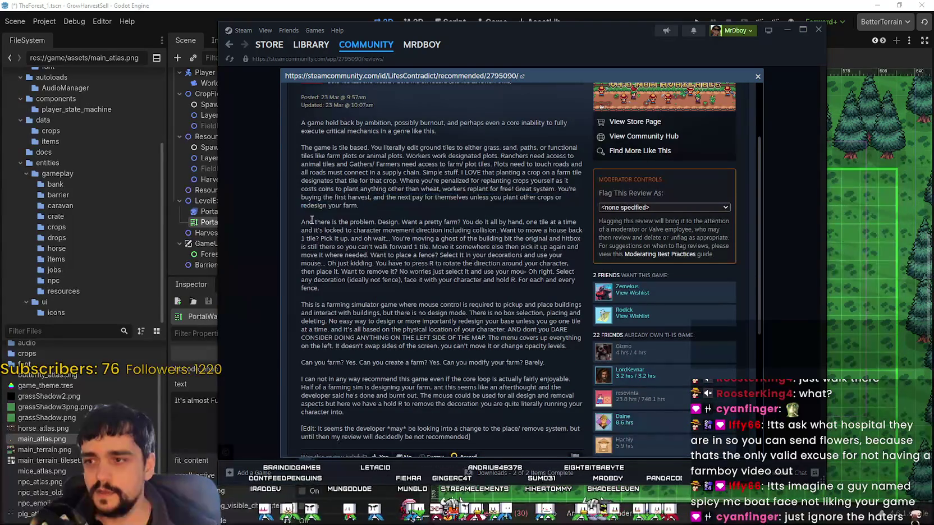
pyautogui.doubleClick(363, 223)
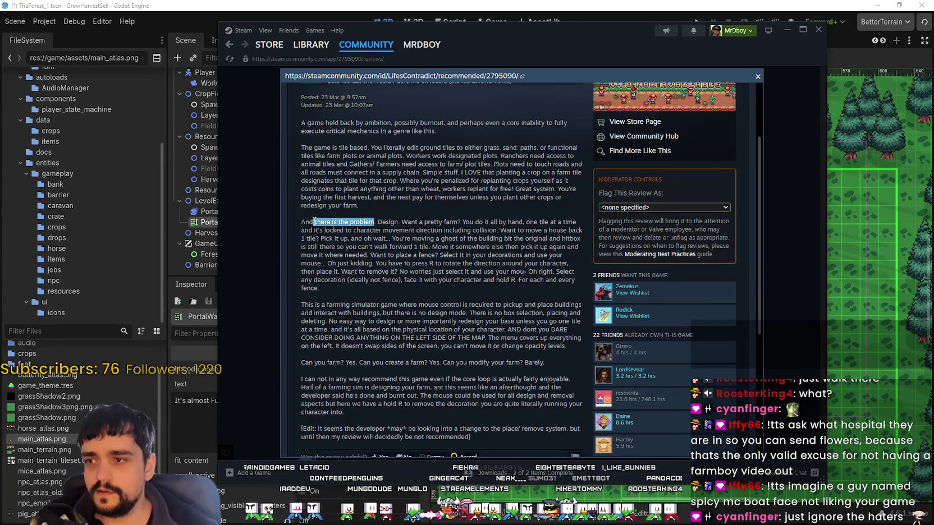
pyautogui.doubleClick(398, 231)
pyautogui.moveTo(399, 230); pyautogui.dragTo(359, 223)
pyautogui.click(359, 224)
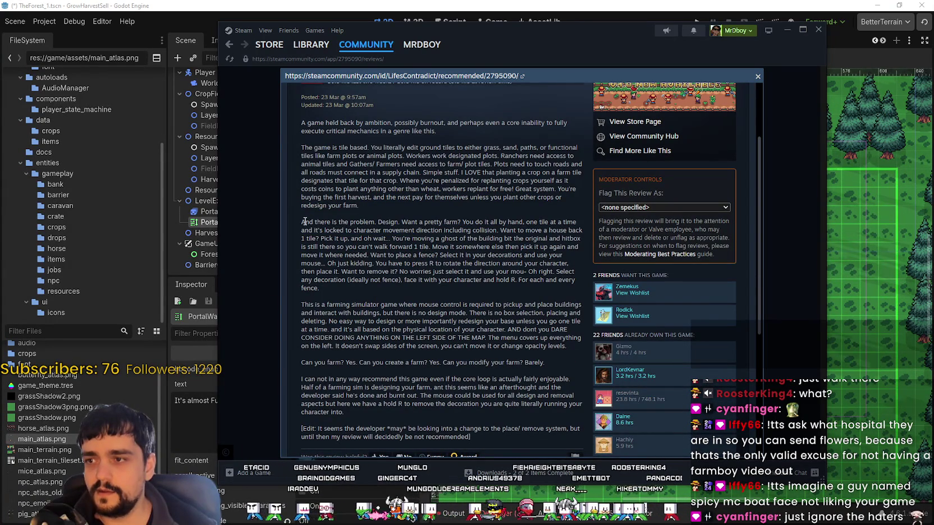
pyautogui.moveTo(302, 223)
pyautogui.mouseDown()
pyautogui.moveTo(578, 222)
pyautogui.moveTo(312, 231)
pyautogui.moveTo(561, 224)
pyautogui.moveTo(393, 210)
pyautogui.moveTo(576, 220)
pyautogui.moveTo(303, 221)
pyautogui.mouseUp()
pyautogui.doubleClick(388, 222)
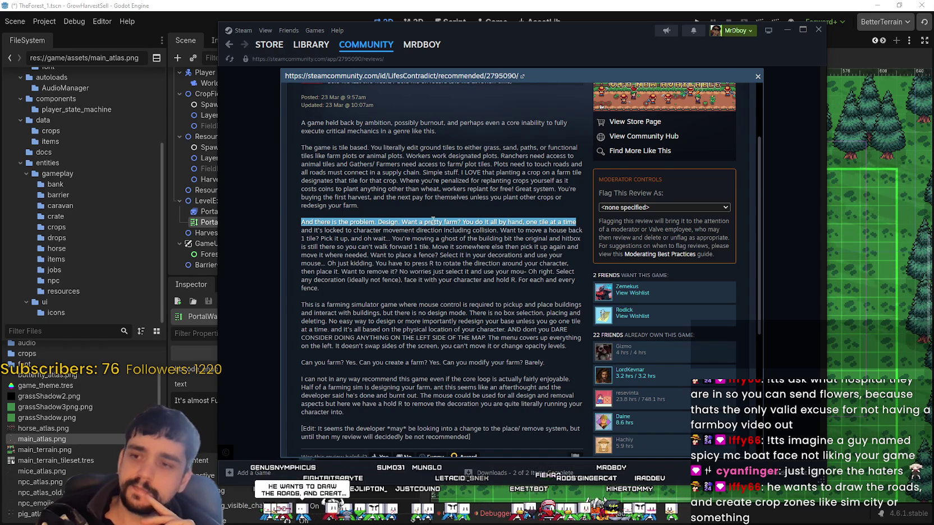
pyautogui.click(484, 234)
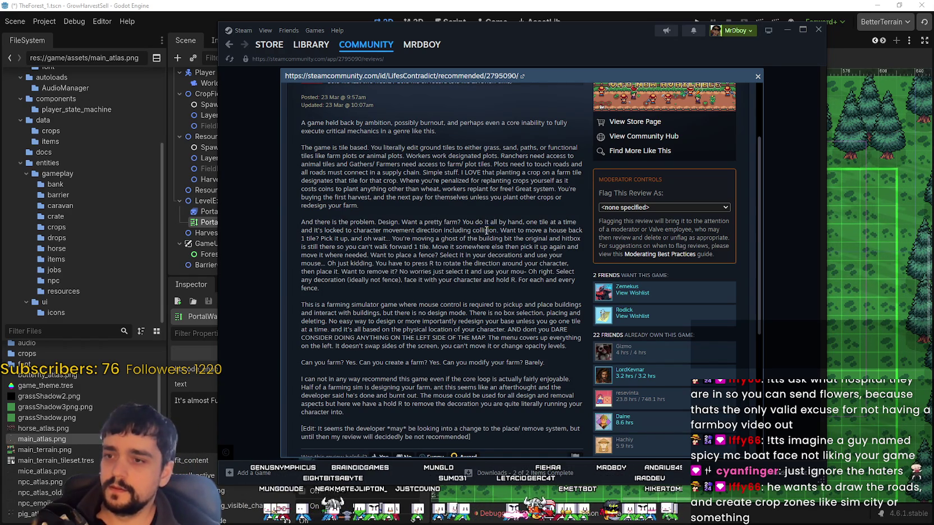
pyautogui.moveTo(497, 230)
pyautogui.mouseDown()
pyautogui.moveTo(393, 230)
pyautogui.moveTo(540, 226)
pyautogui.moveTo(324, 231)
pyautogui.moveTo(390, 239)
pyautogui.moveTo(409, 227)
pyautogui.moveTo(581, 232)
pyautogui.moveTo(306, 240)
pyautogui.moveTo(314, 231)
pyautogui.moveTo(334, 240)
pyautogui.moveTo(496, 232)
pyautogui.mouseUp()
pyautogui.click(529, 237)
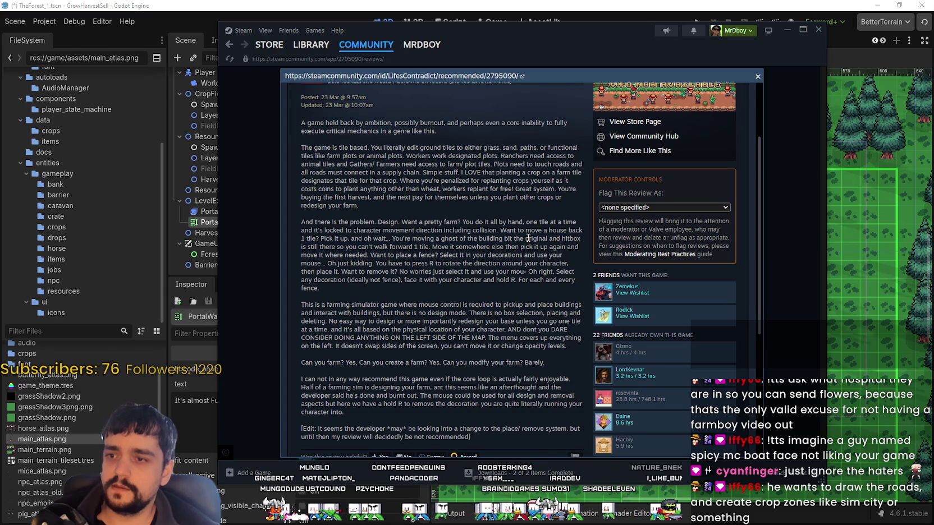
pyautogui.moveTo(527, 238)
pyautogui.mouseDown()
pyautogui.moveTo(580, 238)
pyautogui.moveTo(514, 238)
pyautogui.moveTo(568, 241)
pyautogui.mouseUp()
pyautogui.moveTo(320, 247)
pyautogui.mouseDown()
pyautogui.moveTo(428, 245)
pyautogui.moveTo(331, 359)
pyautogui.moveTo(363, 281)
pyautogui.moveTo(346, 222)
pyautogui.moveTo(461, 247)
pyautogui.moveTo(428, 255)
pyautogui.moveTo(490, 247)
pyautogui.moveTo(393, 231)
pyautogui.moveTo(561, 272)
pyautogui.moveTo(451, 255)
pyautogui.moveTo(482, 247)
pyautogui.moveTo(438, 247)
pyautogui.moveTo(501, 238)
pyautogui.moveTo(392, 238)
pyautogui.mouseUp()
pyautogui.doubleClick(423, 247)
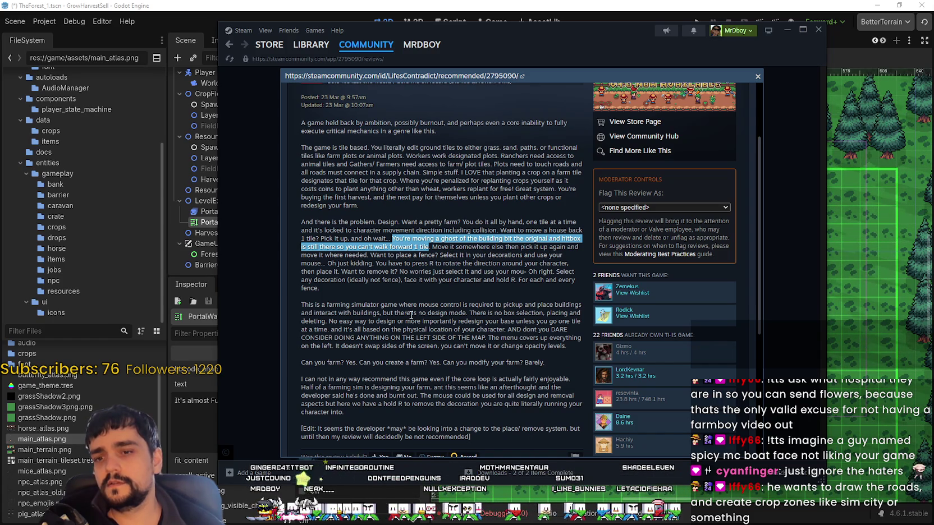
pyautogui.doubleClick(440, 246)
pyautogui.moveTo(440, 246); pyautogui.dragTo(579, 246)
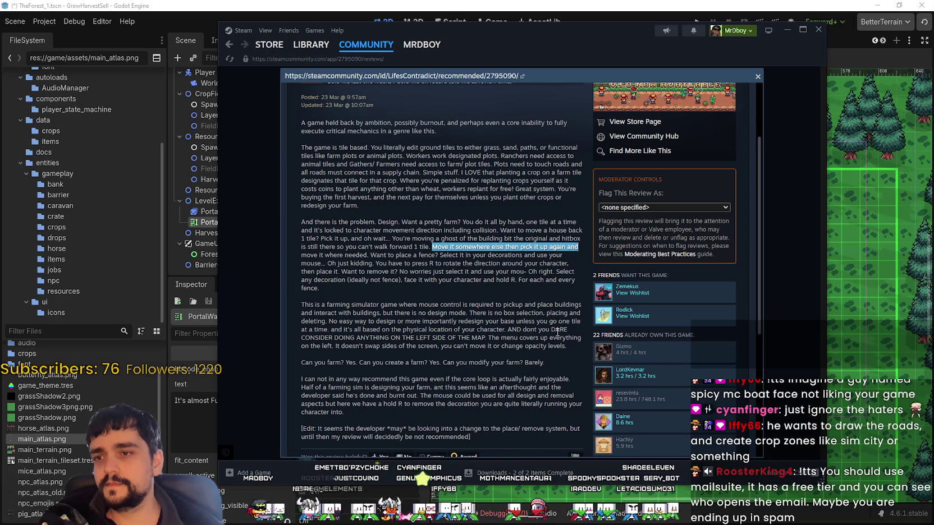
pyautogui.moveTo(433, 247)
pyautogui.mouseDown()
pyautogui.moveTo(451, 246)
pyautogui.moveTo(440, 255)
pyautogui.mouseUp()
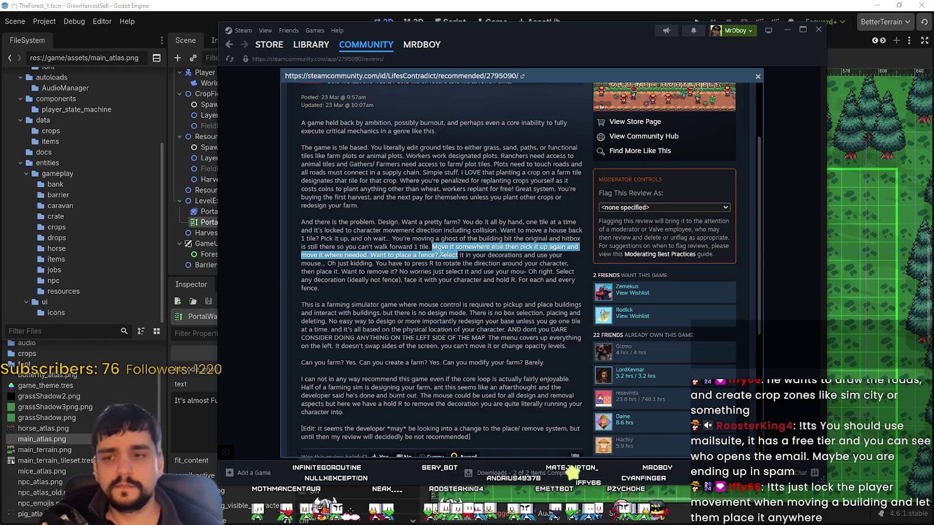
pyautogui.doubleClick(439, 246)
pyautogui.moveTo(442, 251)
pyautogui.mouseDown()
pyautogui.moveTo(489, 248)
pyautogui.moveTo(443, 251)
pyautogui.moveTo(469, 257)
pyautogui.moveTo(475, 241)
pyautogui.moveTo(522, 256)
pyautogui.moveTo(457, 255)
pyautogui.moveTo(482, 273)
pyautogui.moveTo(469, 264)
pyautogui.moveTo(574, 265)
pyautogui.moveTo(576, 279)
pyautogui.moveTo(557, 293)
pyautogui.moveTo(570, 286)
pyautogui.mouseUp()
pyautogui.click(459, 256)
pyautogui.moveTo(397, 286)
pyautogui.mouseDown()
pyautogui.moveTo(290, 257)
pyautogui.moveTo(299, 222)
pyautogui.mouseUp()
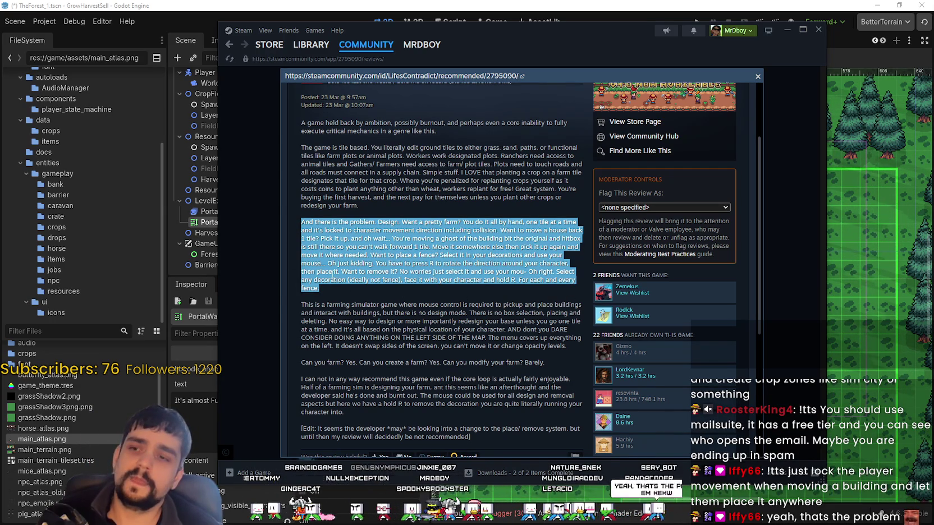
pyautogui.click(329, 288)
pyautogui.moveTo(312, 229); pyautogui.dragTo(301, 214)
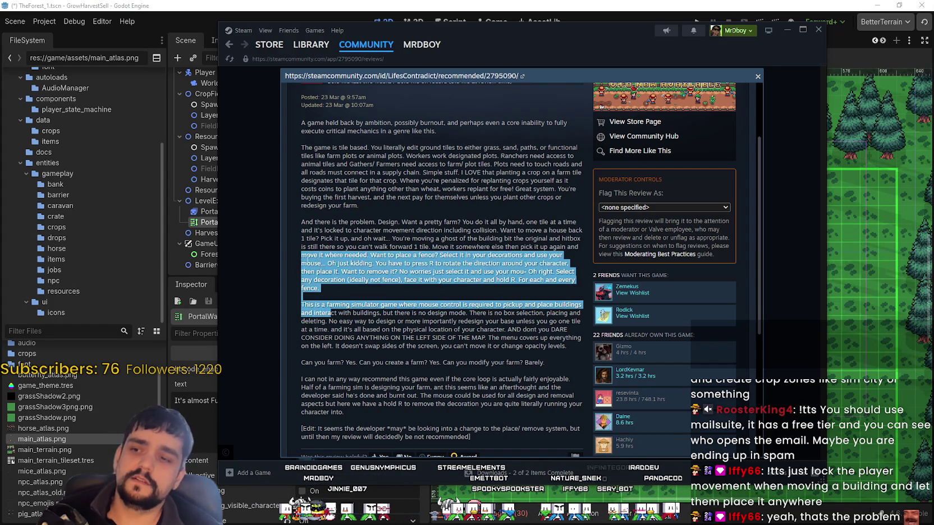
pyautogui.moveTo(336, 288)
pyautogui.mouseDown()
pyautogui.moveTo(277, 239)
pyautogui.moveTo(277, 217)
pyautogui.mouseUp()
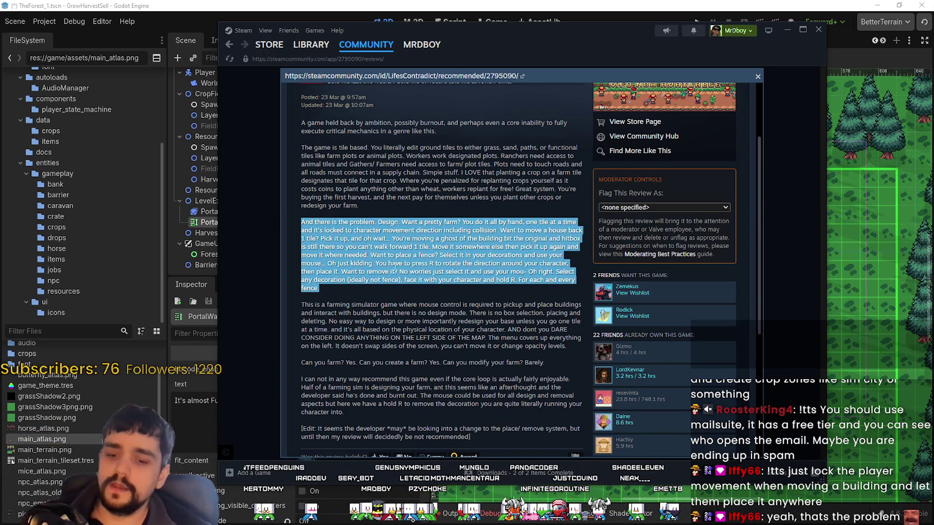
pyautogui.moveTo(371, 206); pyautogui.dragTo(296, 145)
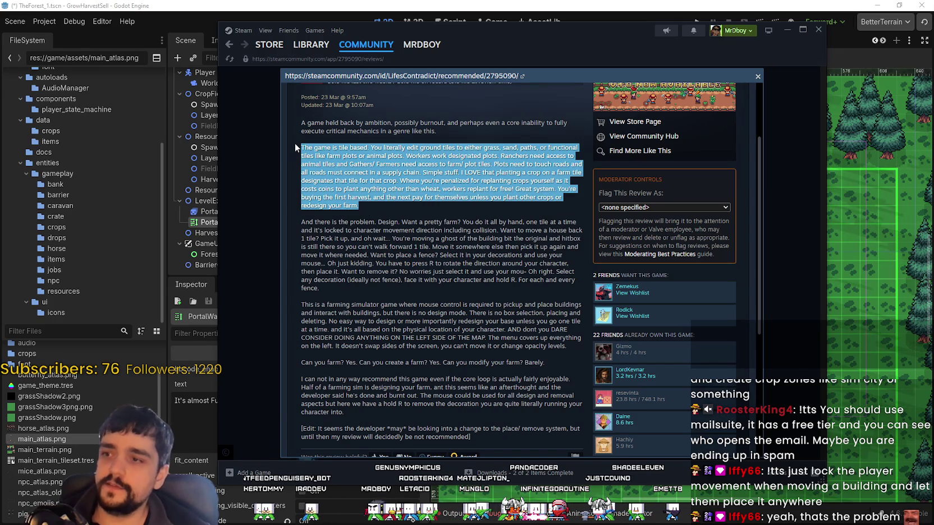
pyautogui.moveTo(300, 221)
pyautogui.mouseDown()
pyautogui.moveTo(314, 230)
pyautogui.moveTo(341, 292)
pyautogui.mouseUp()
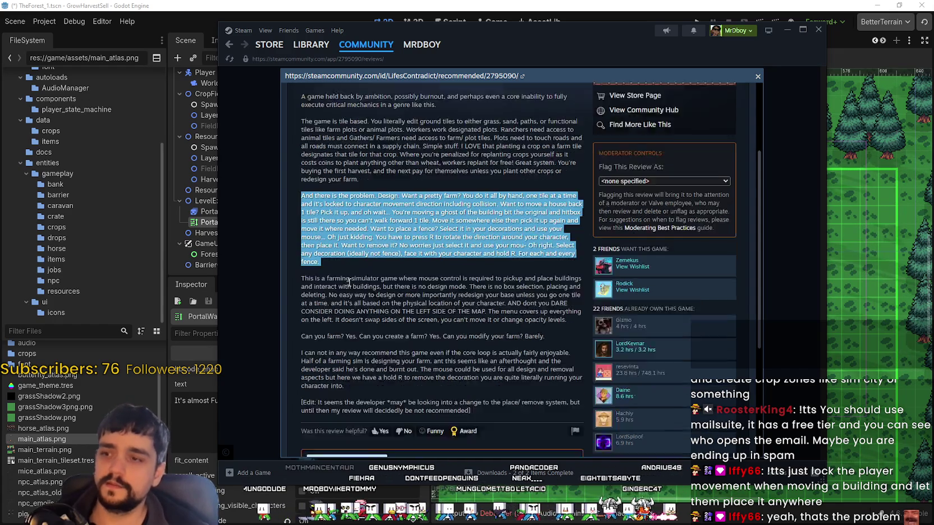
# - Highlight the review's sentences about mouse-controlled pickup and missing box selection
pyautogui.scroll(-2, 349, 280)
pyautogui.click(334, 240)
pyautogui.moveTo(301, 208)
pyautogui.mouseDown()
pyautogui.moveTo(577, 211)
pyautogui.moveTo(324, 216)
pyautogui.moveTo(377, 224)
pyautogui.moveTo(359, 214)
pyautogui.moveTo(465, 216)
pyautogui.mouseUp()
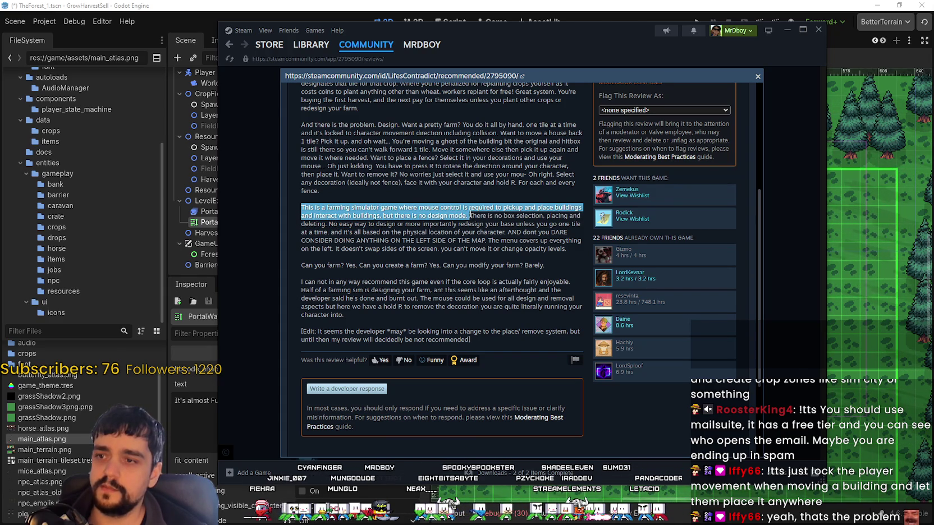
pyautogui.moveTo(471, 216)
pyautogui.mouseDown()
pyautogui.moveTo(581, 215)
pyautogui.moveTo(379, 216)
pyautogui.moveTo(581, 224)
pyautogui.moveTo(322, 227)
pyautogui.mouseUp()
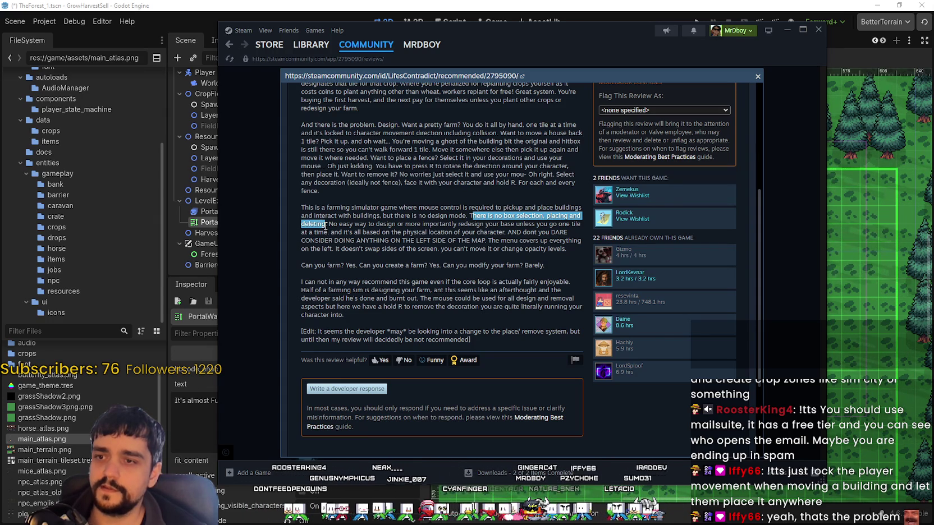
pyautogui.click(325, 224)
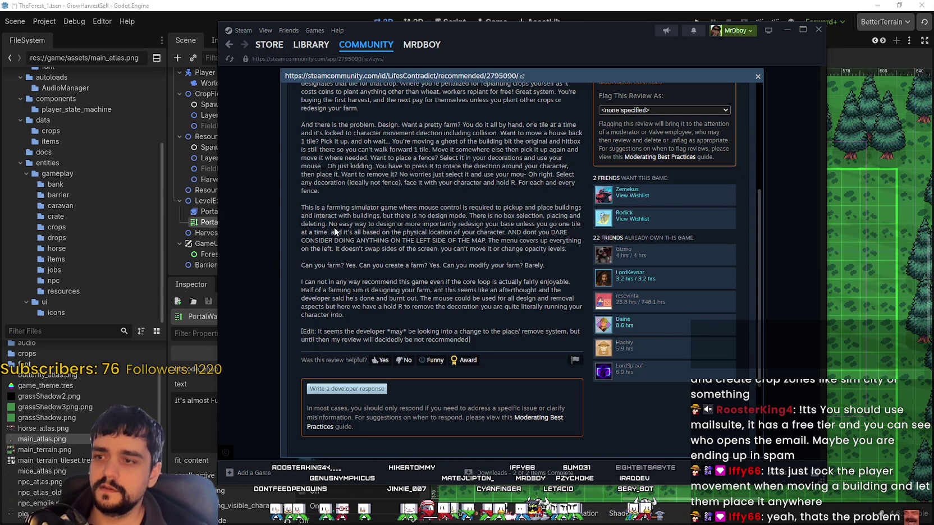
# - Highlight the complaints about redesigning the base and the left-side menu, then return to Godot
pyautogui.doubleClick(320, 224)
pyautogui.moveTo(323, 224); pyautogui.dragTo(470, 211)
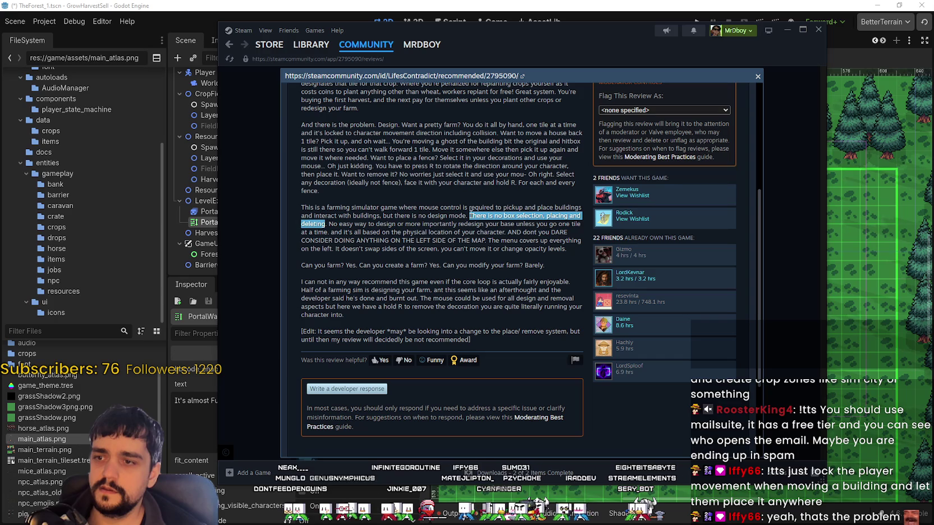
pyautogui.moveTo(328, 224)
pyautogui.mouseDown()
pyautogui.moveTo(483, 224)
pyautogui.moveTo(460, 232)
pyautogui.moveTo(482, 224)
pyautogui.moveTo(337, 216)
pyautogui.moveTo(572, 222)
pyautogui.moveTo(326, 228)
pyautogui.moveTo(441, 240)
pyautogui.moveTo(489, 230)
pyautogui.moveTo(559, 236)
pyautogui.moveTo(545, 254)
pyautogui.moveTo(543, 324)
pyautogui.moveTo(570, 248)
pyautogui.mouseUp()
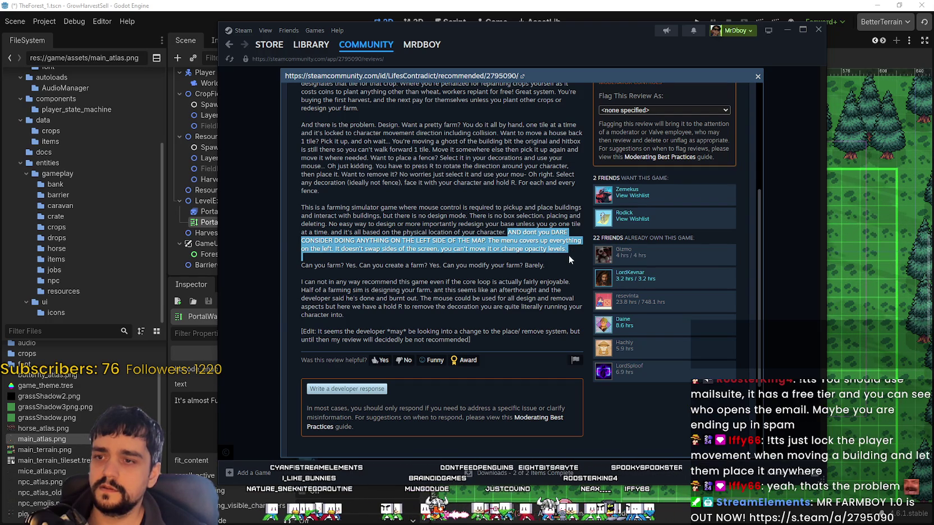
pyautogui.moveTo(568, 254)
pyautogui.mouseDown()
pyautogui.moveTo(514, 231)
pyautogui.moveTo(511, 259)
pyautogui.moveTo(512, 224)
pyautogui.moveTo(512, 269)
pyautogui.moveTo(508, 233)
pyautogui.moveTo(572, 266)
pyautogui.moveTo(573, 242)
pyautogui.moveTo(565, 252)
pyautogui.moveTo(475, 225)
pyautogui.moveTo(567, 242)
pyautogui.moveTo(564, 250)
pyautogui.mouseUp()
pyautogui.click(329, 271)
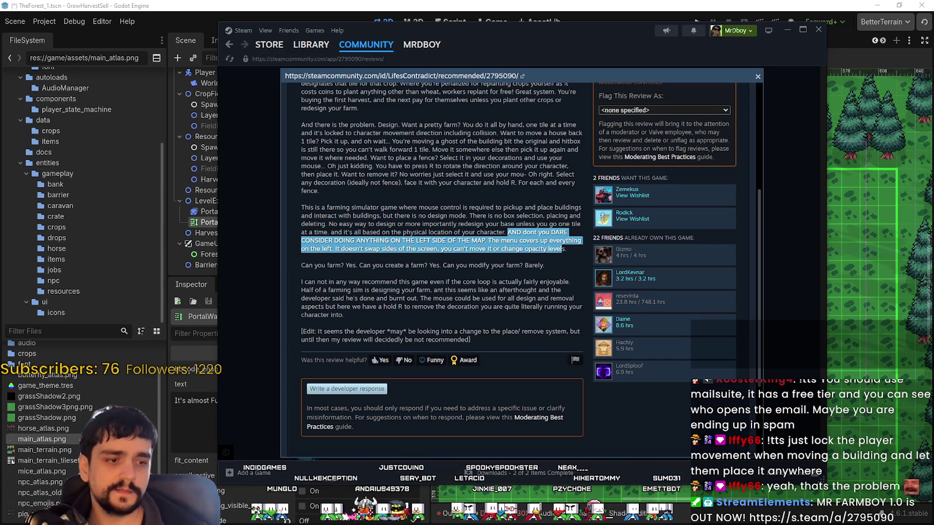
pyautogui.hotkey('alt', 'Tab')
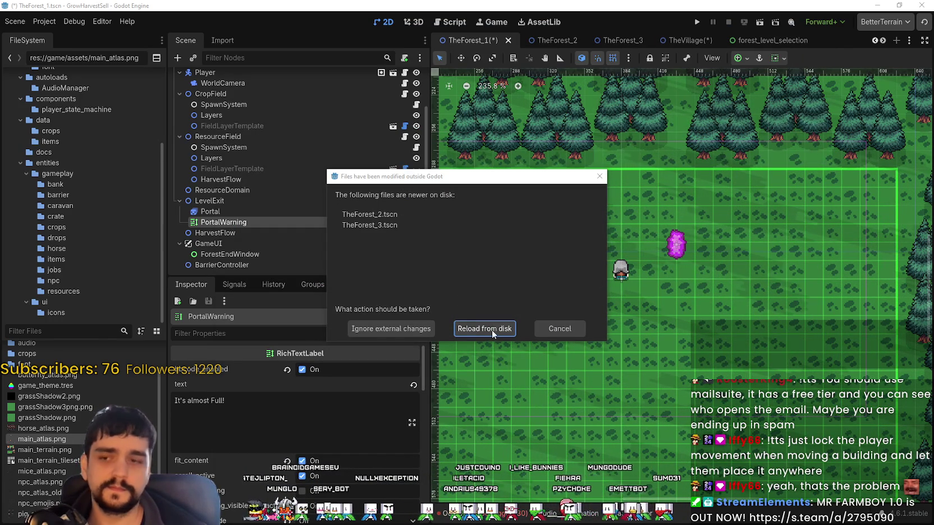
# - Reload the changed TheForest_2 and TheForest_3 scenes from disk
pyautogui.click(473, 325)
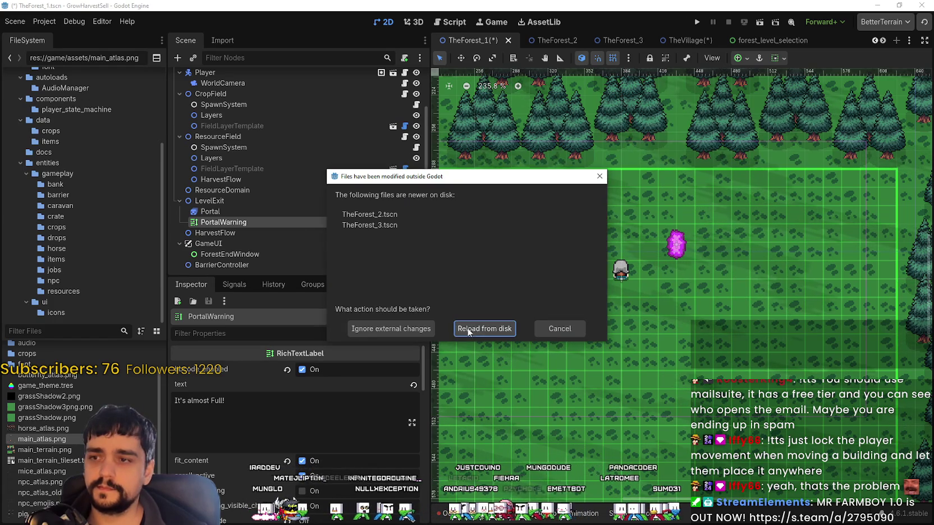
pyautogui.click(583, 324)
pyautogui.scroll(-3, 649, 288)
pyautogui.scroll(1, 703, 281)
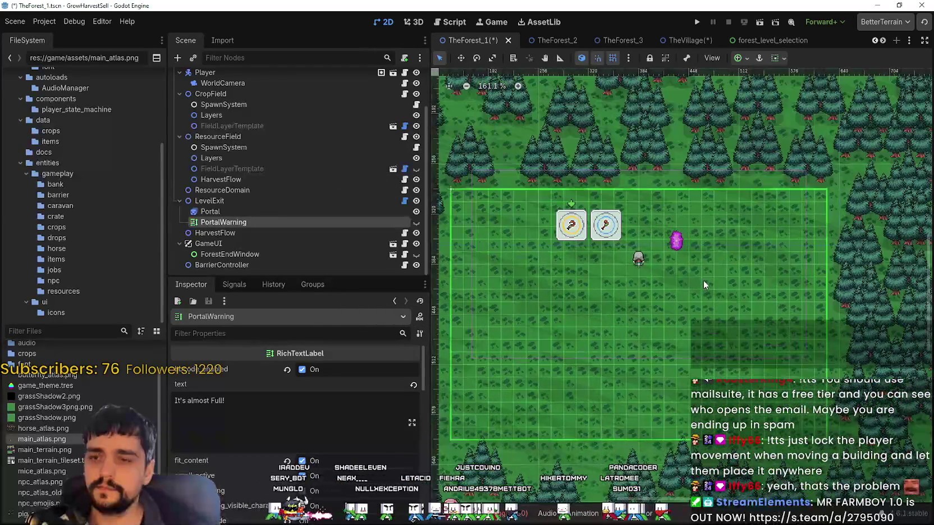
# - Check the LevelExit and Portal nodes, run the project in debug, and switch to Steam
pyautogui.click(259, 201)
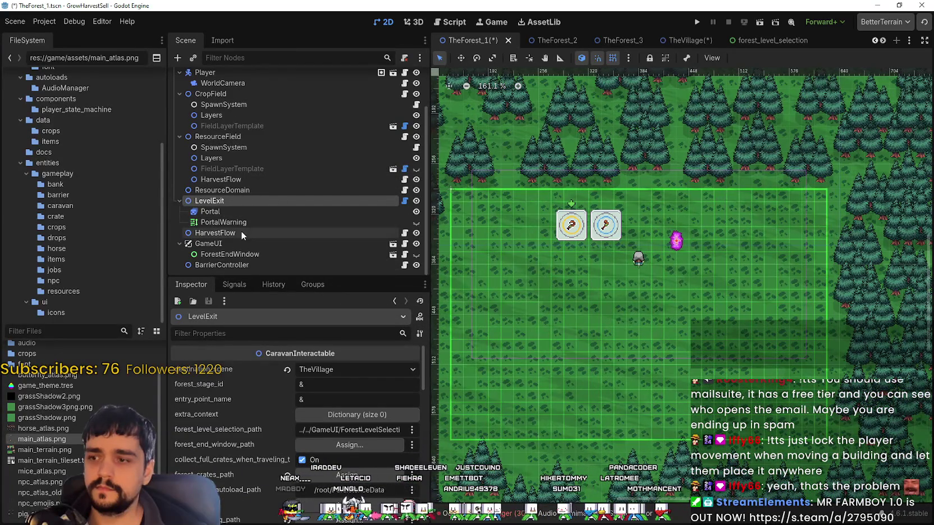
pyautogui.click(243, 214)
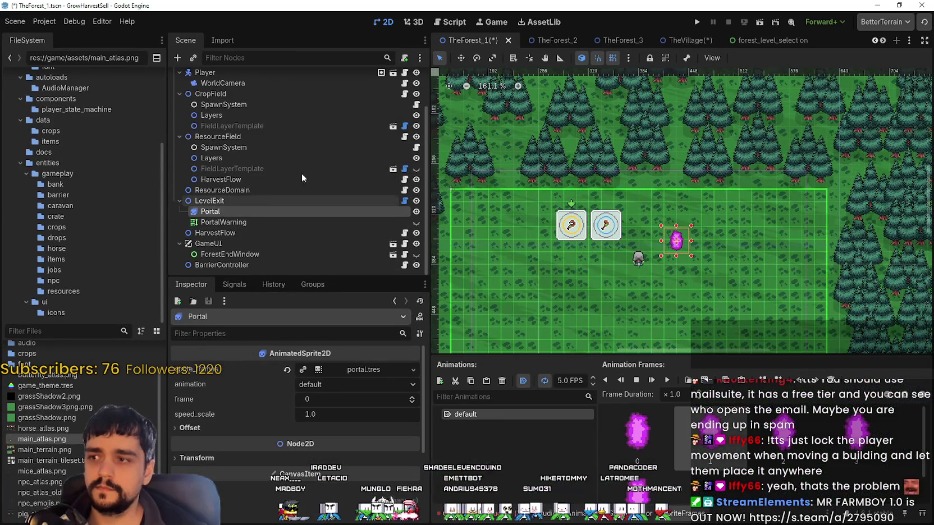
pyautogui.click(696, 20)
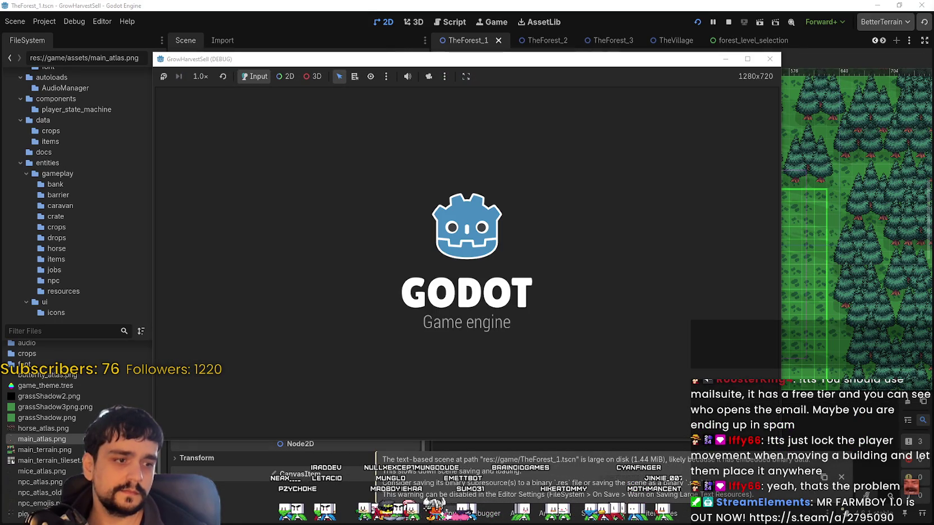
pyautogui.hotkey('alt', 'Tab')
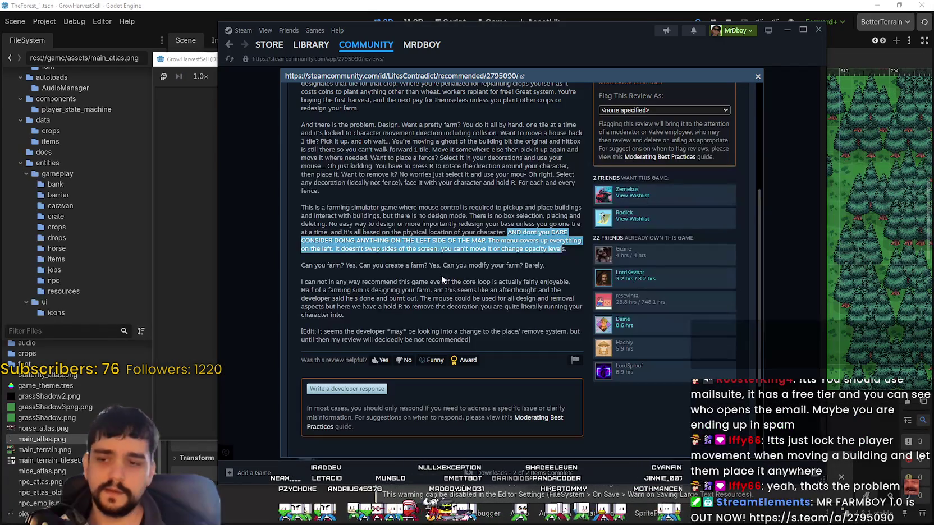
pyautogui.moveTo(301, 265)
pyautogui.mouseDown()
pyautogui.moveTo(524, 267)
pyautogui.moveTo(469, 266)
pyautogui.mouseUp()
pyautogui.click(446, 265)
pyautogui.moveTo(299, 273)
pyautogui.mouseDown()
pyautogui.moveTo(391, 281)
pyautogui.moveTo(332, 282)
pyautogui.mouseUp()
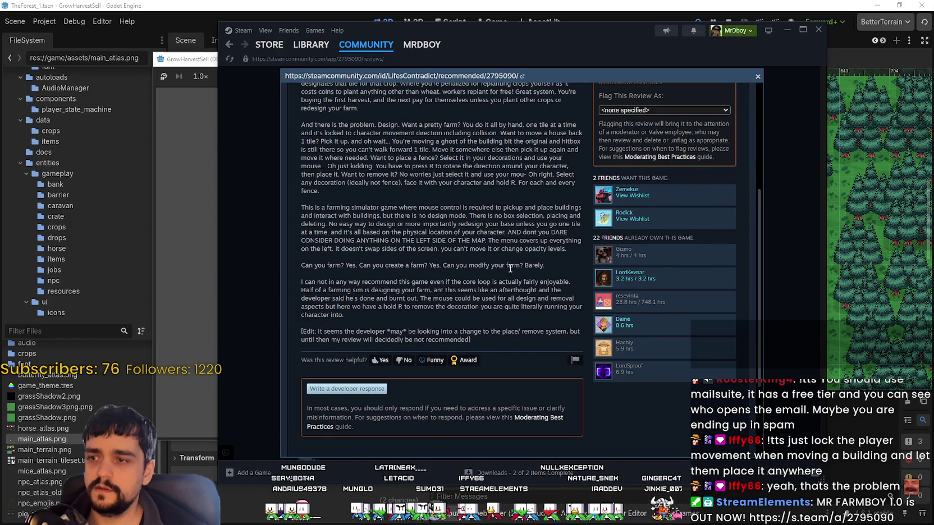
pyautogui.moveTo(542, 265)
pyautogui.mouseDown()
pyautogui.moveTo(303, 265)
pyautogui.moveTo(450, 262)
pyautogui.moveTo(543, 276)
pyautogui.moveTo(547, 266)
pyautogui.mouseUp()
pyautogui.moveTo(303, 283)
pyautogui.mouseDown()
pyautogui.moveTo(478, 279)
pyautogui.moveTo(573, 285)
pyautogui.moveTo(544, 295)
pyautogui.moveTo(334, 289)
pyautogui.moveTo(576, 296)
pyautogui.mouseUp()
pyautogui.click(317, 289)
pyautogui.click(510, 293)
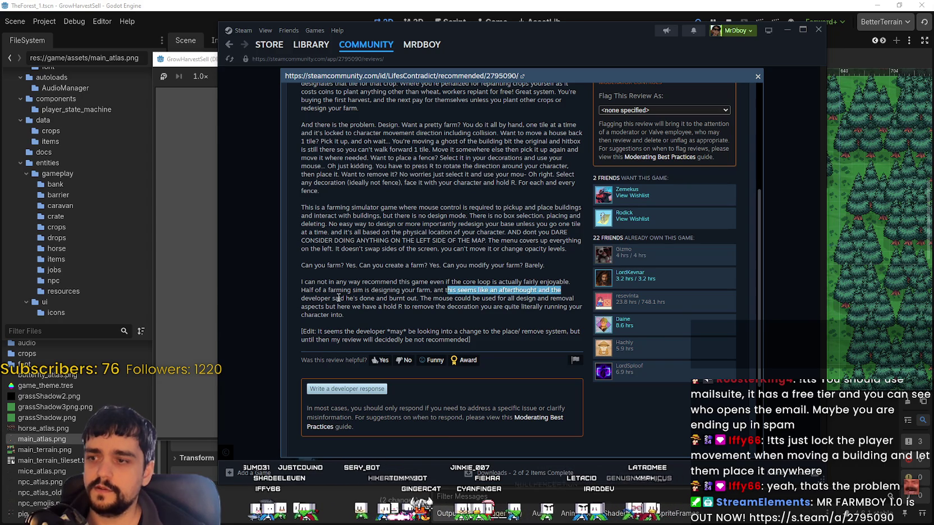
pyautogui.moveTo(338, 298)
pyautogui.mouseDown()
pyautogui.moveTo(415, 304)
pyautogui.moveTo(330, 303)
pyautogui.mouseUp()
pyautogui.moveTo(417, 298)
pyautogui.mouseDown()
pyautogui.moveTo(346, 298)
pyautogui.moveTo(356, 305)
pyautogui.moveTo(365, 289)
pyautogui.moveTo(301, 279)
pyautogui.moveTo(415, 299)
pyautogui.moveTo(295, 279)
pyautogui.moveTo(471, 300)
pyautogui.moveTo(550, 288)
pyautogui.moveTo(303, 303)
pyautogui.moveTo(339, 300)
pyautogui.mouseUp()
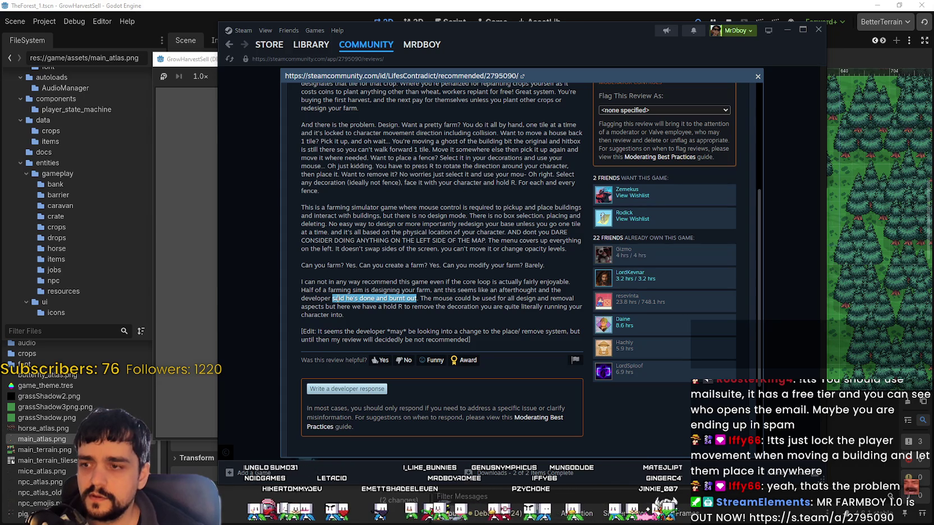
pyautogui.moveTo(420, 298)
pyautogui.mouseDown()
pyautogui.moveTo(303, 301)
pyautogui.moveTo(290, 279)
pyautogui.moveTo(386, 292)
pyautogui.moveTo(496, 281)
pyautogui.moveTo(527, 291)
pyautogui.moveTo(433, 291)
pyautogui.mouseUp()
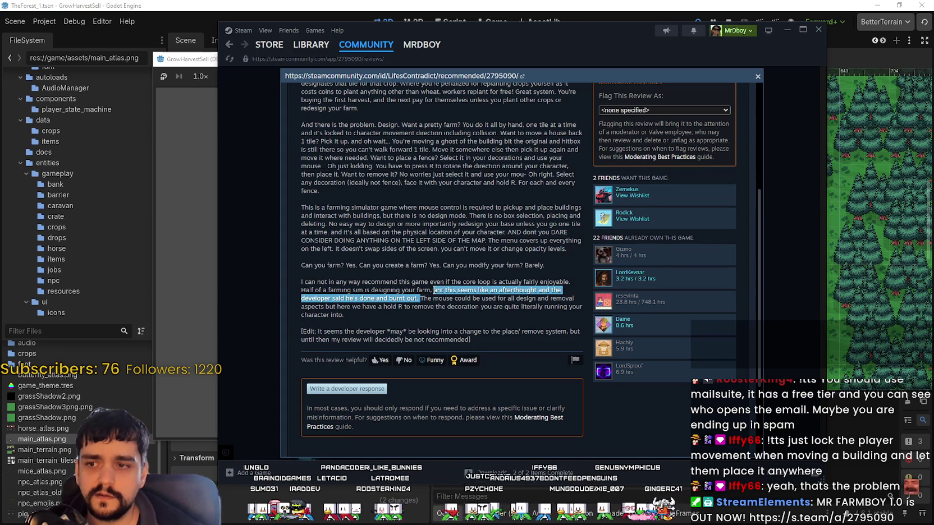
pyautogui.scroll(-1, 439, 324)
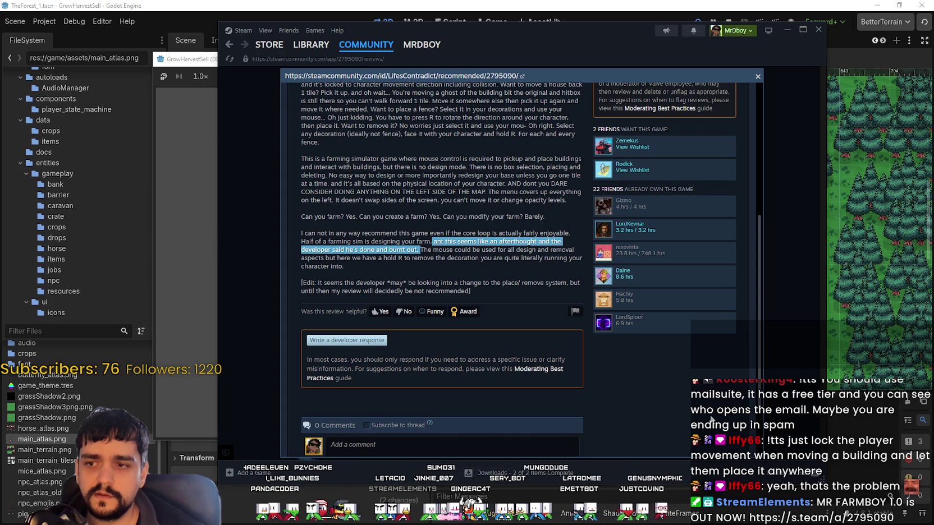
pyautogui.moveTo(435, 249); pyautogui.dragTo(477, 266)
pyautogui.click(365, 247)
pyautogui.moveTo(419, 249); pyautogui.dragTo(368, 229)
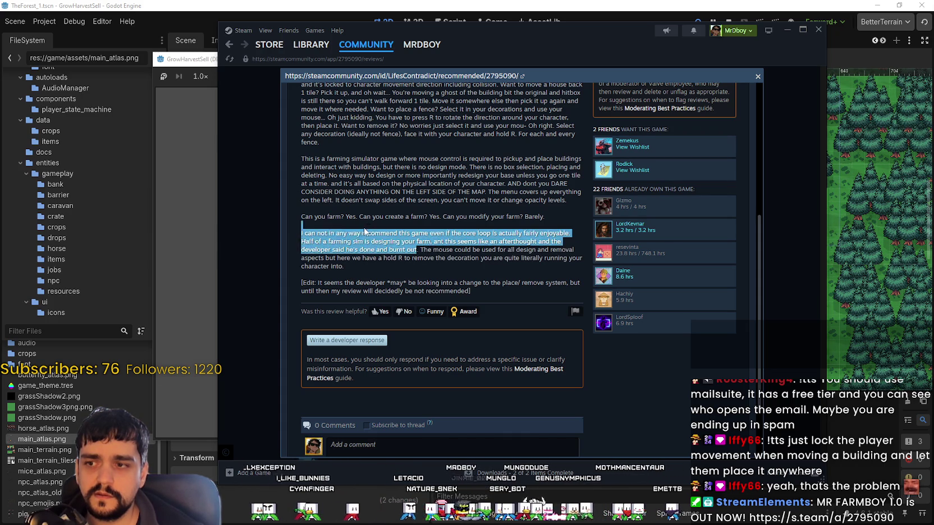
pyautogui.click(365, 233)
pyautogui.moveTo(418, 250); pyautogui.dragTo(473, 247)
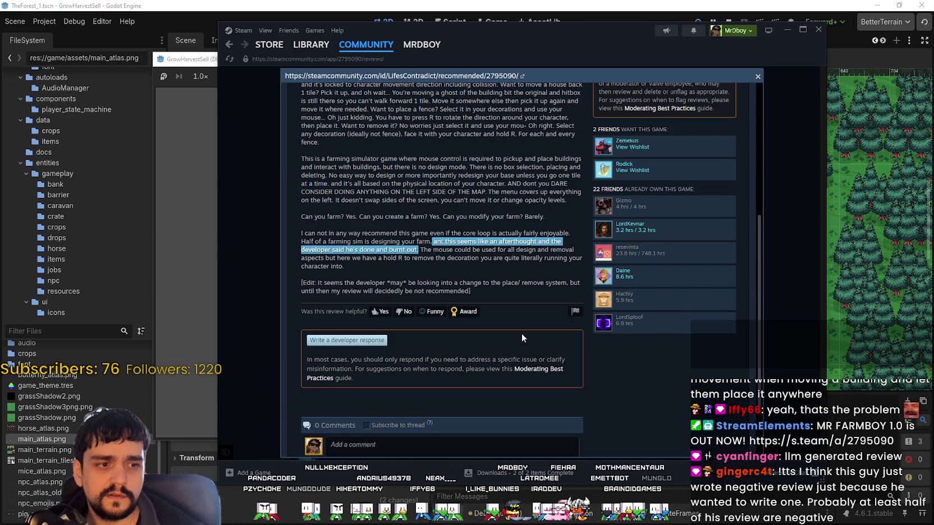
pyautogui.scroll(5, 518, 331)
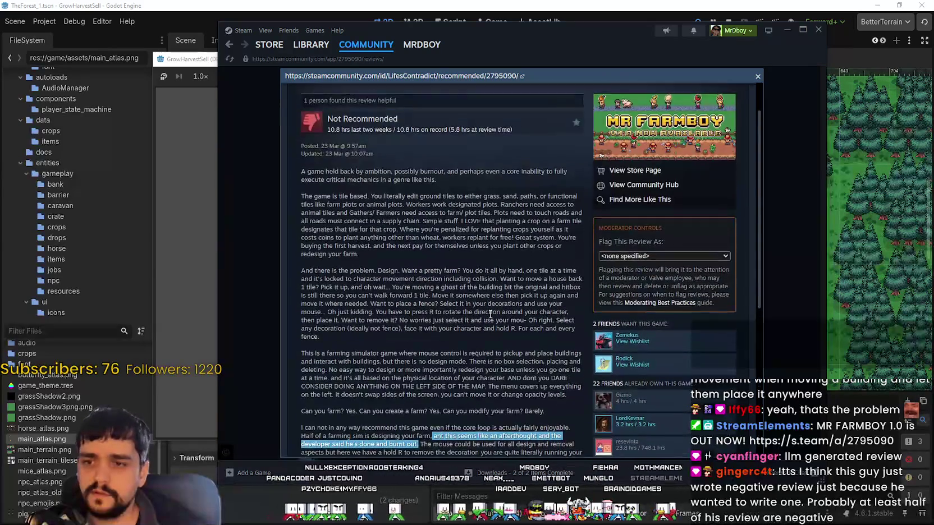
pyautogui.scroll(1, 489, 314)
pyautogui.click(758, 76)
pyautogui.click(629, 344)
pyautogui.scroll(-3, 617, 387)
pyautogui.scroll(3, 580, 395)
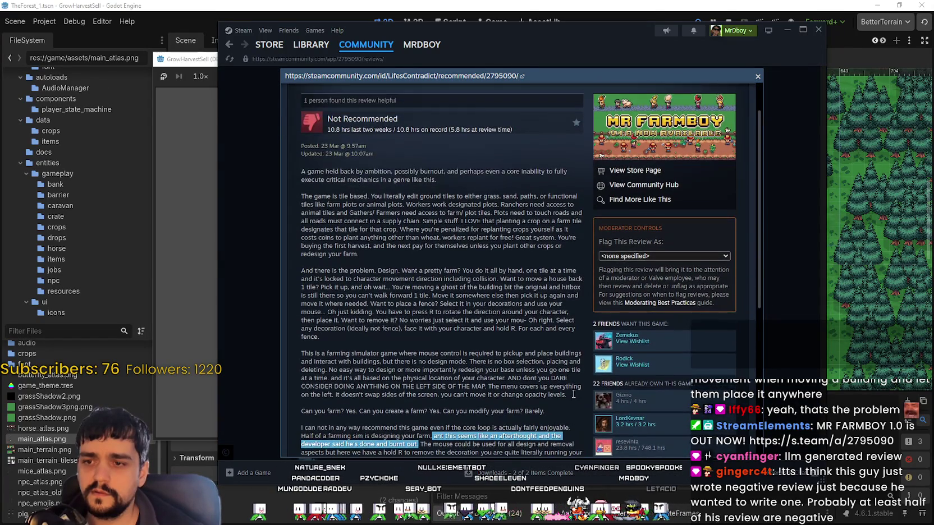
pyautogui.scroll(-1, 559, 383)
pyautogui.scroll(1, 544, 353)
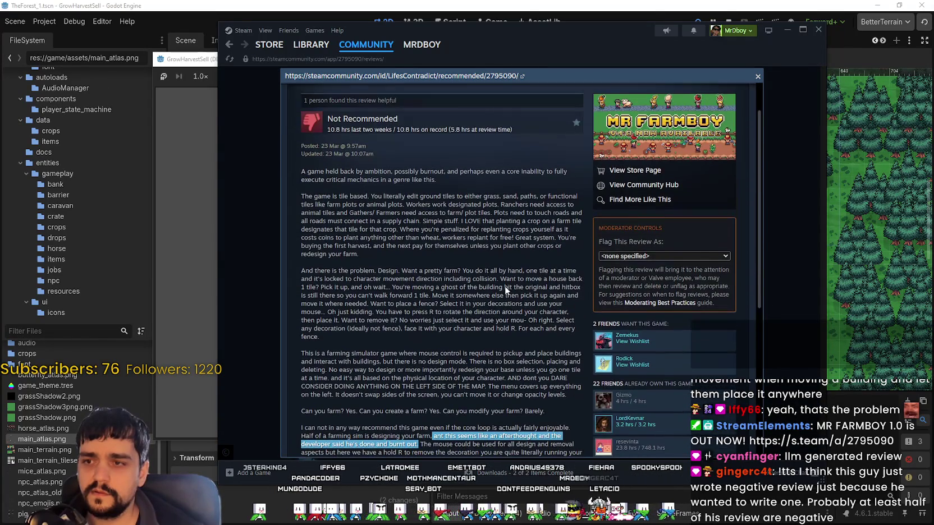
pyautogui.scroll(1, 505, 150)
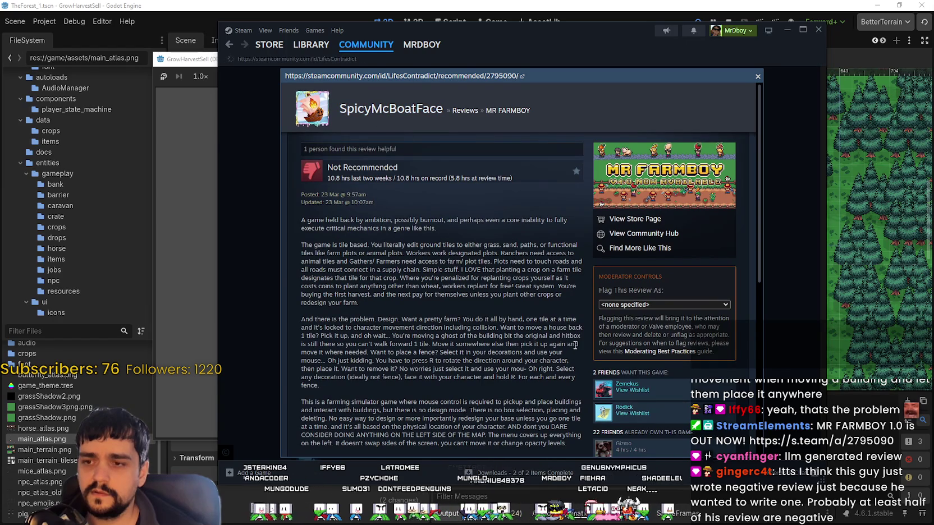
pyautogui.press('Escape')
# - Scroll through the reviewer's full list of recent game reviews
pyautogui.scroll(-2, 527, 301)
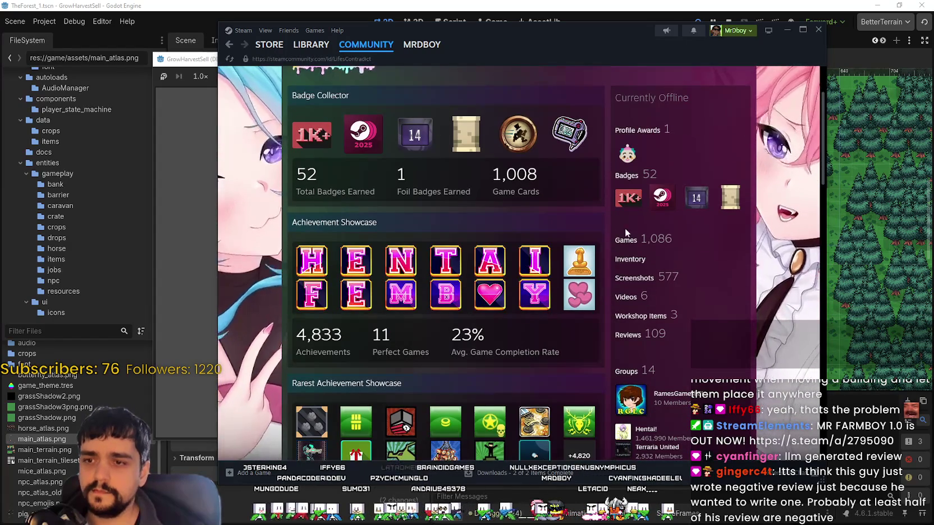
pyautogui.hotkey('alt', 'Left')
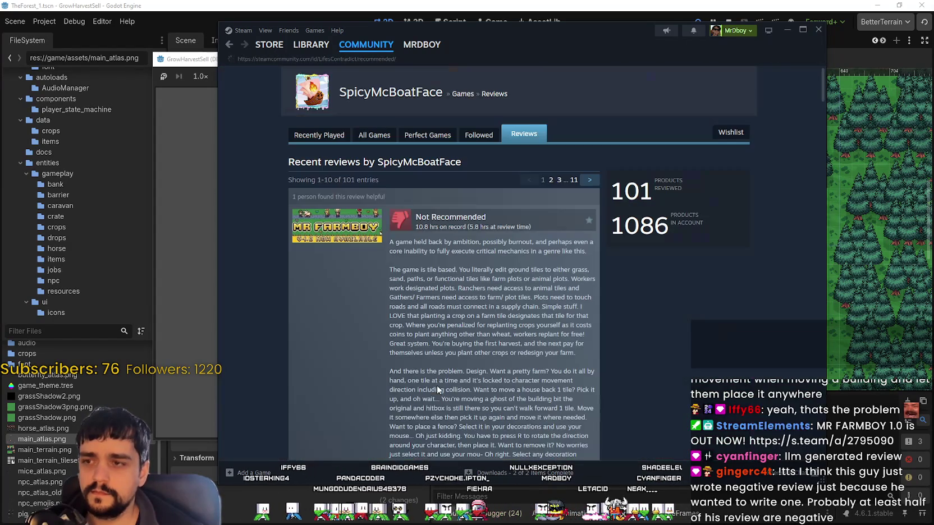
pyautogui.scroll(-6, 435, 363)
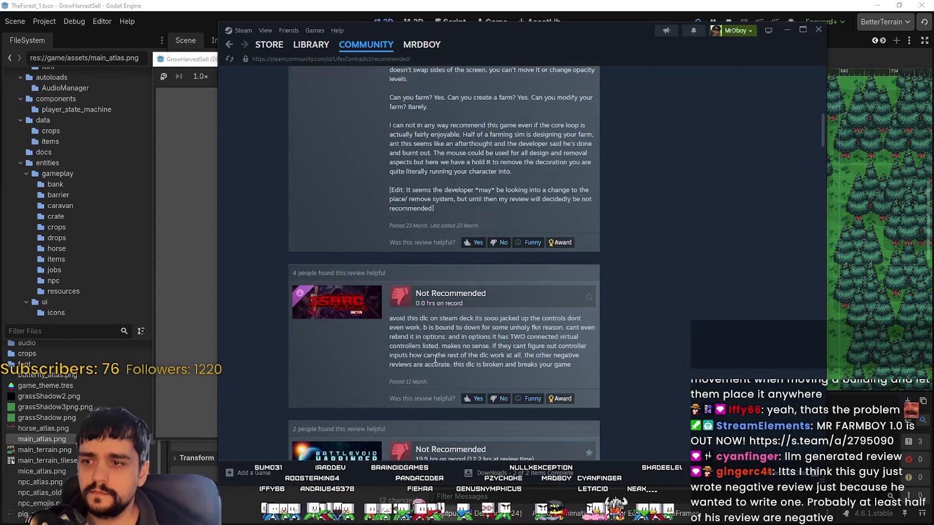
pyautogui.scroll(3, 435, 359)
pyautogui.scroll(-10, 433, 357)
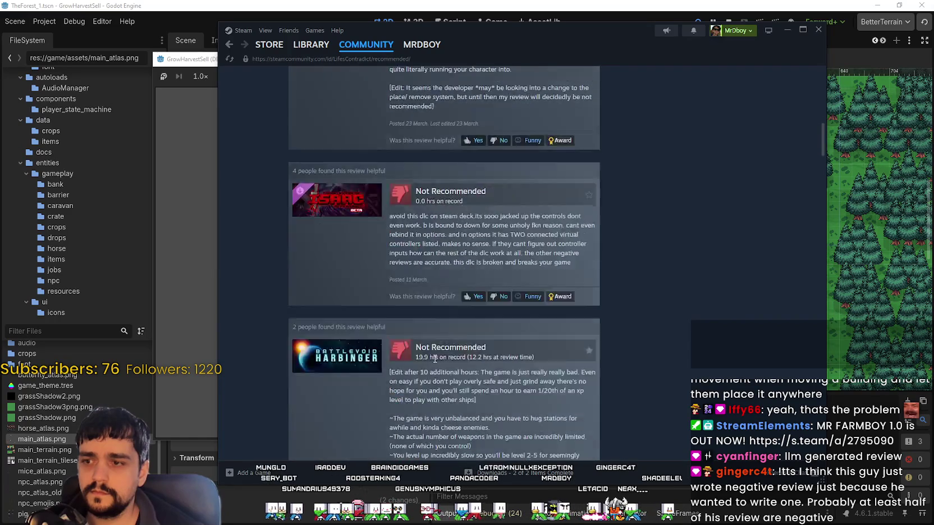
pyautogui.scroll(-15, 430, 353)
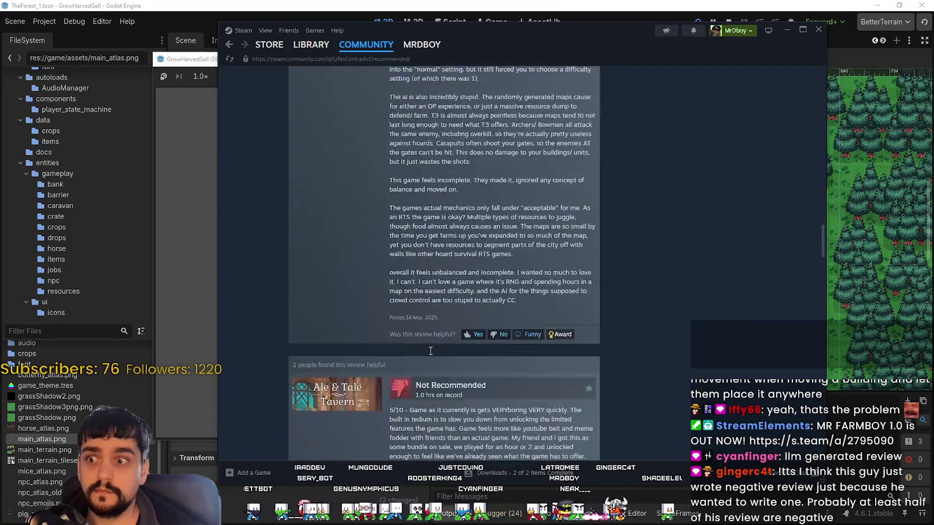
pyautogui.scroll(-15, 431, 352)
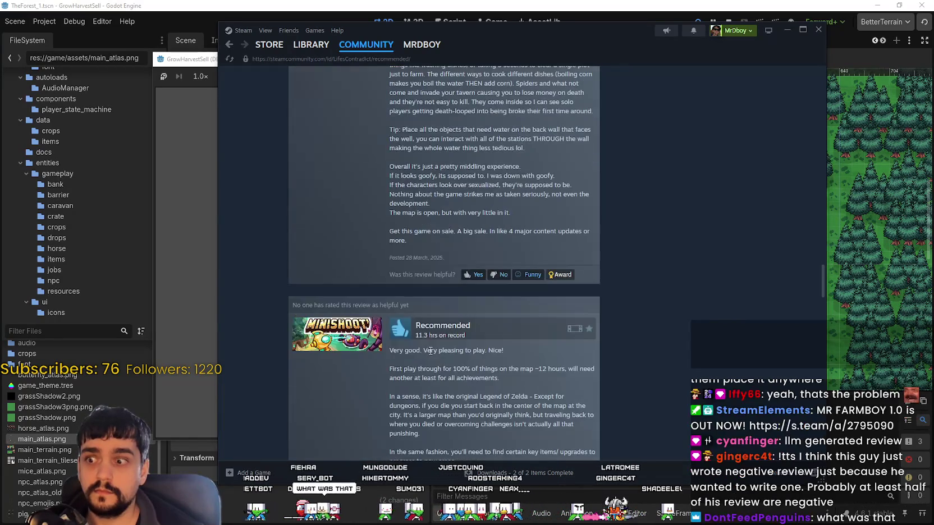
pyautogui.scroll(-15, 430, 350)
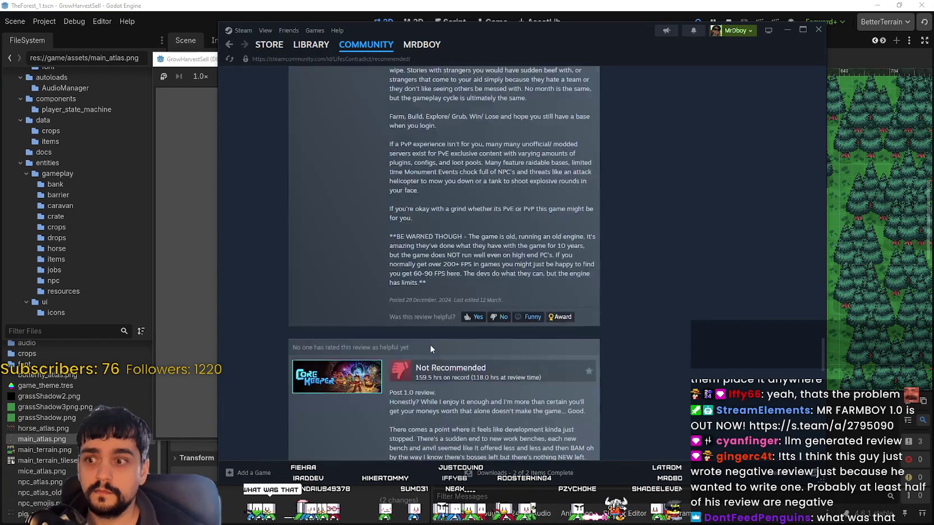
pyautogui.scroll(-3, 429, 345)
pyautogui.scroll(2, 430, 345)
pyautogui.scroll(-8, 430, 341)
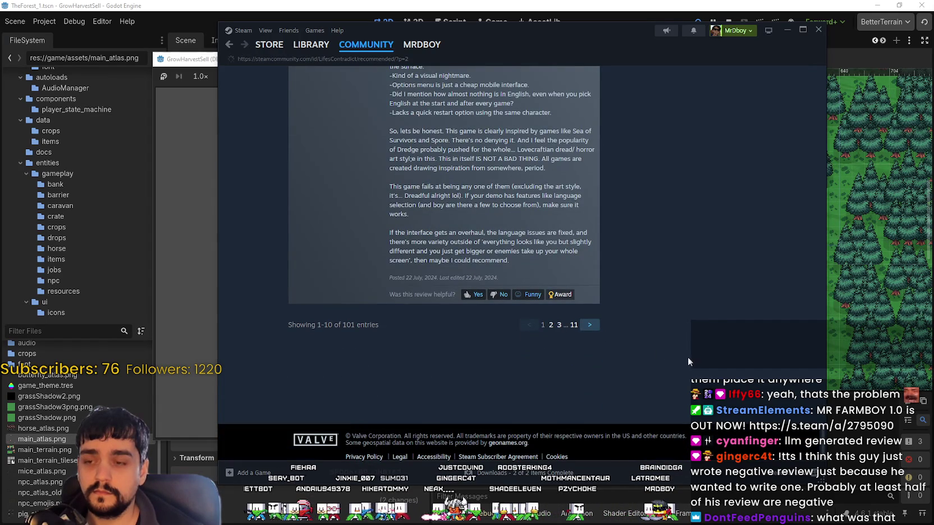
pyautogui.scroll(-15, 675, 357)
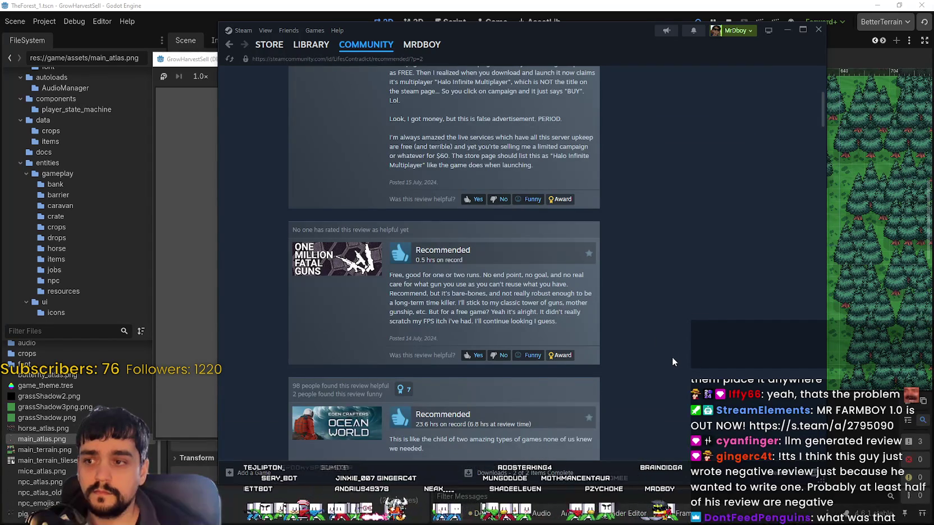
pyautogui.scroll(-20, 672, 356)
pyautogui.scroll(-12, 671, 358)
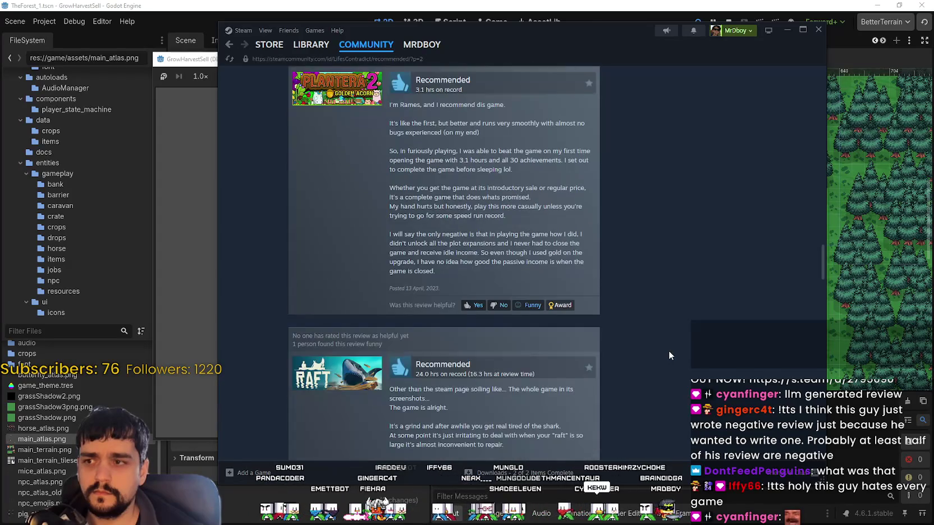
pyautogui.scroll(-7, 669, 351)
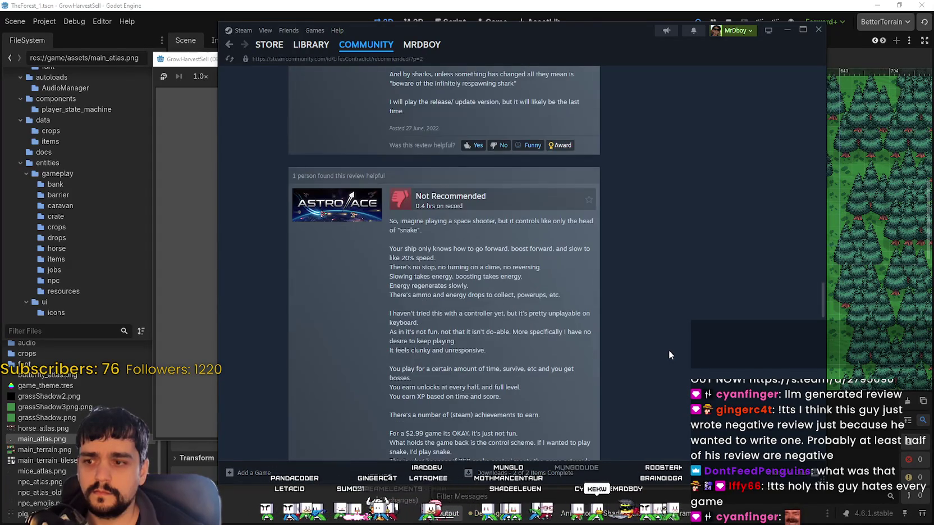
pyautogui.scroll(-15, 669, 348)
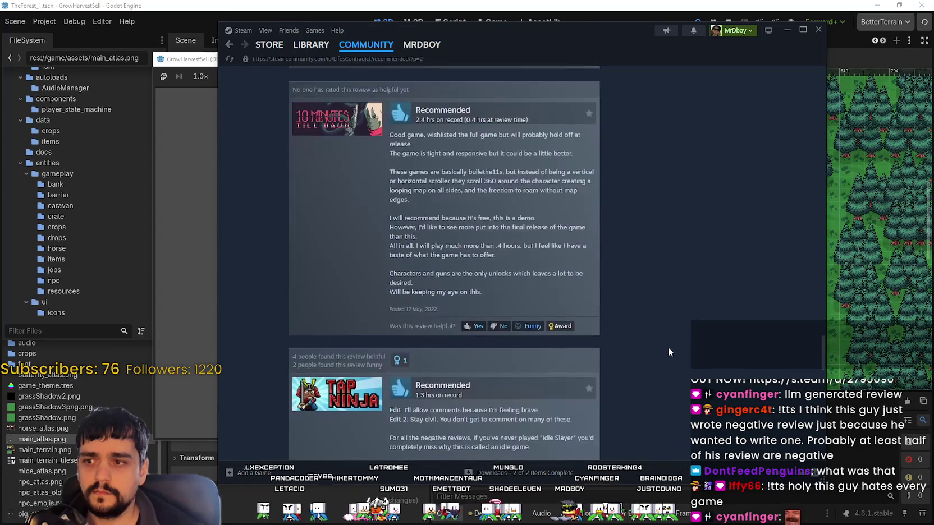
pyautogui.scroll(-15, 668, 352)
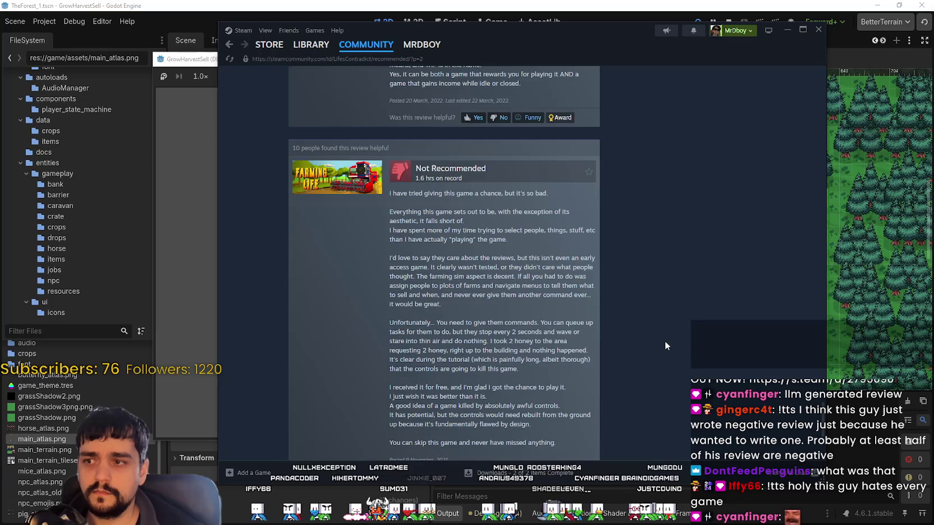
pyautogui.scroll(-4, 665, 343)
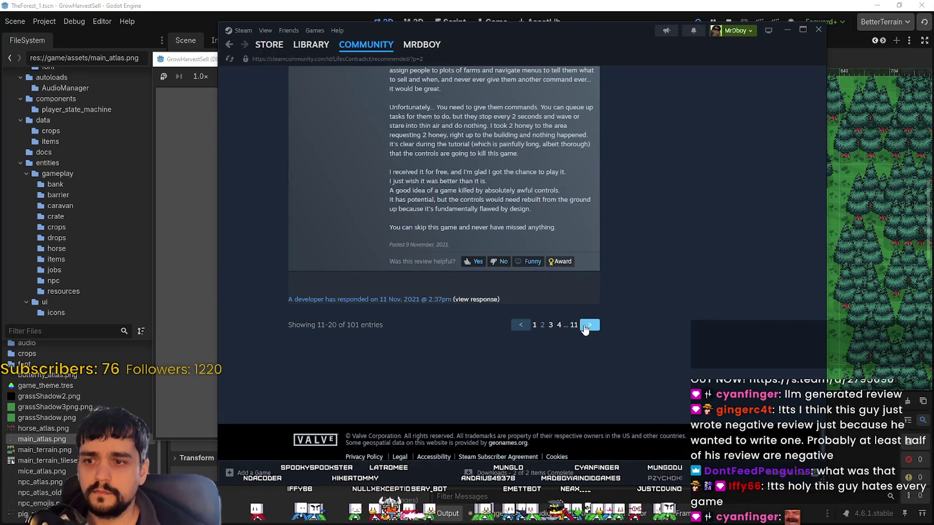
pyautogui.scroll(-3, 663, 342)
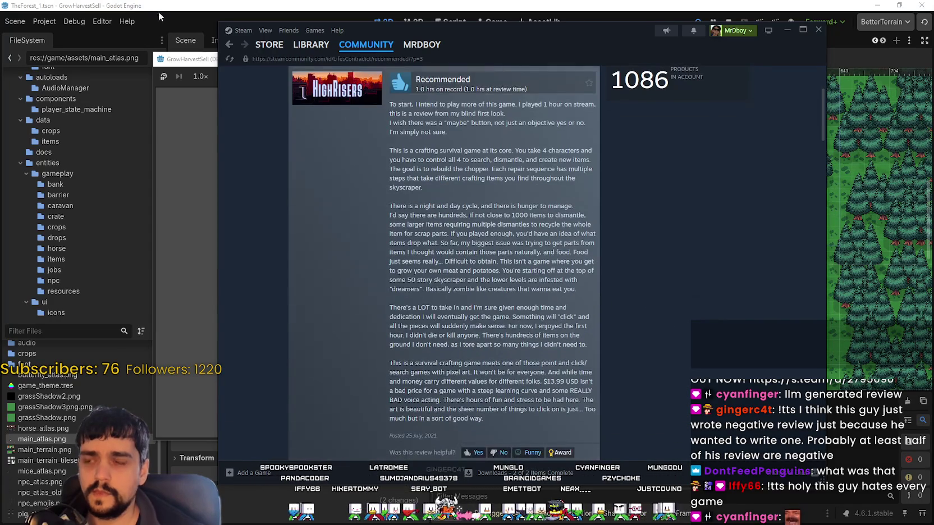
# - Go back three pages to the MR FARMBOY hub Reviews tab
pyautogui.click(234, 50)
pyautogui.click(235, 50)
pyautogui.click(235, 51)
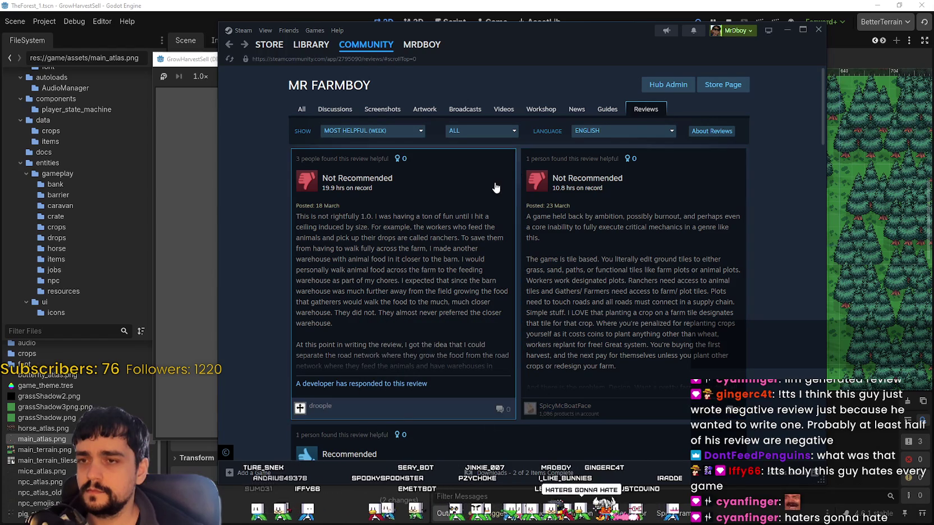
# - Read the second MR FARMBOY review in full, then close it
pyautogui.click(595, 317)
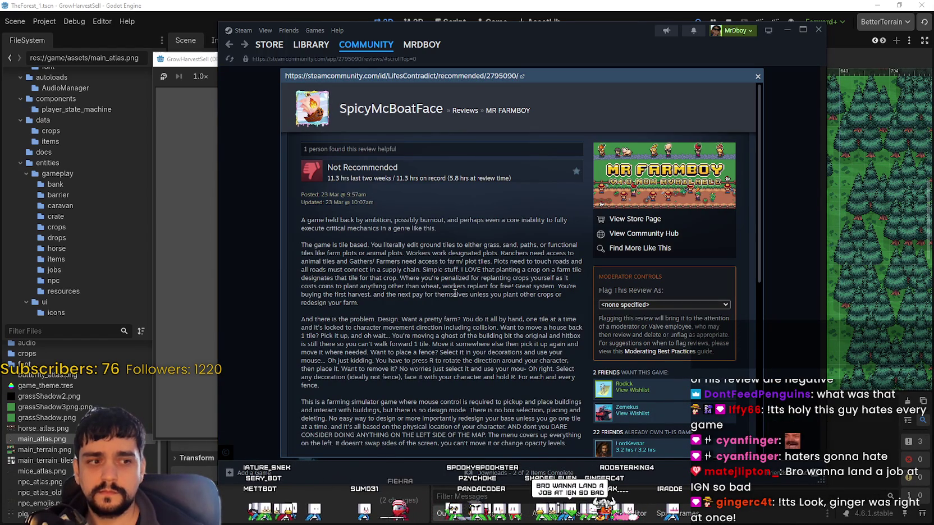
pyautogui.scroll(-5, 454, 290)
pyautogui.scroll(4, 454, 290)
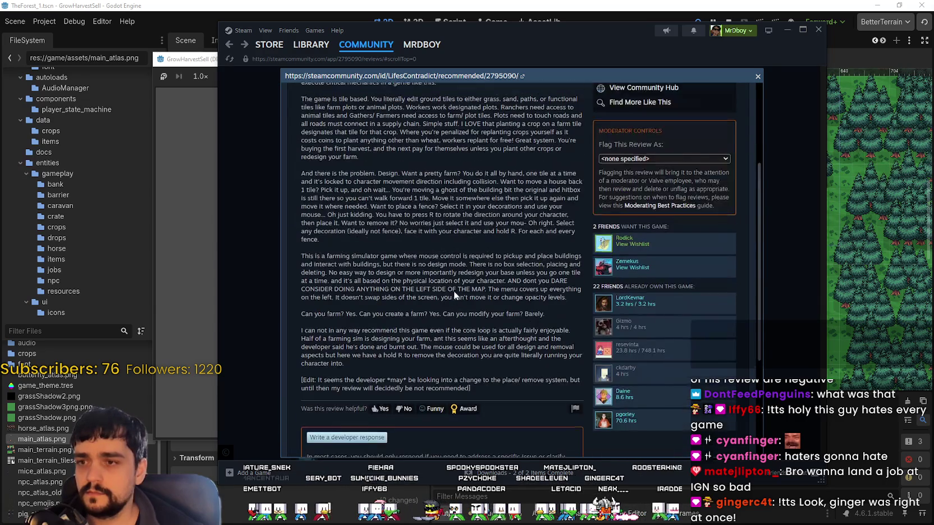
pyautogui.scroll(1, 454, 290)
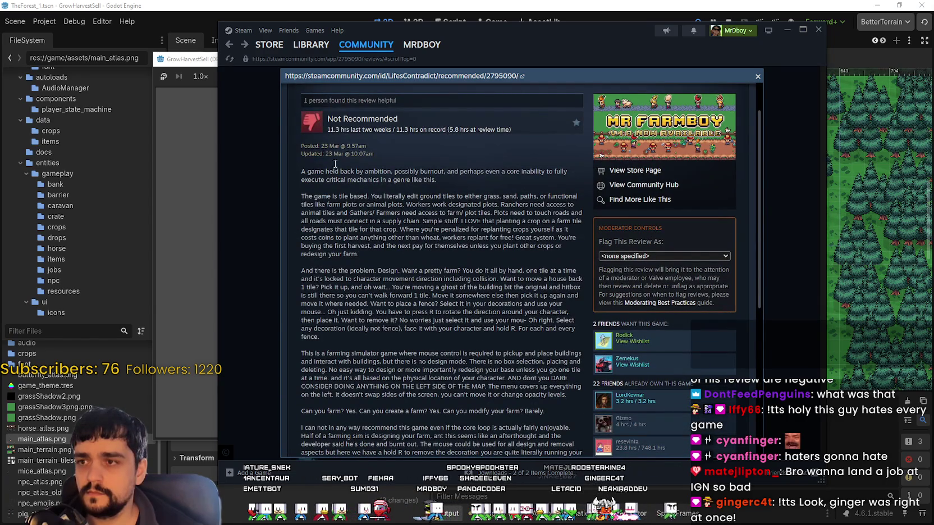
pyautogui.scroll(2, 309, 135)
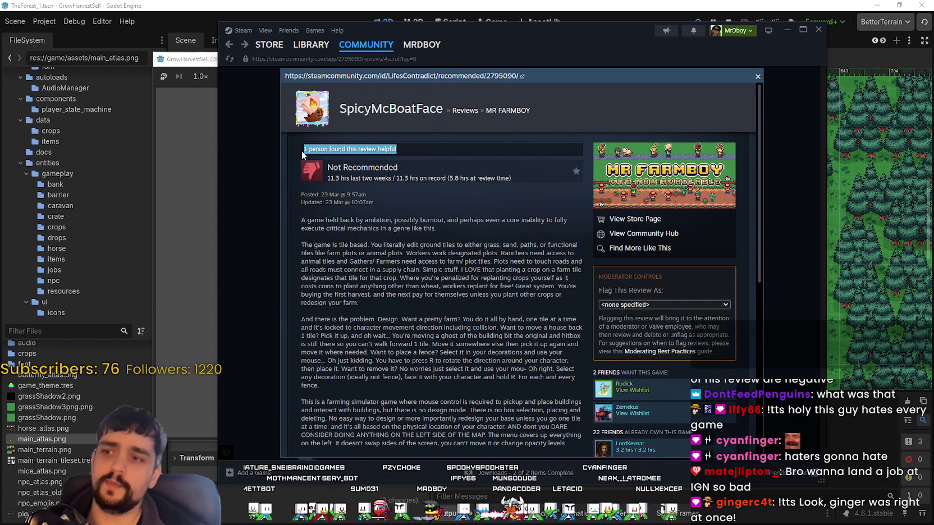
pyautogui.scroll(-8, 419, 378)
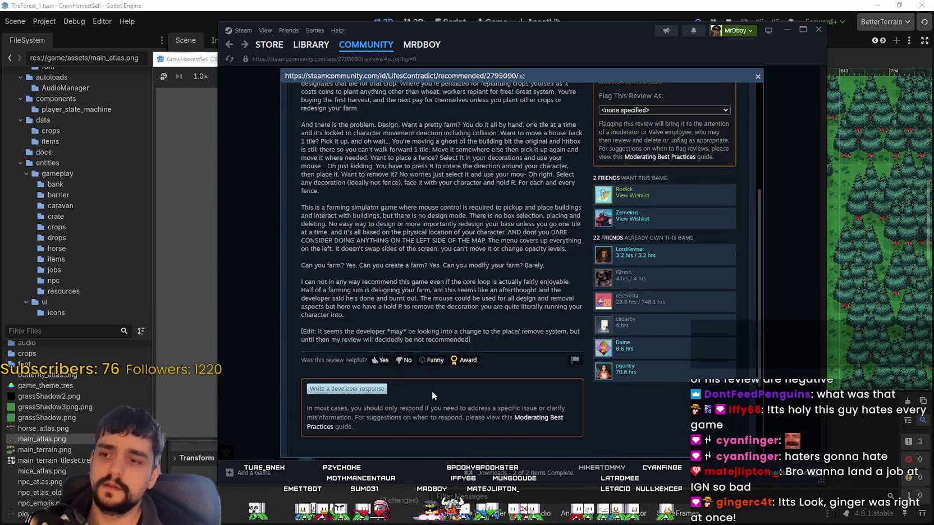
pyautogui.scroll(6, 420, 380)
pyautogui.click(764, 73)
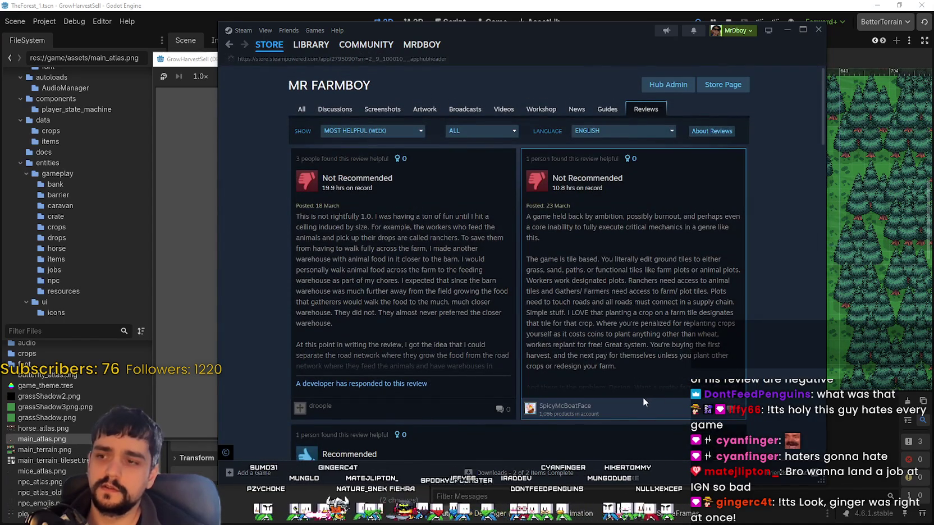
# - Go to the MR FARMBOY store page and browse its customer reviews
pyautogui.hotkey('alt', 'Left')
pyautogui.scroll(-10, 642, 397)
pyautogui.scroll(-15, 631, 380)
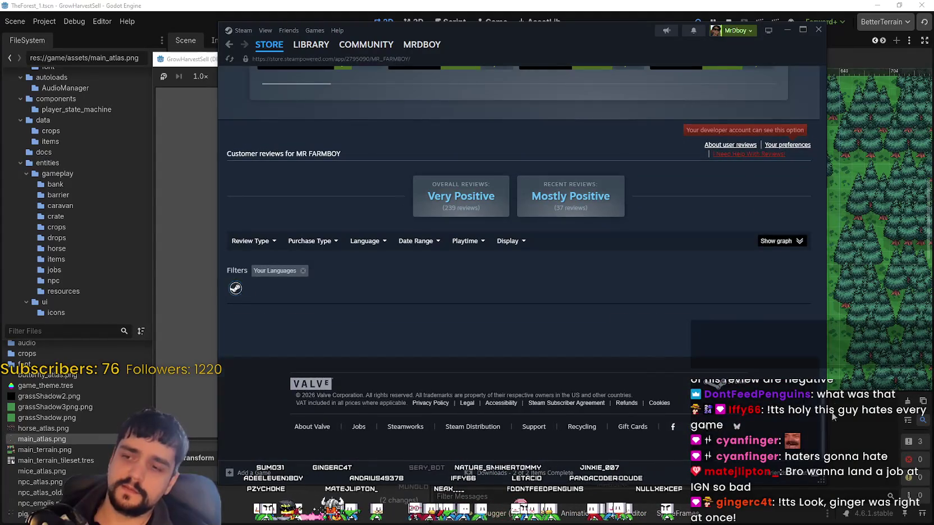
pyautogui.scroll(-4, 741, 441)
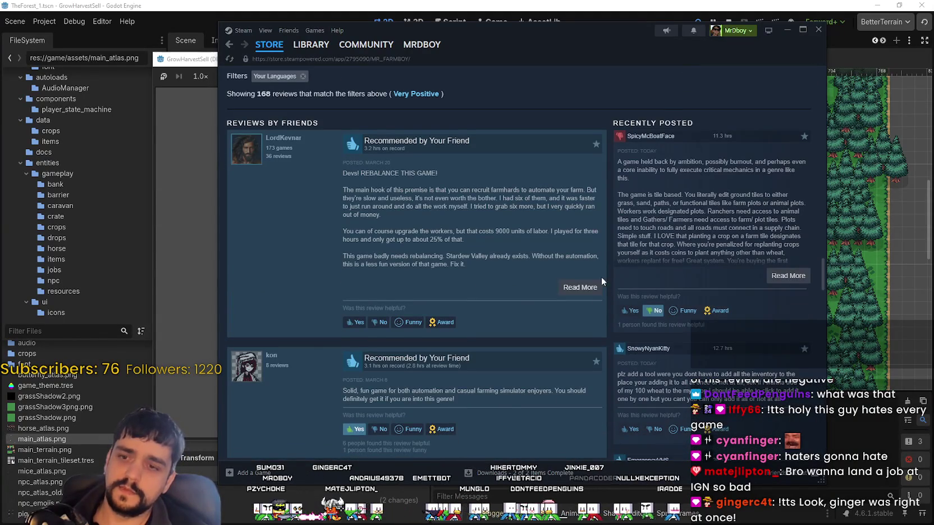
pyautogui.scroll(-1, 622, 291)
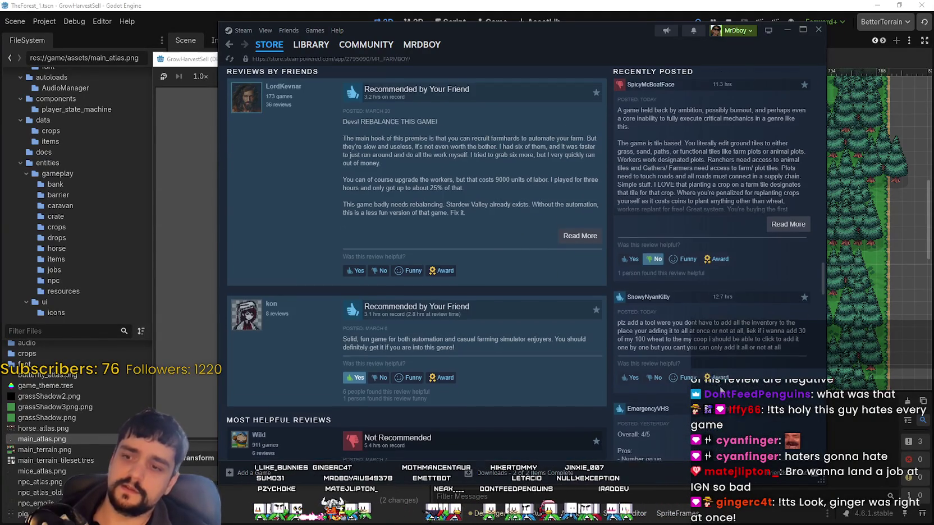
pyautogui.scroll(-4, 722, 391)
pyautogui.scroll(-4, 702, 377)
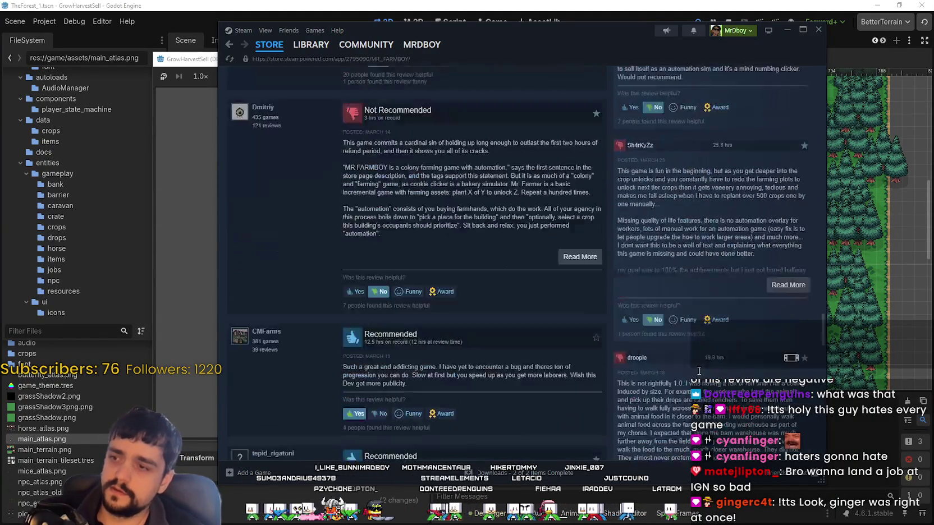
pyautogui.scroll(-15, 427, 175)
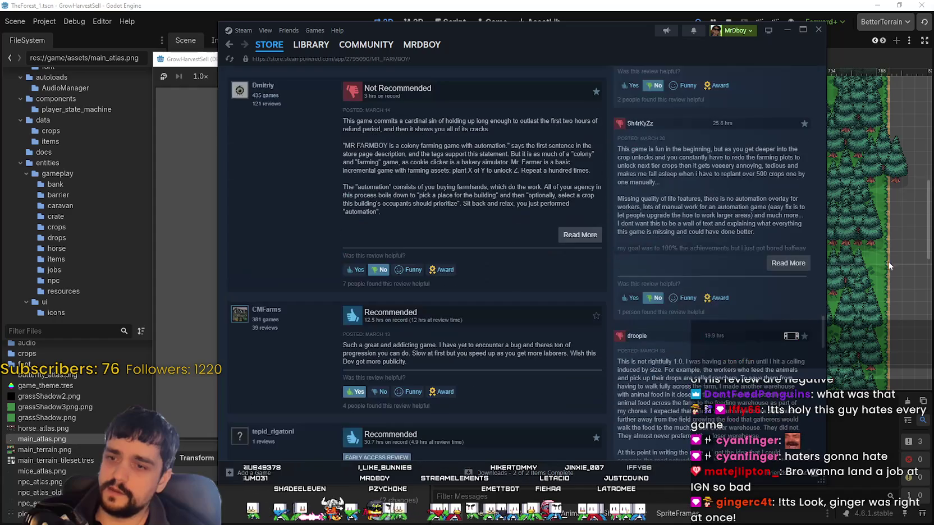
pyautogui.scroll(-3, 651, 426)
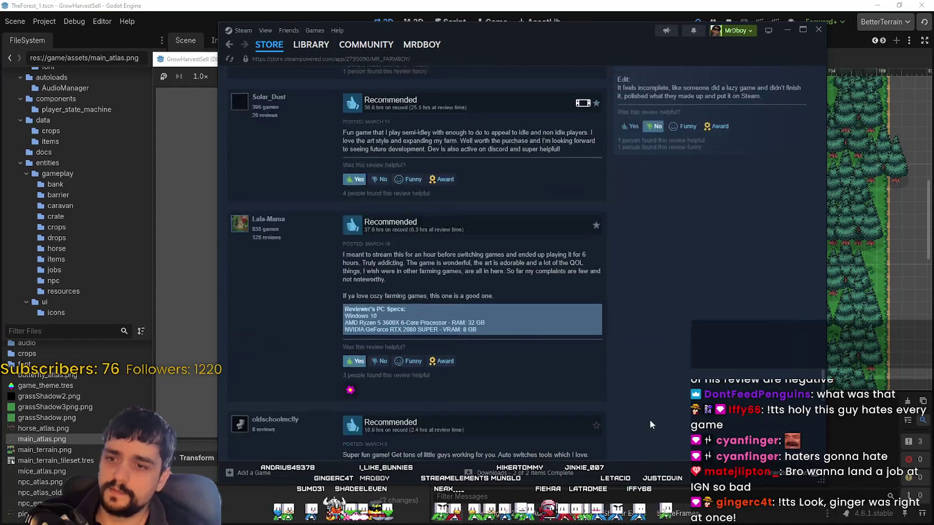
pyautogui.scroll(3, 654, 418)
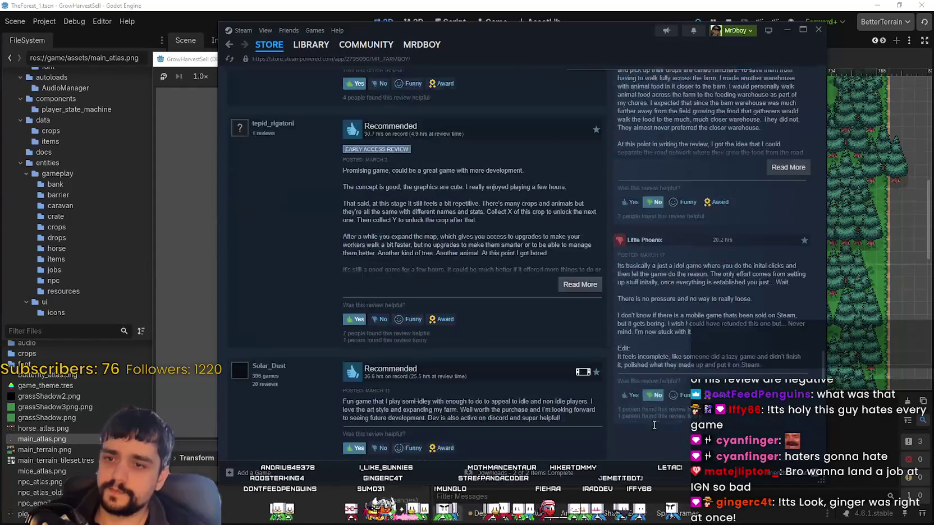
pyautogui.scroll(-4, 645, 412)
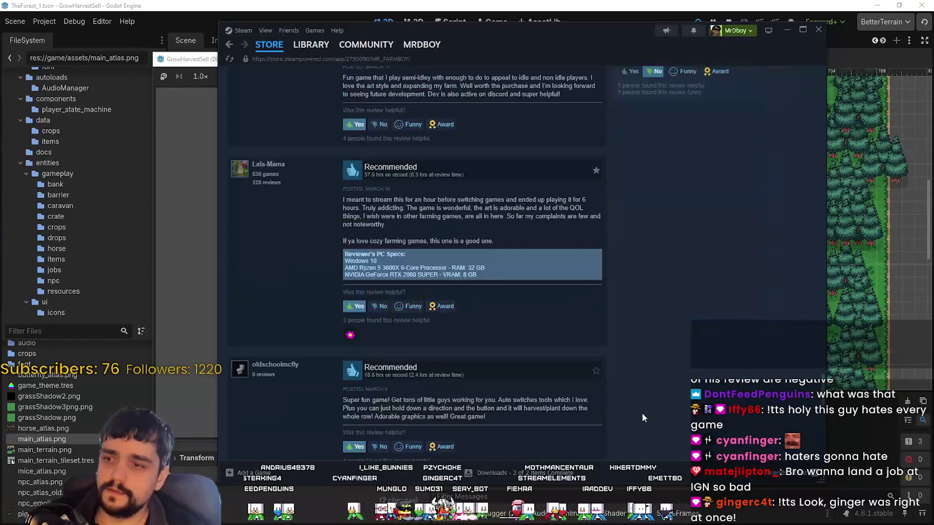
pyautogui.scroll(15, 415, 284)
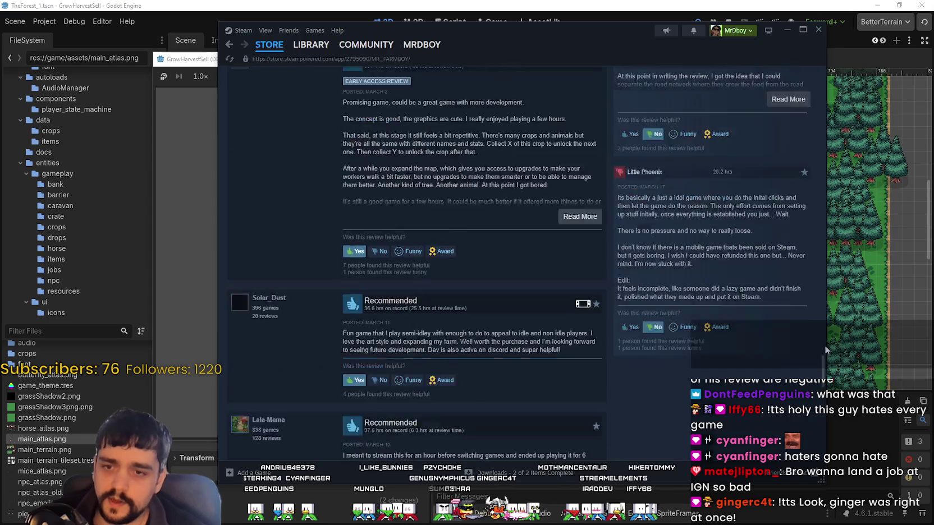
pyautogui.scroll(2, 416, 284)
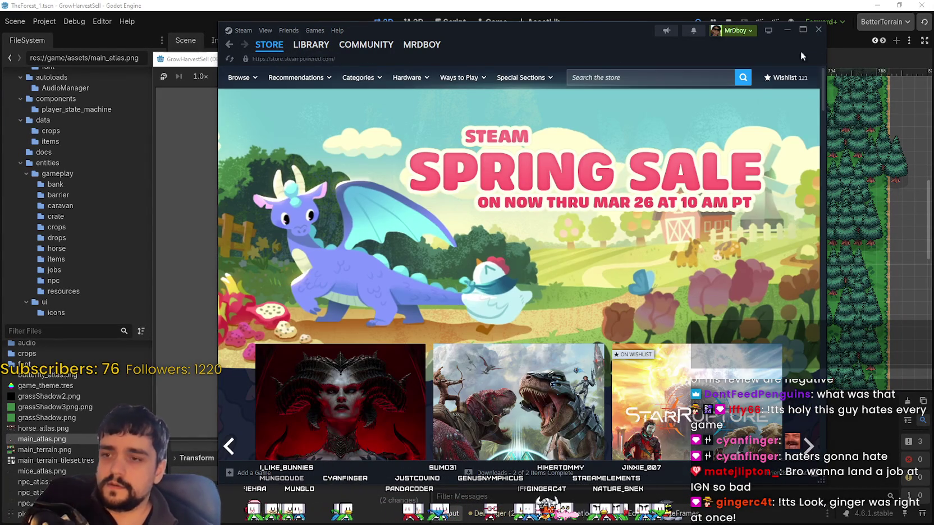
# - Close Steam, start the debug game from its title screen, and maximize its window
pyautogui.click(818, 31)
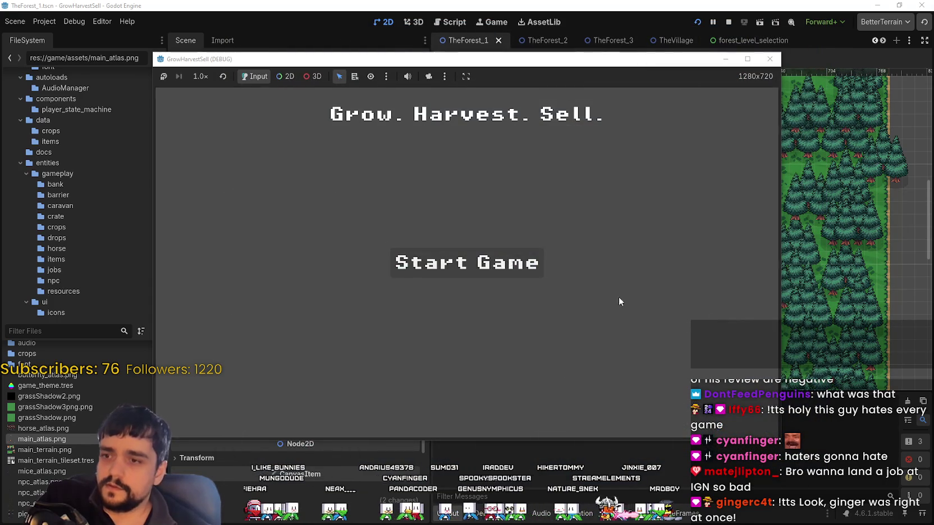
pyautogui.click(528, 270)
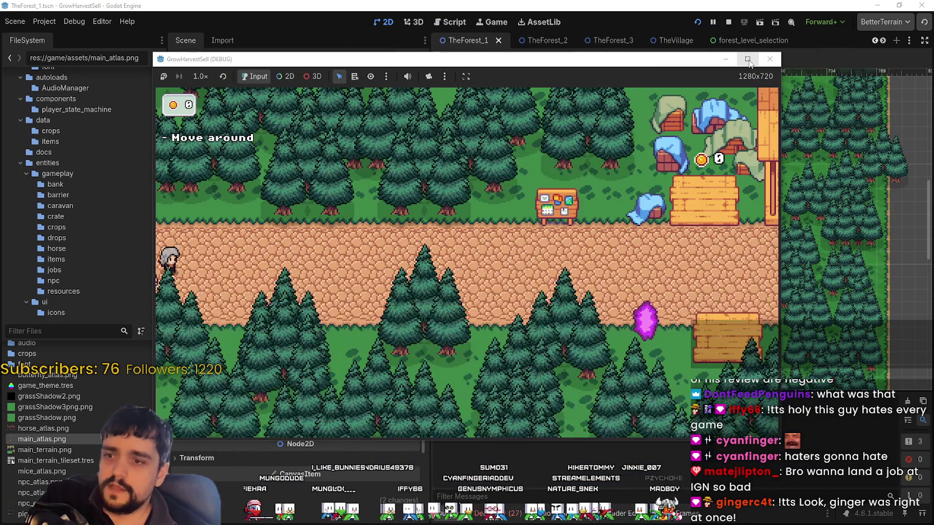
pyautogui.click(748, 60)
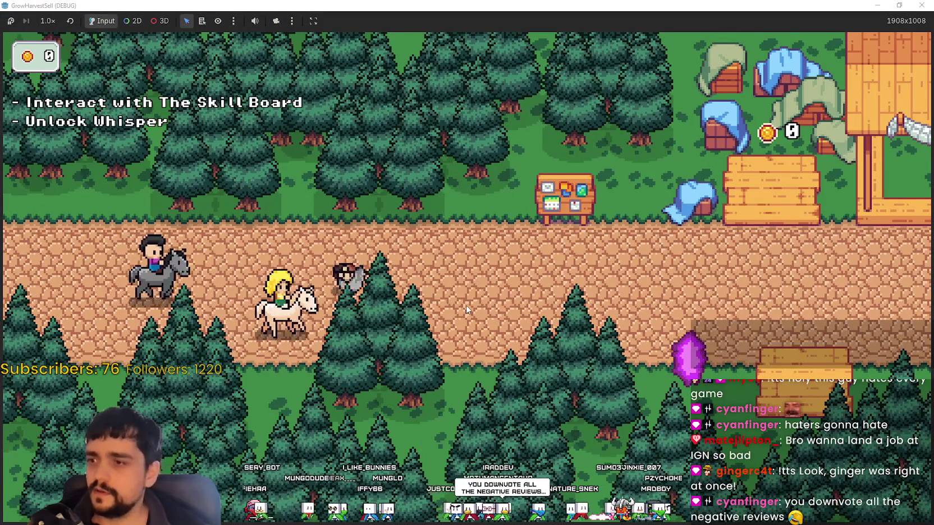
# - Walk to the Skill Board, unlock the Whisper skill, and close the board
pyautogui.press('d')
pyautogui.press('w')
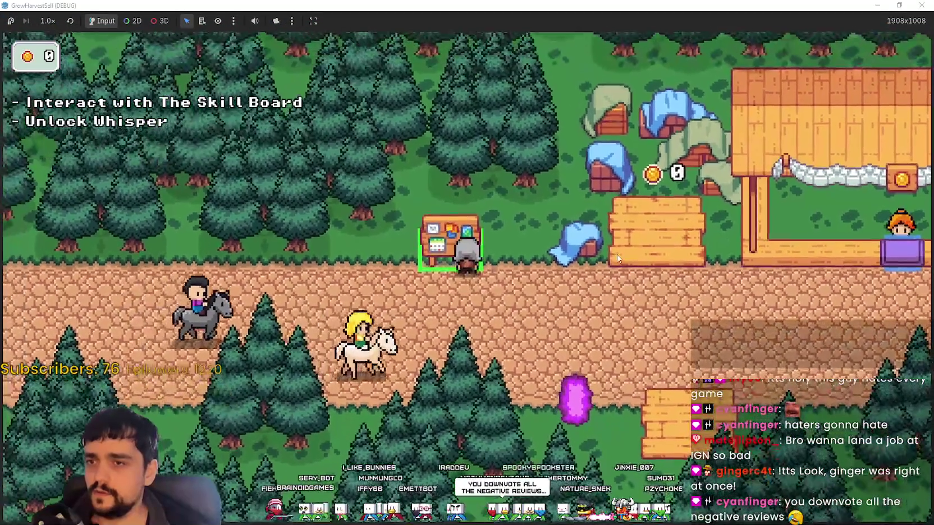
pyautogui.press('e')
pyautogui.click(467, 277)
pyautogui.press('Escape')
# - Walk onto the portal and travel to Stage 1 of the Forest
pyautogui.press('d')
pyautogui.press('s')
pyautogui.press('e')
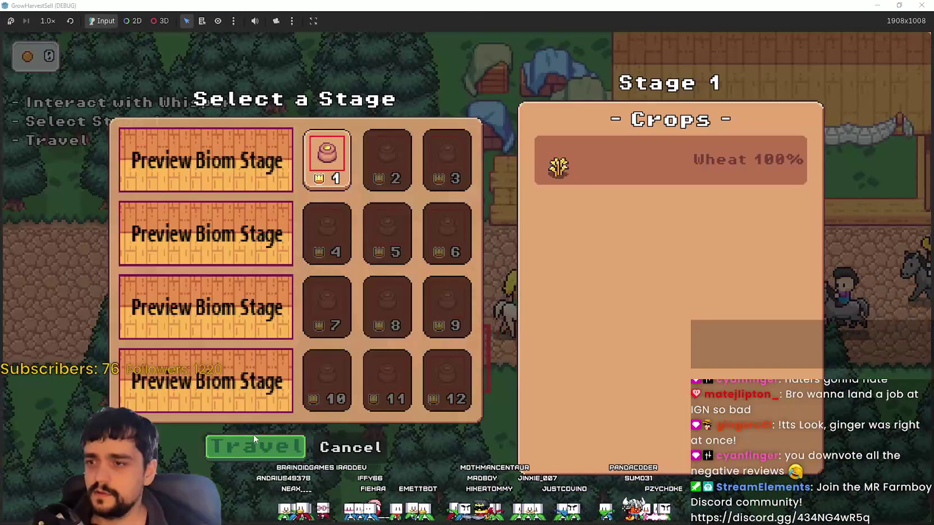
pyautogui.click(254, 444)
# - Walk into the forest field and harvest the first two wheat crops
pyautogui.press('a')
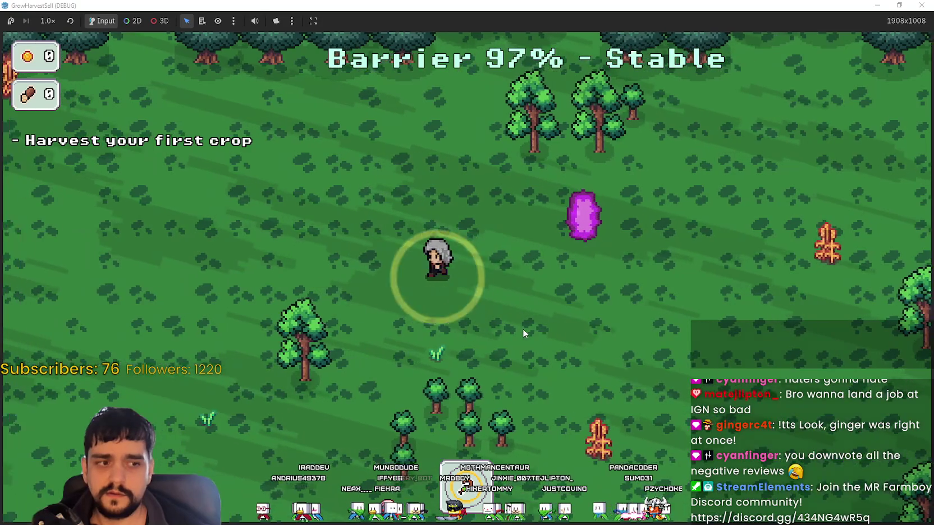
pyautogui.press('w')
pyautogui.press('d')
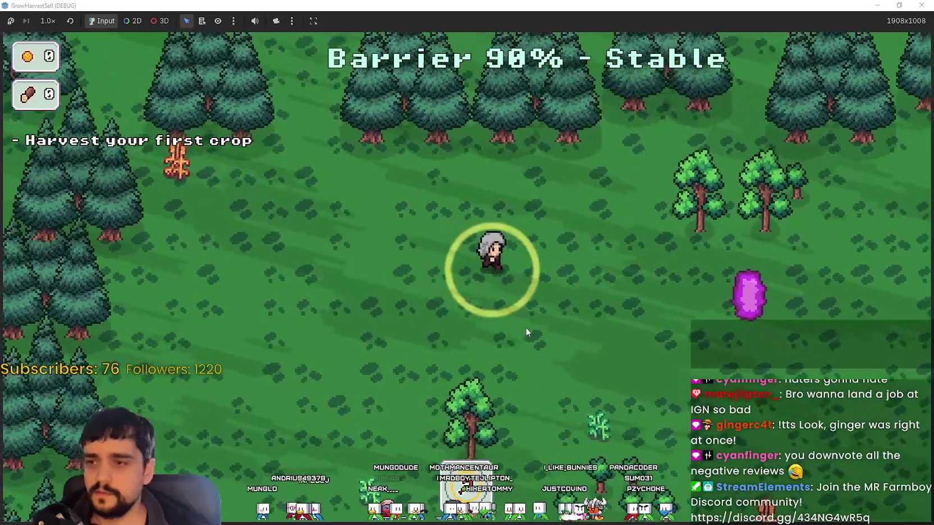
pyautogui.press('d')
pyautogui.press('s')
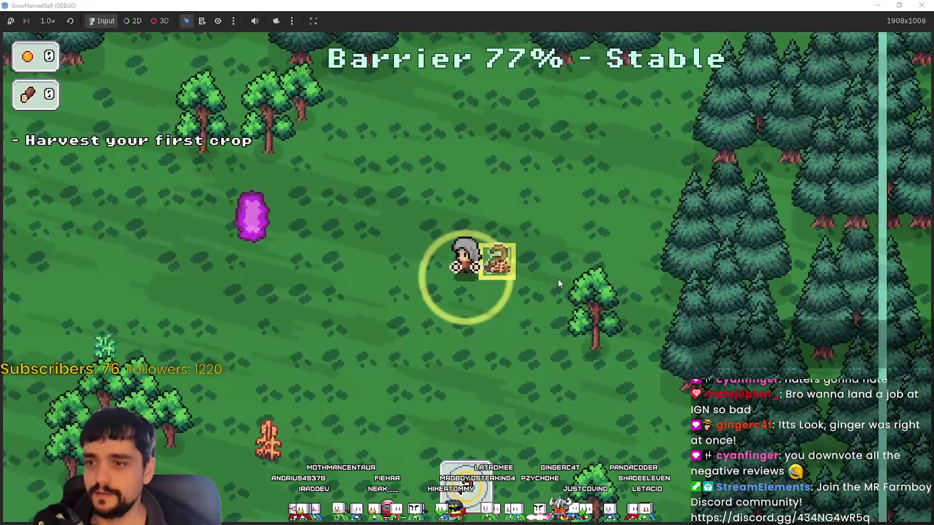
pyautogui.press('e')
pyautogui.press('s')
pyautogui.press('a')
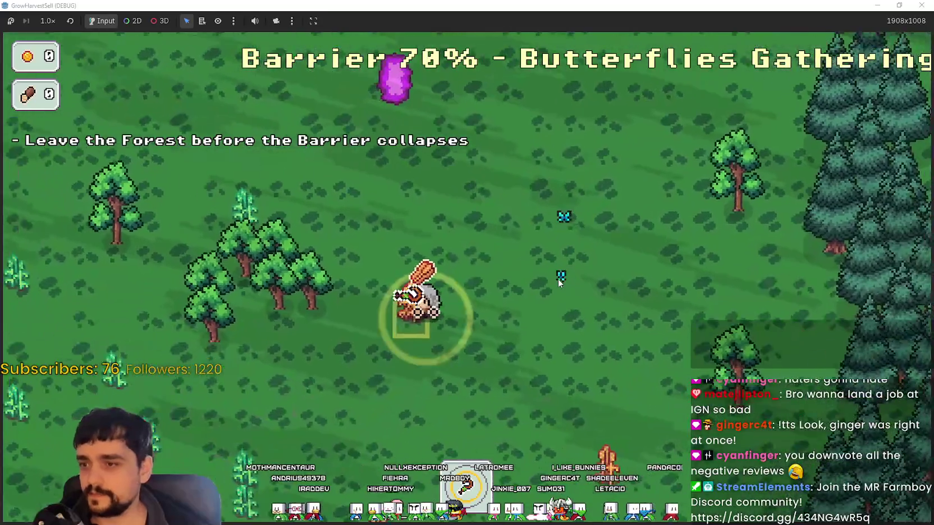
pyautogui.press('a')
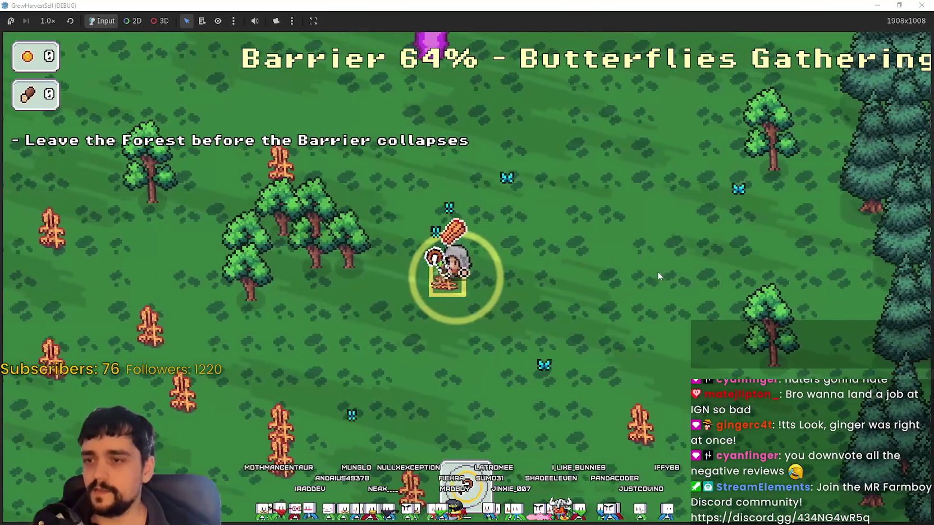
pyautogui.press('e')
pyautogui.press('s')
pyautogui.press('s')
# - Harvest more wheat until holding five crops
pyautogui.press('a')
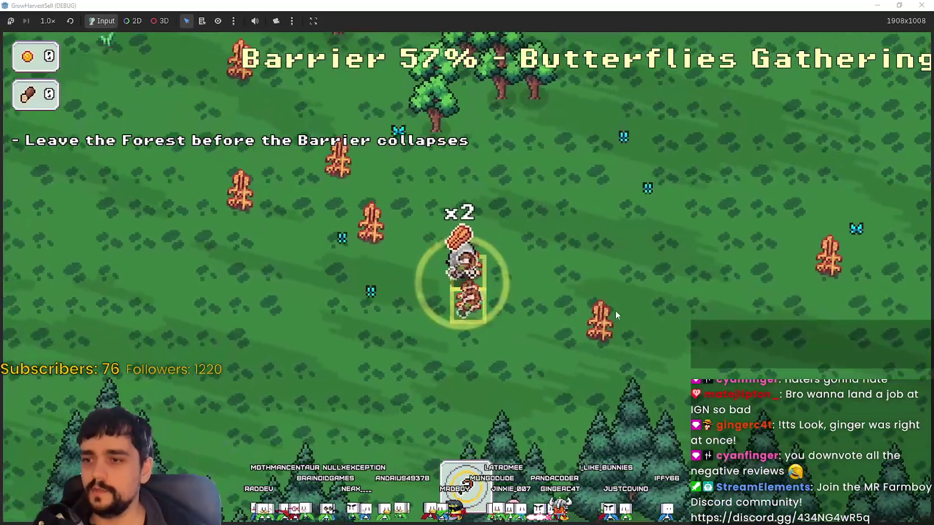
pyautogui.press('d')
pyautogui.press('e')
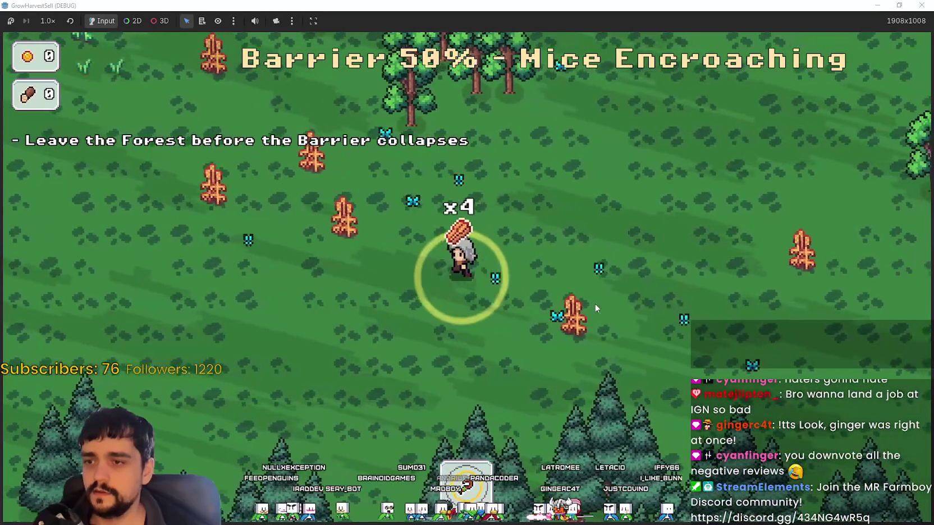
pyautogui.press('a')
pyautogui.press('s')
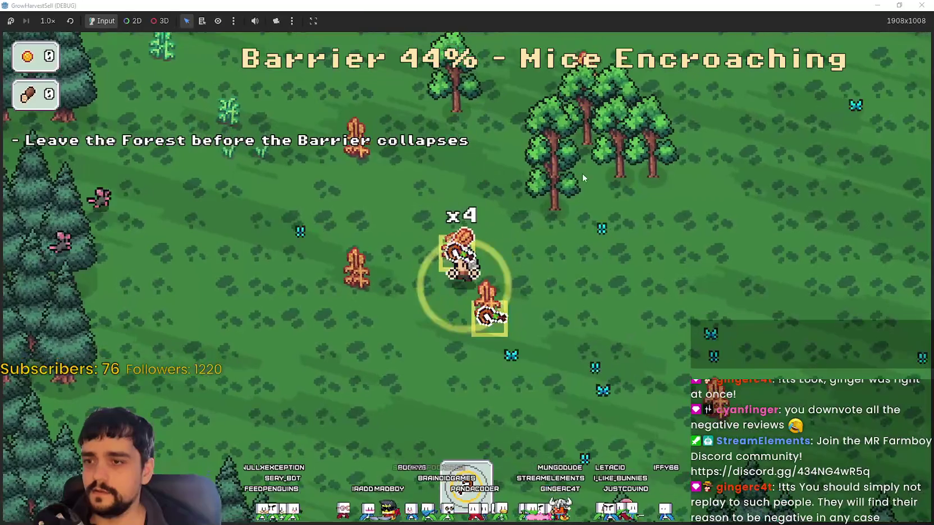
pyautogui.press('e')
pyautogui.press('d')
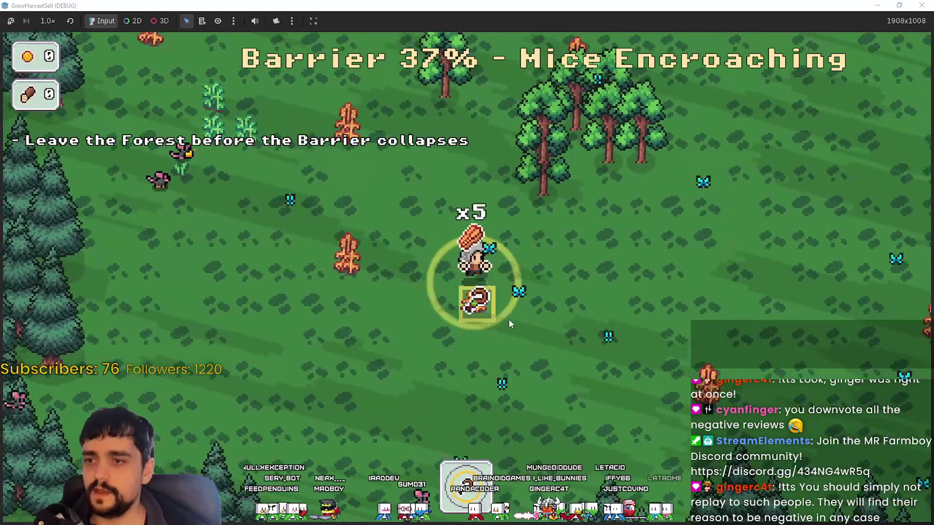
# - Dodge the closing barrier and horse wall until the forest barrier collapses
pyautogui.press('d')
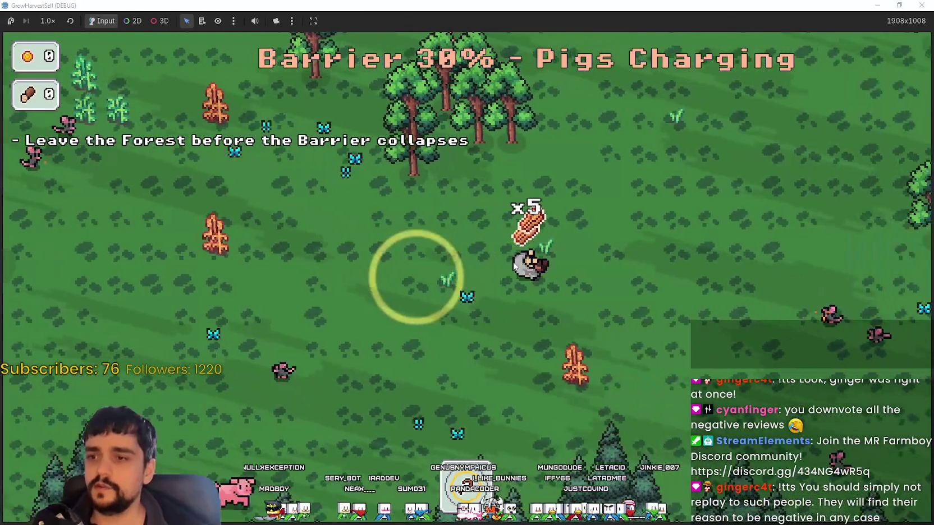
pyautogui.press('s')
pyautogui.press('s')
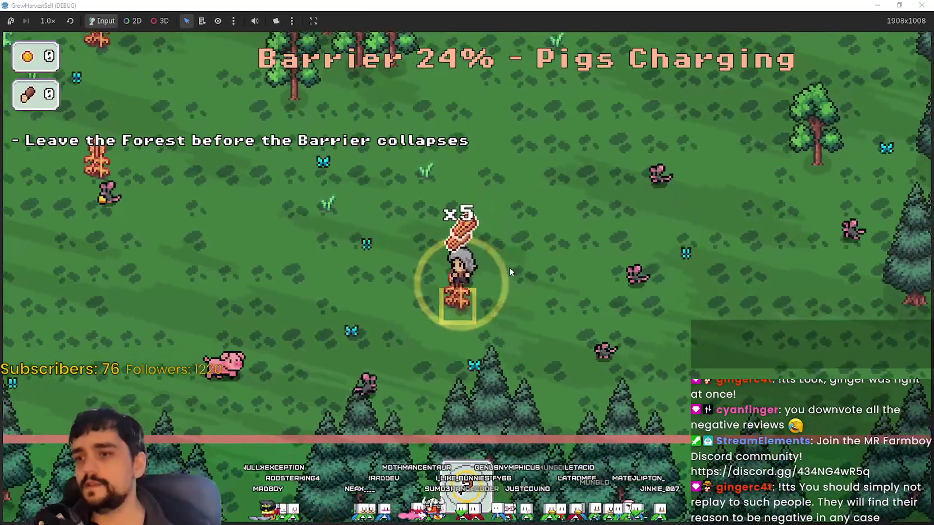
pyautogui.press('s')
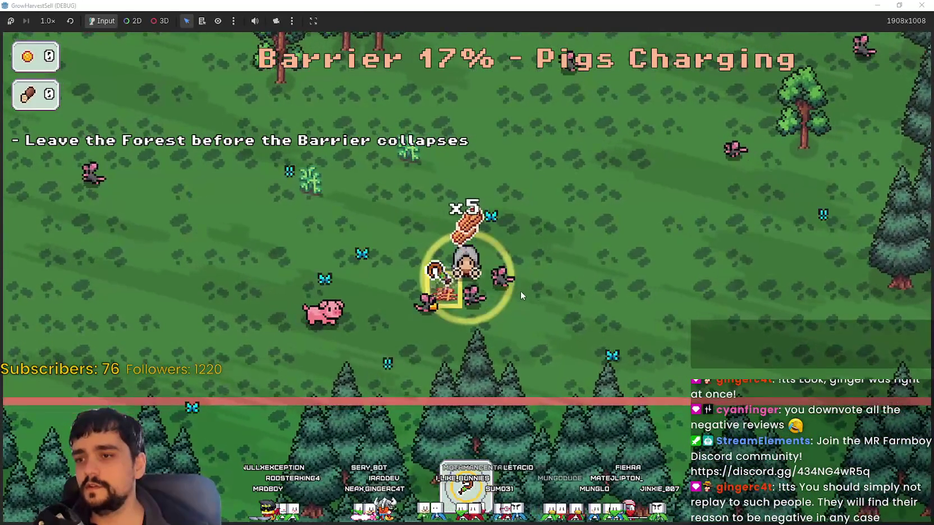
pyautogui.press('w')
pyautogui.press('w')
pyautogui.press('d')
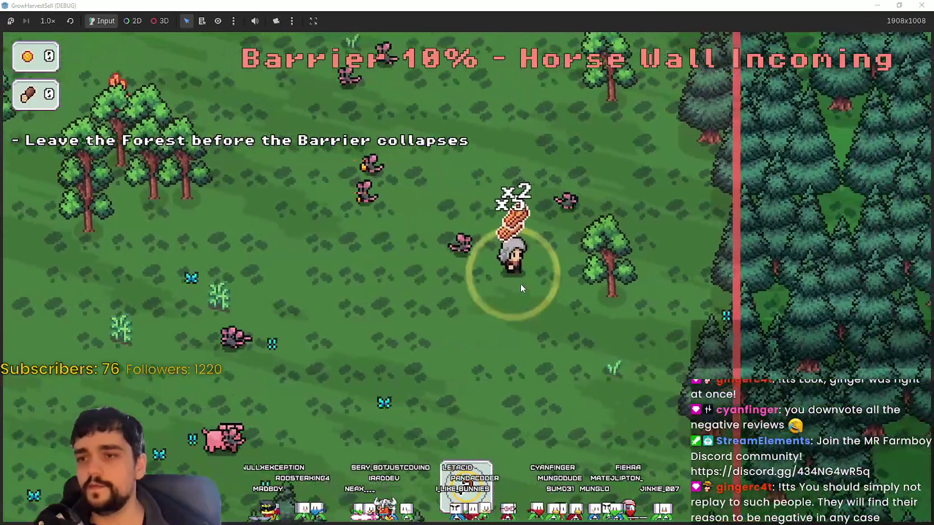
pyautogui.press('w')
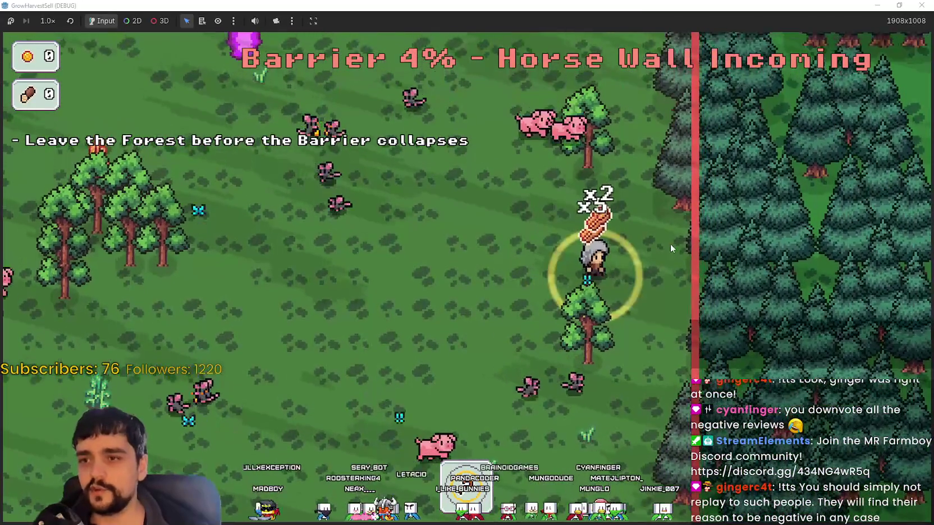
pyautogui.press('a')
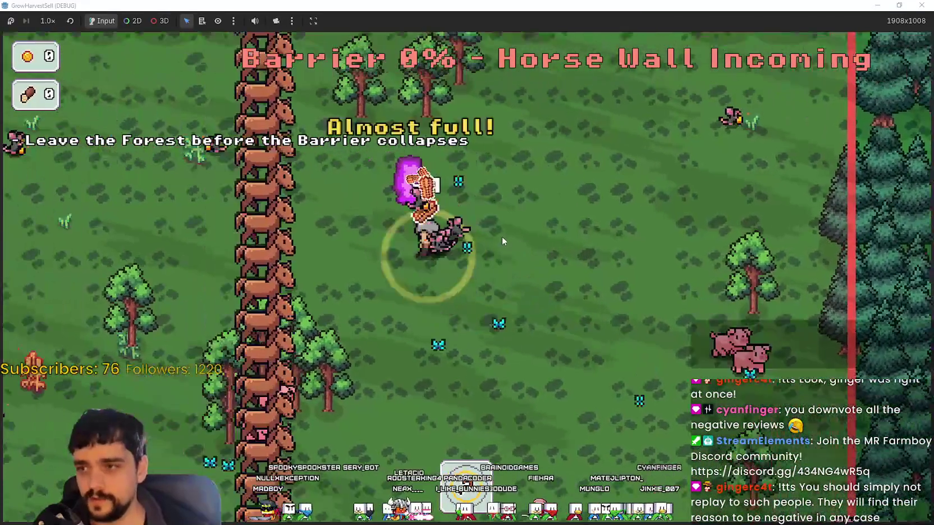
pyautogui.press('s')
pyautogui.press('d')
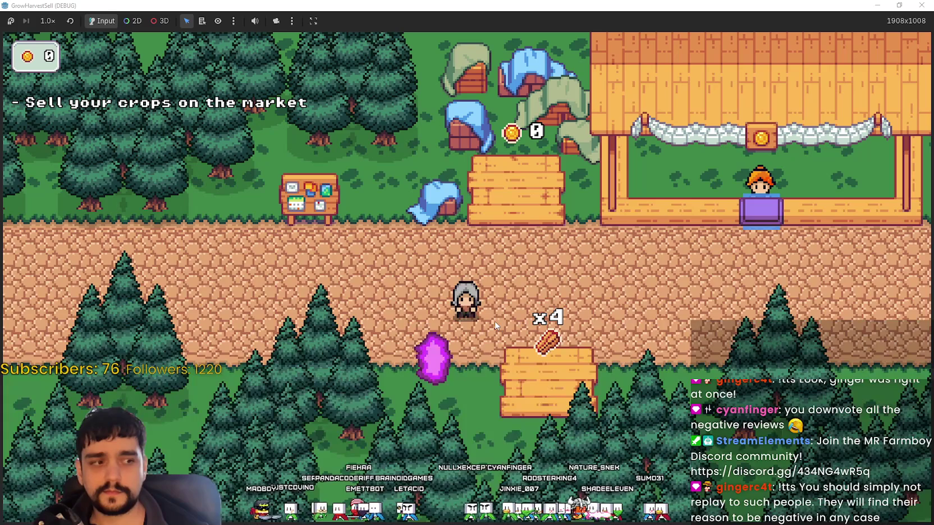
# - Walk to the market vendor and sell the harvested crops
pyautogui.press('d')
pyautogui.press('w')
pyautogui.press('a')
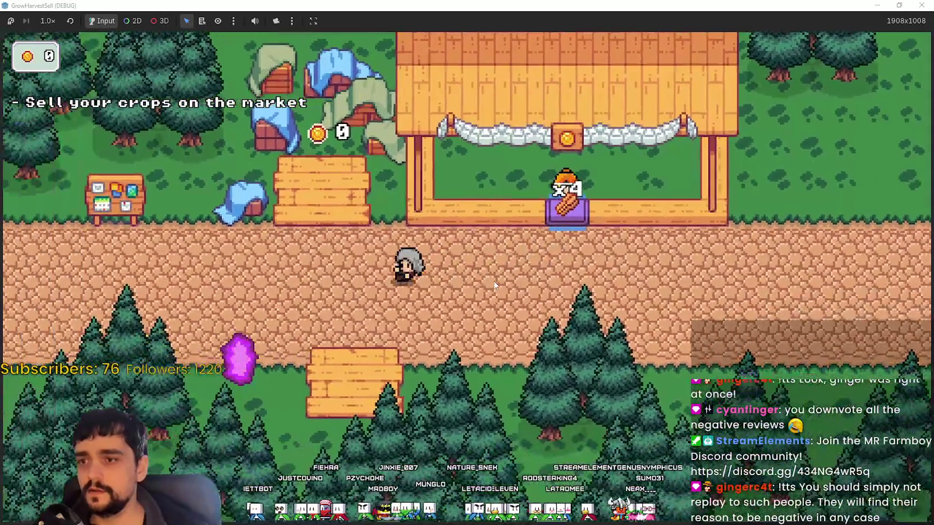
pyautogui.press('d')
pyautogui.press('s')
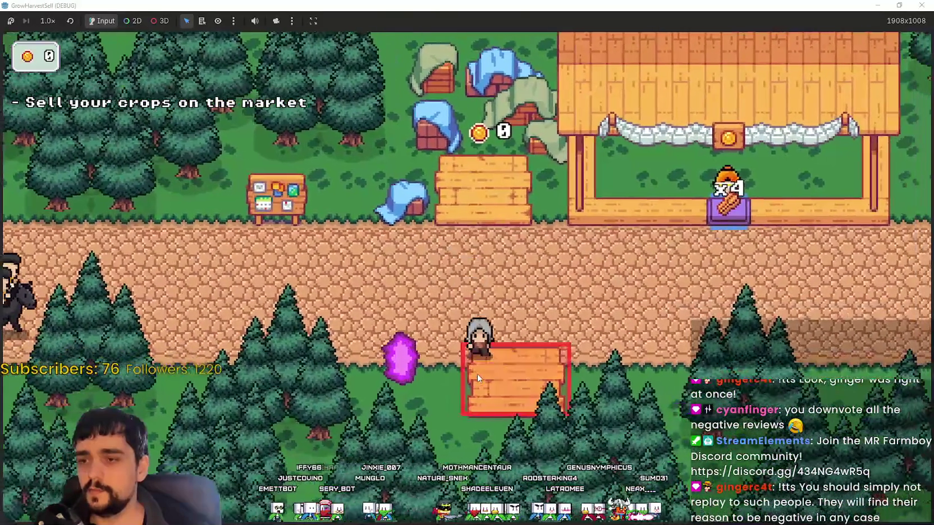
# - Step onto the bank platform repeatedly to collect the gold
pyautogui.press('w')
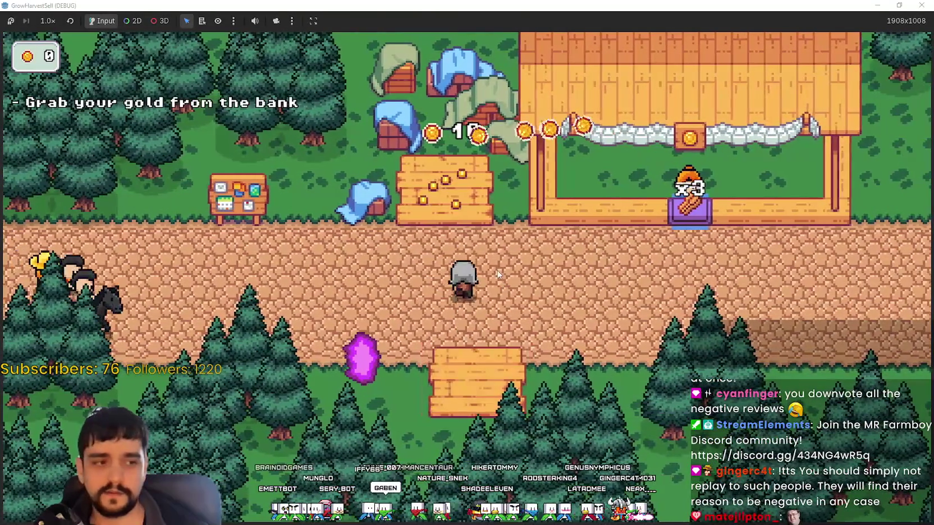
pyautogui.press('a')
pyautogui.press('w')
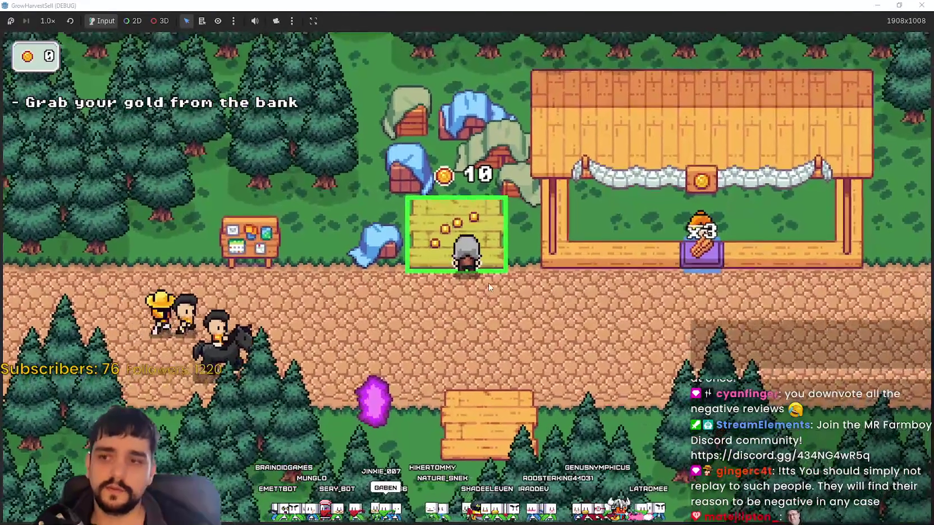
pyautogui.press('s')
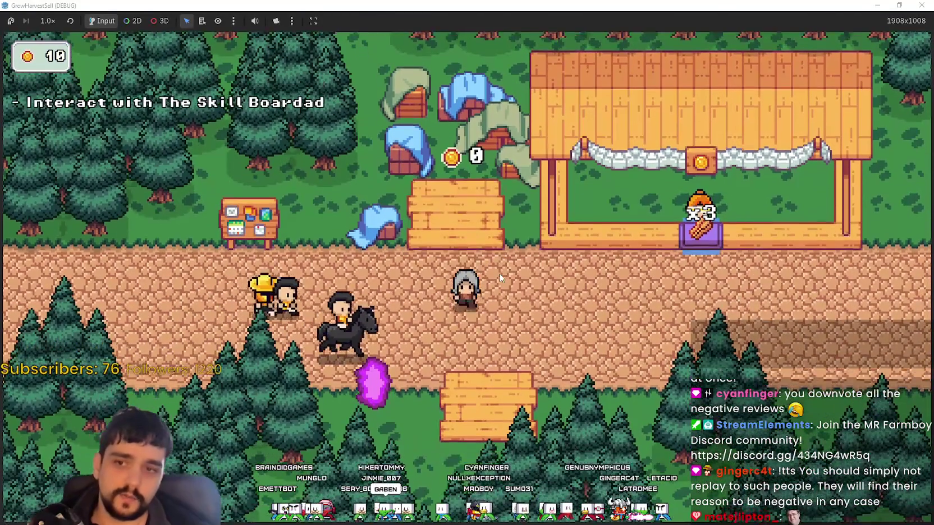
pyautogui.press('w')
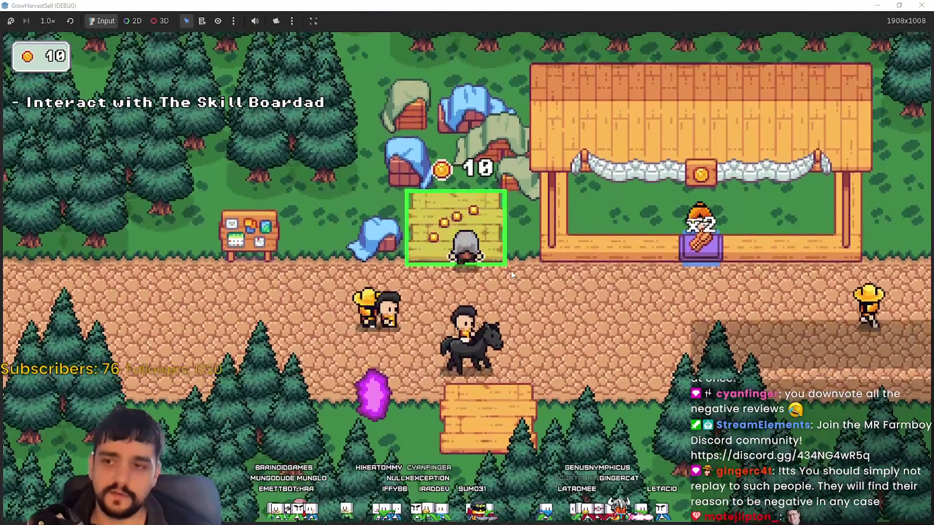
pyautogui.press('s')
pyautogui.press('a')
pyautogui.press('a')
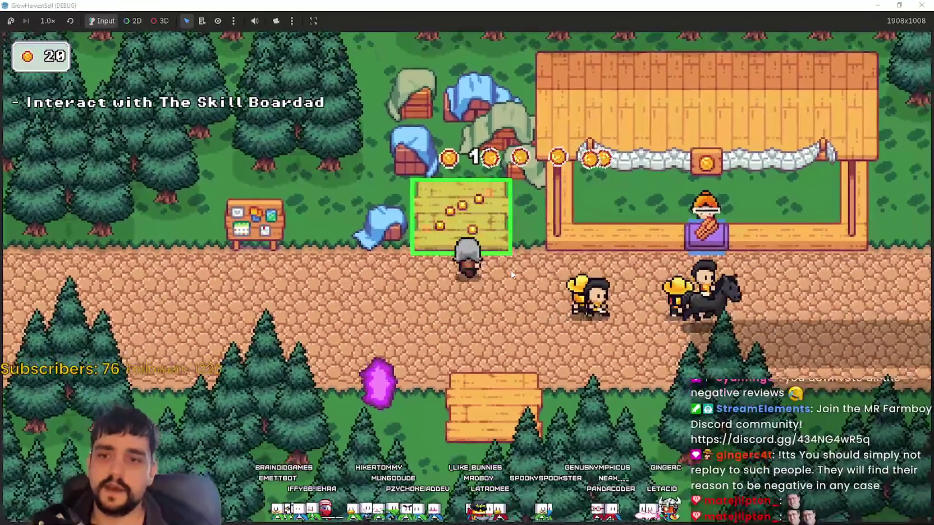
pyautogui.press('a')
pyautogui.press('w')
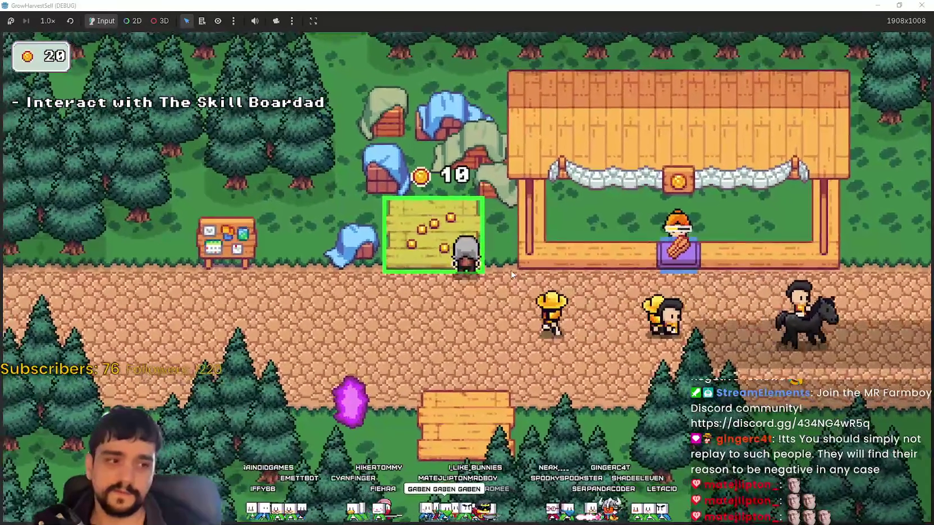
pyautogui.press('a')
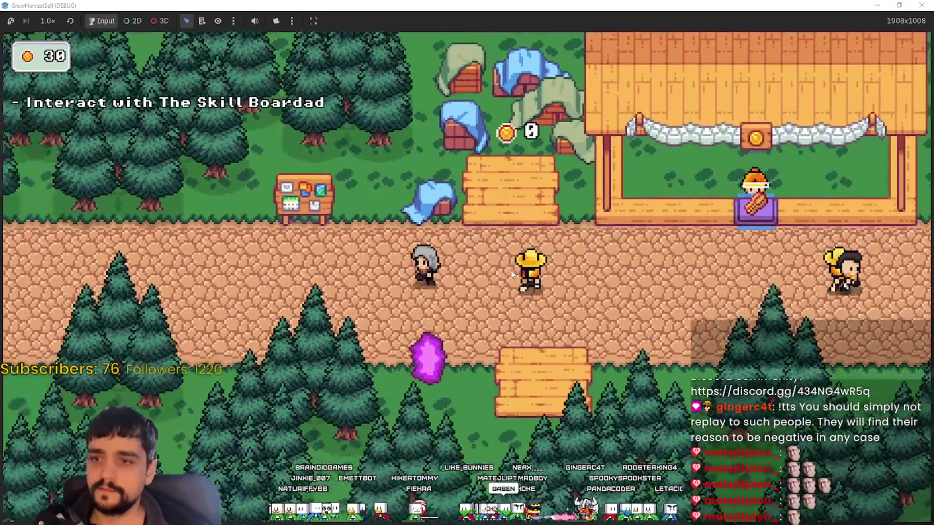
pyautogui.press('a')
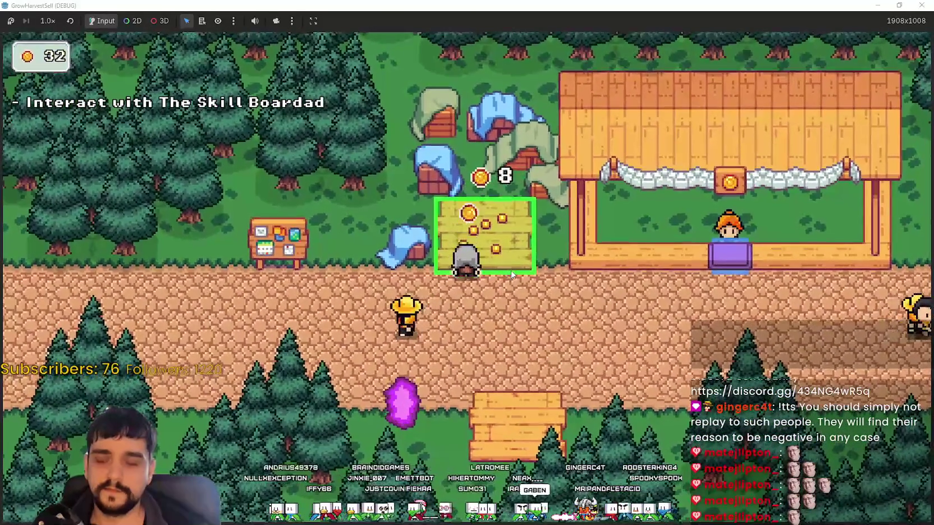
pyautogui.press('a')
# - Unlock Resource Domain in the Prestige skill tree and return to the village
pyautogui.press('w')
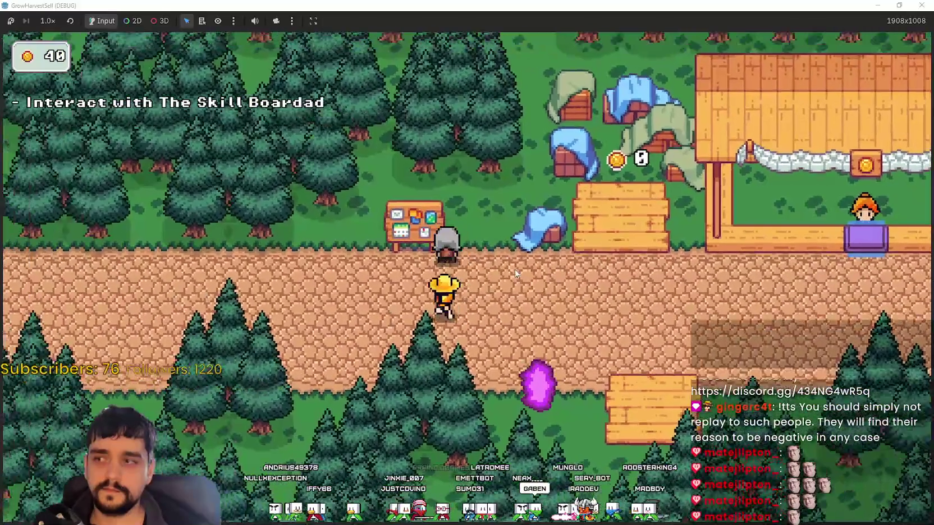
pyautogui.press('e')
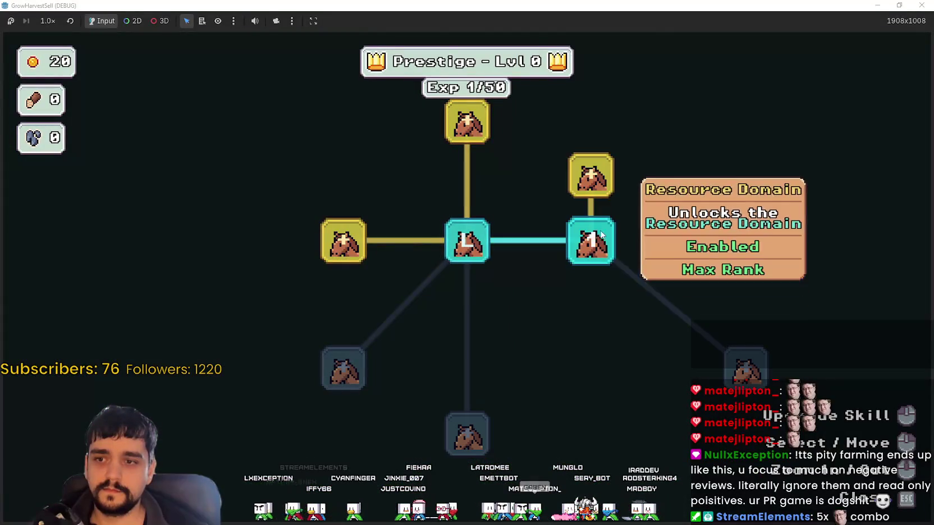
pyautogui.press('e')
pyautogui.press('d')
pyautogui.press('s')
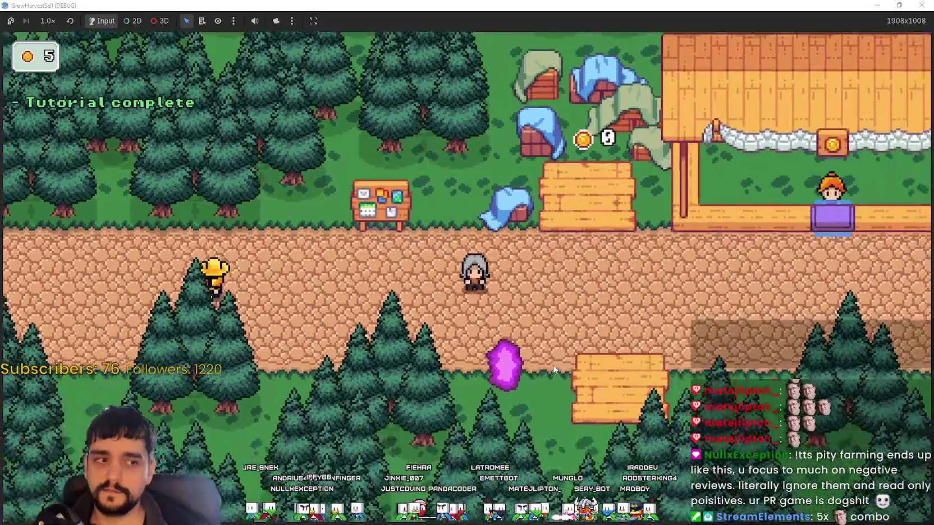
# - Travel from the purple crystal to the Stage 1 forest
pyautogui.press('s')
pyautogui.press('e')
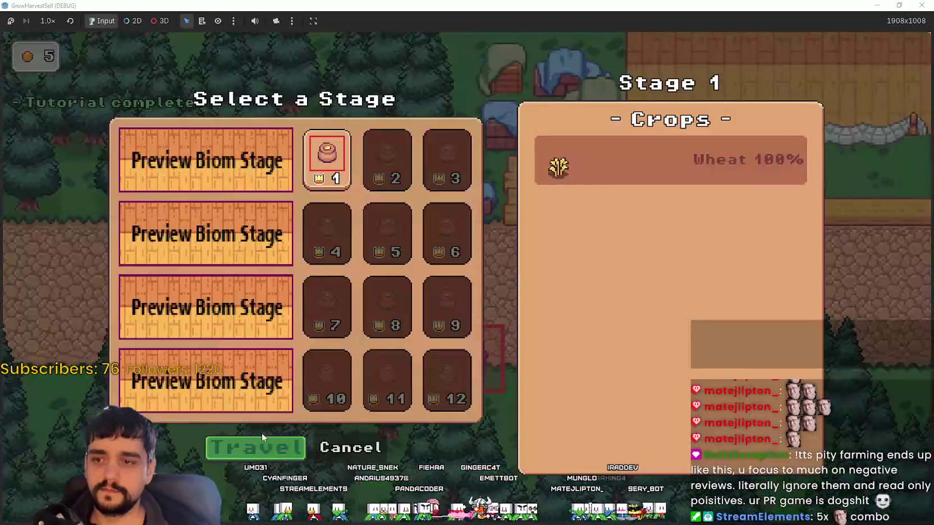
pyautogui.press('Return')
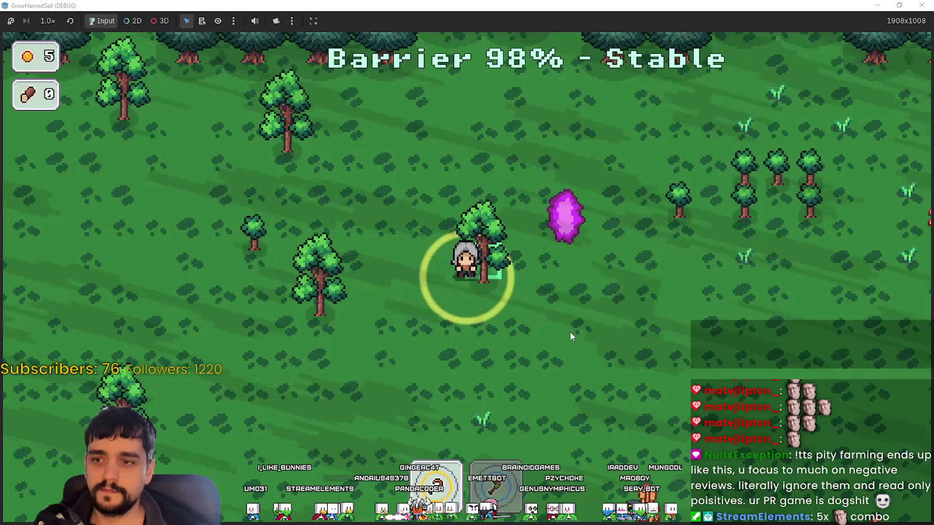
# - Walk between two dead trees and chop them both for logs
pyautogui.press('s')
pyautogui.press('d')
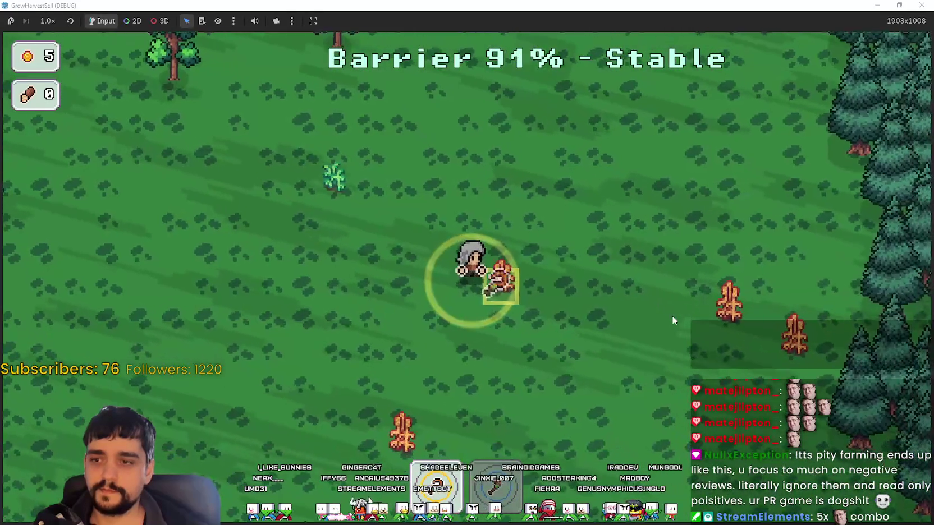
pyautogui.press('w')
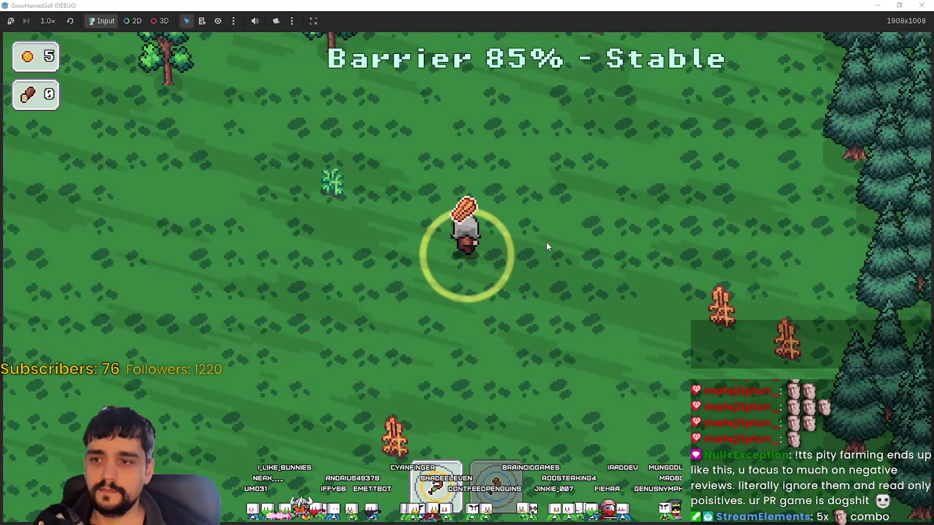
pyautogui.press('s')
pyautogui.press('d')
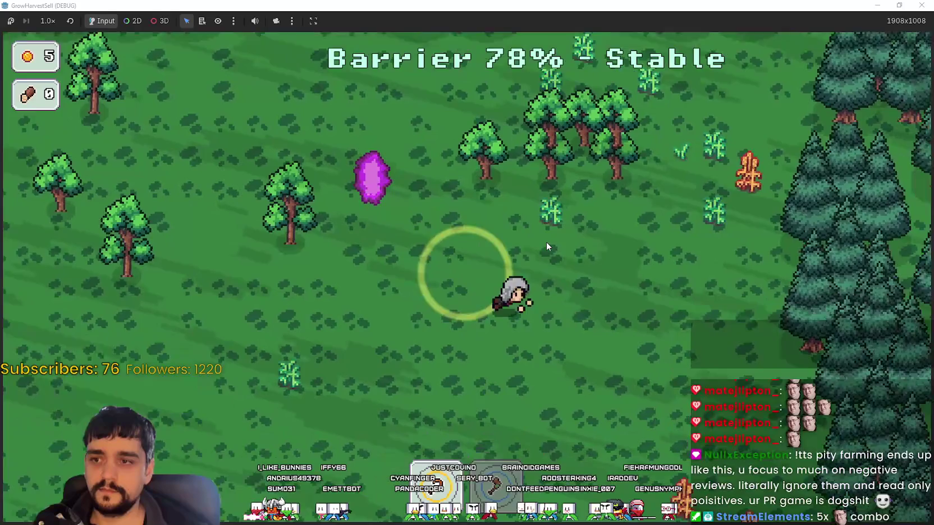
pyautogui.press('d')
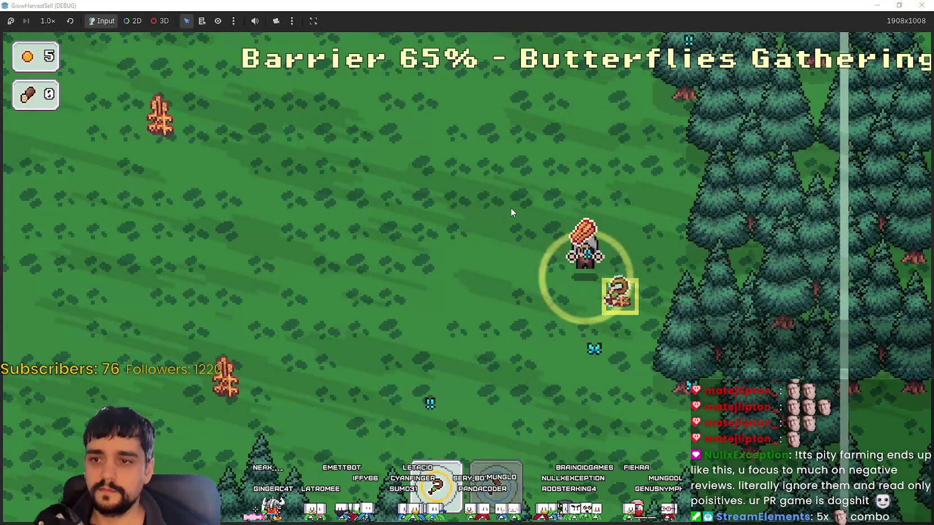
pyautogui.press('d')
# - Pick up the first log pile and carry it toward the remaining piles
pyautogui.press('w')
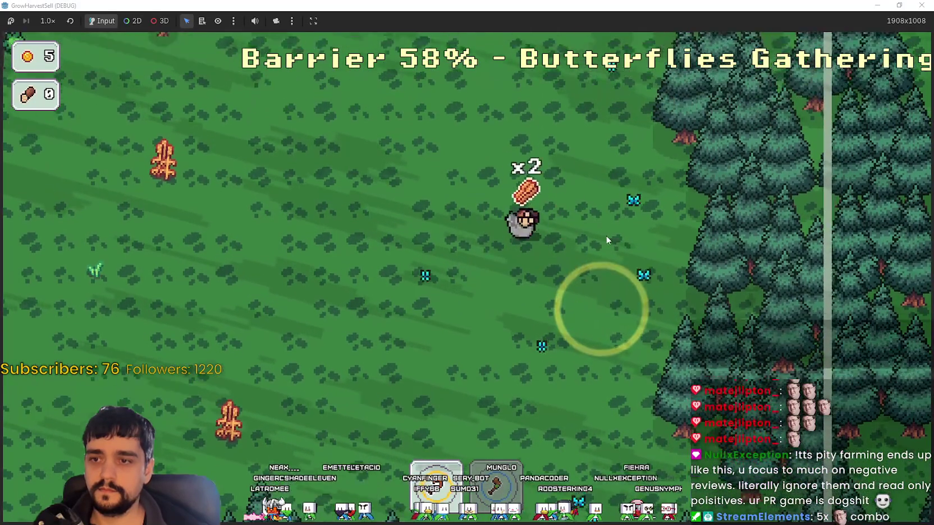
pyautogui.press('a')
pyautogui.press('s')
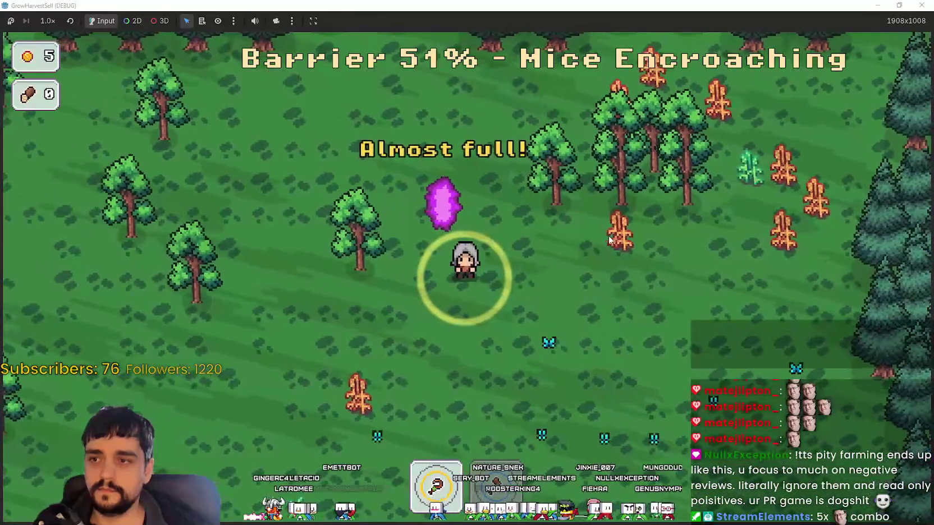
pyautogui.press('a')
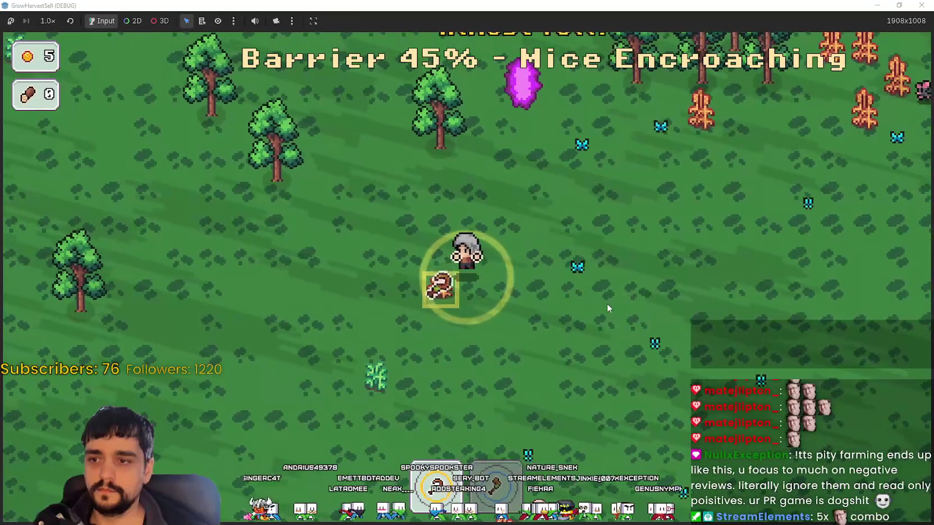
pyautogui.press('e')
pyautogui.press('d')
pyautogui.press('w')
pyautogui.press('d')
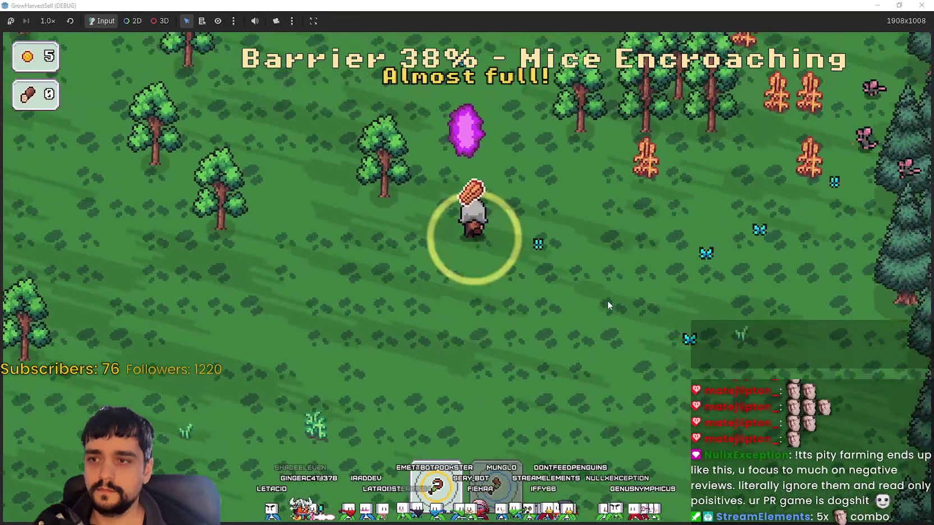
pyautogui.press('d')
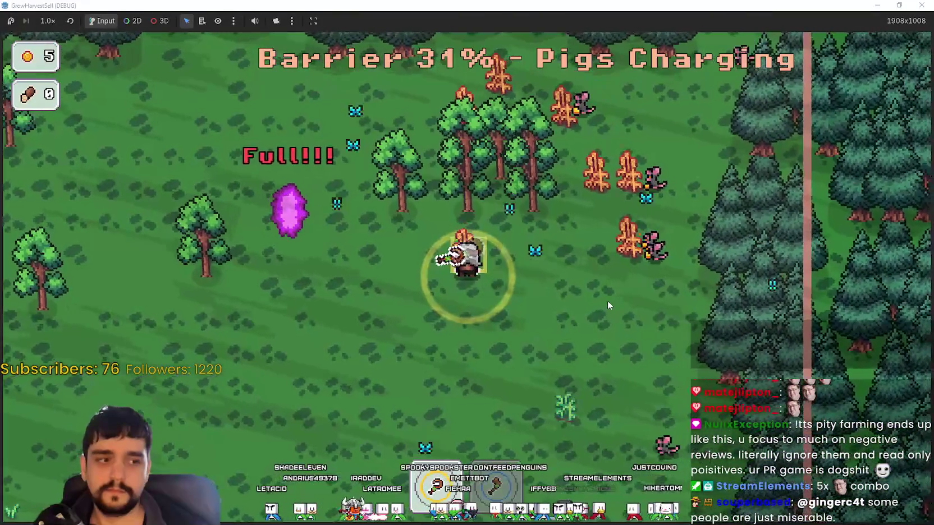
# - Grab more logs while dodging the pigs, before the horse wall arrives
pyautogui.press('e')
pyautogui.press('s')
pyautogui.press('a')
pyautogui.press('d')
pyautogui.press('w')
pyautogui.press('e')
pyautogui.press('a')
pyautogui.press('w')
pyautogui.press('w')
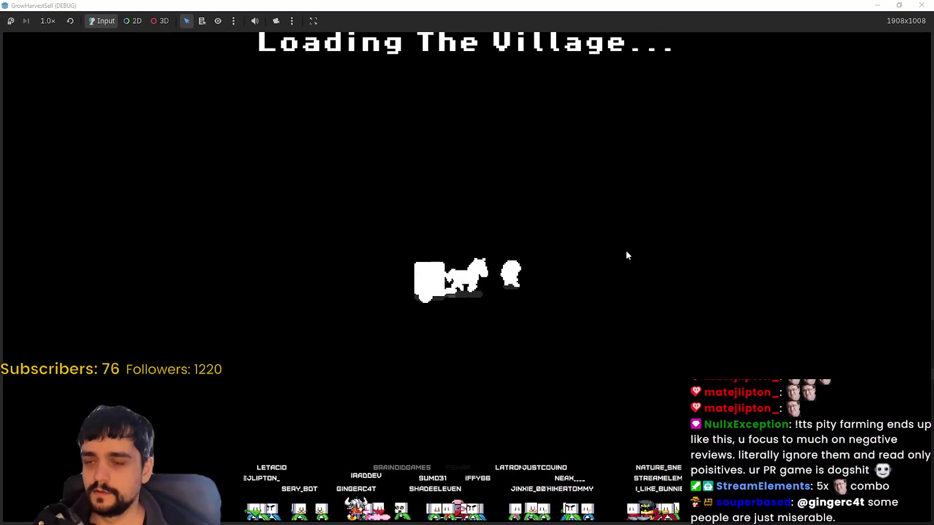
# - Drop logs on the stall counter and pick up the four logs from the crate
pyautogui.press('w')
pyautogui.press('d')
pyautogui.press('d')
pyautogui.press('w')
pyautogui.press('e')
pyautogui.press('a')
pyautogui.press('a')
pyautogui.press('s')
pyautogui.press('e')
pyautogui.press('w')
pyautogui.press('d')
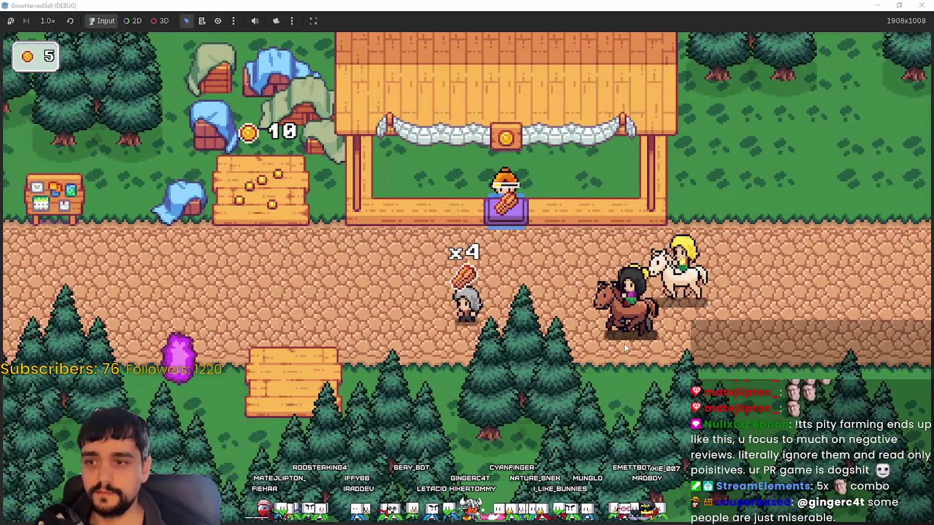
# - Leave the logs at the shop counter, then pause the game at 60 coins
pyautogui.press('d')
pyautogui.press('d')
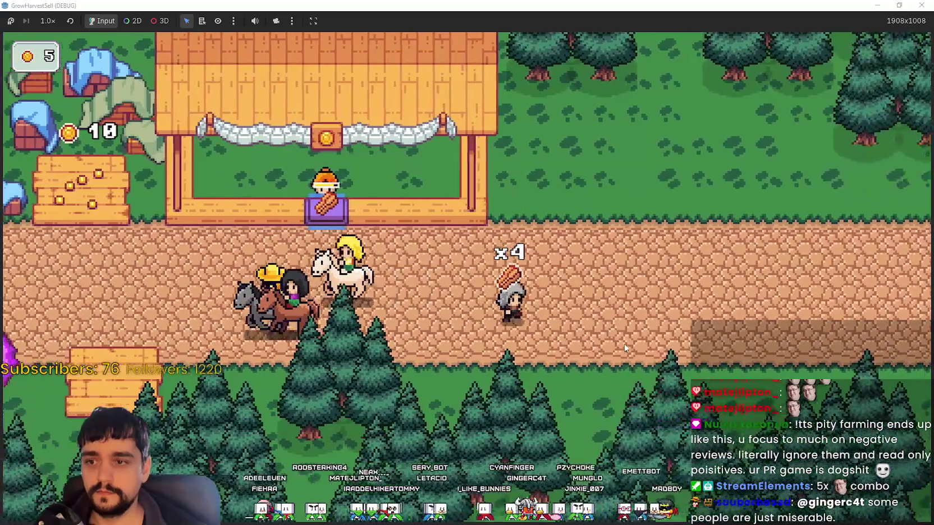
pyautogui.press('a')
pyautogui.press('w')
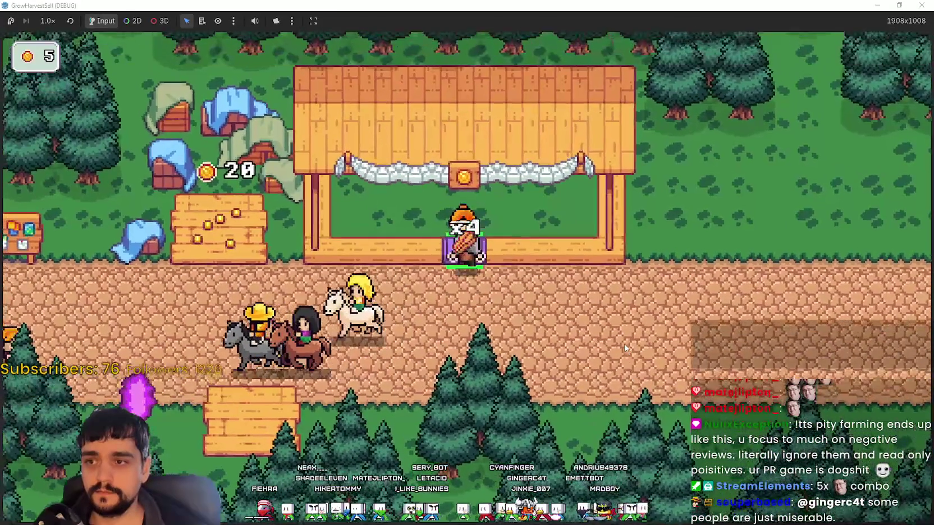
pyautogui.press('s')
pyautogui.press('a')
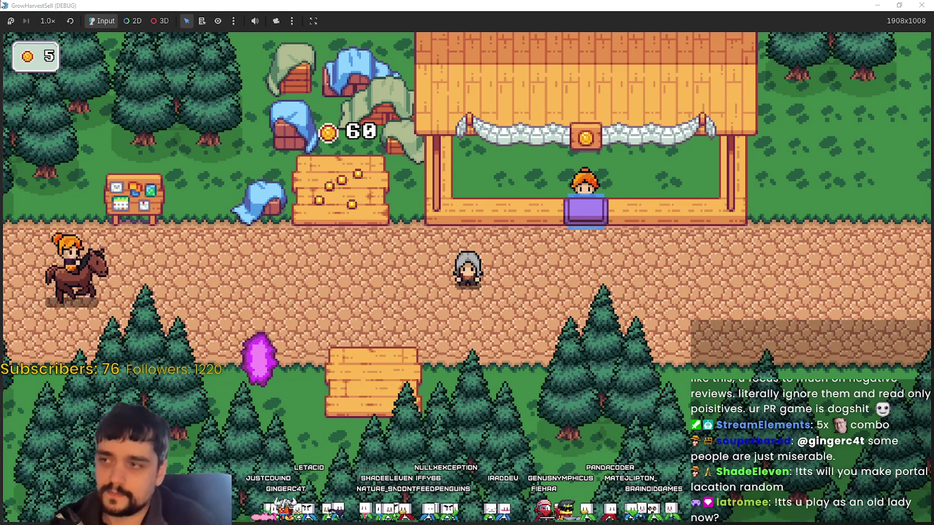
pyautogui.click(13, 21)
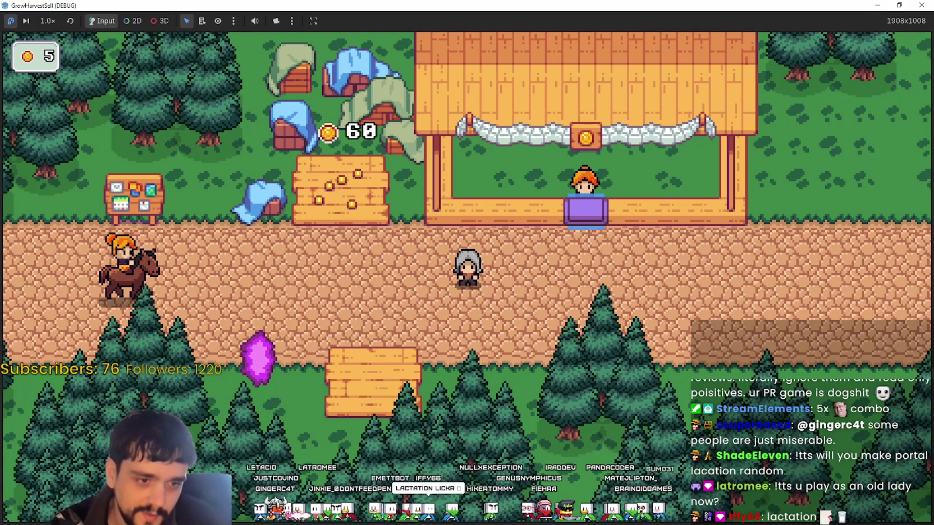
# - Select the block of grey-haired player sprites in main_atlas.png in Aseprite
pyautogui.hotkey('alt', 'Tab')
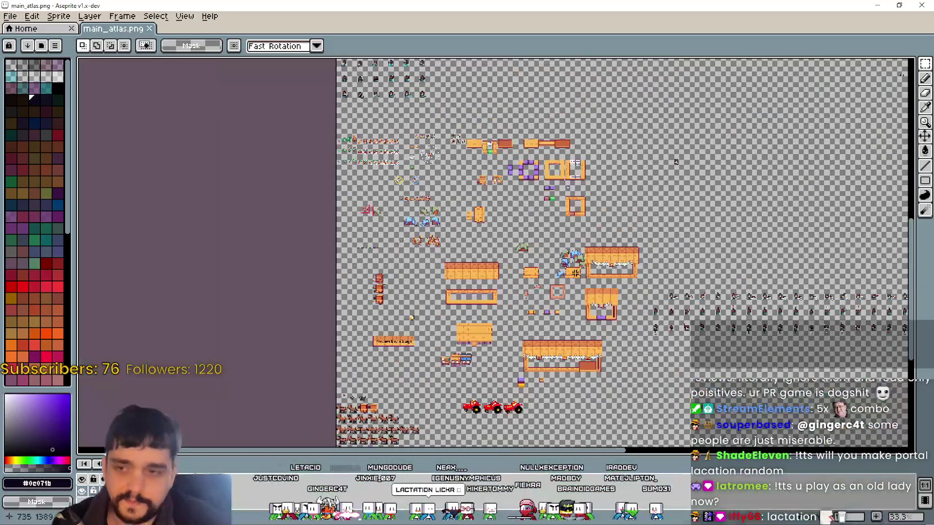
pyautogui.scroll(3, 560, 207)
pyautogui.scroll(8, 559, 207)
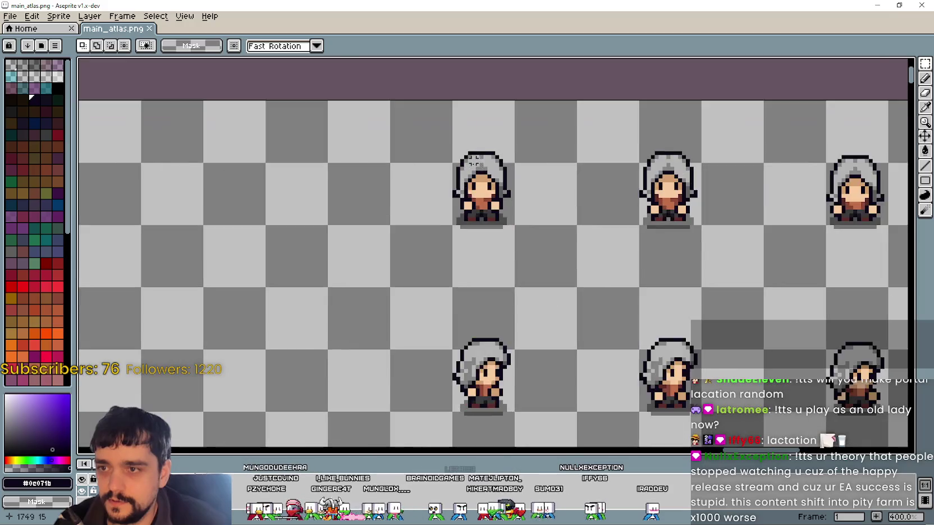
pyautogui.scroll(-1, 474, 194)
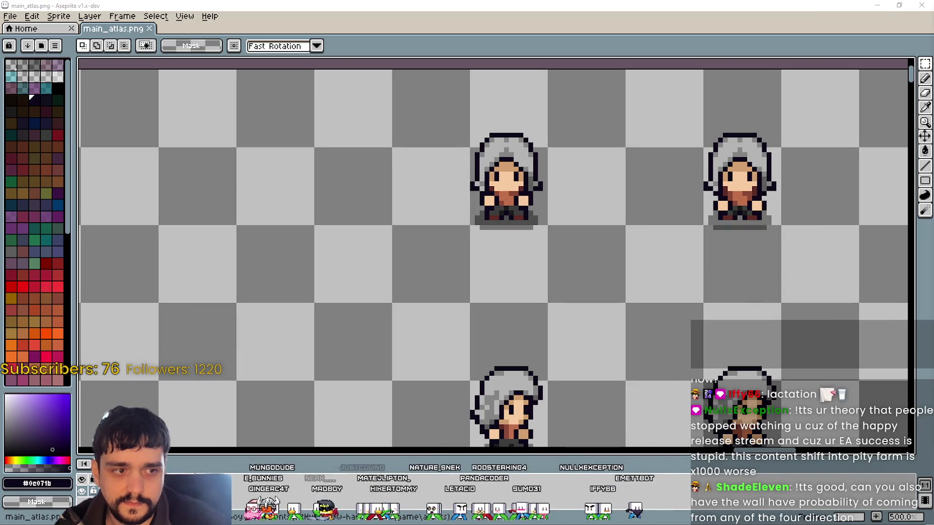
pyautogui.scroll(-1, 355, 276)
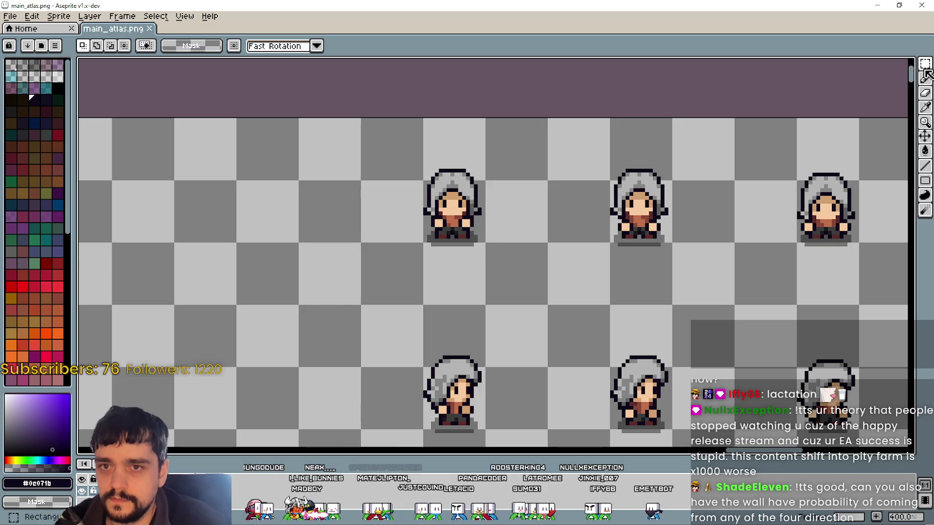
pyautogui.scroll(-2, 617, 258)
pyautogui.scroll(-1, 477, 255)
pyautogui.moveTo(508, 247); pyautogui.dragTo(516, 198)
pyautogui.moveTo(417, 164)
pyautogui.mouseDown()
pyautogui.moveTo(561, 337)
pyautogui.moveTo(646, 348)
pyautogui.moveTo(679, 340)
pyautogui.mouseUp()
# - Zoom around the selected sprite block, then switch to the browser
pyautogui.scroll(1, 435, 171)
pyautogui.scroll(-1, 449, 191)
pyautogui.scroll(4, 496, 304)
pyautogui.scroll(2, 497, 304)
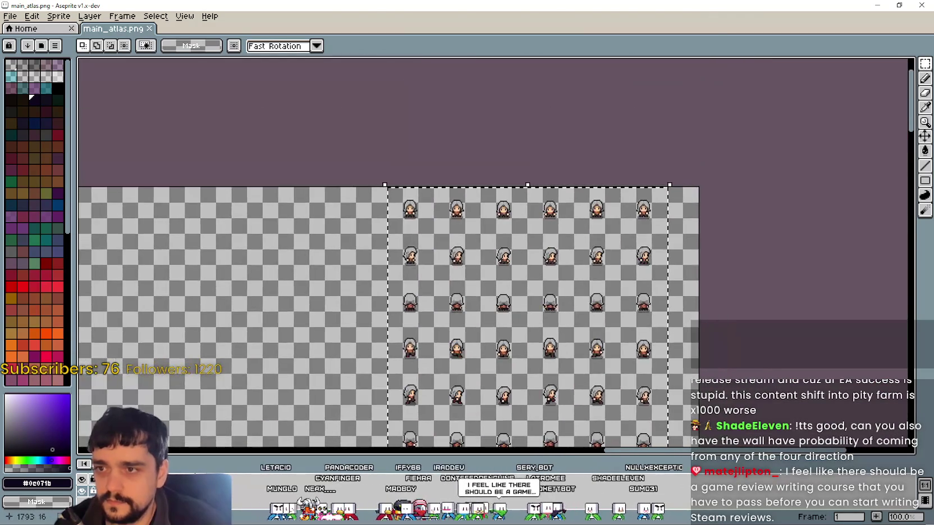
pyautogui.scroll(3, 413, 242)
pyautogui.scroll(-1, 497, 166)
pyautogui.scroll(-1, 449, 224)
pyautogui.scroll(1, 442, 238)
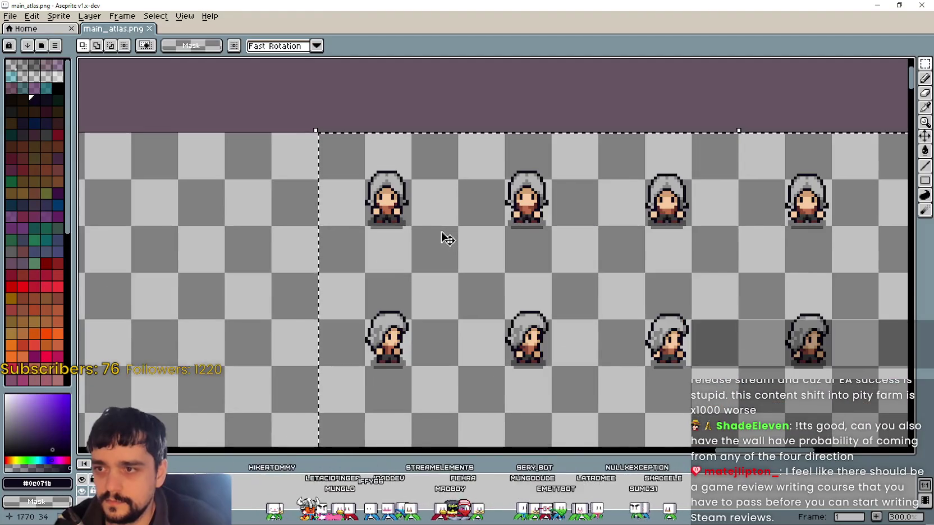
pyautogui.scroll(-1, 483, 250)
pyautogui.scroll(-2, 490, 250)
pyautogui.scroll(1, 491, 250)
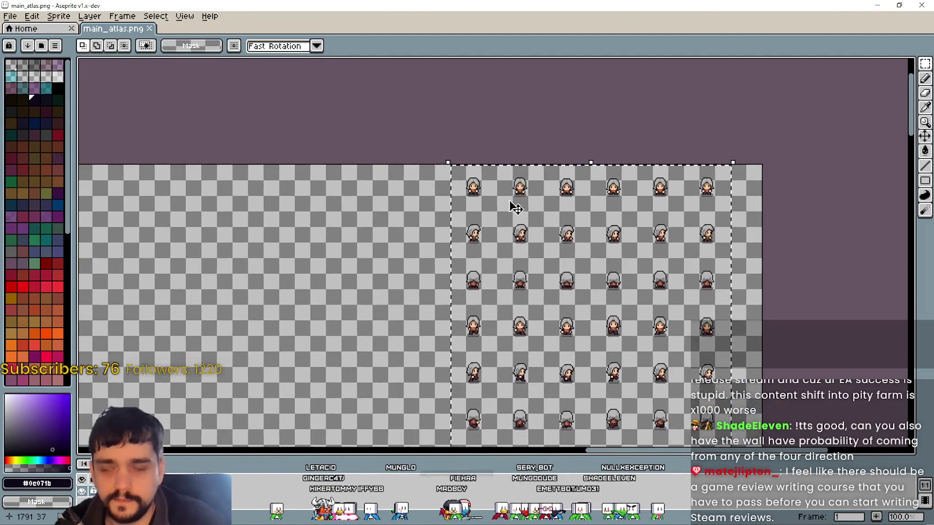
pyautogui.scroll(2, 494, 194)
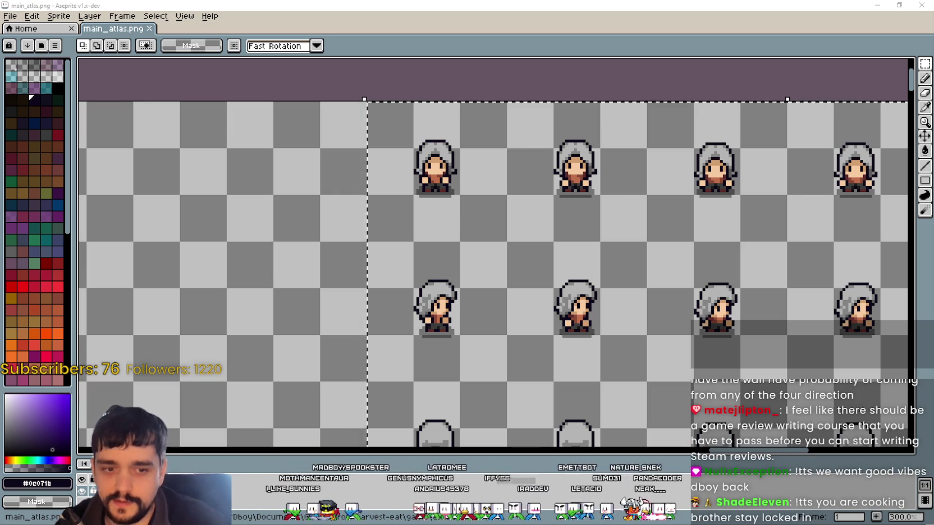
pyautogui.hotkey('alt', 'Tab')
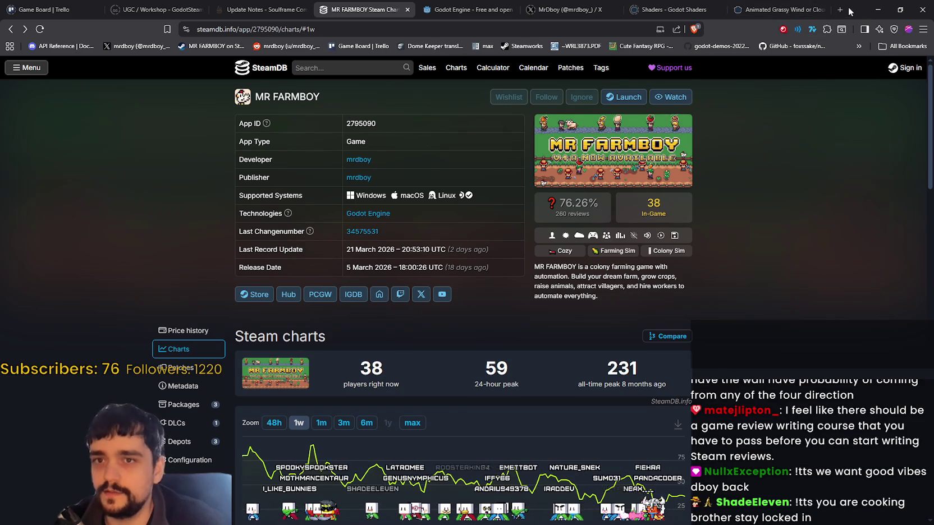
# - Load itch.io in a new Brave tab
pyautogui.click(840, 10)
pyautogui.write('itch.io')
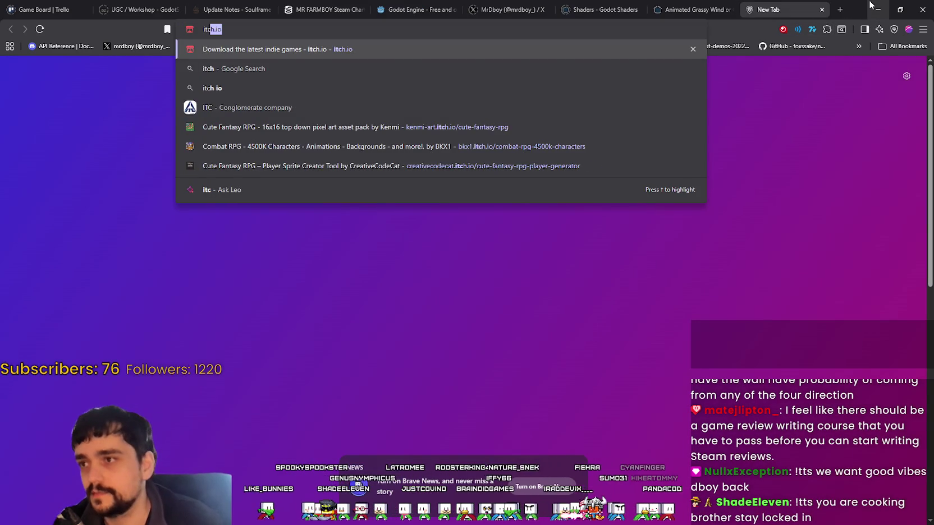
pyautogui.press('Return')
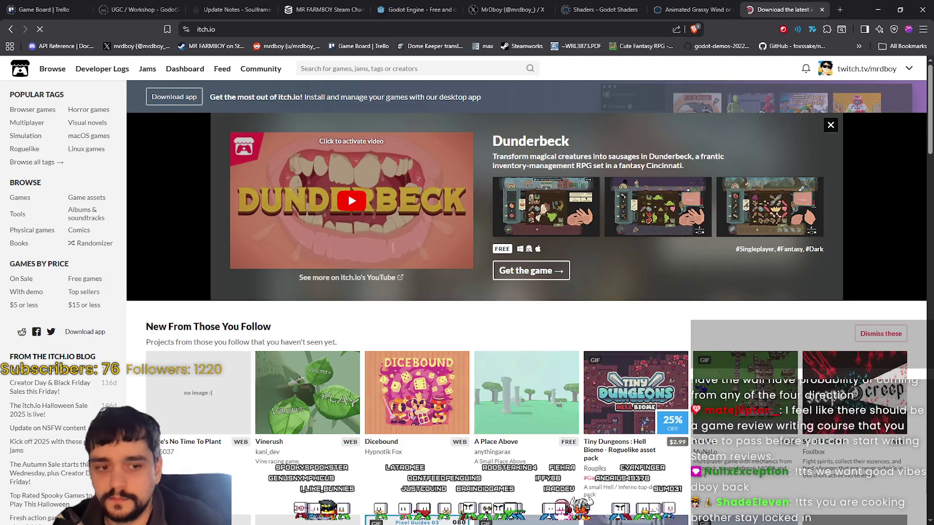
# - Close the itch.io tab, minimize Brave, and bring up a This PC window
pyautogui.click(821, 10)
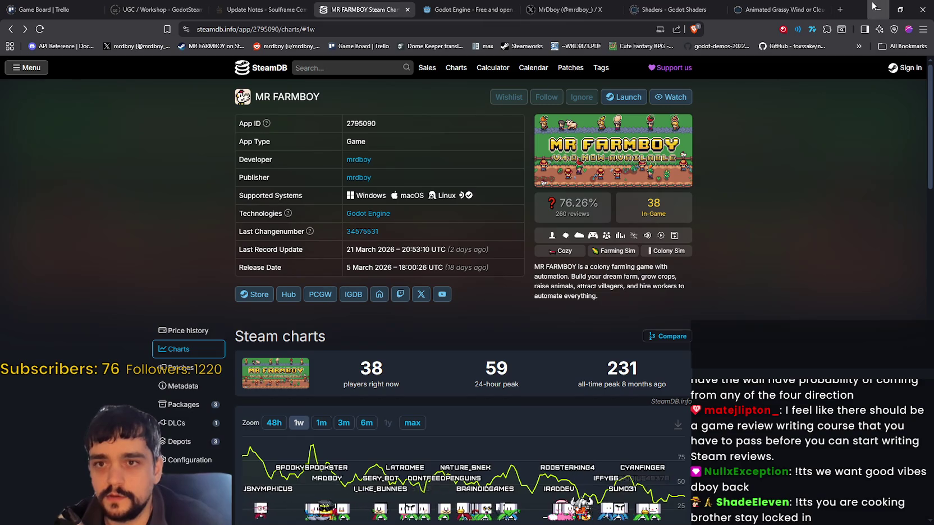
pyautogui.click(873, 7)
pyautogui.press('super+e')
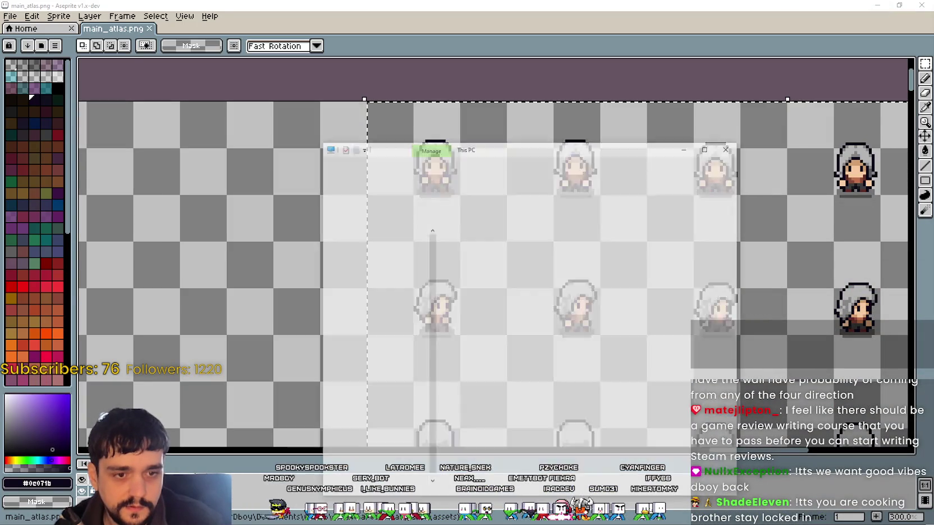
# - Close the This PC window and zoom into Hair_1_Black.png in the second Aseprite window
pyautogui.click(758, 120)
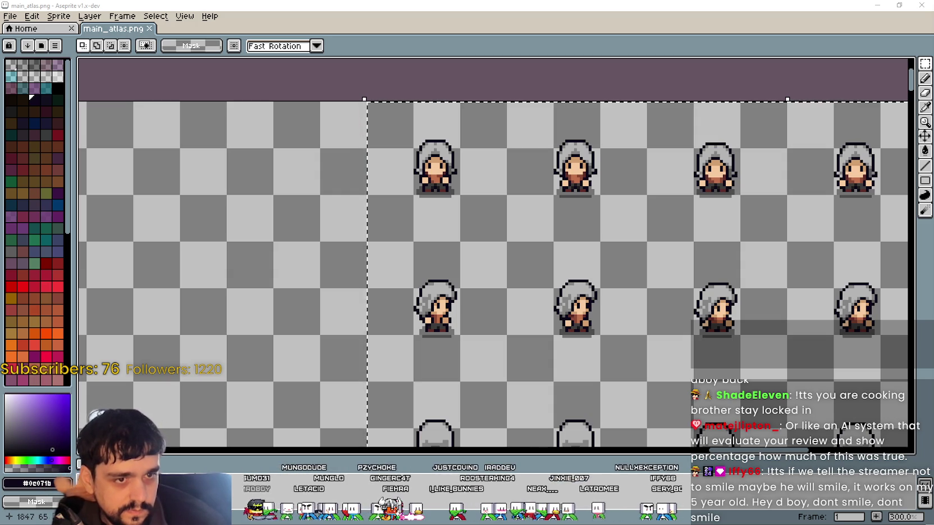
pyautogui.scroll(3, 631, 266)
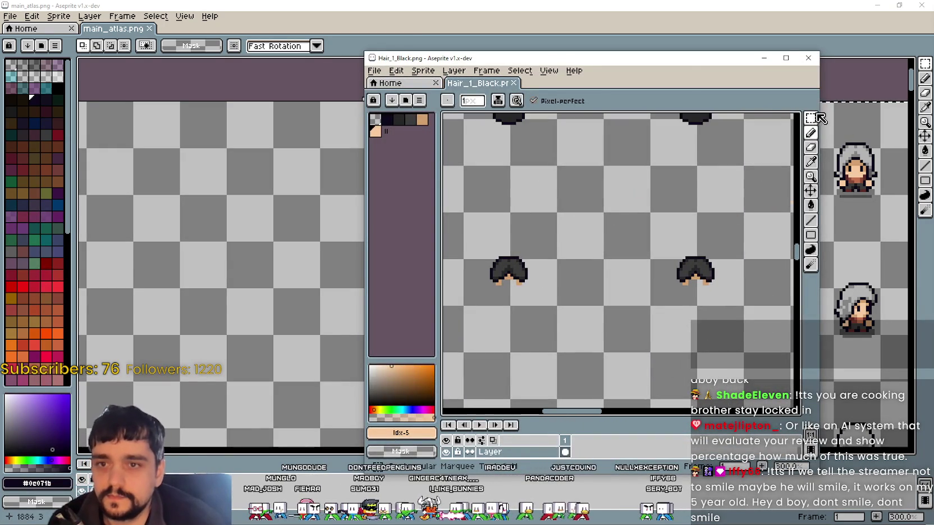
# - Paste the short black hair from Hair_1_Black into an empty main_atlas slot
pyautogui.moveTo(510, 225); pyautogui.dragTo(692, 327)
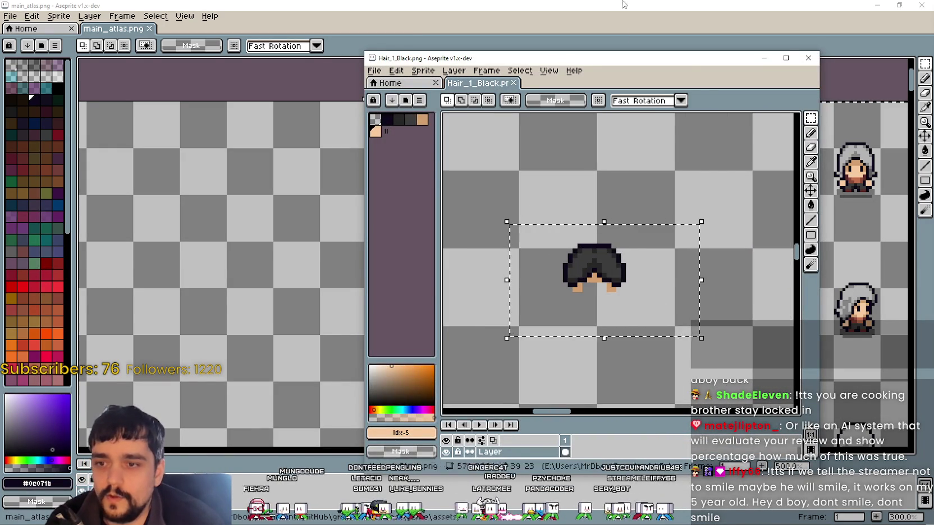
pyautogui.click(622, 34)
pyautogui.hotkey('ctrl', 'v')
pyautogui.moveTo(517, 250); pyautogui.dragTo(402, 150)
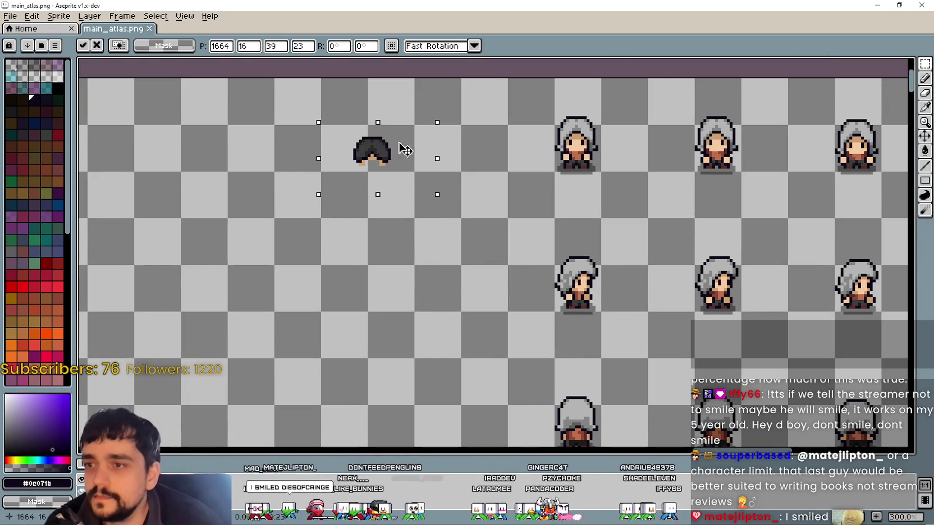
pyautogui.scroll(-1, 559, 198)
pyautogui.scroll(-1, 560, 198)
pyautogui.scroll(1, 463, 167)
pyautogui.scroll(-1, 381, 156)
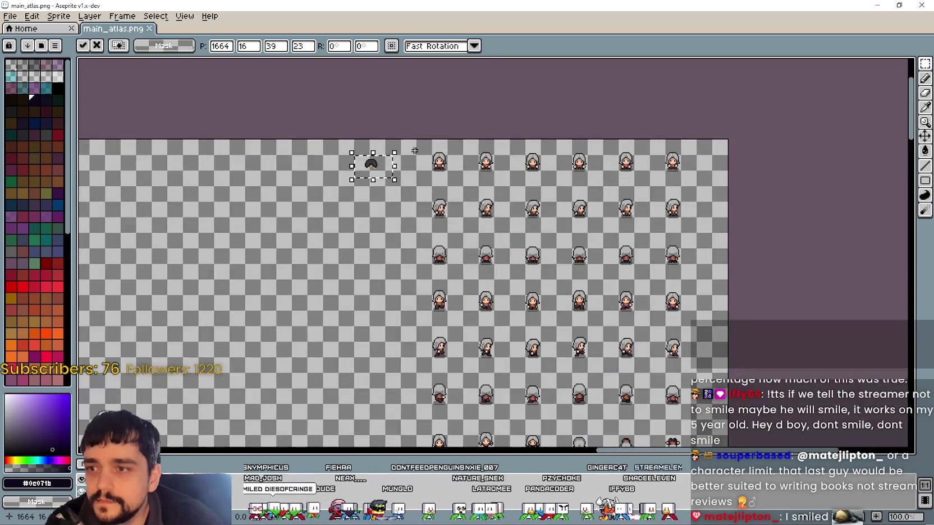
pyautogui.click(421, 146)
# - Sample dark grey and Paint Bucket the character's grey hood with it
pyautogui.moveTo(421, 147)
pyautogui.mouseDown()
pyautogui.moveTo(587, 298)
pyautogui.moveTo(611, 443)
pyautogui.moveTo(696, 420)
pyautogui.moveTo(694, 264)
pyautogui.moveTo(581, 258)
pyautogui.mouseUp()
pyautogui.scroll(4, 447, 201)
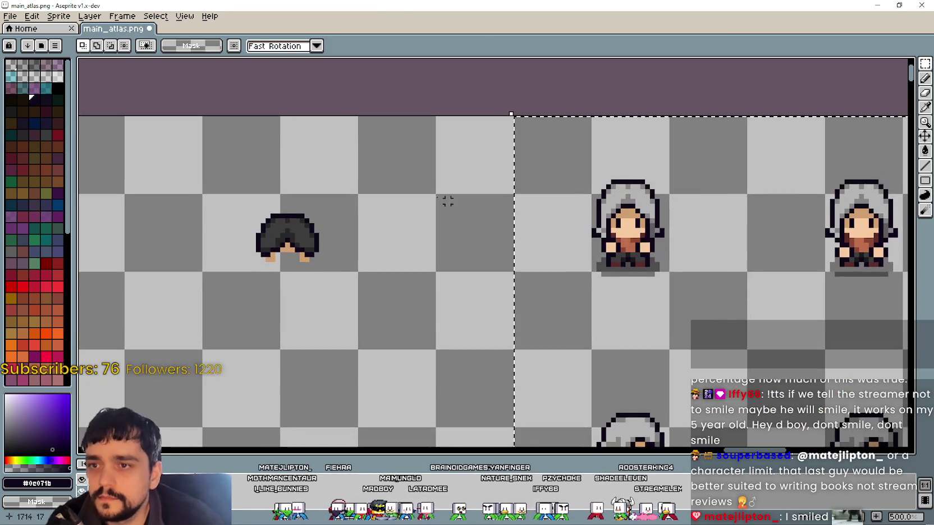
pyautogui.scroll(1, 447, 201)
pyautogui.click(924, 107)
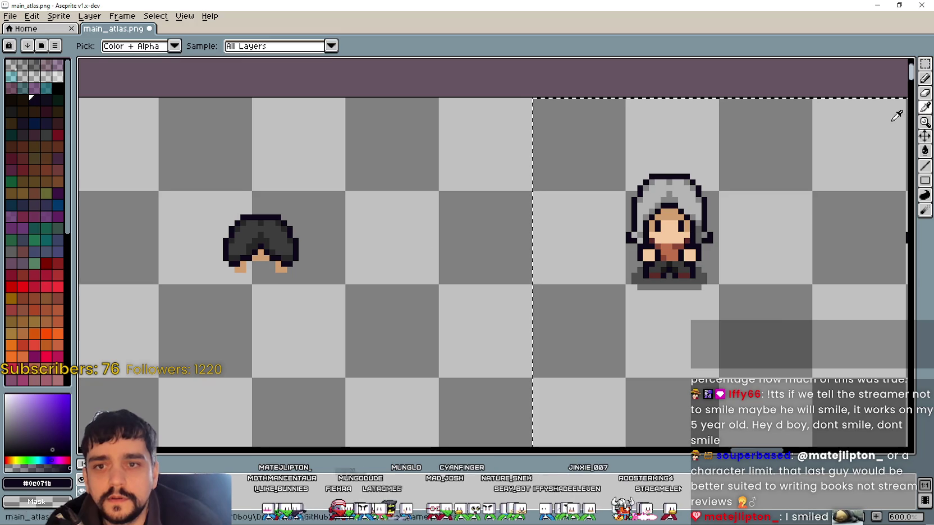
pyautogui.scroll(1, 333, 274)
pyautogui.moveTo(359, 221); pyautogui.dragTo(327, 232)
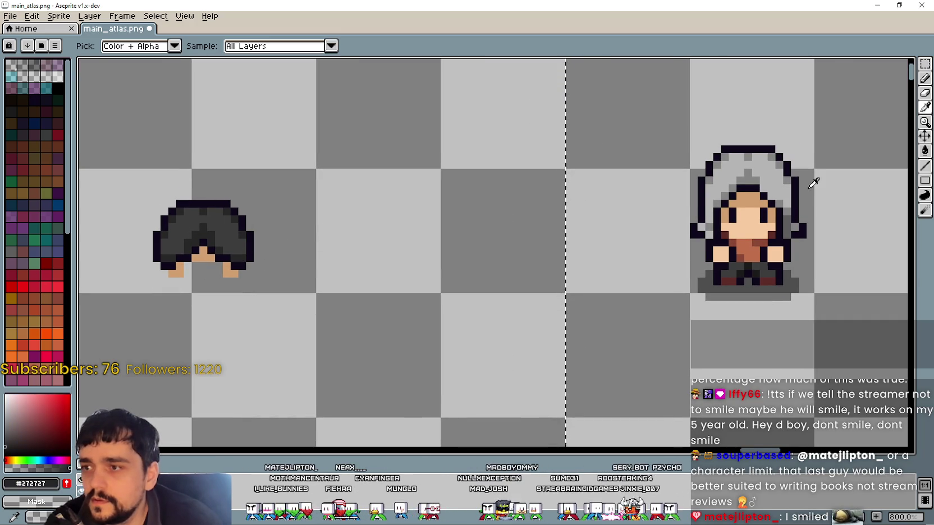
pyautogui.click(924, 151)
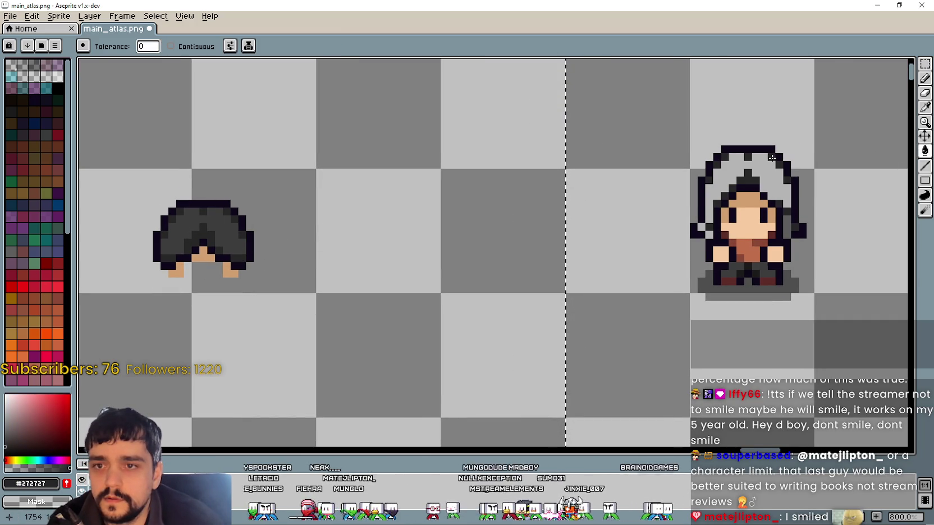
pyautogui.click(925, 109)
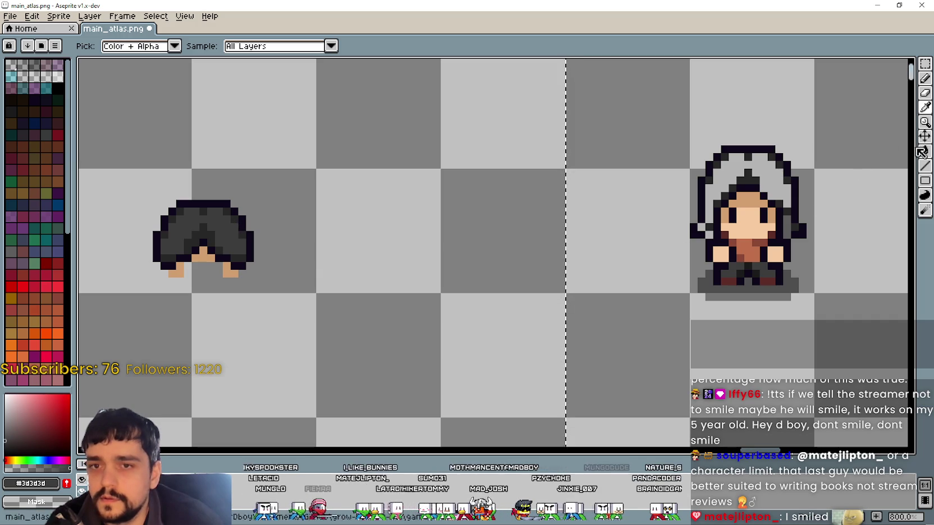
pyautogui.click(924, 151)
pyautogui.click(771, 173)
# - Pan across the character row and select the long black hair in Hair_5_Black
pyautogui.scroll(-3, 755, 231)
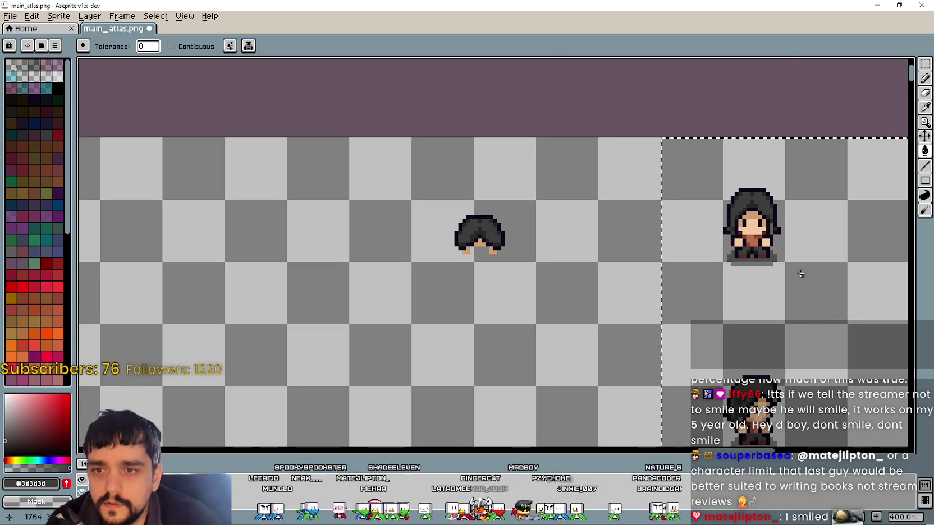
pyautogui.scroll(3, 729, 264)
pyautogui.scroll(-2, 667, 257)
pyautogui.moveTo(667, 257)
pyautogui.mouseDown()
pyautogui.moveTo(467, 254)
pyautogui.moveTo(208, 188)
pyautogui.moveTo(210, 148)
pyautogui.mouseUp()
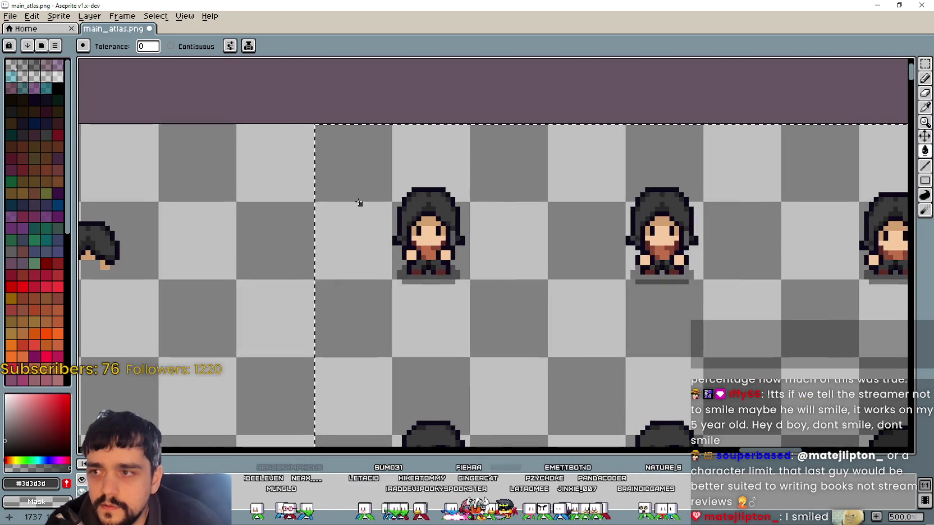
pyautogui.scroll(3, 552, 268)
pyautogui.scroll(-5, 585, 287)
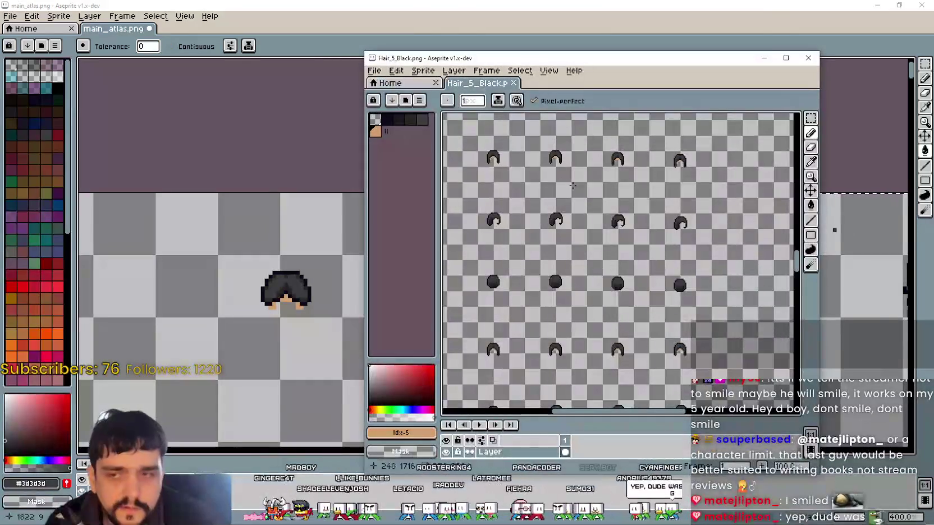
pyautogui.scroll(3, 584, 183)
pyautogui.scroll(5, 773, 148)
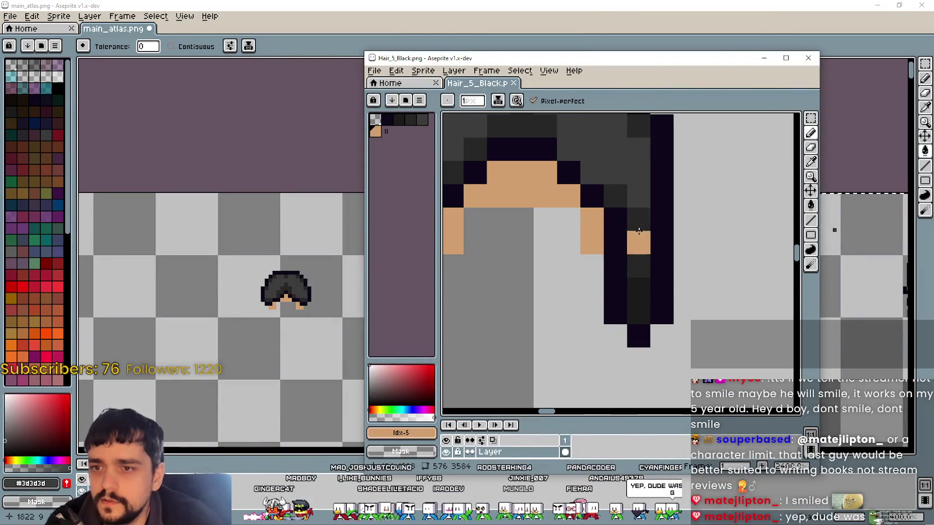
pyautogui.click(811, 118)
pyautogui.scroll(-5, 548, 271)
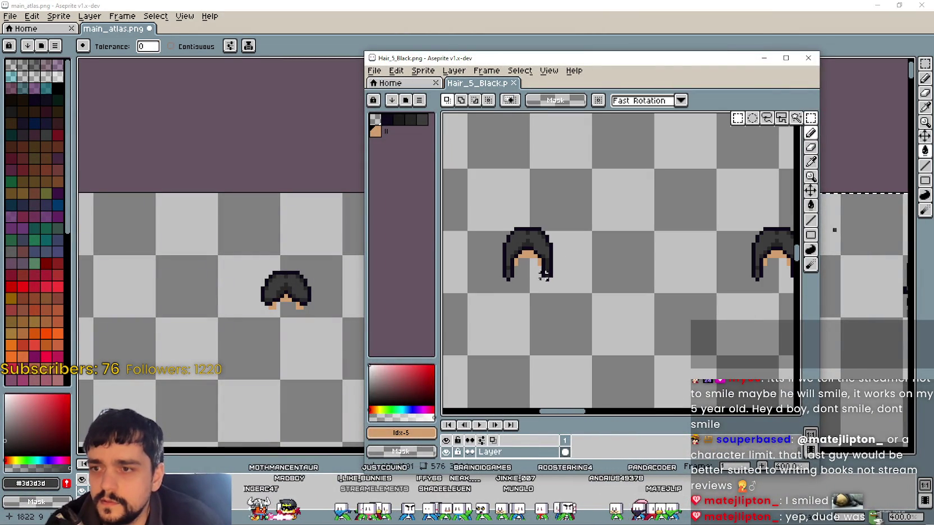
pyautogui.click(334, 315)
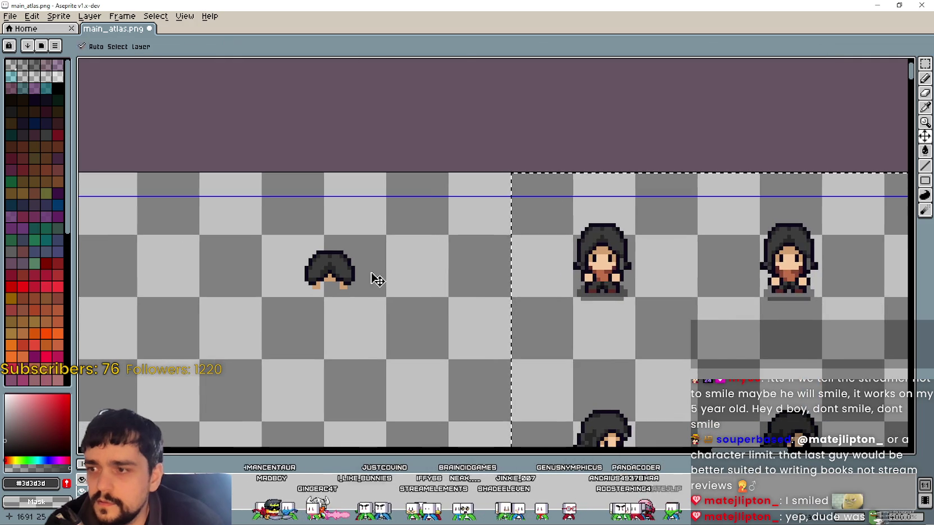
# - Paste the long black hair into the empty atlas slot and commit it
pyautogui.hotkey('ctrl', 'v')
pyautogui.moveTo(469, 268); pyautogui.dragTo(322, 284)
pyautogui.scroll(-4, 316, 282)
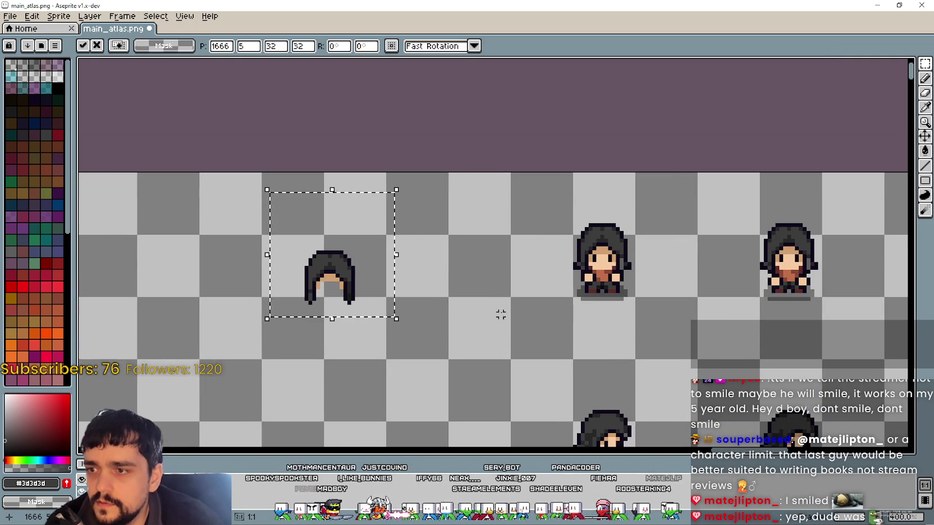
pyautogui.press('Return')
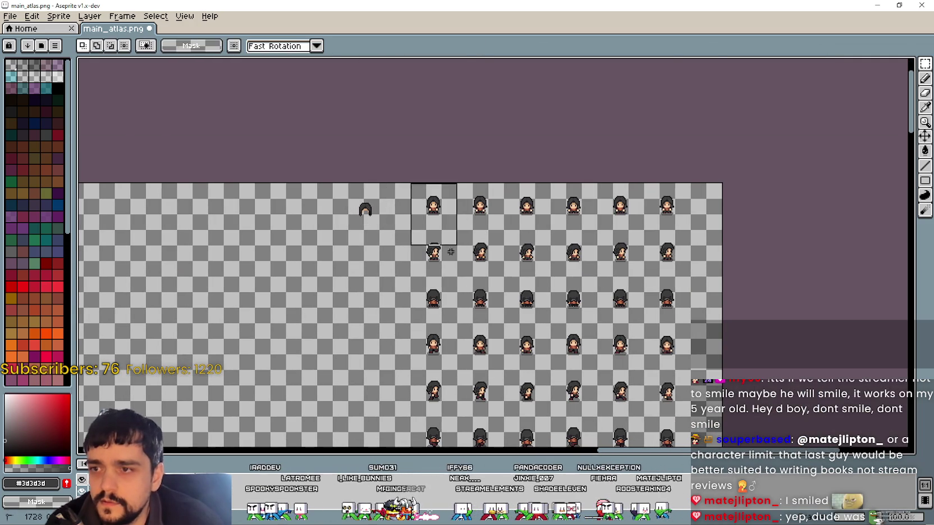
pyautogui.scroll(-10, 561, 280)
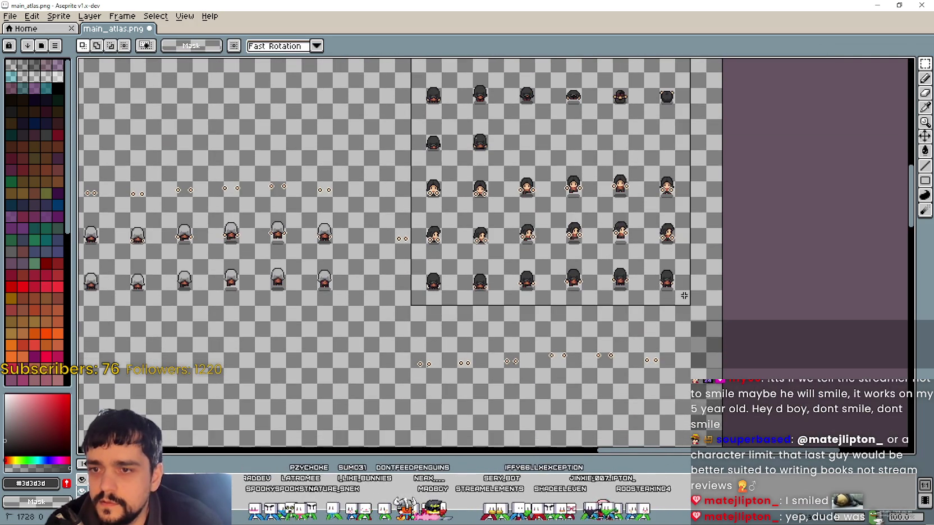
pyautogui.hscroll(-3, 566, 382)
pyautogui.scroll(5, 471, 171)
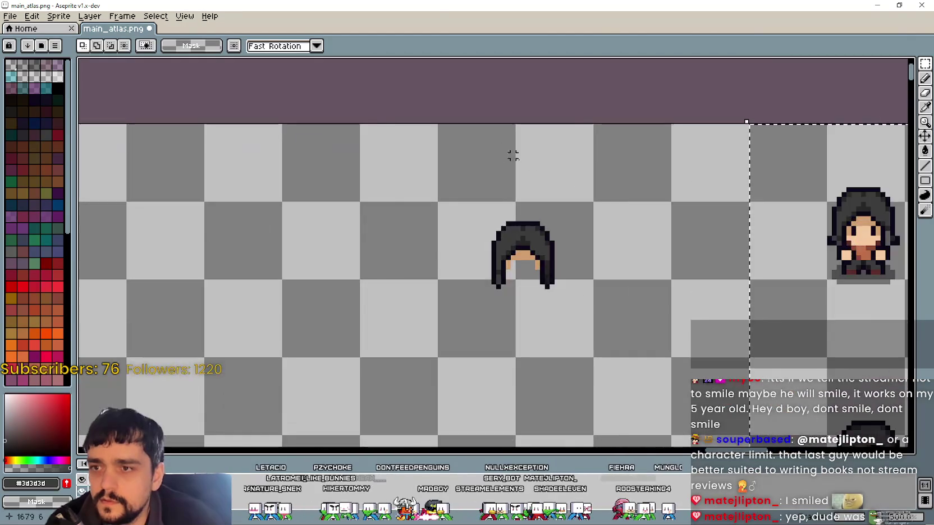
pyautogui.scroll(2, 589, 230)
pyautogui.hscroll(4, 295, 195)
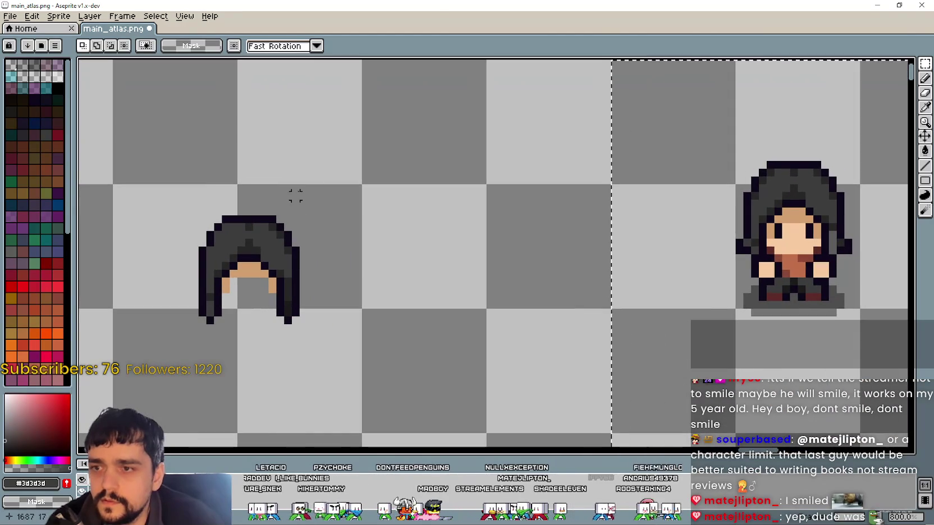
# - Sample the hood colour and pan through the remaining characters' hood pixels to fill them
pyautogui.click(925, 110)
pyautogui.moveTo(422, 298); pyautogui.dragTo(332, 279)
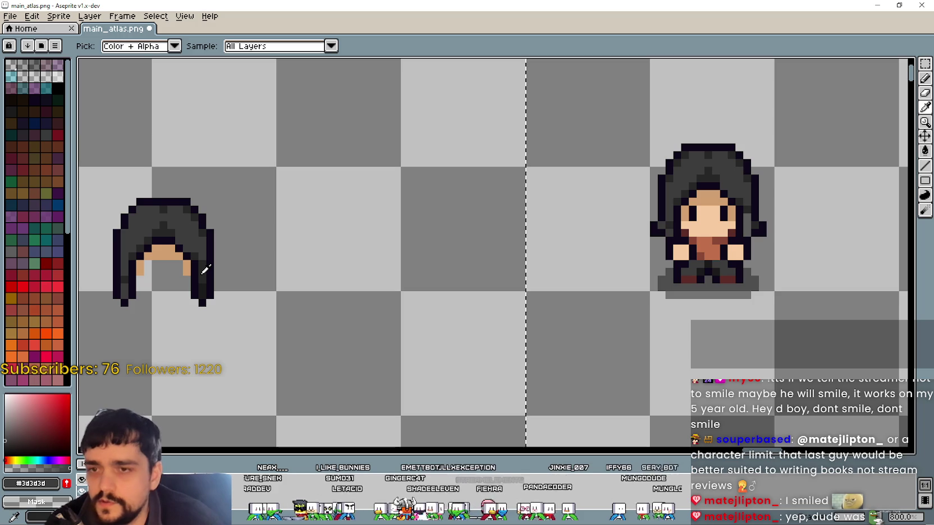
pyautogui.scroll(-3, 215, 231)
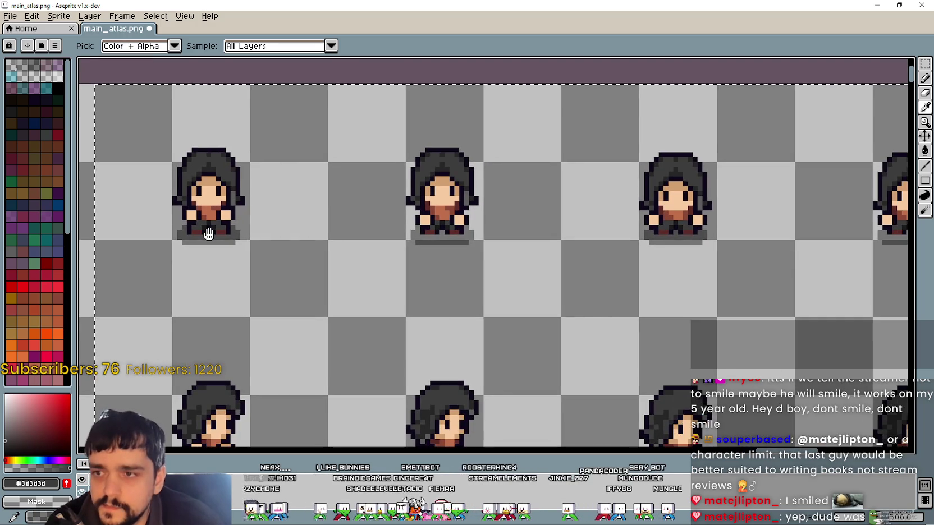
pyautogui.scroll(2, 791, 259)
pyautogui.moveTo(791, 258)
pyautogui.mouseDown()
pyautogui.moveTo(400, 234)
pyautogui.moveTo(593, 272)
pyautogui.mouseUp()
pyautogui.scroll(1, 288, 275)
pyautogui.moveTo(287, 275)
pyautogui.mouseDown()
pyautogui.moveTo(319, 261)
pyautogui.moveTo(236, 265)
pyautogui.mouseUp()
pyautogui.scroll(1, 130, 245)
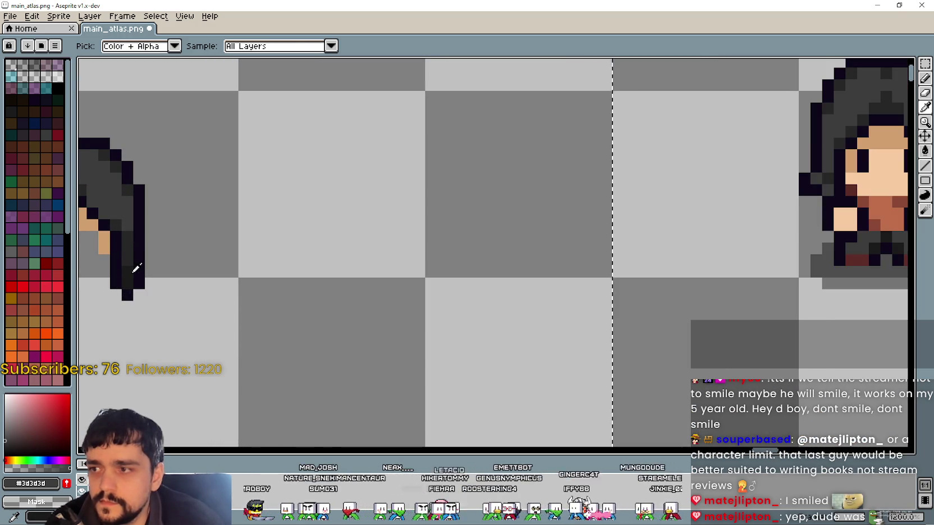
pyautogui.moveTo(667, 250); pyautogui.dragTo(427, 256)
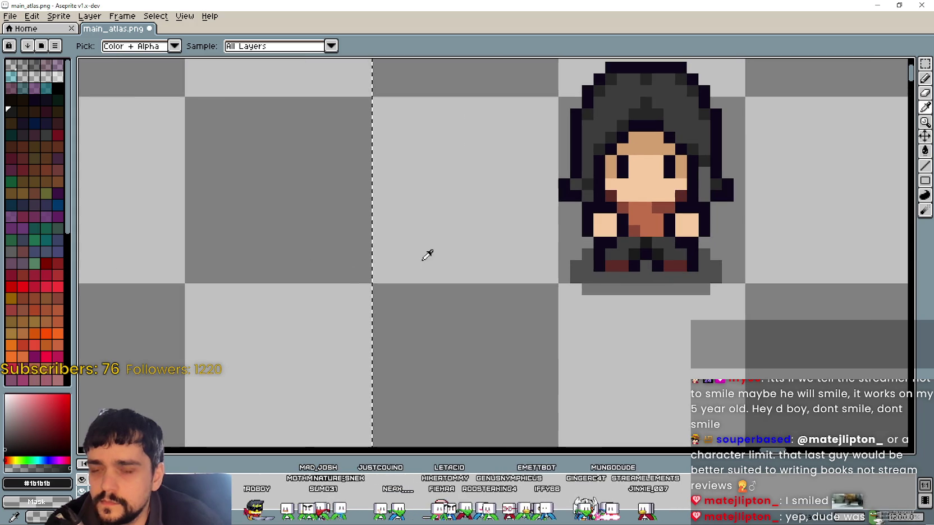
pyautogui.click(924, 155)
# - Zoom out to the whole atlas, save main_atlas.png, and minimize Aseprite
pyautogui.scroll(-3, 760, 254)
pyautogui.moveTo(760, 254)
pyautogui.mouseDown()
pyautogui.moveTo(283, 200)
pyautogui.moveTo(233, 149)
pyautogui.mouseUp()
pyautogui.scroll(-2, 300, 196)
pyautogui.scroll(-2, 234, 148)
pyautogui.scroll(3, 515, 330)
pyautogui.scroll(-1, 561, 314)
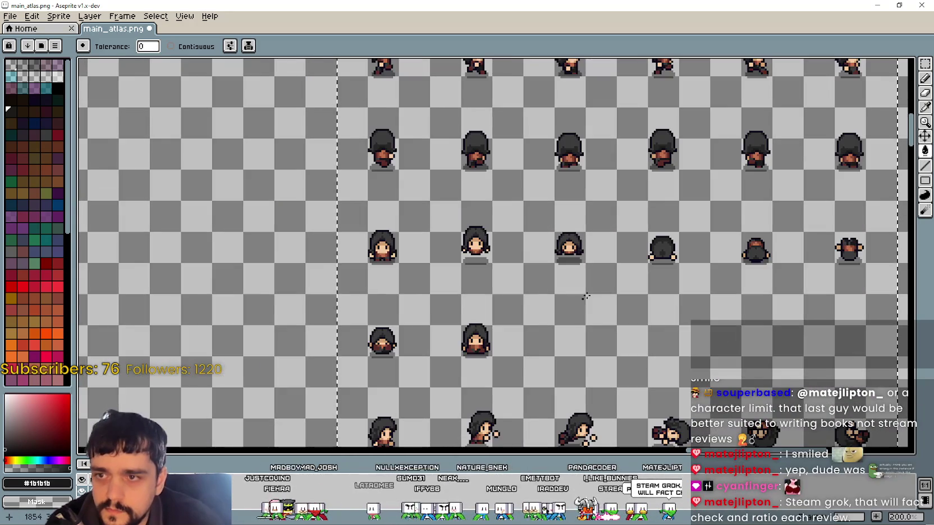
pyautogui.moveTo(670, 327)
pyautogui.mouseDown()
pyautogui.moveTo(615, 396)
pyautogui.moveTo(417, 100)
pyautogui.moveTo(483, 225)
pyautogui.moveTo(523, 177)
pyautogui.mouseUp()
pyautogui.scroll(-2, 524, 177)
pyautogui.moveTo(432, 236)
pyautogui.mouseDown()
pyautogui.moveTo(538, 239)
pyautogui.moveTo(563, 308)
pyautogui.mouseUp()
pyautogui.scroll(-1, 539, 239)
pyautogui.hotkey('ctrl', 's')
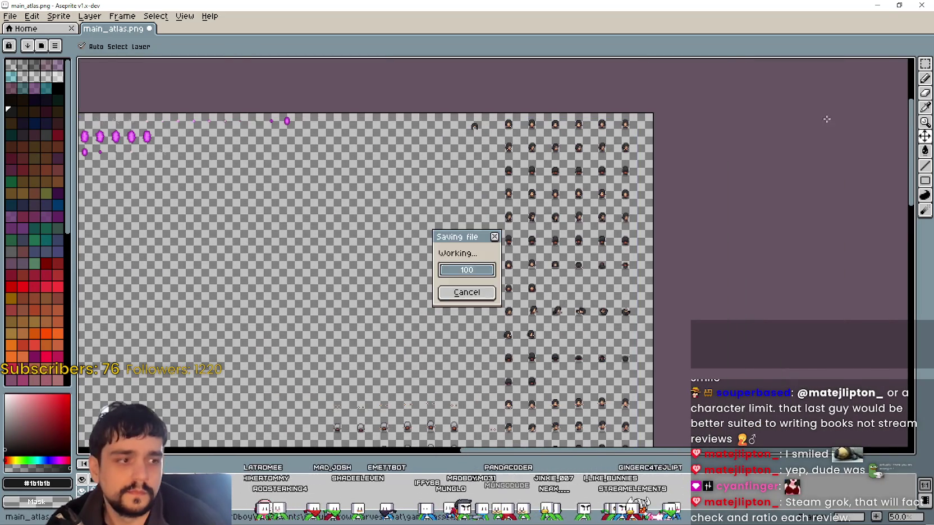
pyautogui.click(899, 6)
# - Maximize the GrowHarvestSell (DEBUG) window and walk the dark-haired player along the road
pyautogui.click(551, 206)
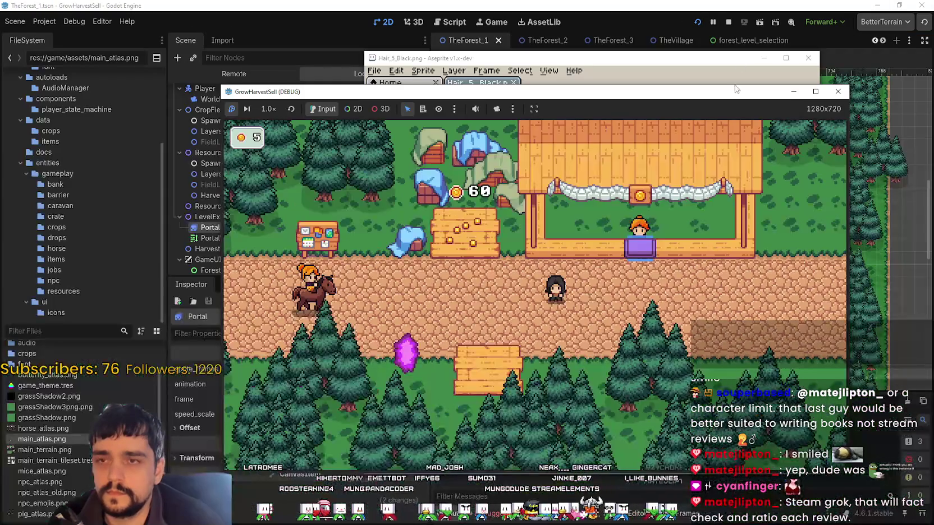
pyautogui.click(816, 90)
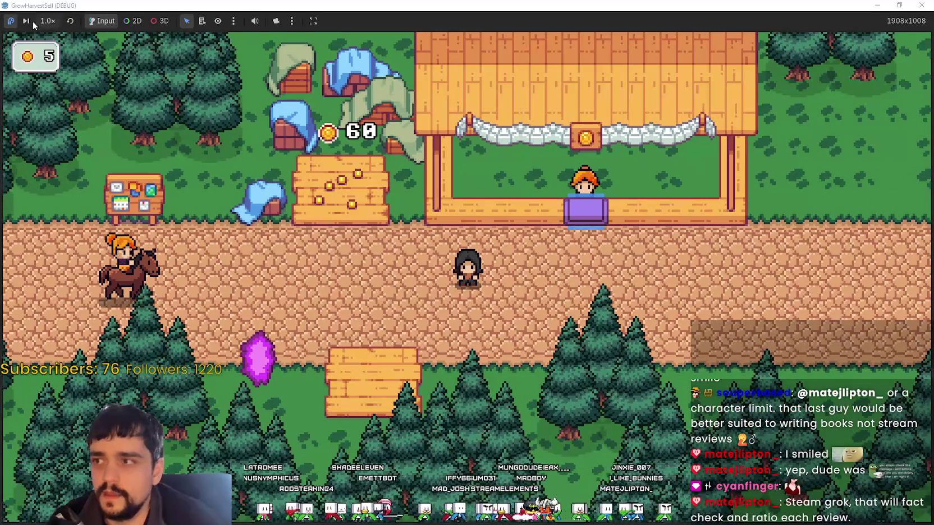
pyautogui.press('a')
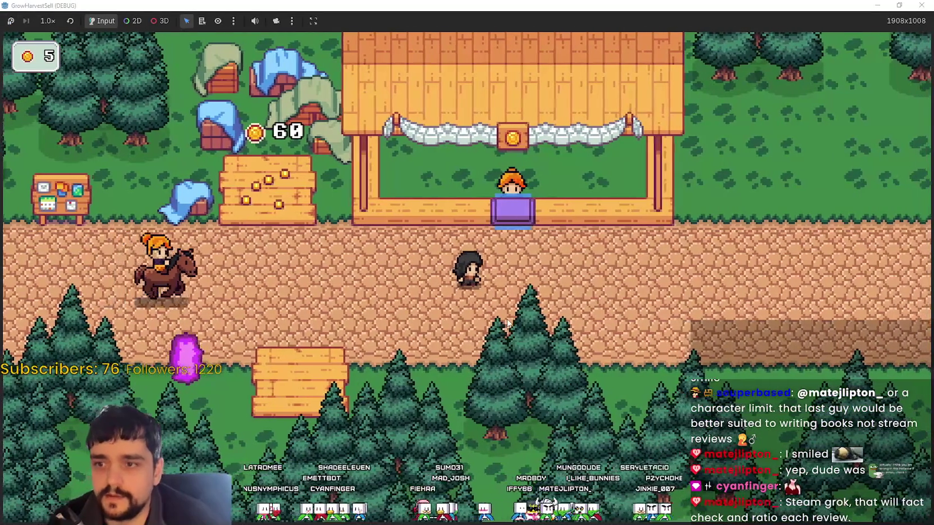
pyautogui.press('d')
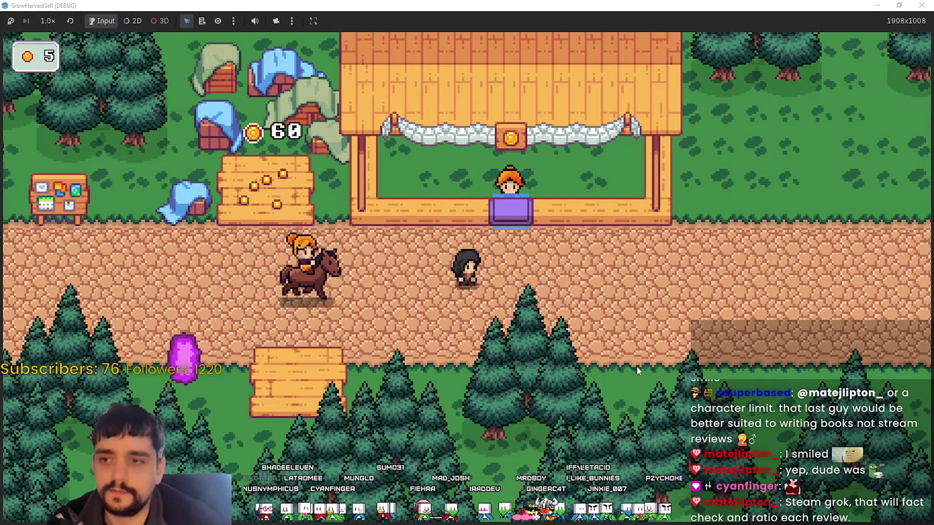
pyautogui.press('d')
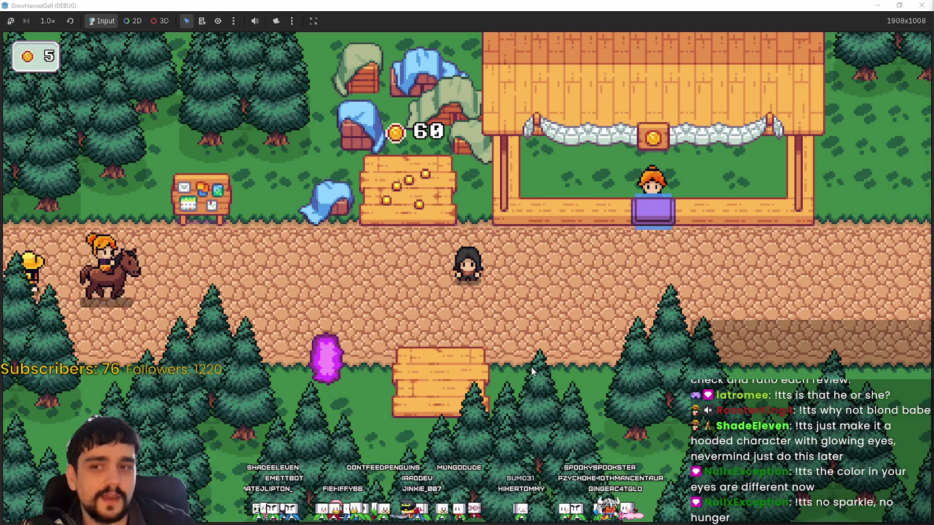
# - Collect the coins stored in the village coin crate
pyautogui.press('Left')
pyautogui.press('Up')
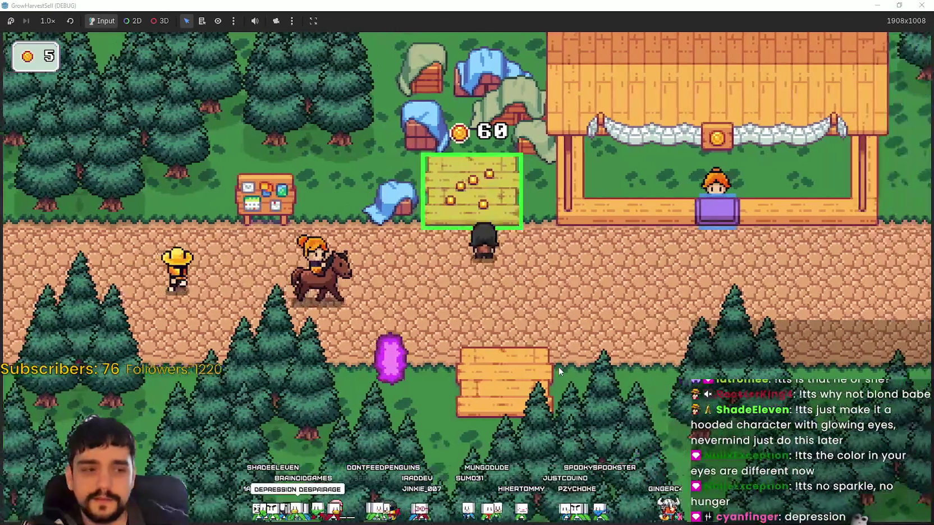
pyautogui.press('e')
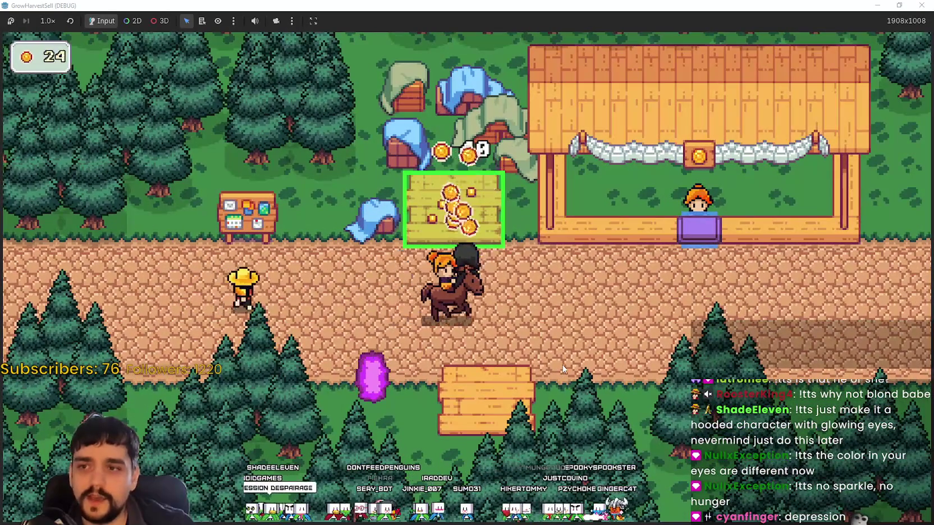
# - At the notice board, buy Cart Slots I, Crop Domain Damage and Domain Charge, leaving 5 coins
pyautogui.press('Left')
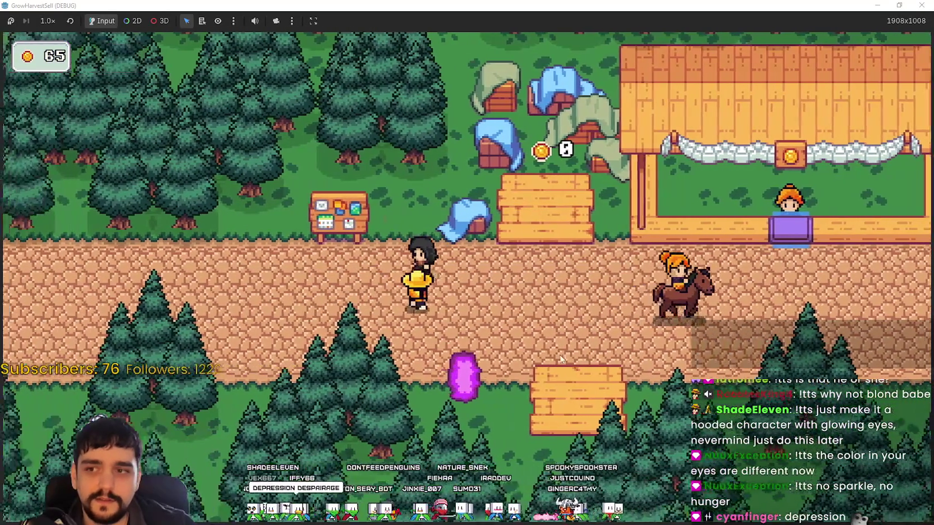
pyautogui.press('Up')
pyautogui.press('e')
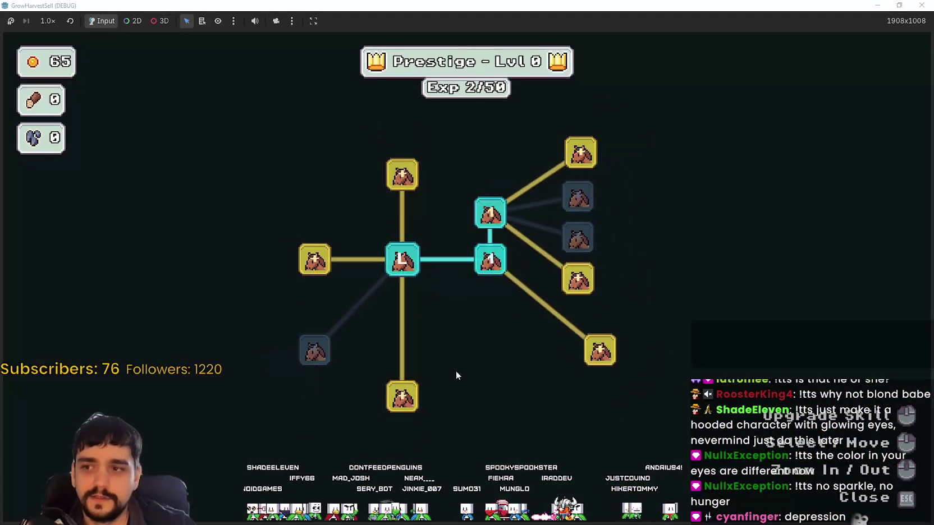
pyautogui.moveTo(445, 363); pyautogui.dragTo(492, 418)
pyautogui.click(449, 229)
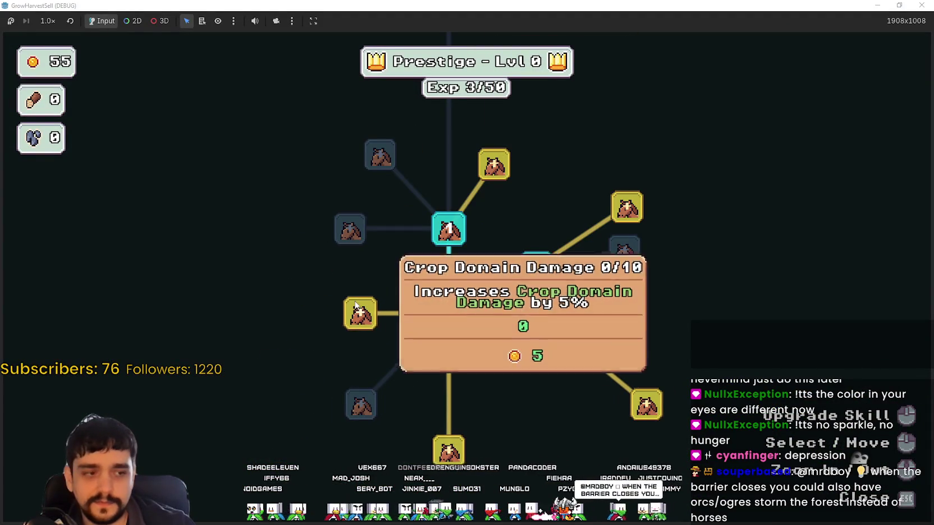
pyautogui.moveTo(354, 315); pyautogui.dragTo(391, 361)
pyautogui.click(391, 360)
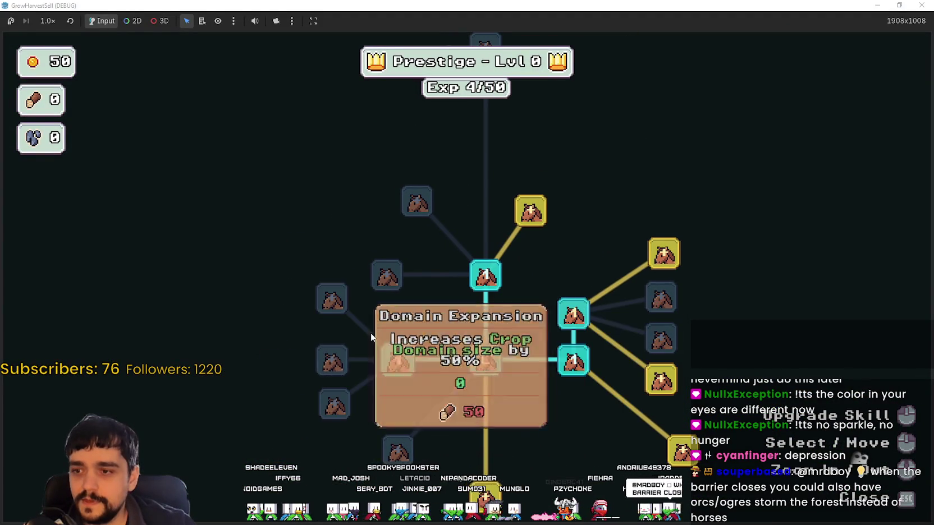
pyautogui.click(499, 215)
pyautogui.click(584, 269)
pyautogui.press('Escape')
# - Take the purple portal and travel to Stage 1 in the forest
pyautogui.press('d')
pyautogui.press('s')
pyautogui.press('e')
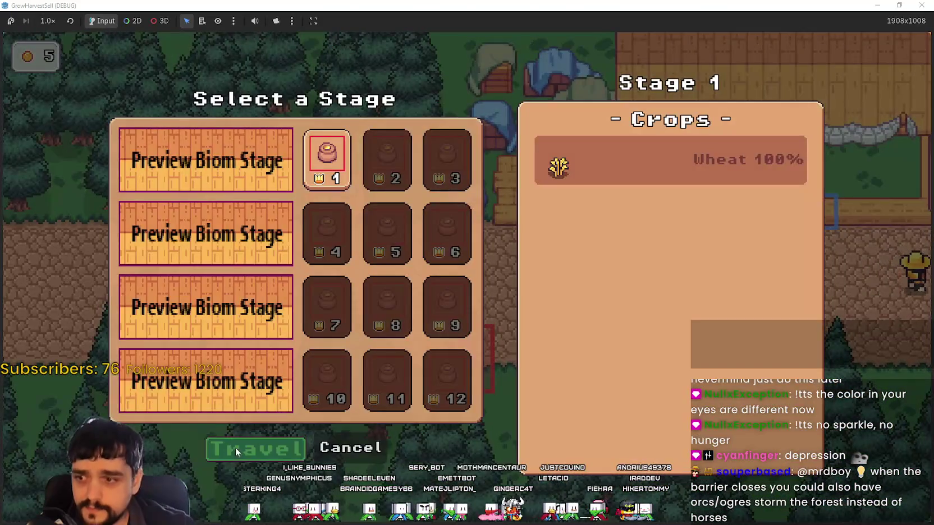
pyautogui.click(231, 448)
# - Walk through the pine forest and around the crystal looking for choppable stumps
pyautogui.press('a')
pyautogui.press('d')
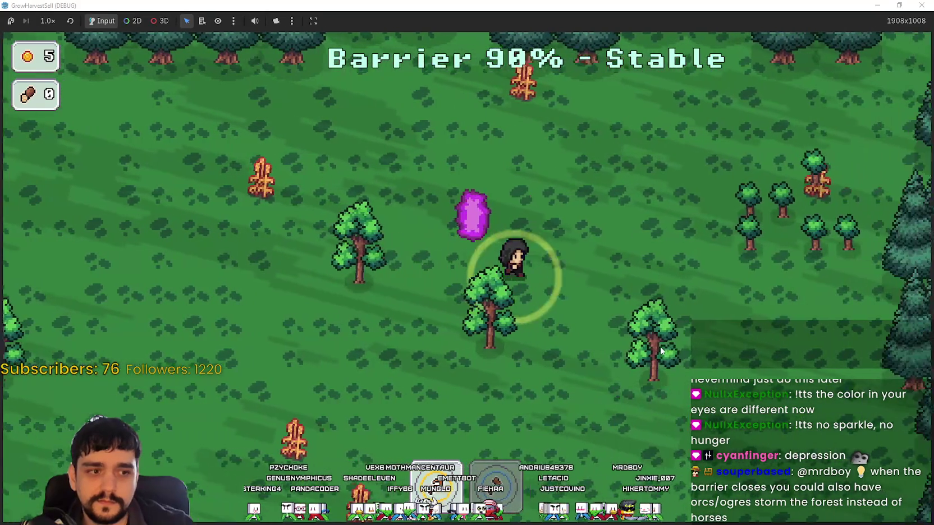
pyautogui.press('w')
pyautogui.press('a')
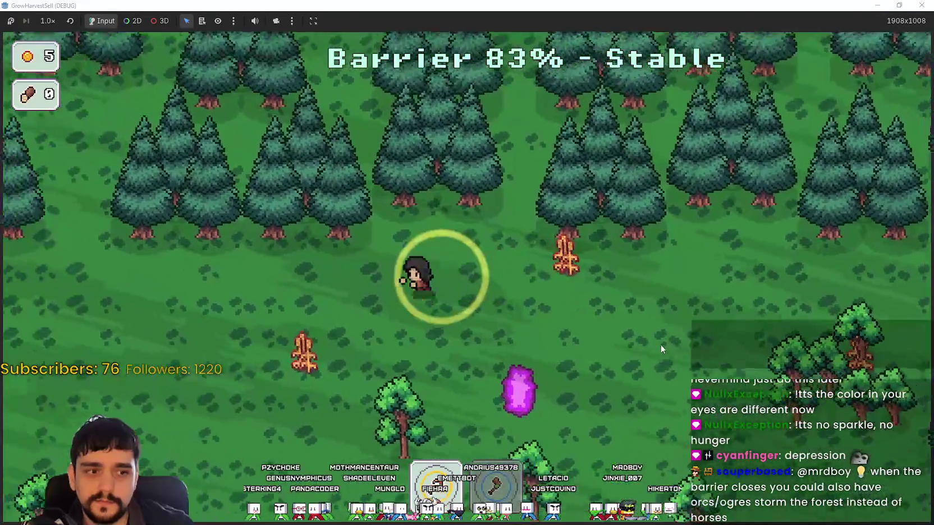
pyautogui.press('s')
pyautogui.press('a')
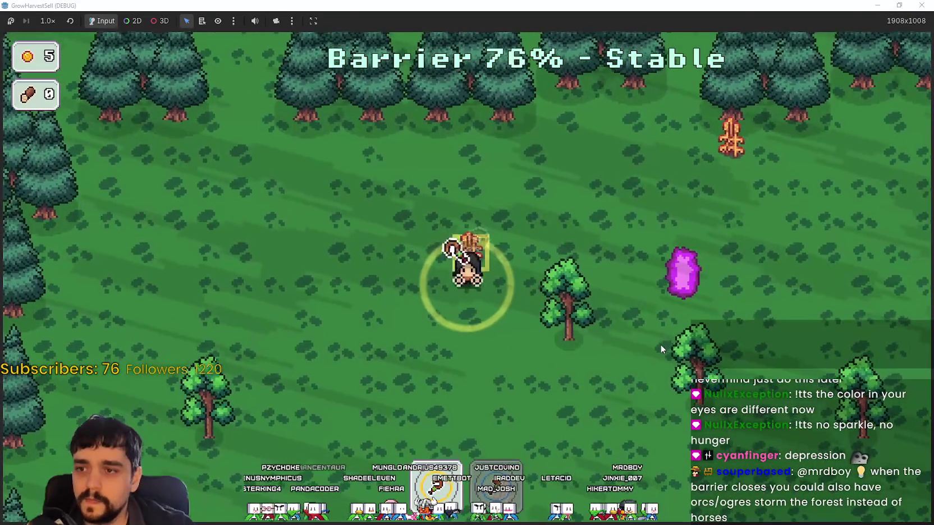
pyautogui.press('s')
pyautogui.press('d')
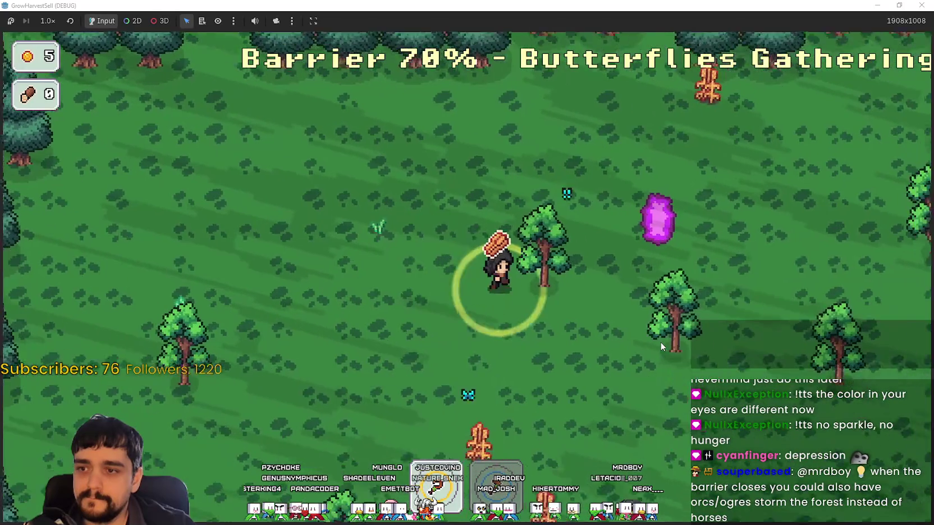
pyautogui.press('d')
pyautogui.press('s')
pyautogui.press('a')
pyautogui.press('s')
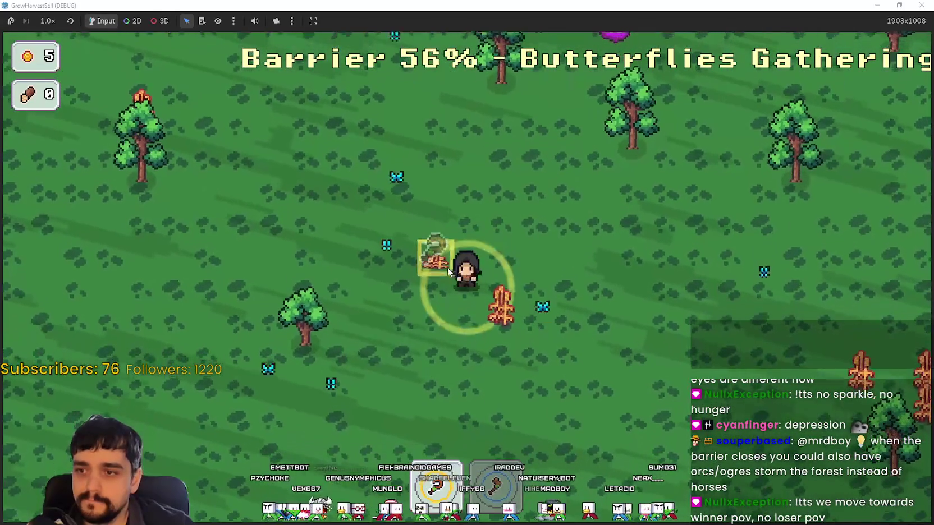
# - Chop stumps for wood until the barrier drops to 10%
pyautogui.press('s')
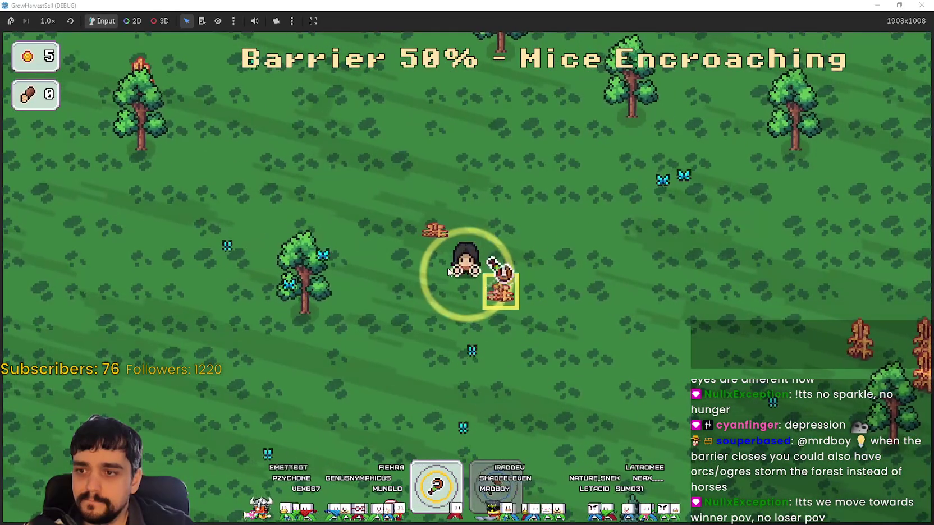
pyautogui.press('d')
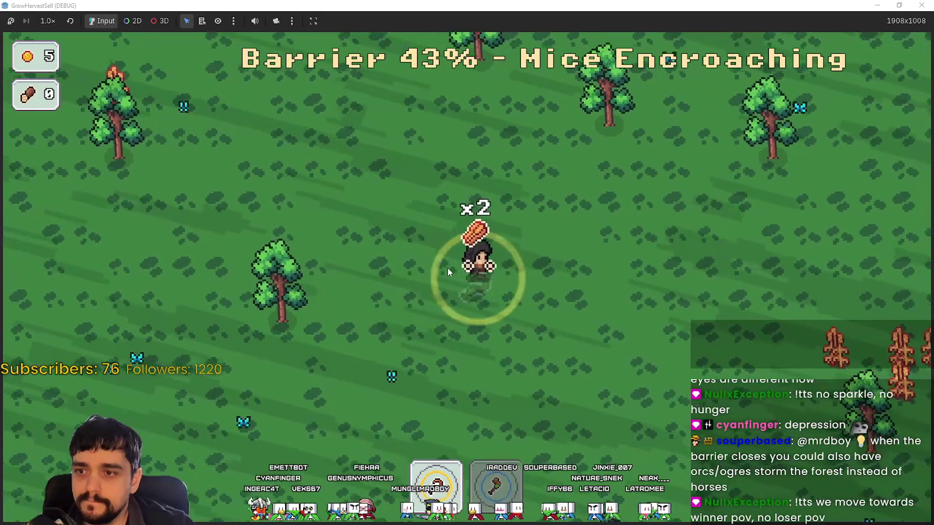
pyautogui.press('d')
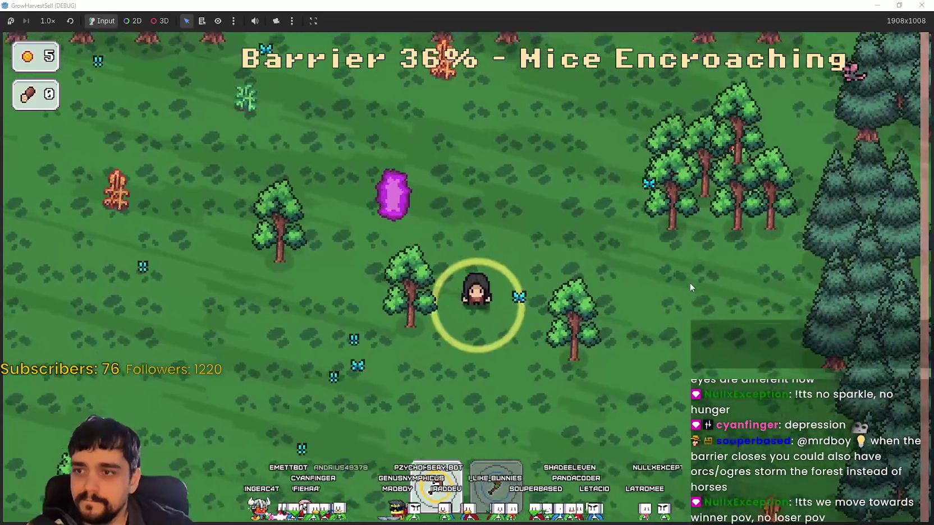
pyautogui.press('s')
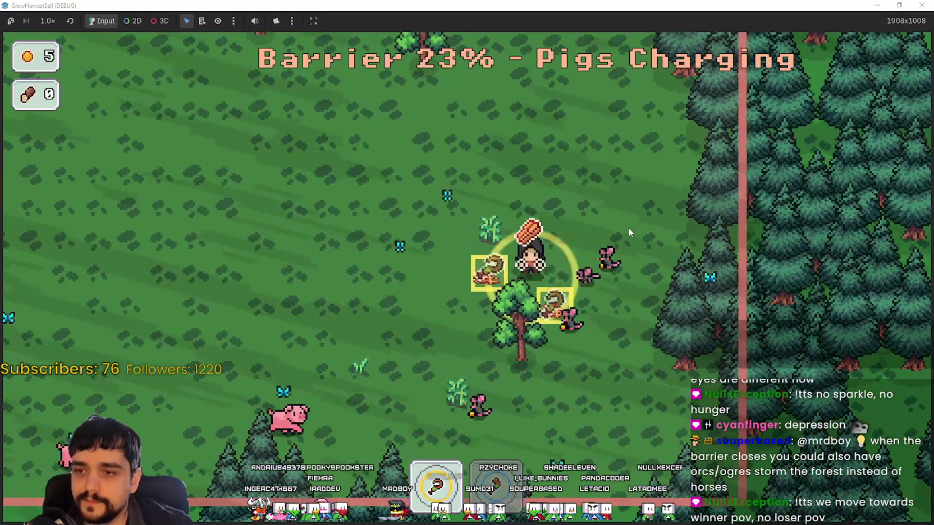
pyautogui.press('w')
pyautogui.press('a')
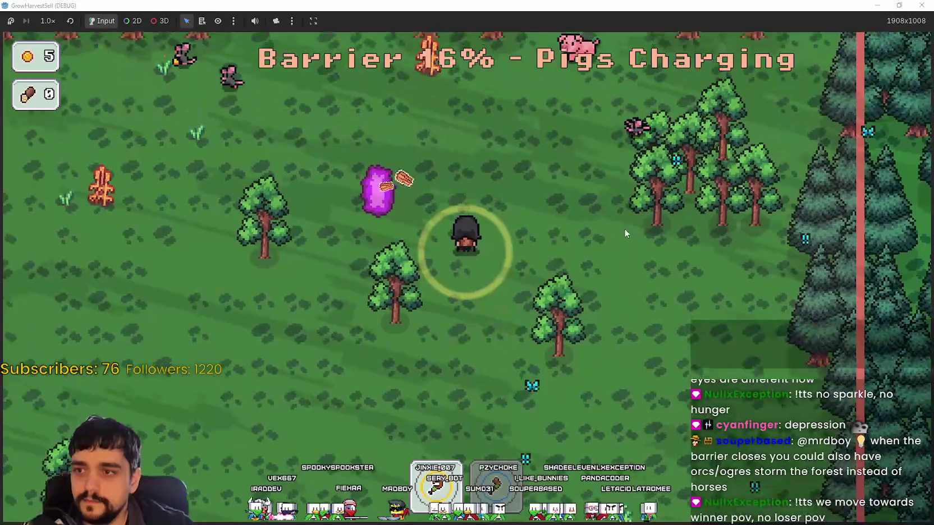
pyautogui.press('d')
pyautogui.press('s')
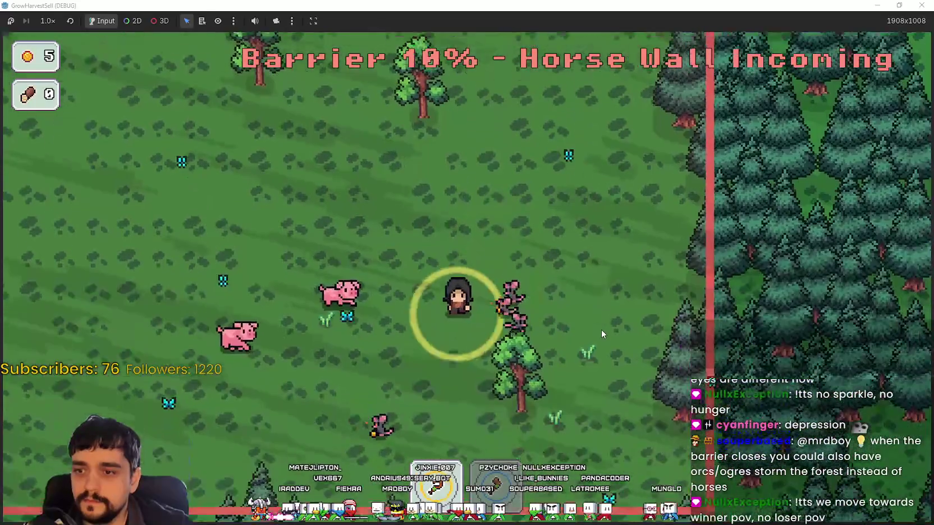
pyautogui.press('a')
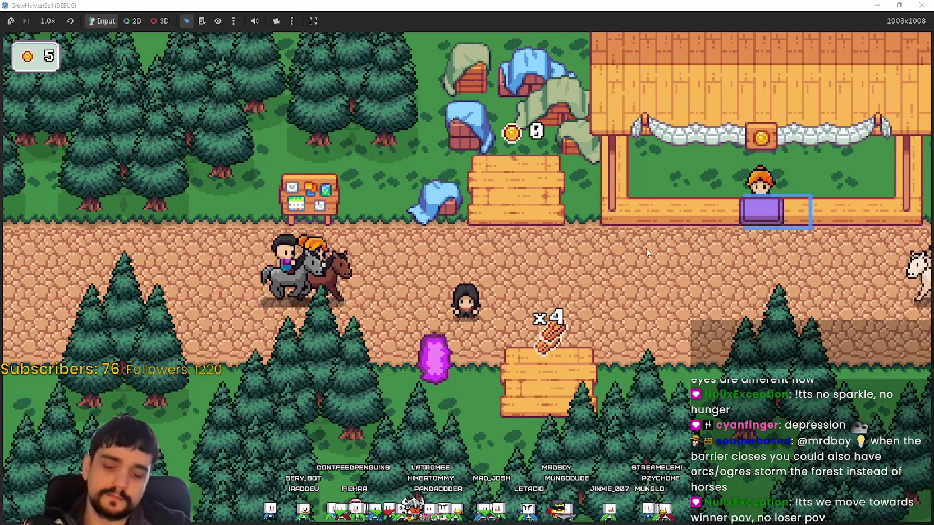
# - Carry the wood to the shop stall and drop the logs on its counter
pyautogui.press('d')
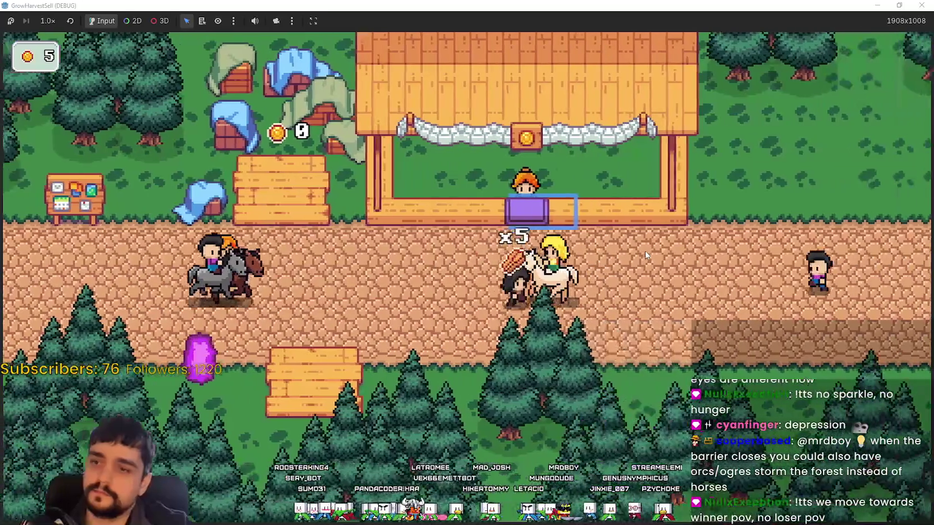
pyautogui.press('w')
pyautogui.press('s')
pyautogui.press('w')
pyautogui.press('a')
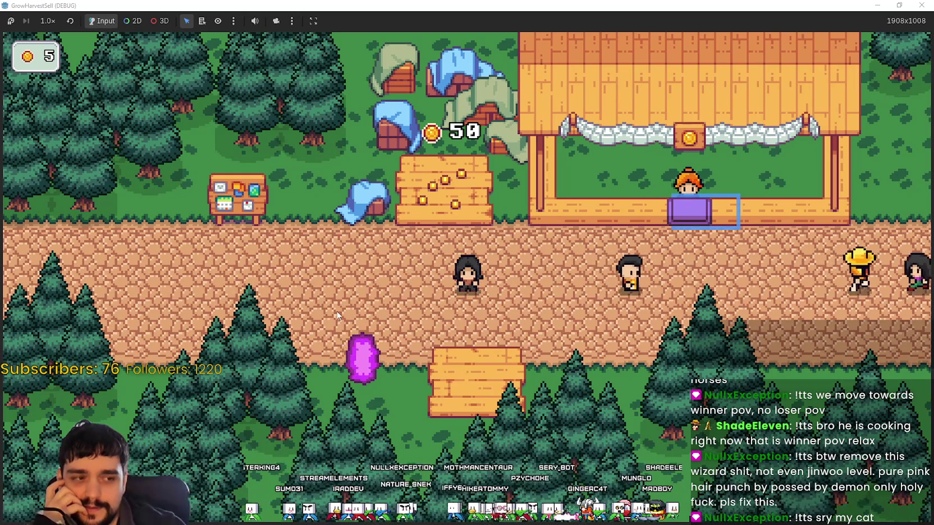
# - Dismiss the stage selection at the crystal and collect coins from the stall's coin tile
pyautogui.press('a')
pyautogui.press('s')
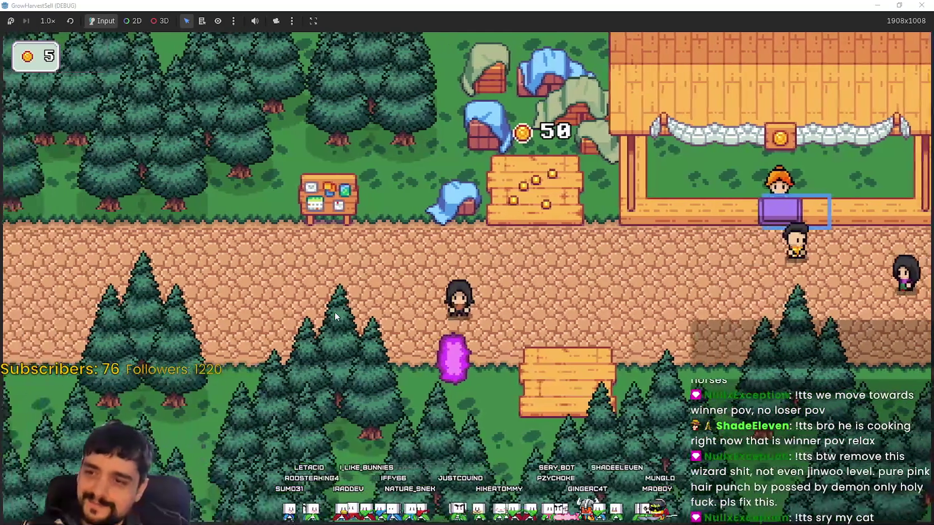
pyautogui.press('e')
pyautogui.click(353, 452)
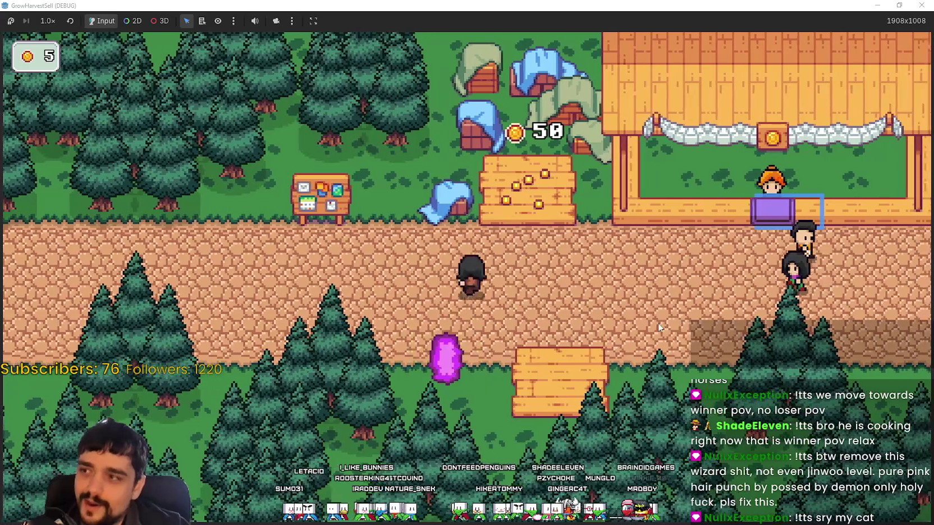
pyautogui.press('d')
pyautogui.press('w')
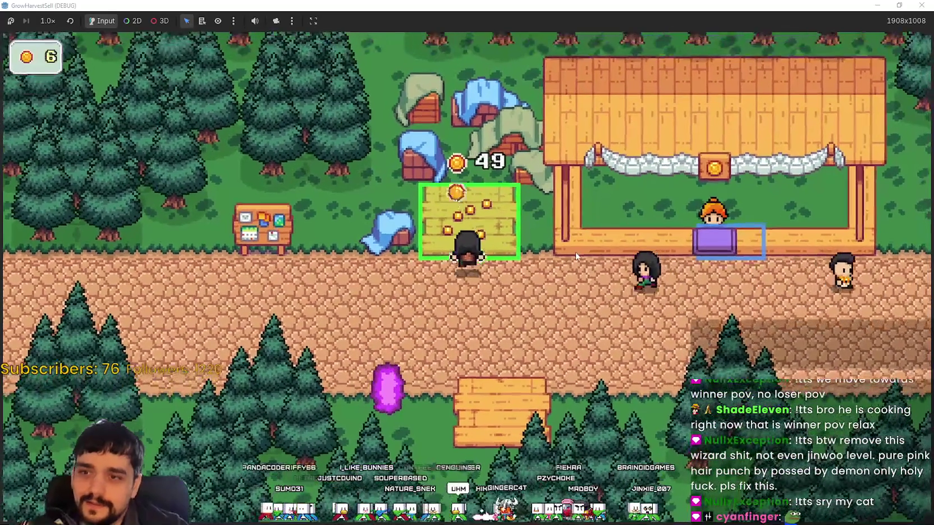
pyautogui.press('a')
# - Buy the gold node and the node below it in the Prestige skill tree
pyautogui.press('e')
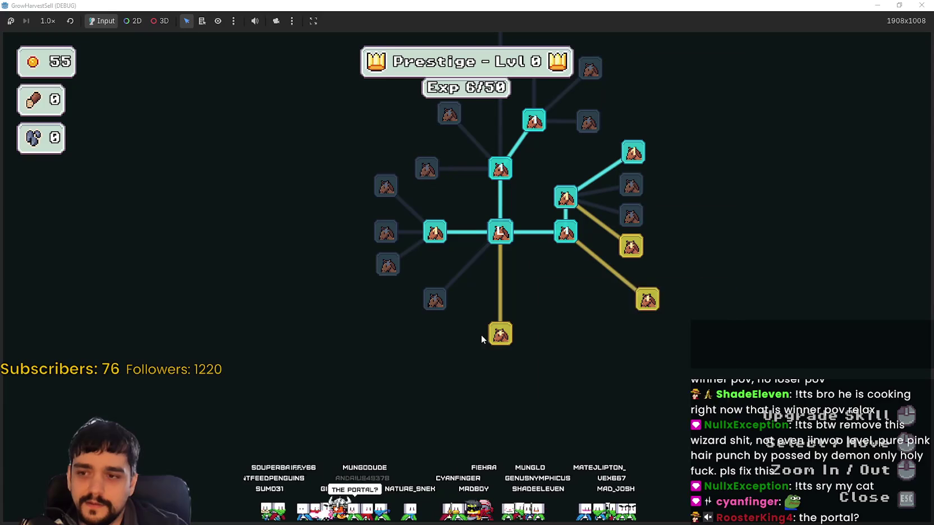
pyautogui.click(500, 334)
pyautogui.click(463, 385)
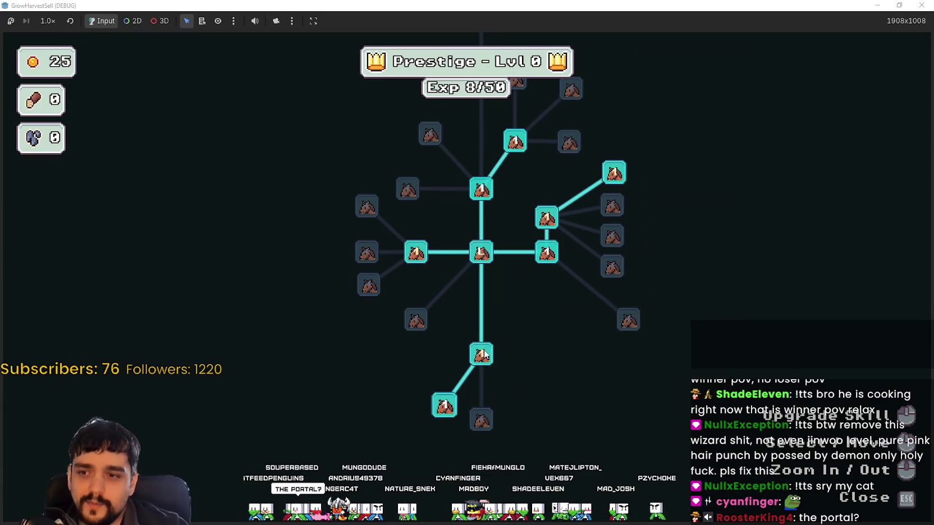
pyautogui.moveTo(483, 356)
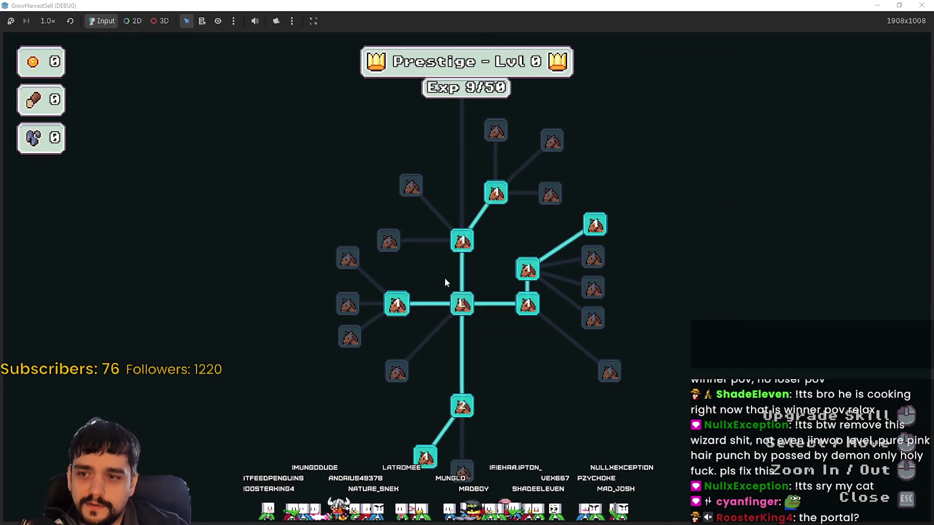
pyautogui.press('Escape')
# - Travel from the portal to Stage 1 in the forest
pyautogui.press('d')
pyautogui.press('s')
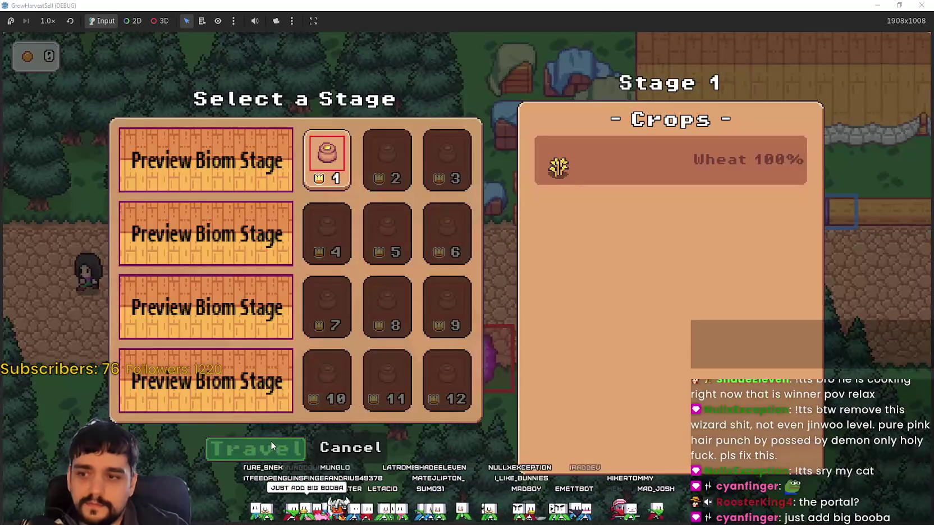
pyautogui.click(271, 442)
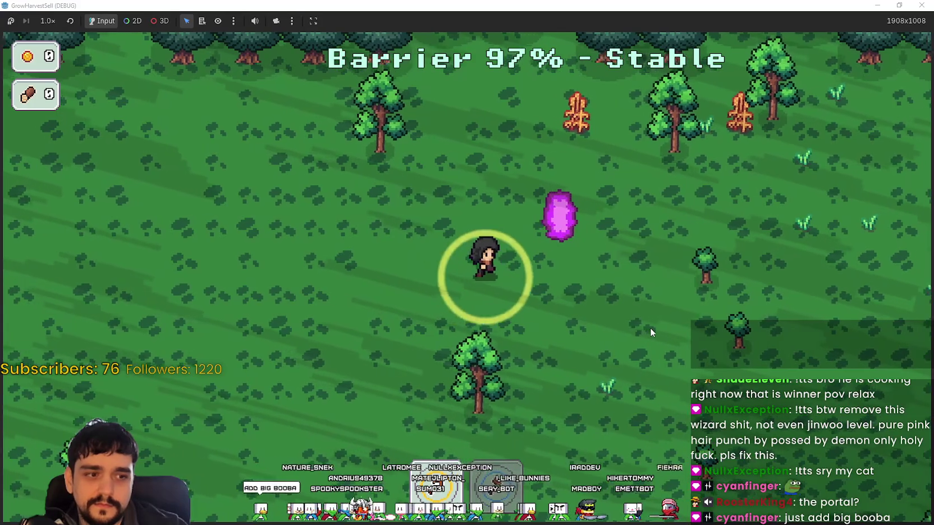
# - Chop several trees in the southern forest for wood
pyautogui.press('s')
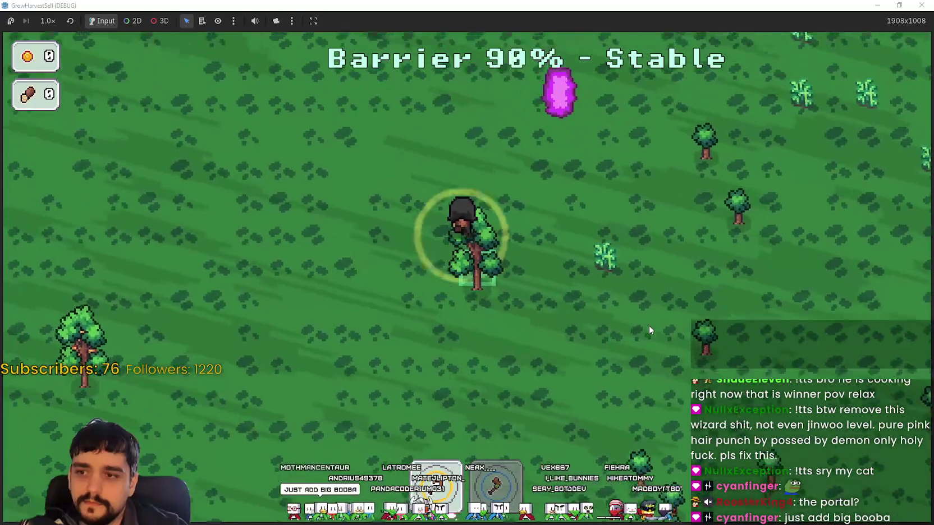
pyautogui.press('d')
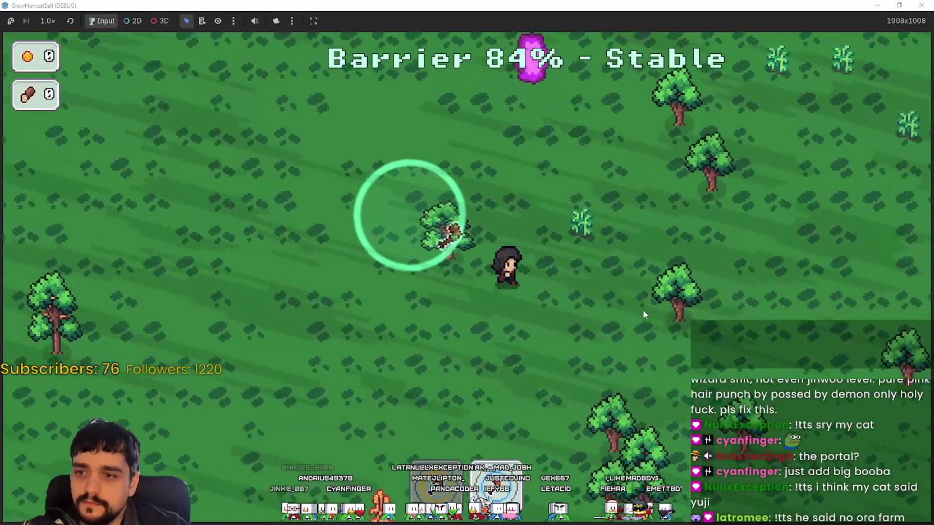
pyautogui.press('a')
pyautogui.press('a')
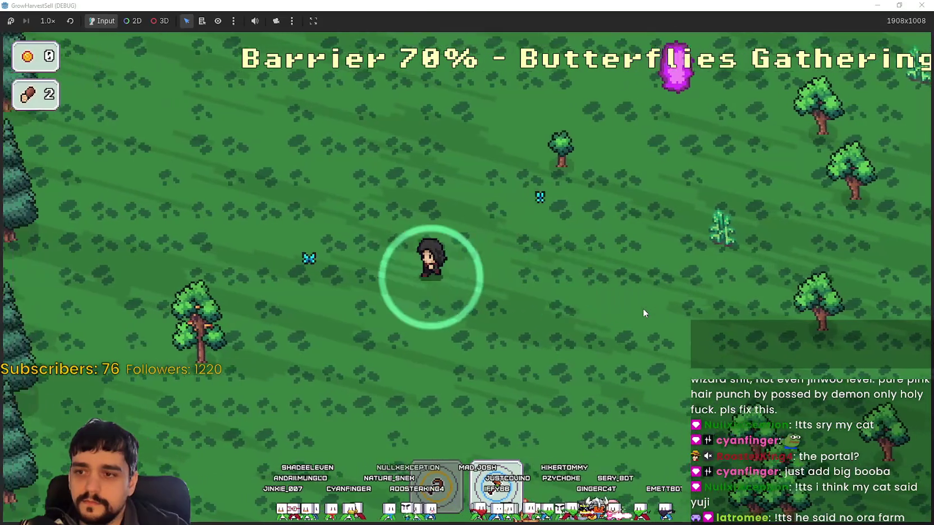
pyautogui.press('a')
pyautogui.press('s')
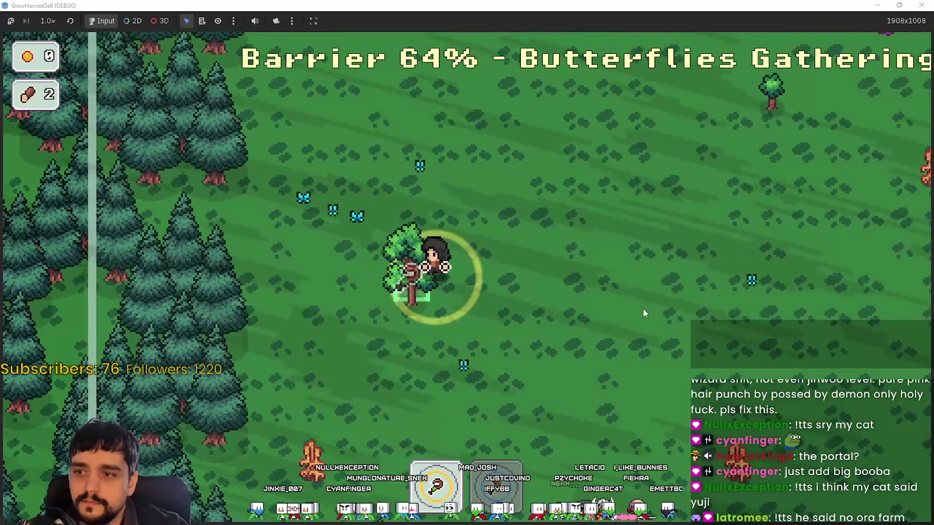
pyautogui.press('a')
pyautogui.press('s')
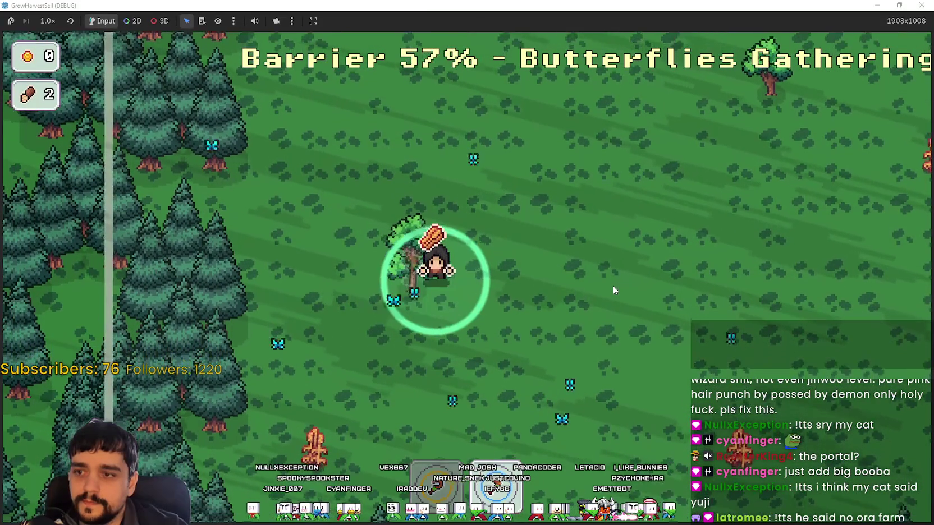
pyautogui.press('a')
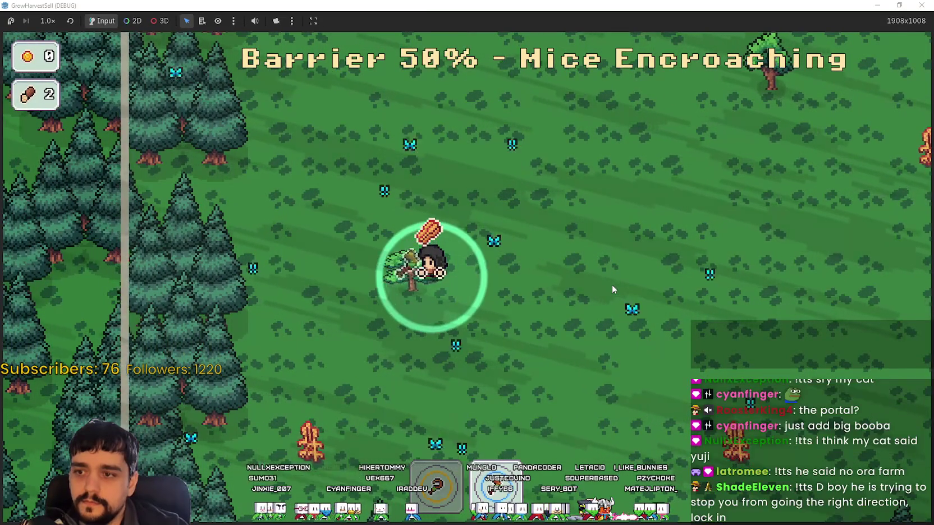
pyautogui.press('d')
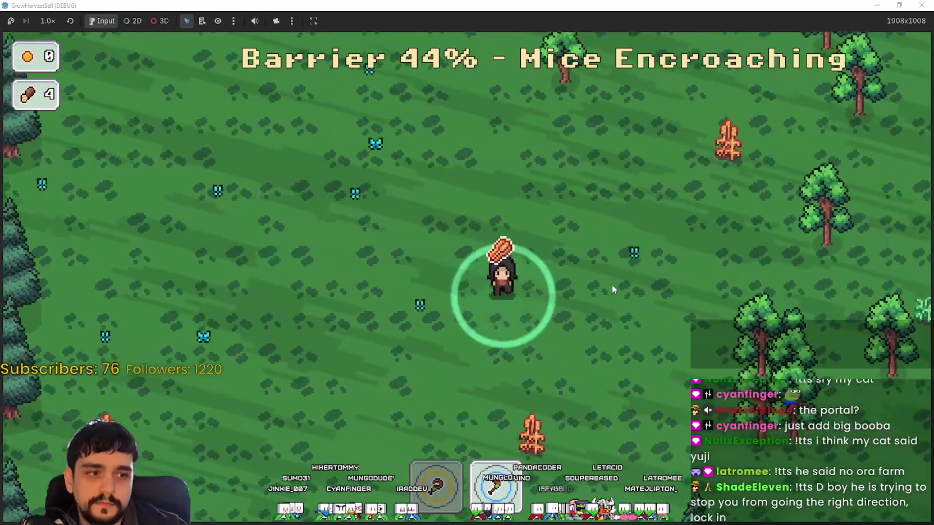
pyautogui.press('s')
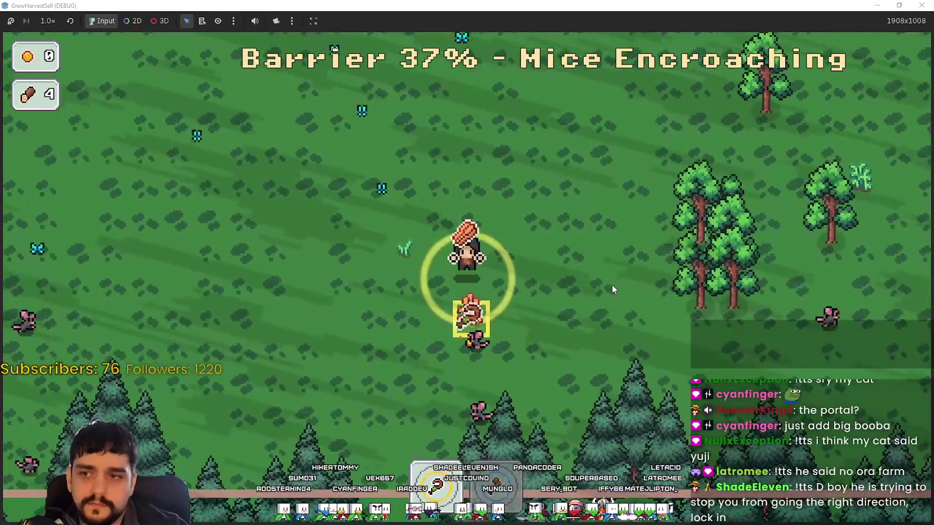
# - Roam the forest picking up logs until the barrier reaches 0%
pyautogui.press('a')
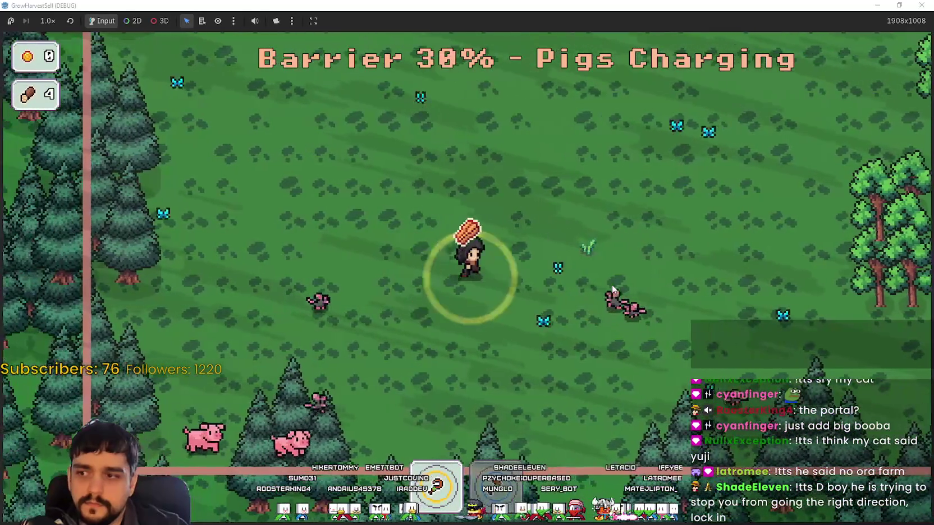
pyautogui.press('d')
pyautogui.press('d')
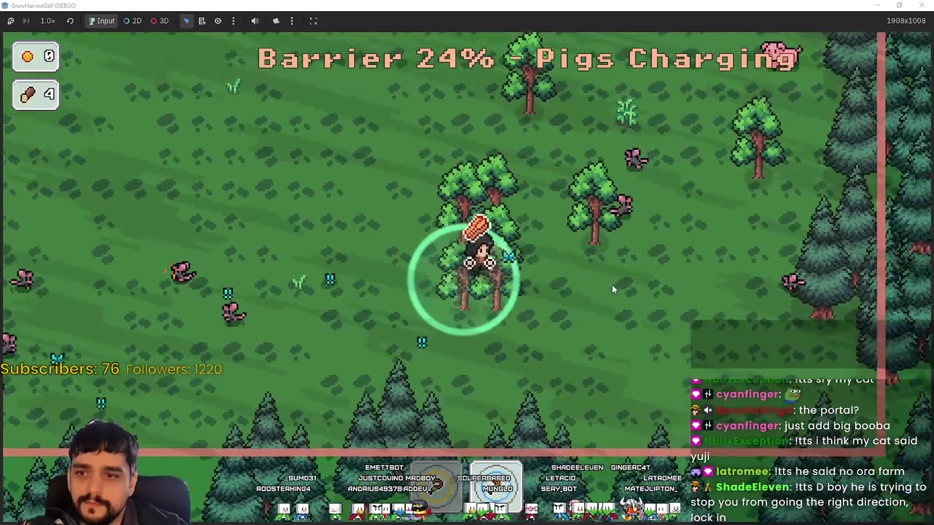
pyautogui.press('a')
pyautogui.press('s')
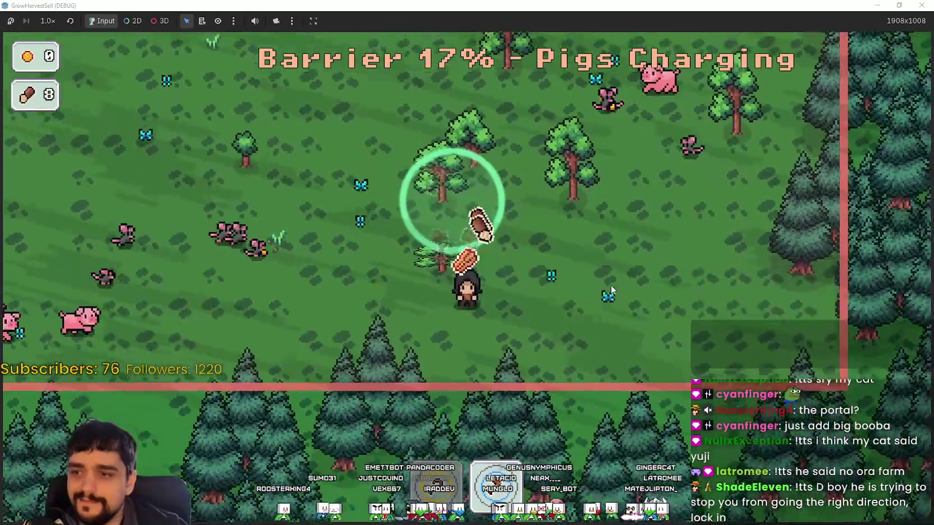
pyautogui.press('w')
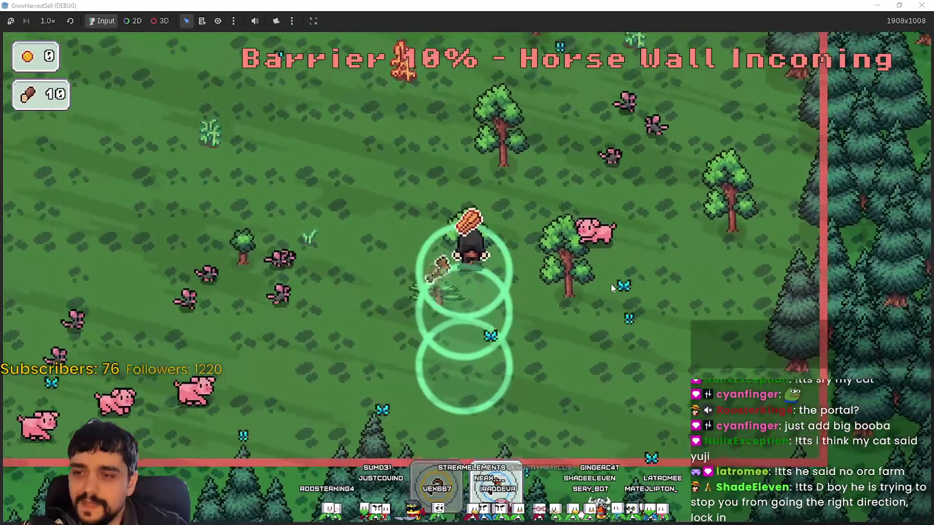
pyautogui.press('d')
pyautogui.press('d')
pyautogui.press('s')
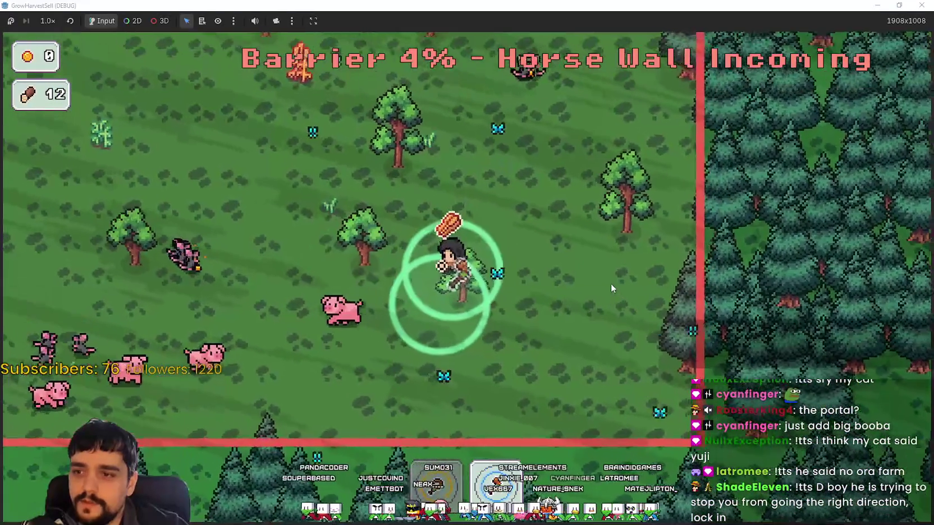
pyautogui.press('a')
pyautogui.press('w')
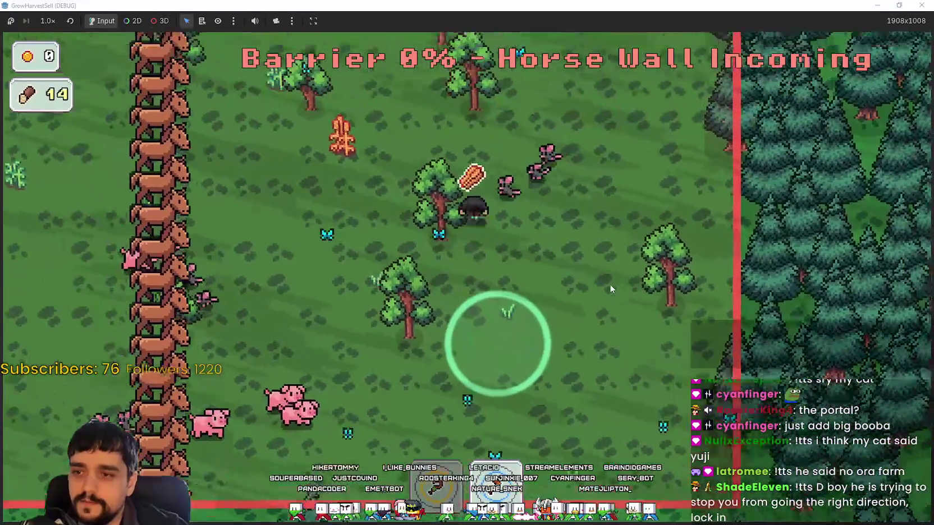
pyautogui.press('w')
pyautogui.press('d')
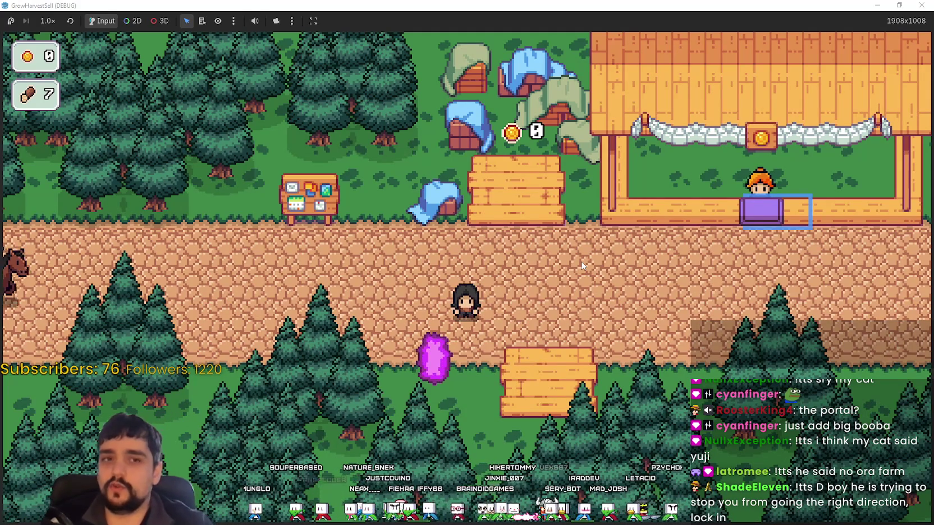
# - Review the Prestige skill tree, then launch Stage 1 (Wheat 100%) from the portal
pyautogui.press('a')
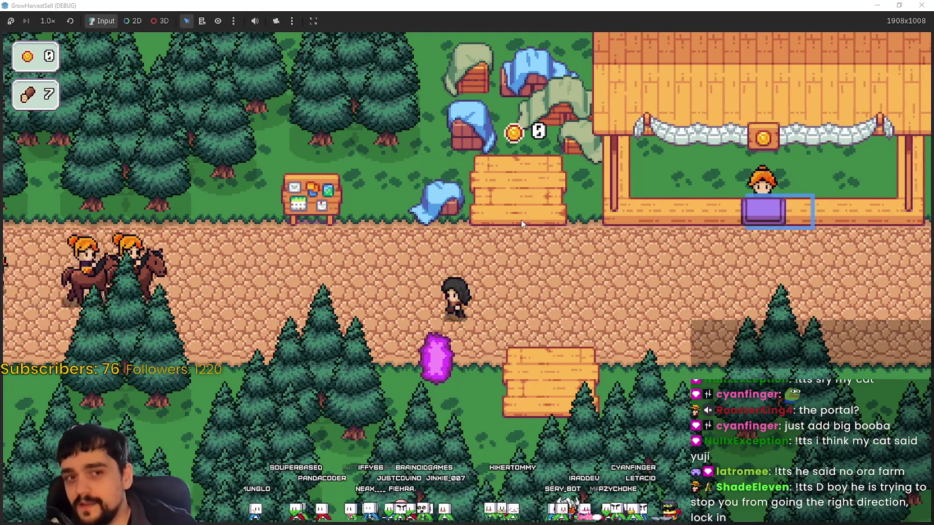
pyautogui.press('Tab')
pyautogui.press('Tab')
pyautogui.press('Tab')
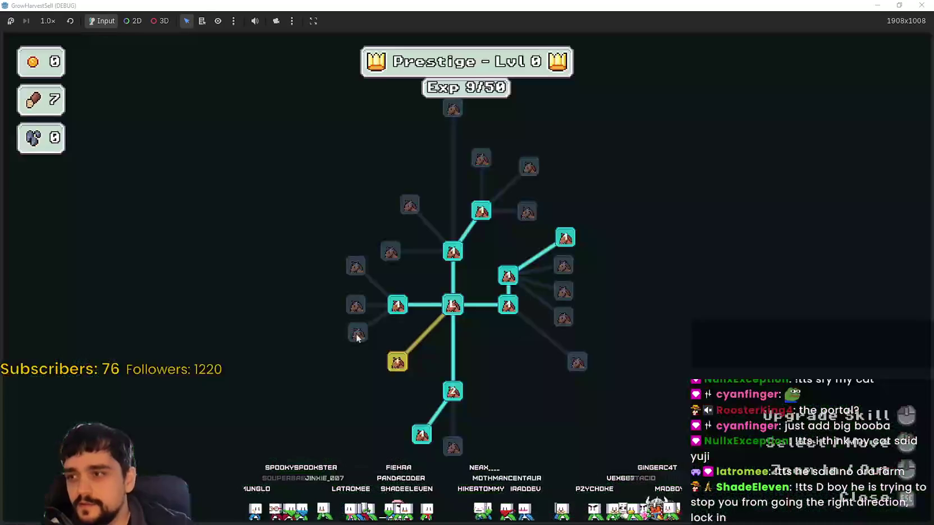
pyautogui.press('Tab')
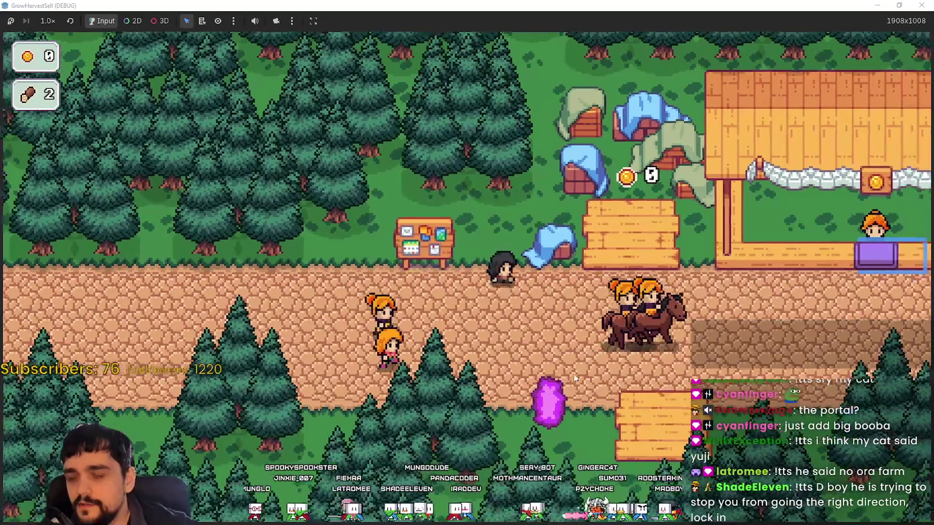
pyautogui.press('e')
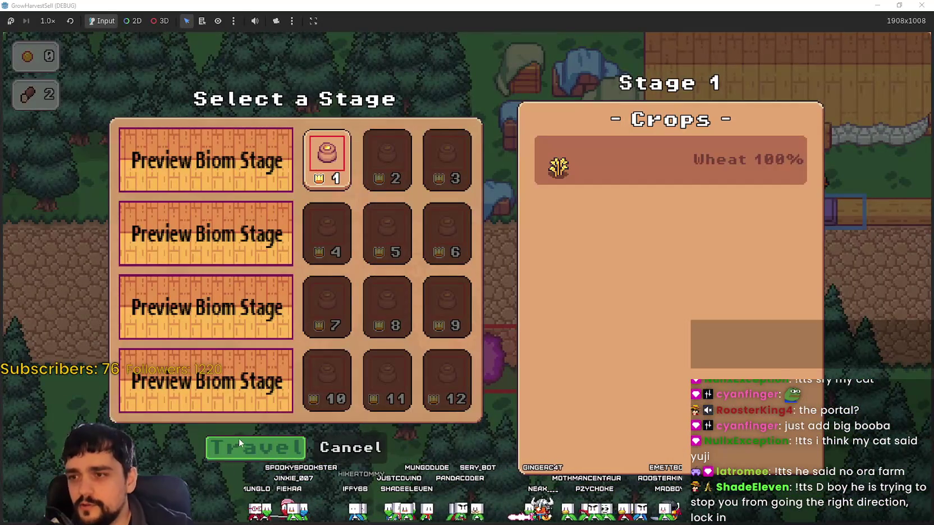
pyautogui.press('Return')
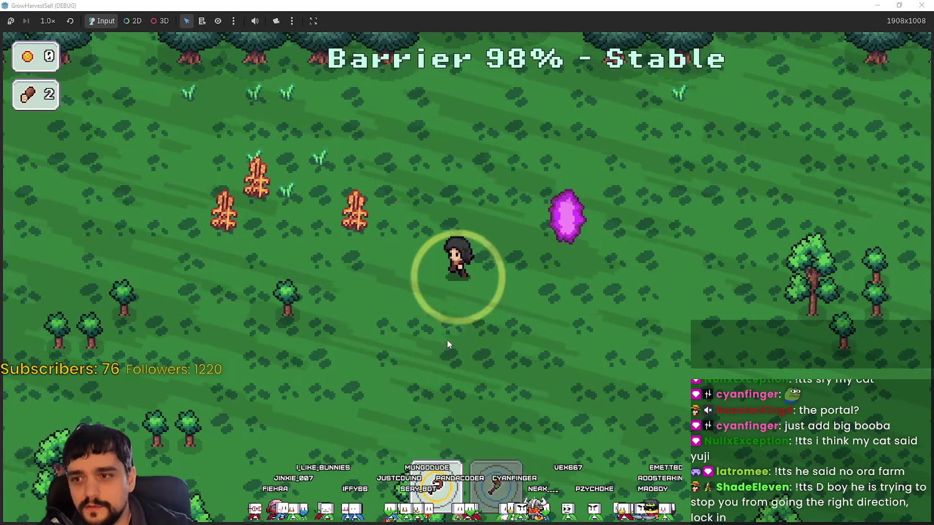
# - Gather the crops near the forest entrance
pyautogui.press('w')
pyautogui.press('a')
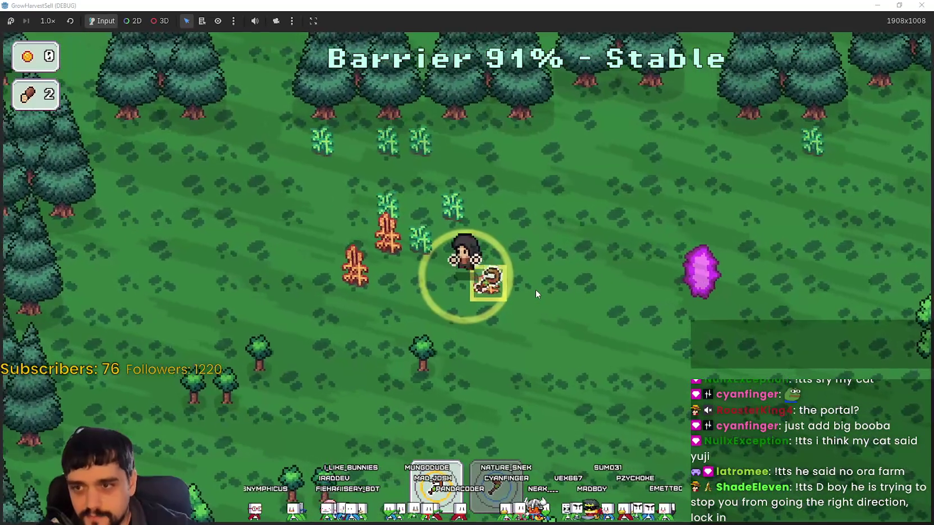
pyautogui.press('a')
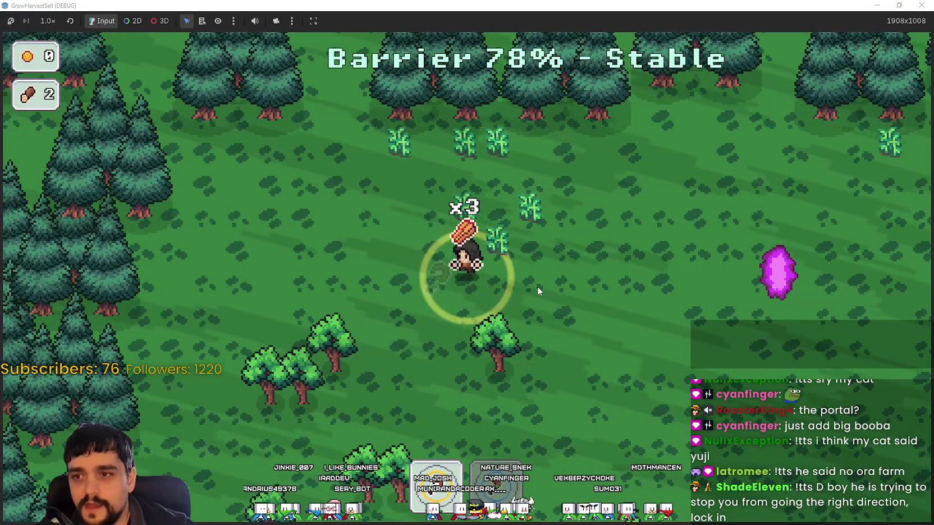
pyautogui.press('d')
pyautogui.press('s')
pyautogui.press('d')
pyautogui.press('s')
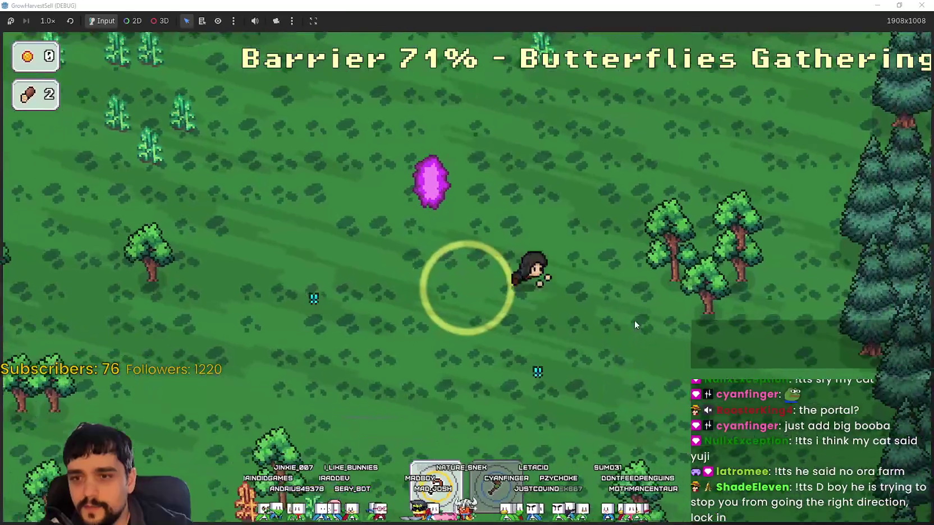
# - Chop trees and collect logs until the carry load shows Full
pyautogui.press('d')
pyautogui.press('a')
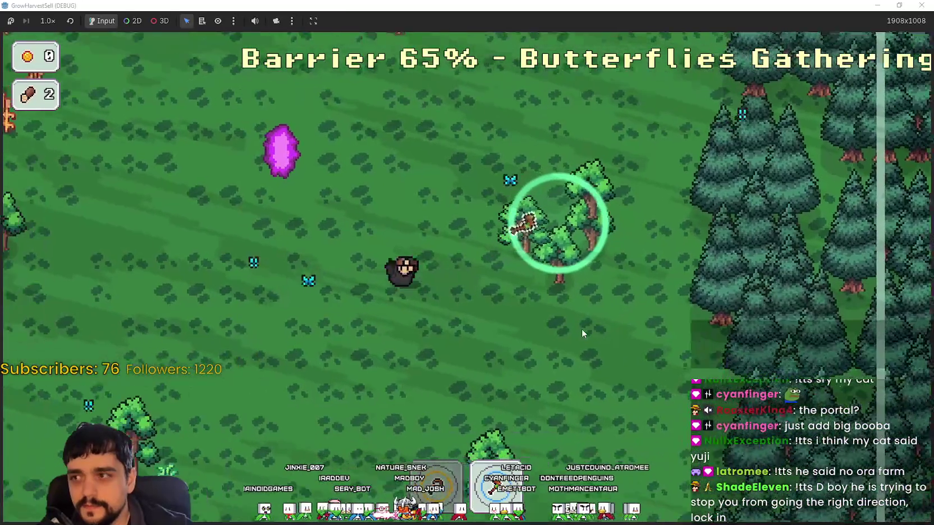
pyautogui.press('a')
pyautogui.press('s')
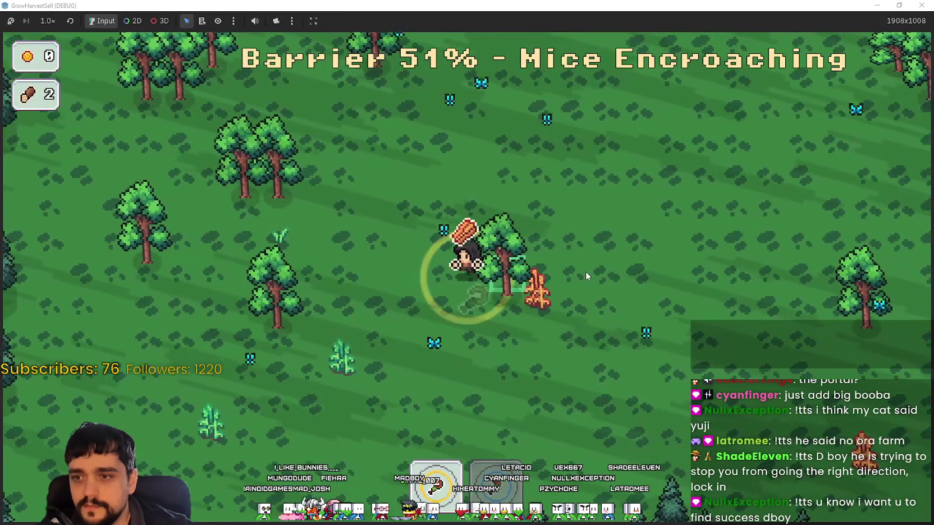
pyautogui.press('w')
pyautogui.press('w')
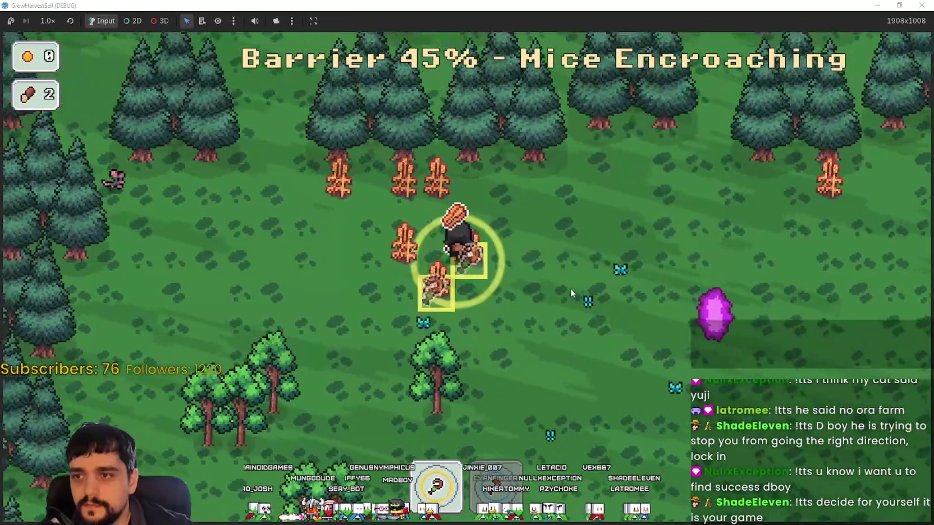
pyautogui.press('w')
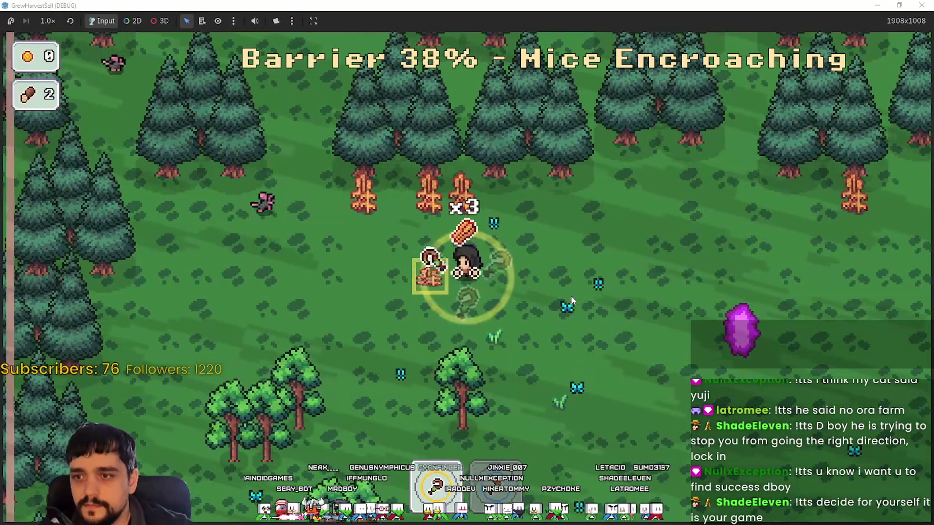
pyautogui.press('w')
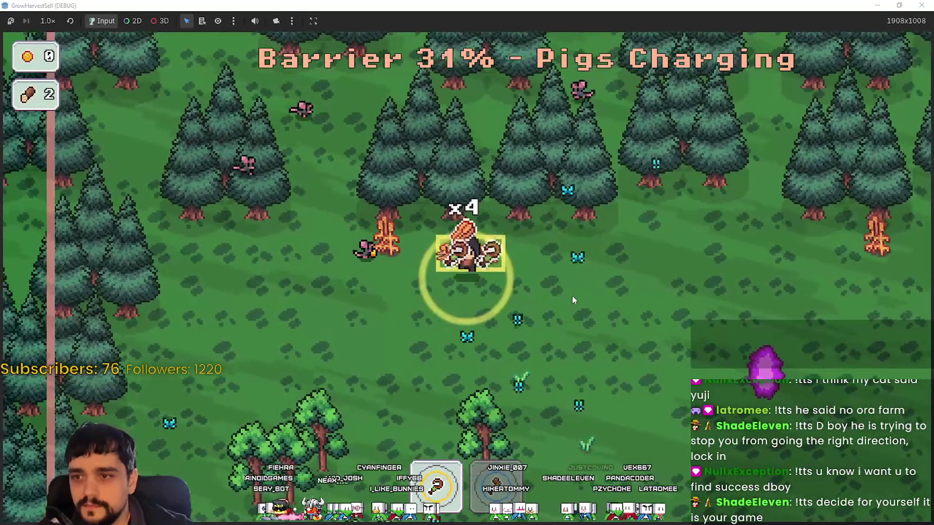
# - Carry the full load to the return zone and go back to the village
pyautogui.press('s')
pyautogui.press('d')
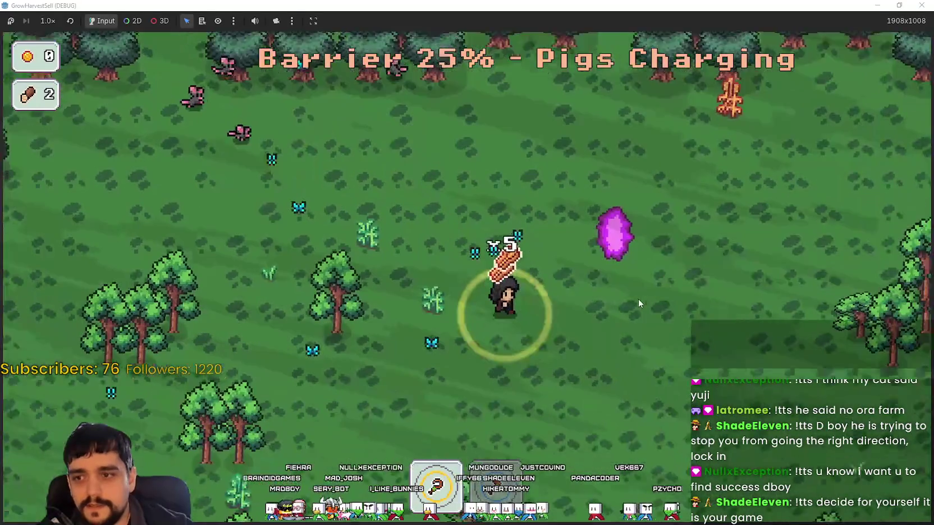
pyautogui.press('w')
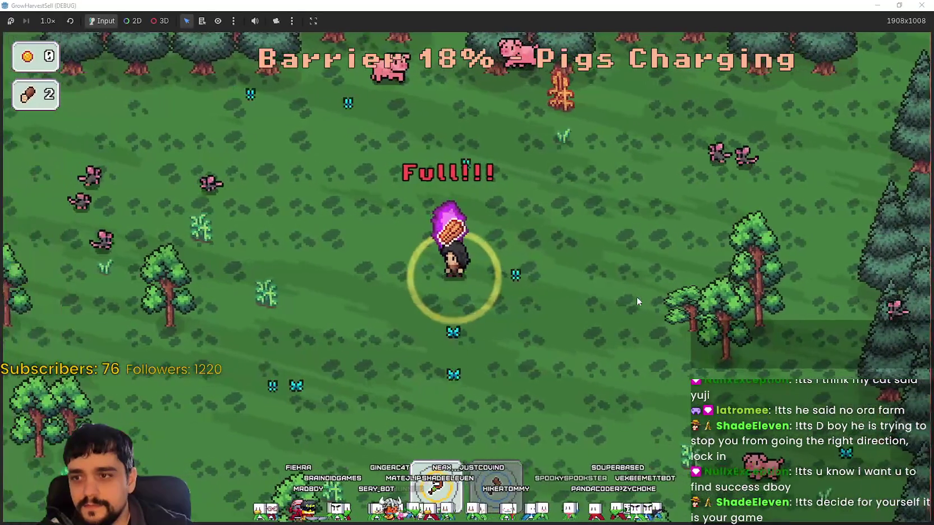
pyautogui.press('e')
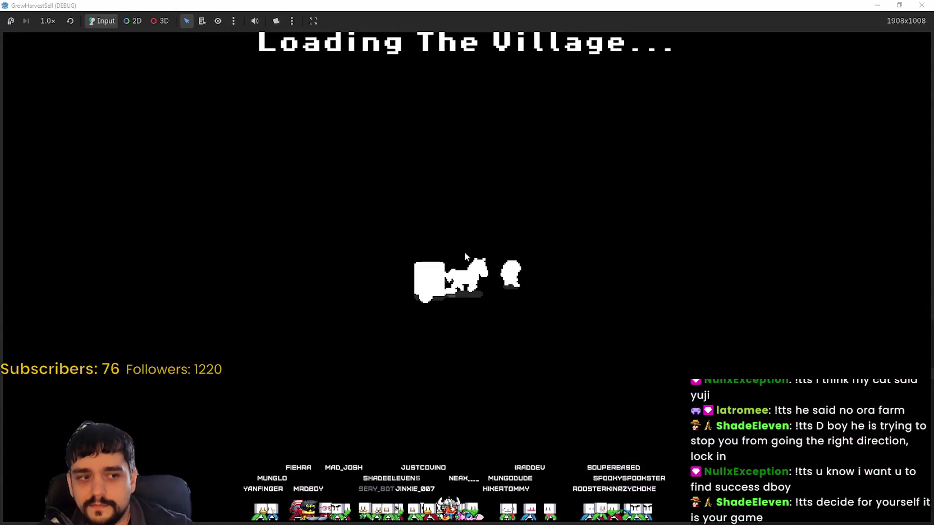
# - Pick up the stacked goods from the lower crate and drop them on the stall
pyautogui.press('d')
pyautogui.press('s')
pyautogui.press('a')
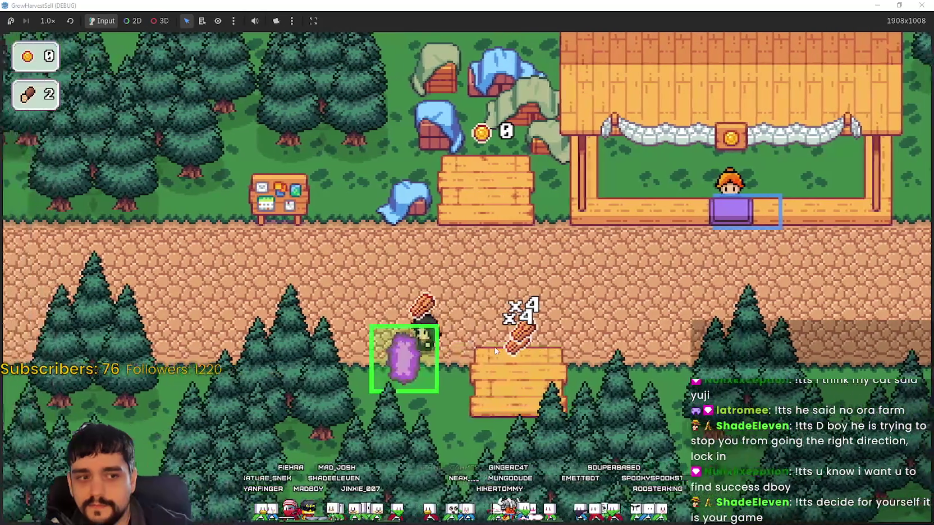
pyautogui.press('d')
pyautogui.press('w')
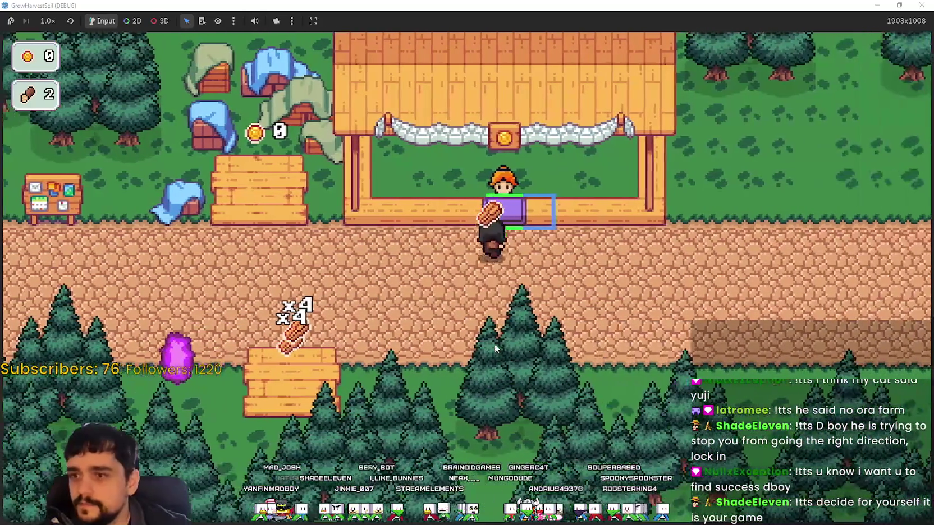
pyautogui.press('a')
pyautogui.press('s')
pyautogui.press('e')
pyautogui.press('d')
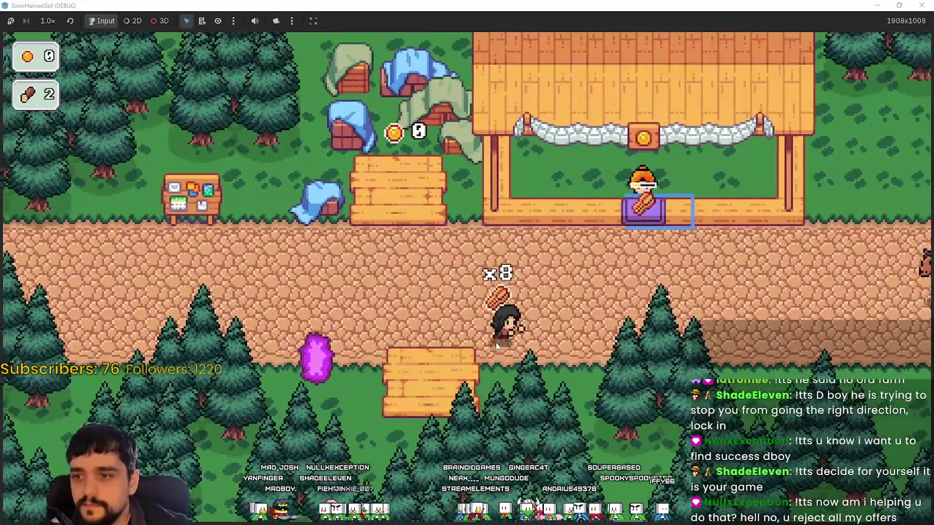
pyautogui.press('w')
pyautogui.press('e')
# - Collect the coins waiting on the coin crate
pyautogui.press('a')
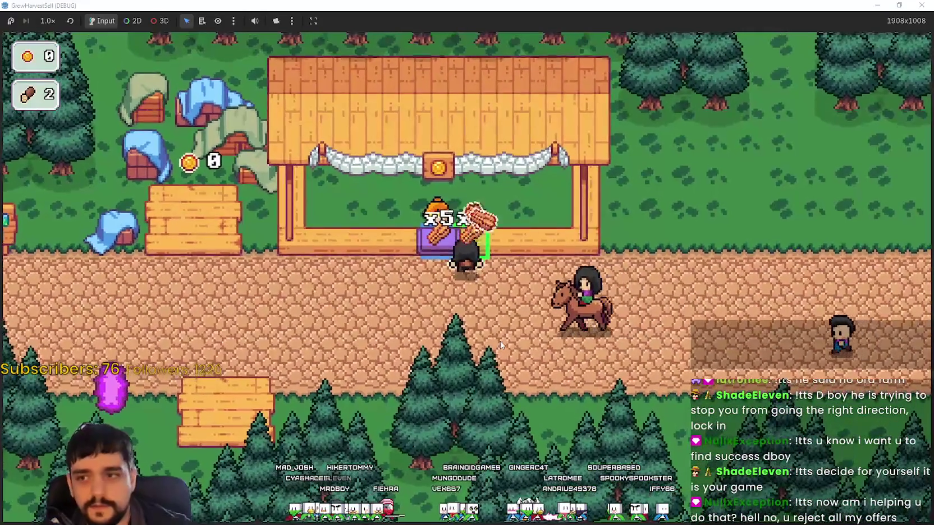
pyautogui.press('a')
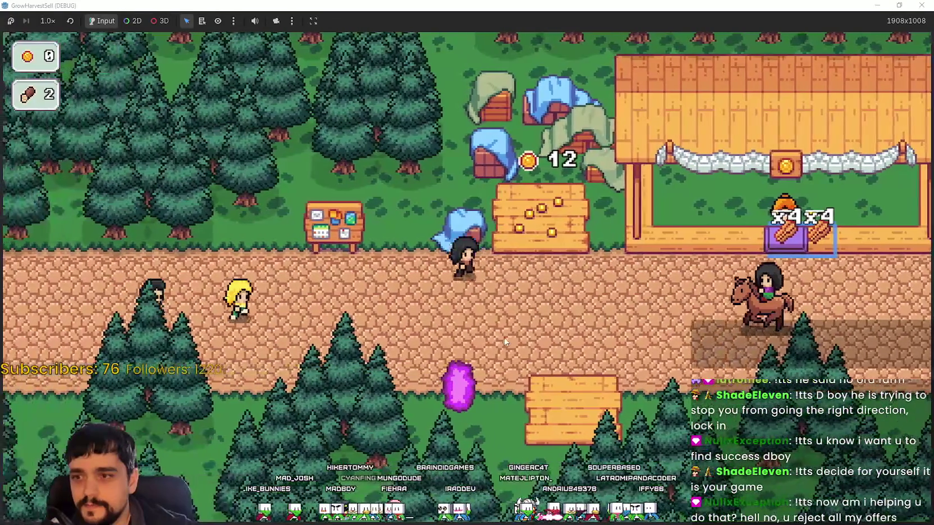
pyautogui.press('w')
pyautogui.press('e')
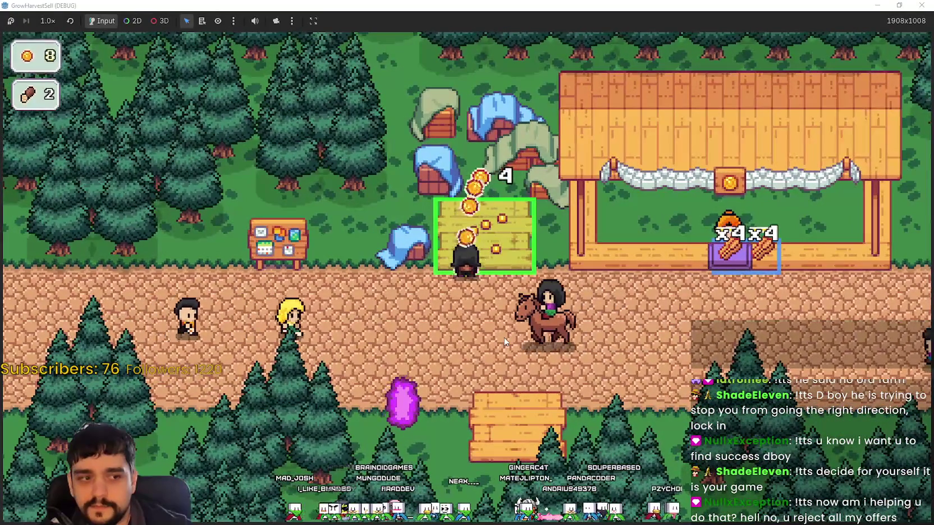
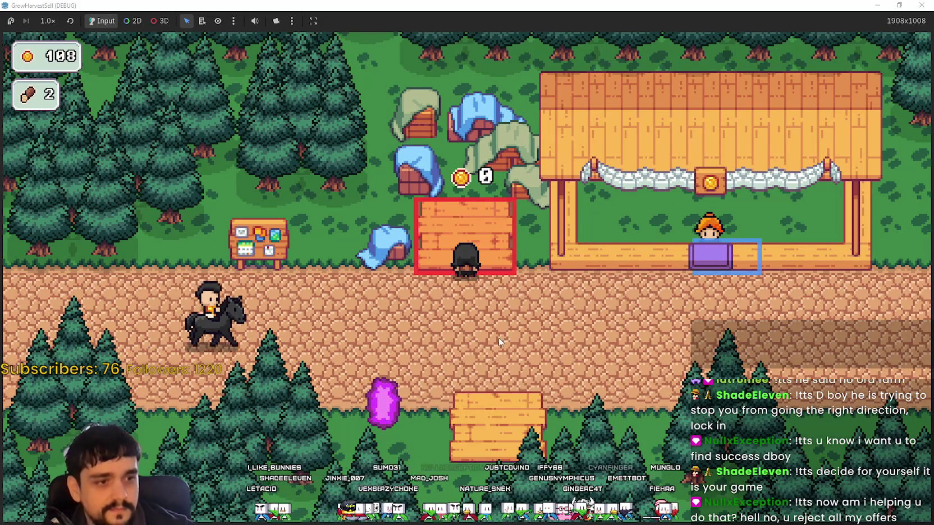
# - At the bulletin board, buy Item Capacity I and another Resource Domain Damage level, leaving 3 coins
pyautogui.press('a')
pyautogui.press('e')
pyautogui.click(397, 251)
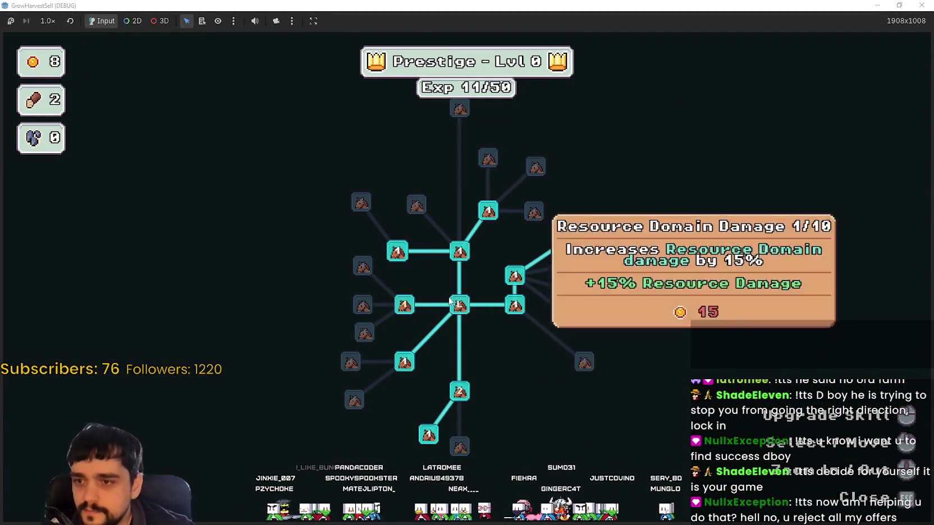
pyautogui.click(404, 305)
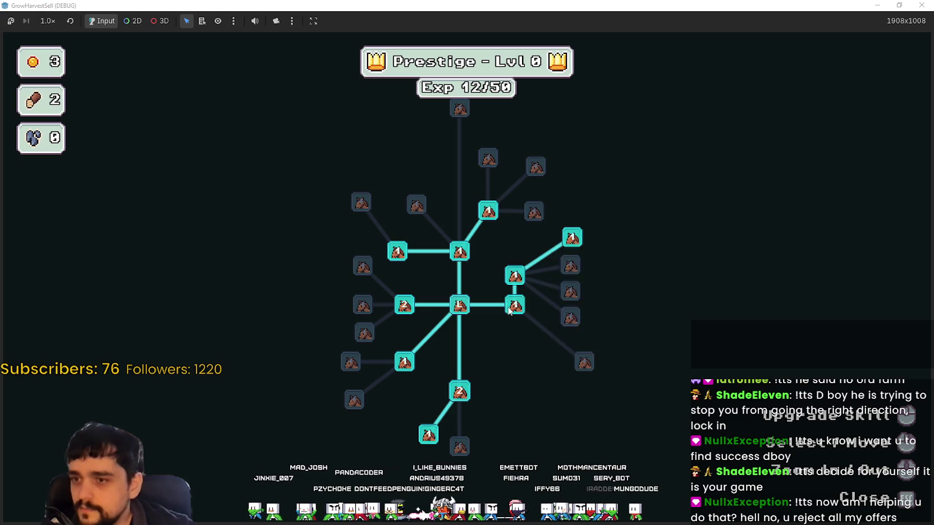
pyautogui.press('Escape')
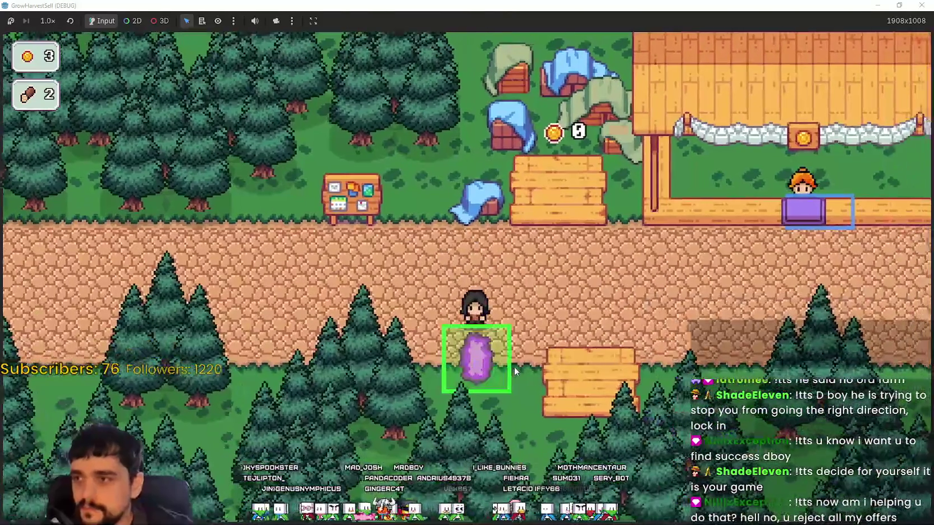
# - Travel through the purple crystal to the forest stage and start exploring
pyautogui.click(515, 370)
pyautogui.click(284, 447)
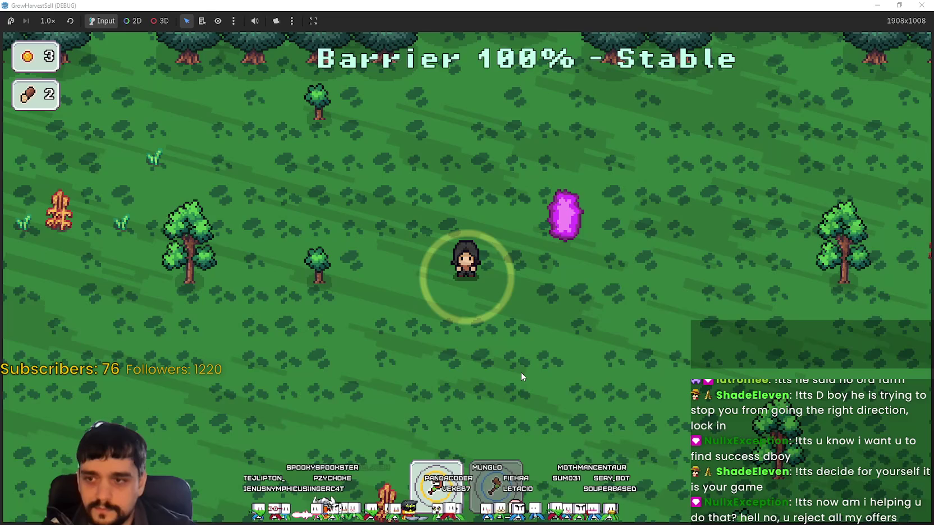
pyautogui.press('d')
pyautogui.press('s')
pyautogui.press('a')
pyautogui.press('s')
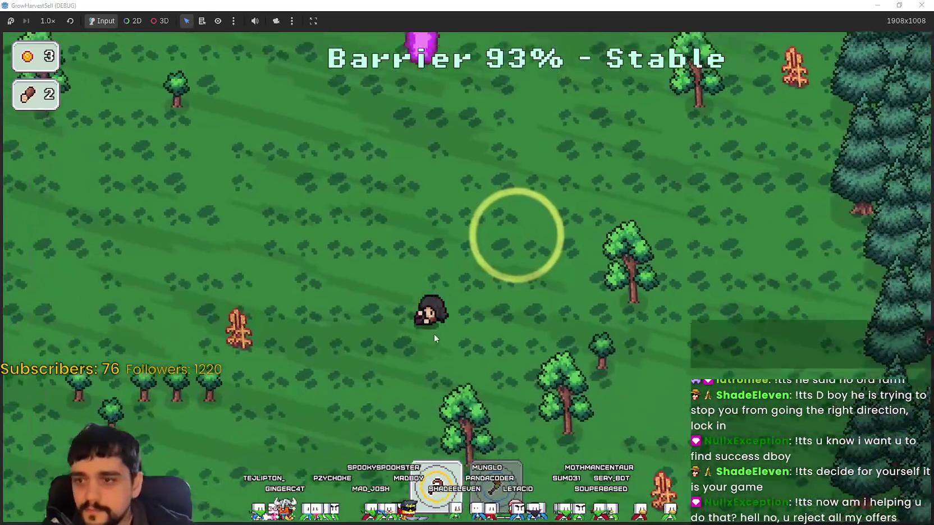
# - Pick up two dead plants in the forest
pyautogui.press('a')
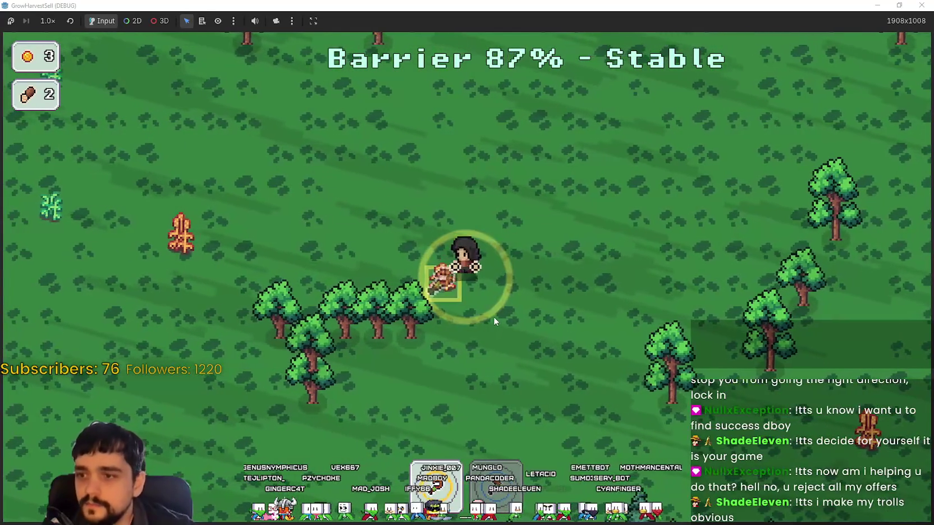
pyautogui.press('e')
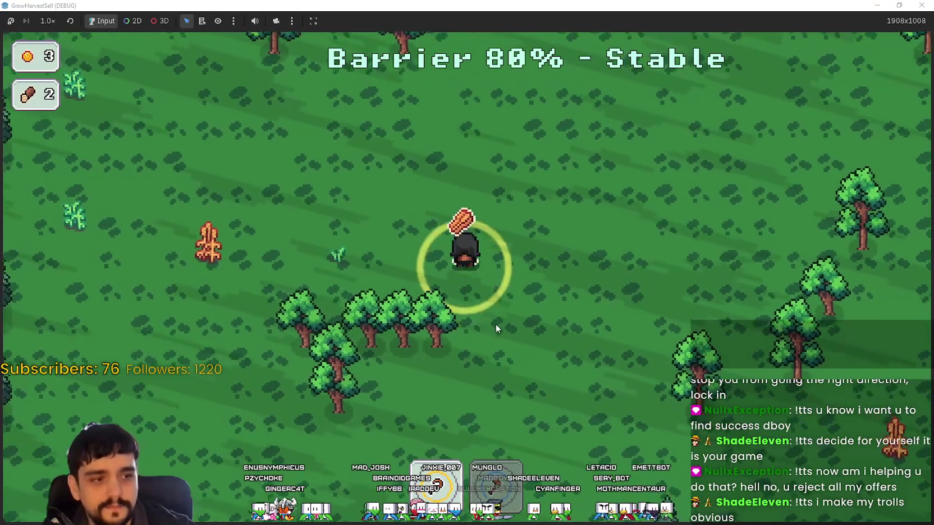
pyautogui.press('w')
pyautogui.press('a')
pyautogui.press('a')
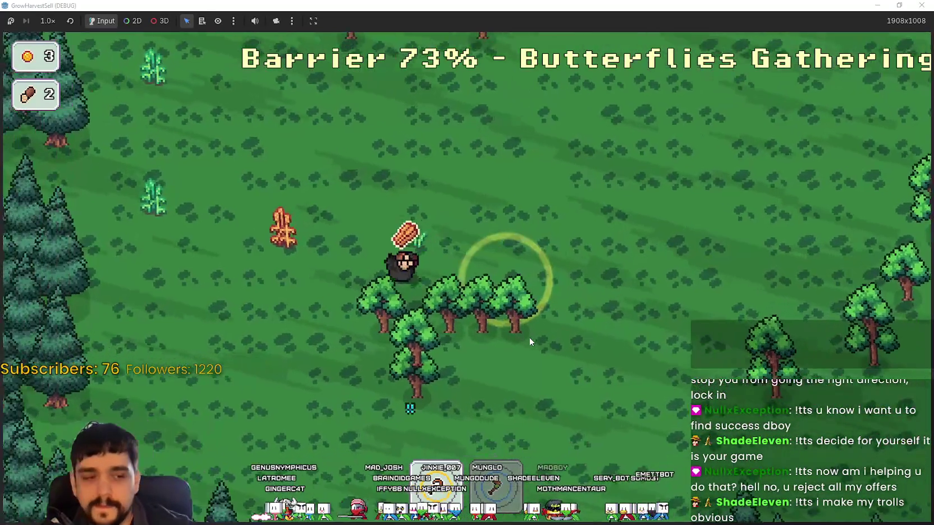
pyautogui.press('w')
pyautogui.press('a')
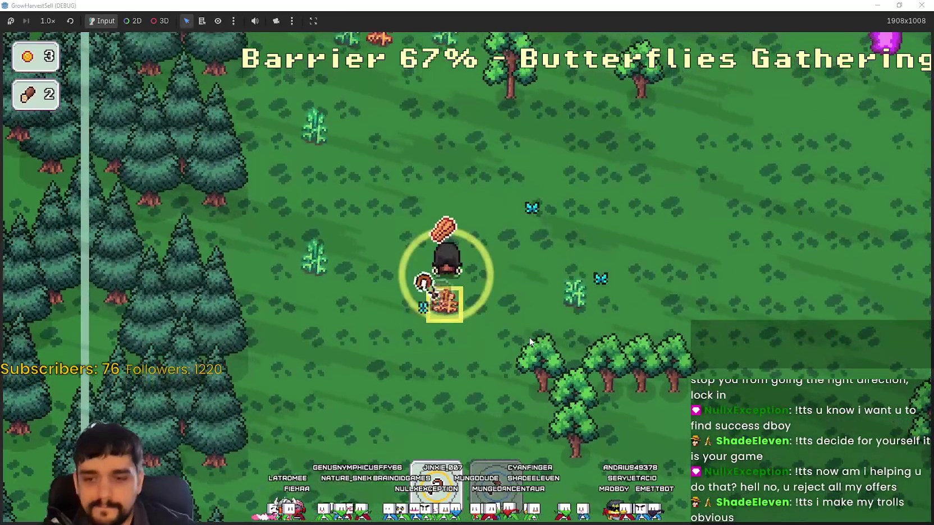
pyautogui.press('e')
pyautogui.press('a')
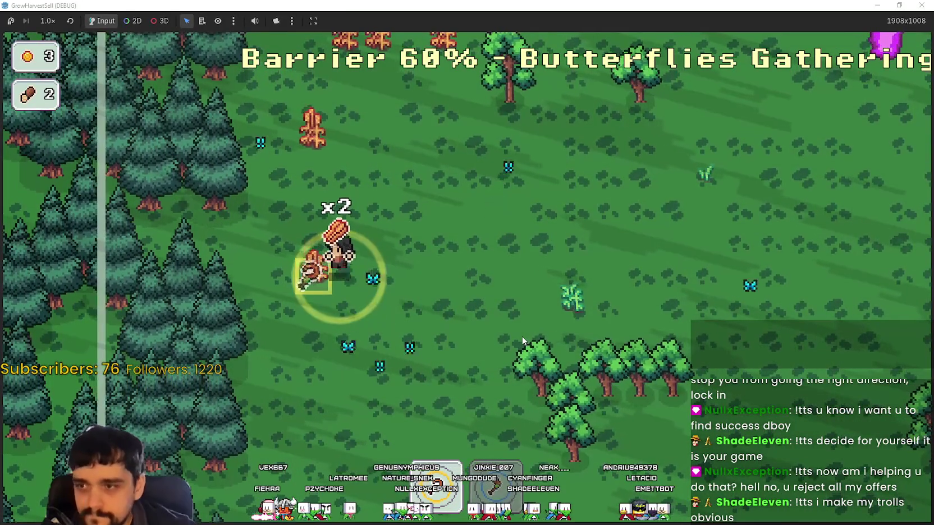
# - Pick up a third dead plant and move toward another one
pyautogui.press('e')
pyautogui.press('w')
pyautogui.press('d')
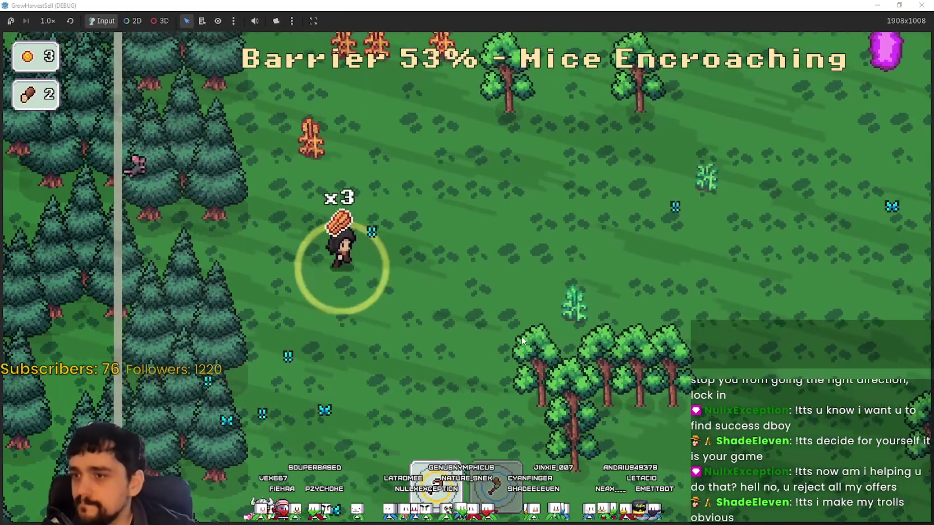
pyautogui.press('w')
pyautogui.press('a')
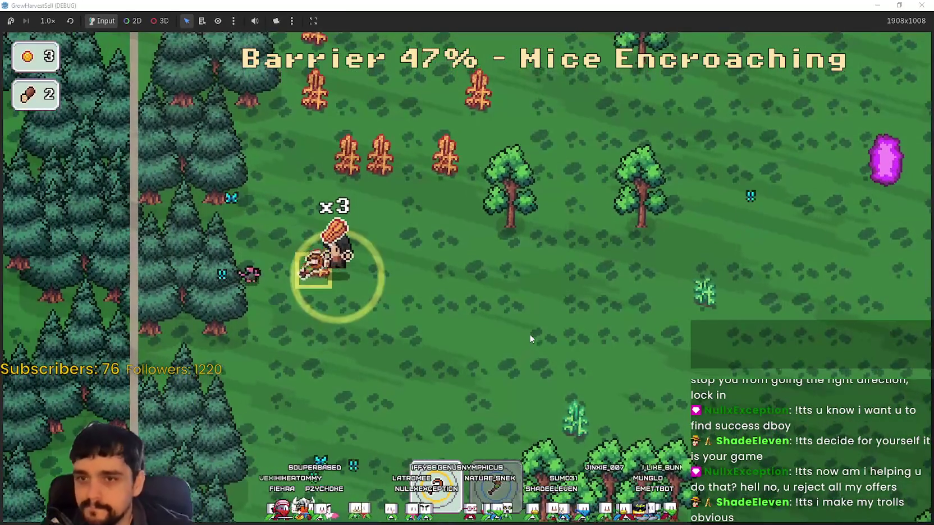
# - Carry the plants down toward the trees and drop them for wood
pyautogui.press('d')
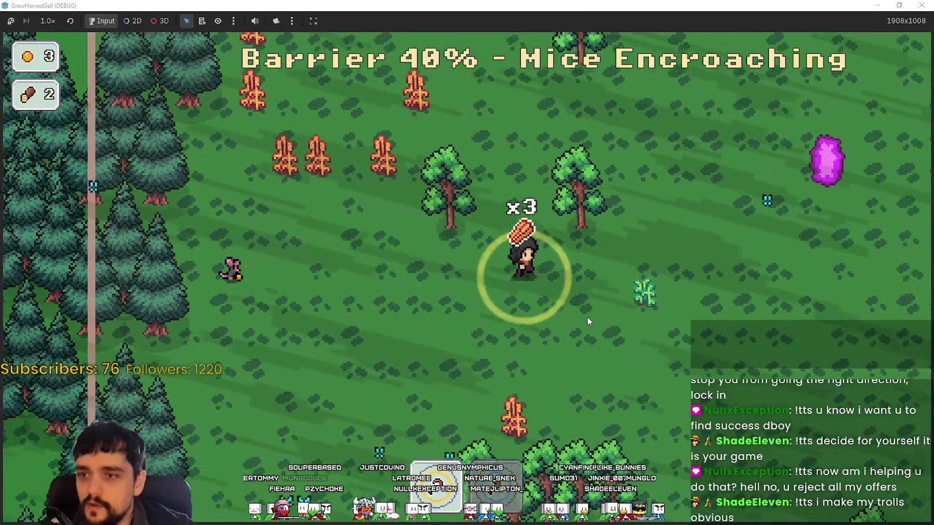
pyautogui.press('s')
pyautogui.press('a')
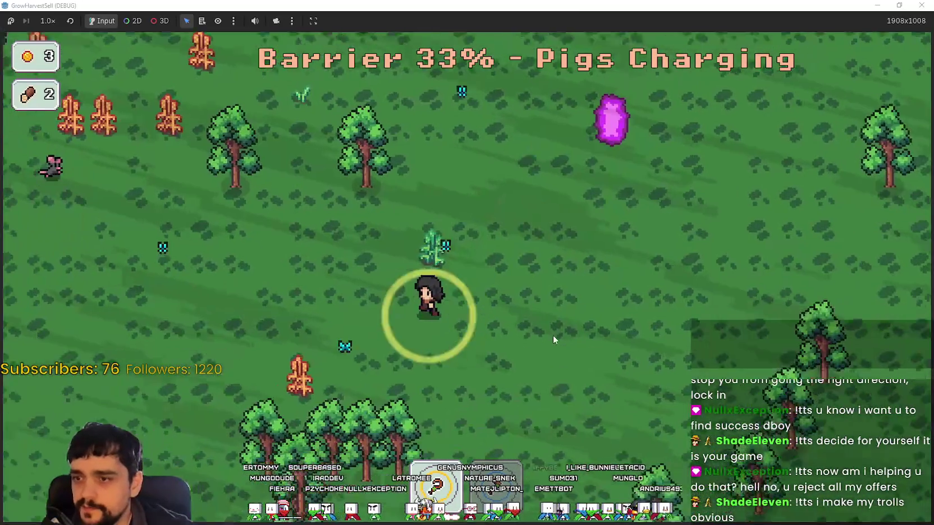
pyautogui.press('s')
pyautogui.press('d')
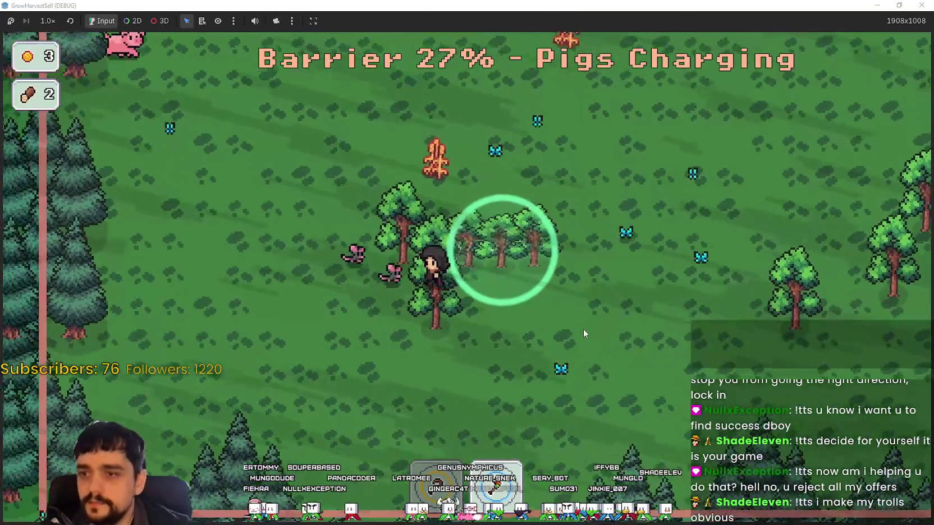
pyautogui.press('a')
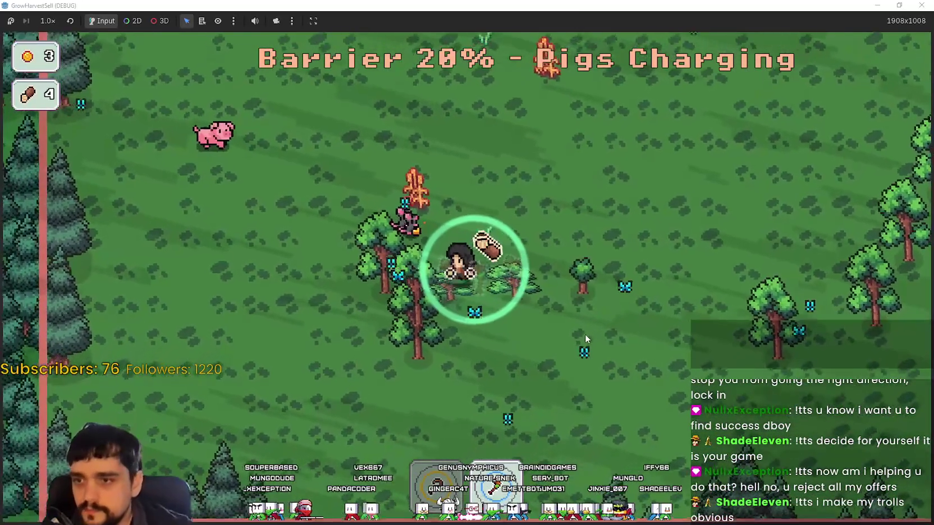
# - Chop nearby trees to reach 10 wood, then enter the crystal back to the village
pyautogui.press('a')
pyautogui.press('s')
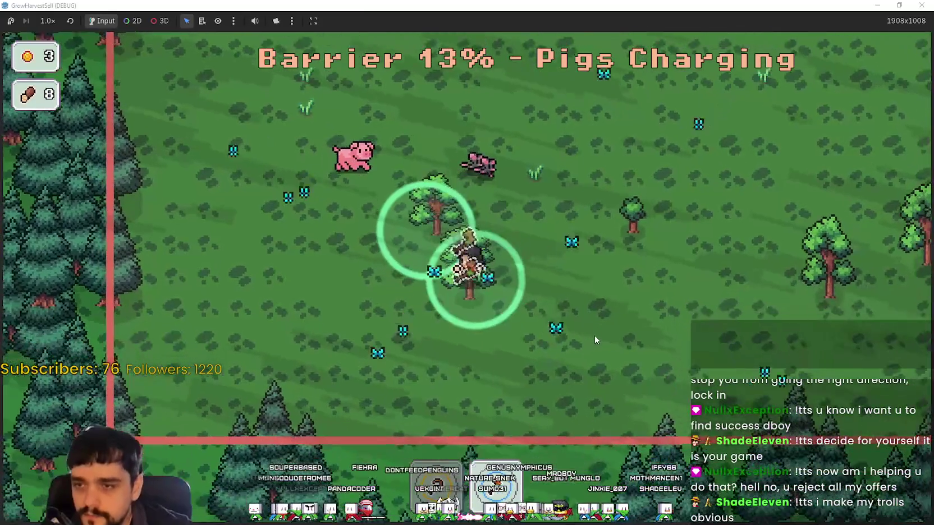
pyautogui.press('w')
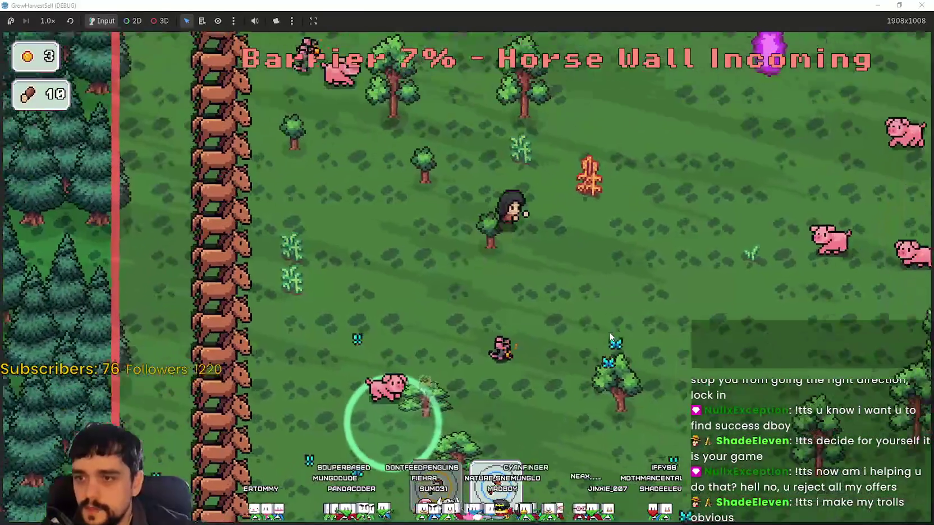
pyautogui.press('w')
pyautogui.press('d')
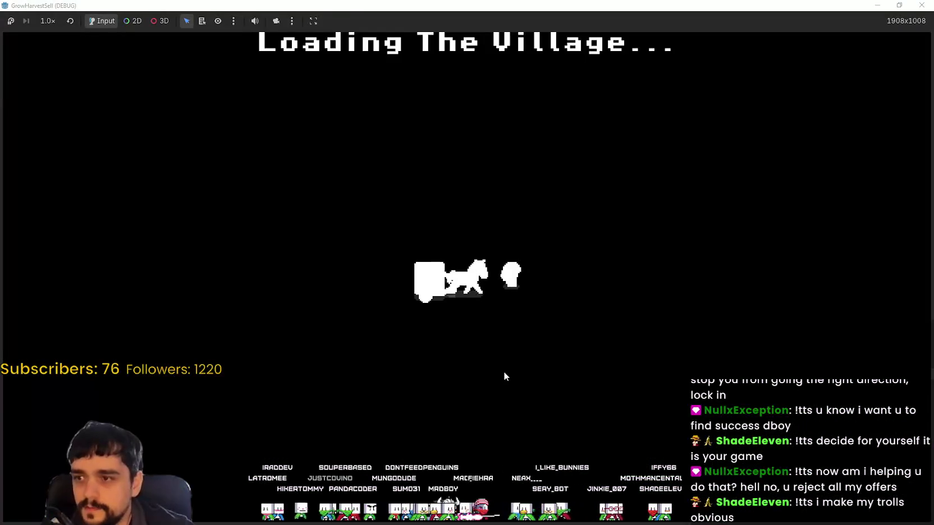
# - Bring the wood to the market stall counter, then step away
pyautogui.press('d')
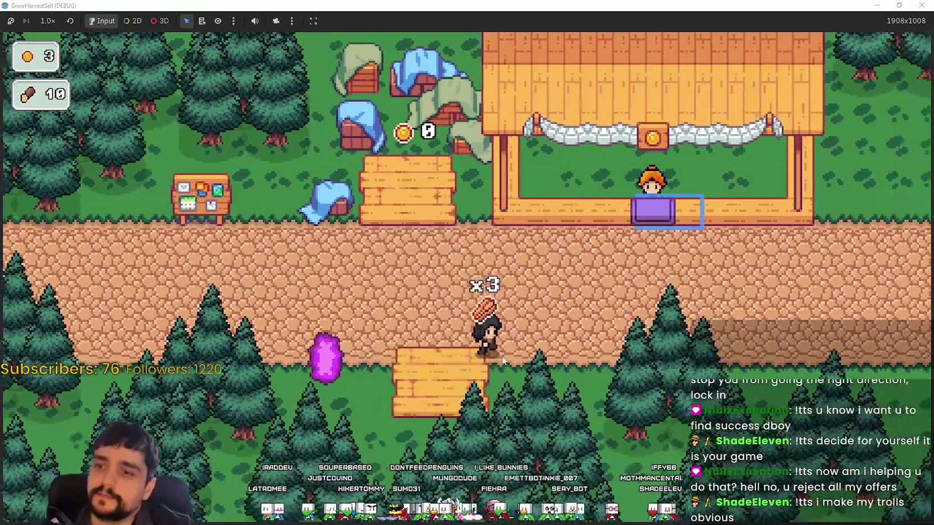
pyautogui.press('d')
pyautogui.press('w')
pyautogui.press('s')
pyautogui.press('a')
pyautogui.press('a')
# - Travel from the crystal to forest stage 1 and walk up to the right
pyautogui.press('e')
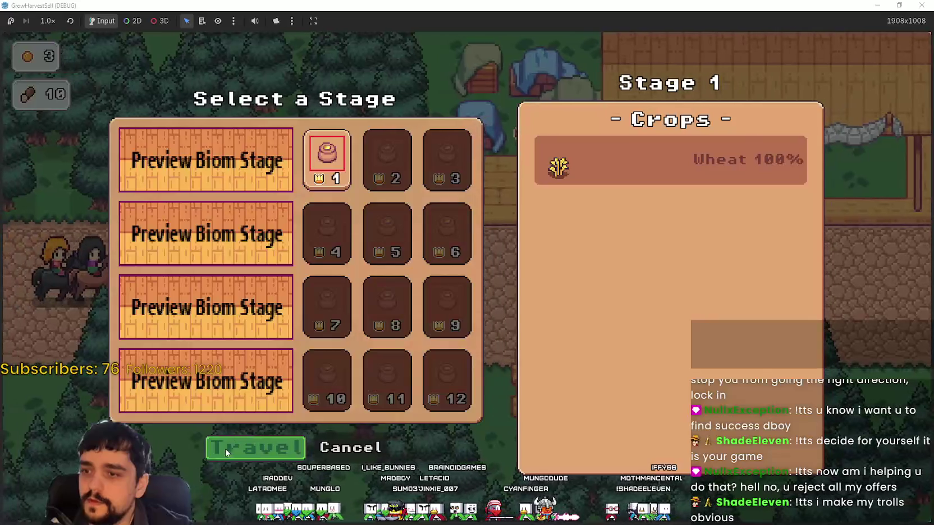
pyautogui.click(230, 442)
pyautogui.press('s')
pyautogui.press('a')
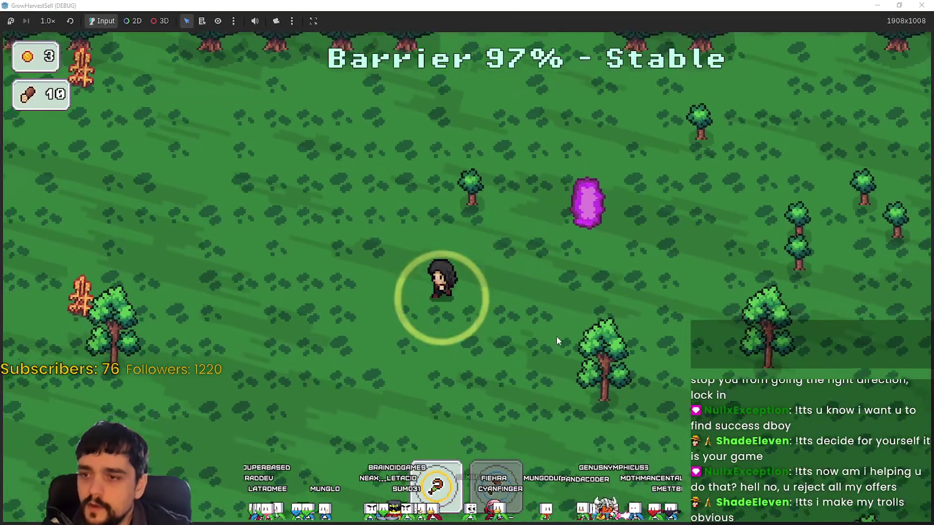
pyautogui.press('d')
pyautogui.press('w')
pyautogui.press('d')
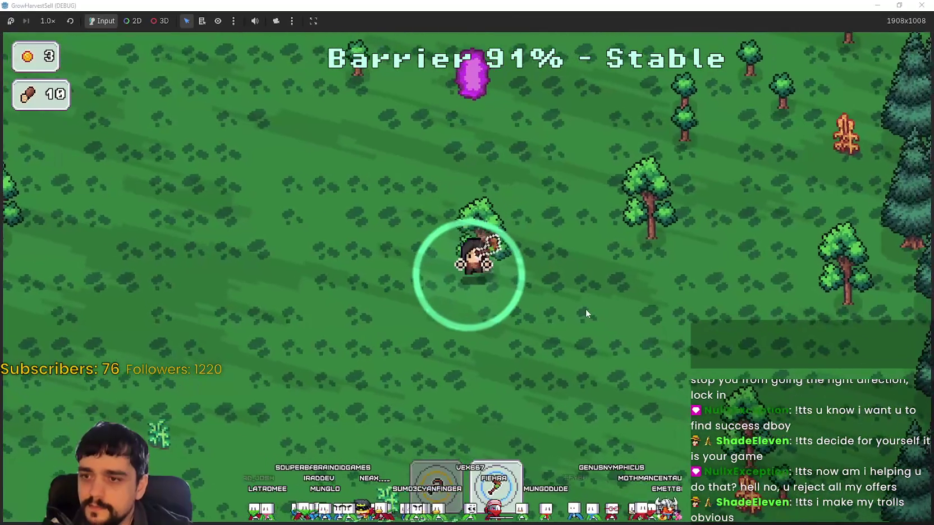
# - Chop forest trees for two more wood each
pyautogui.press('a')
pyautogui.press('d')
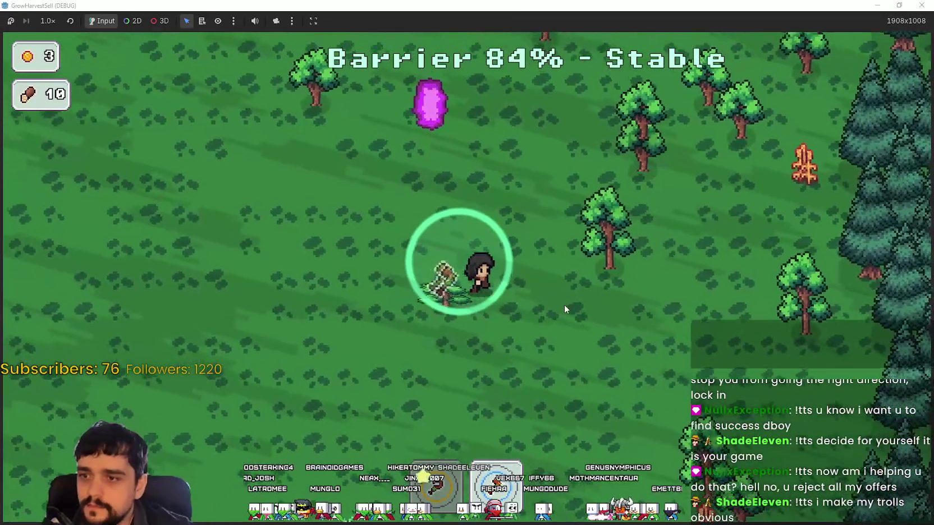
pyautogui.press('s')
pyautogui.press('w')
pyautogui.press('a')
pyautogui.press('a')
pyautogui.press('w')
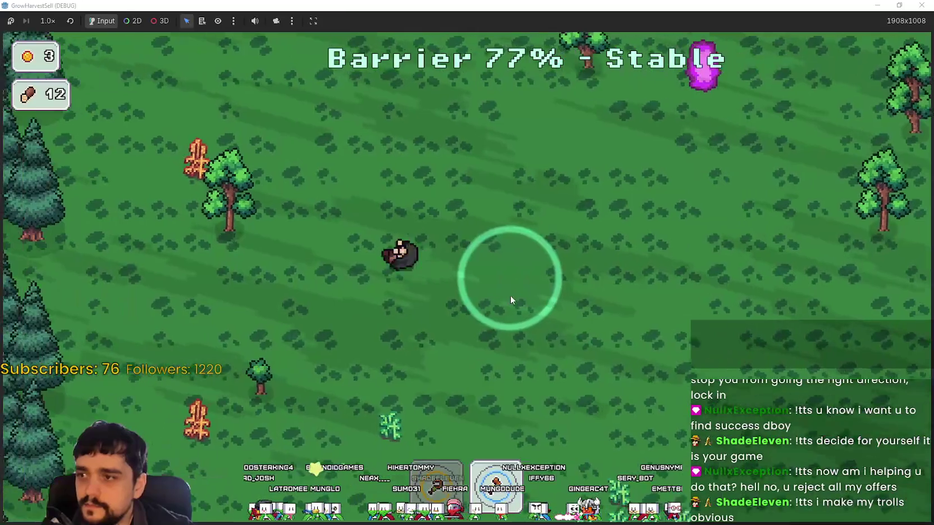
pyautogui.press('s')
pyautogui.press('a')
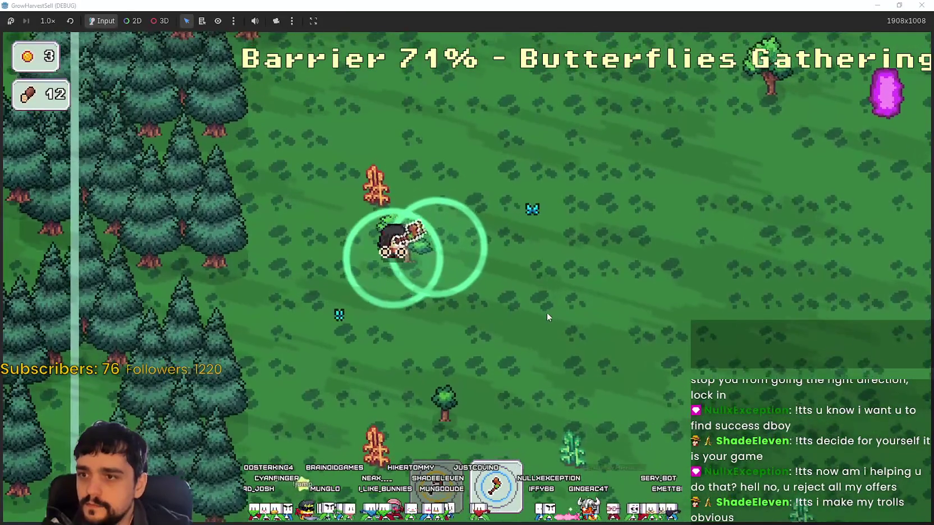
pyautogui.press('w')
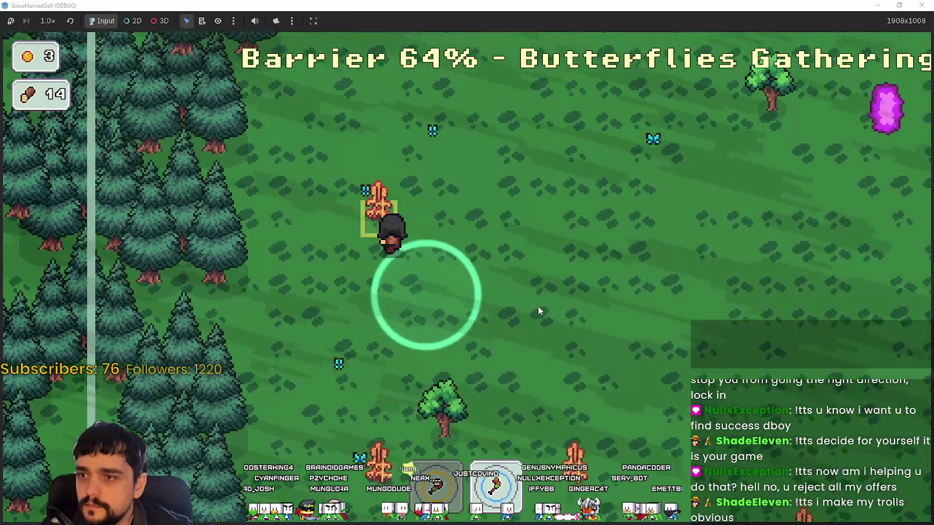
# - Pick up four dead plants and keep walking right as the barrier runs out at 14 wood
pyautogui.press('s')
pyautogui.press('s')
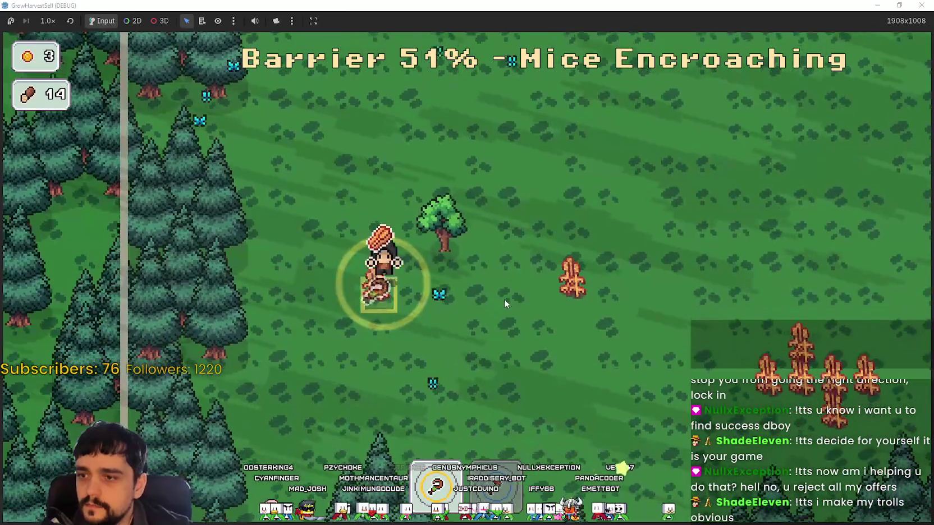
pyautogui.press('d')
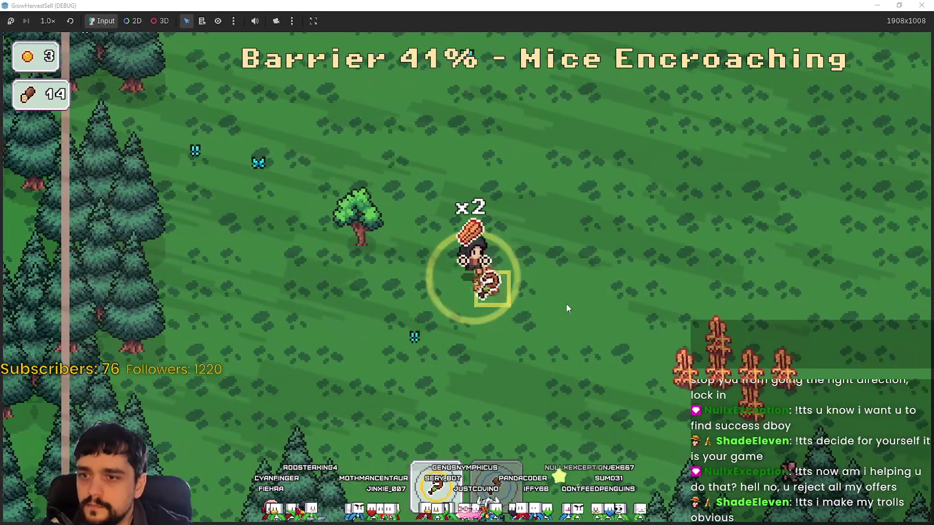
pyautogui.press('d')
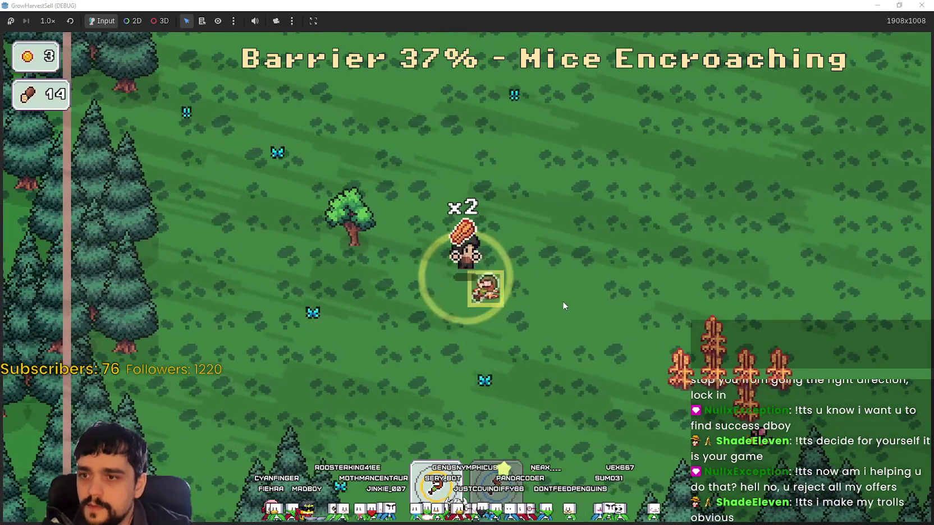
pyautogui.press('d')
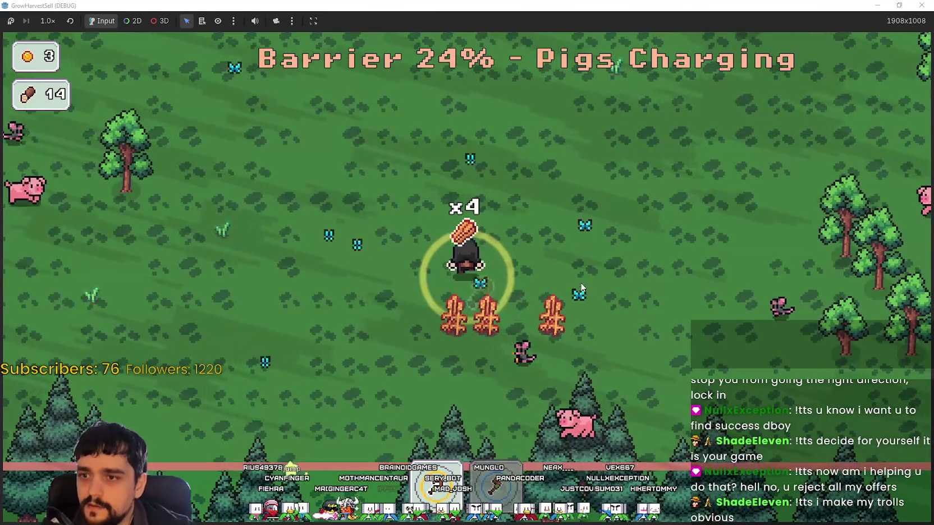
pyautogui.press('w')
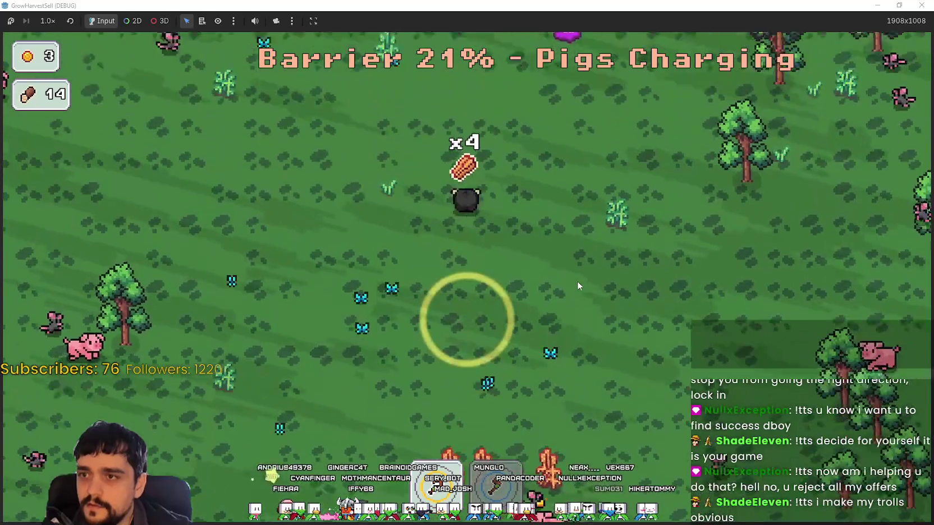
pyautogui.press('w')
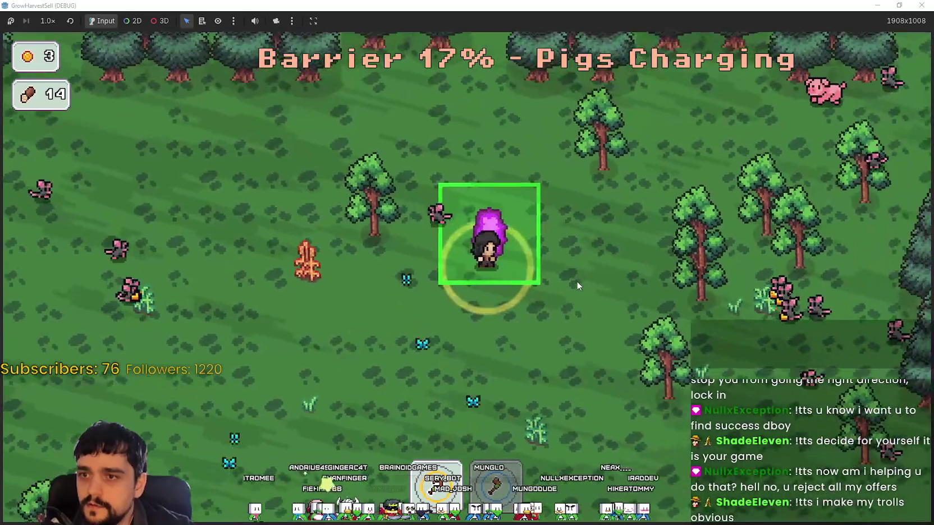
pyautogui.press('d')
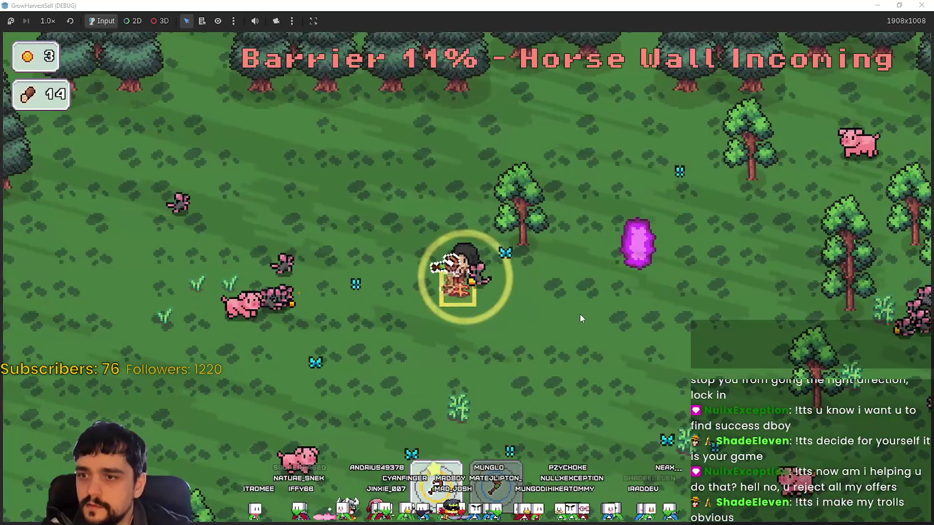
pyautogui.press('d')
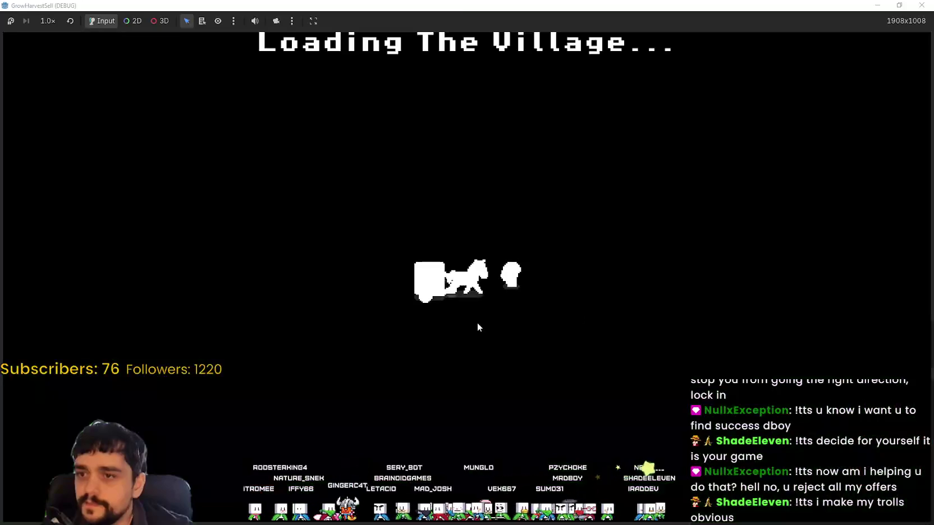
# - Drop off wood at the market stall and walk down the village road
pyautogui.press('a')
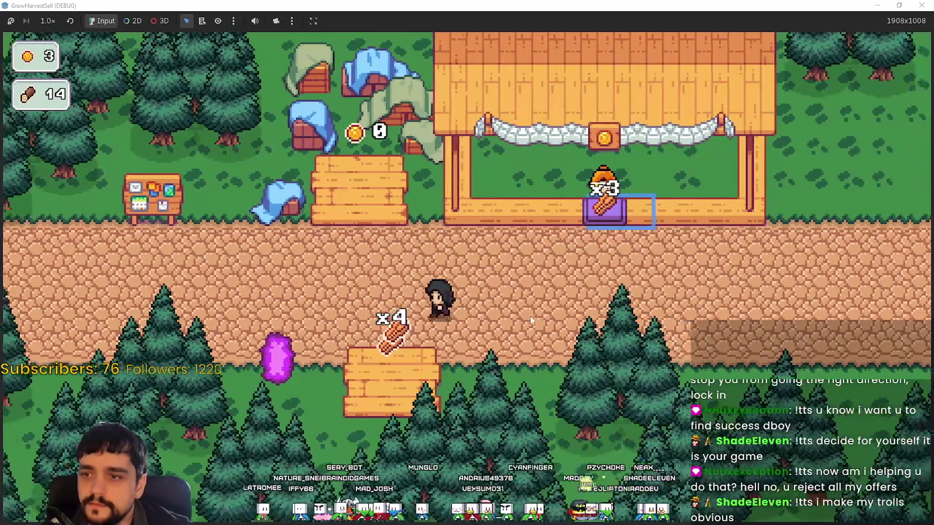
pyautogui.press('d')
pyautogui.press('w')
pyautogui.press('d')
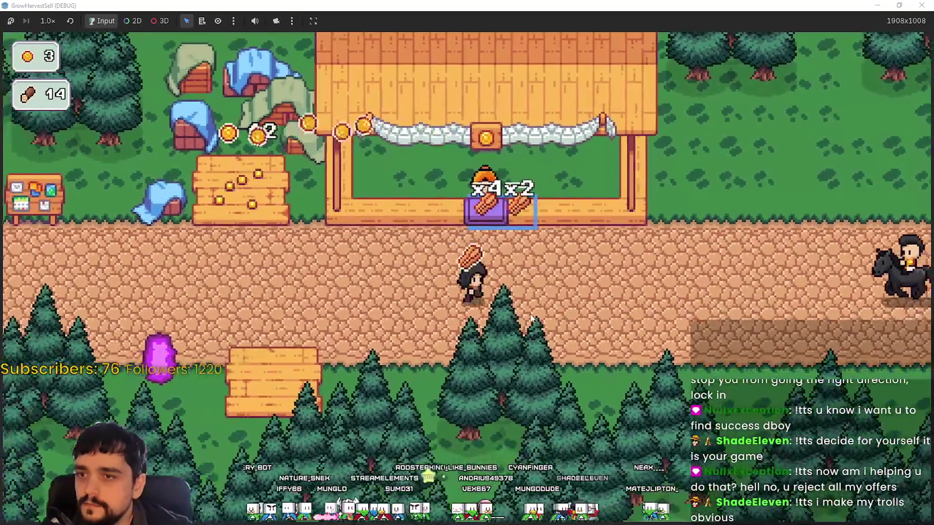
pyautogui.press('w')
pyautogui.press('a')
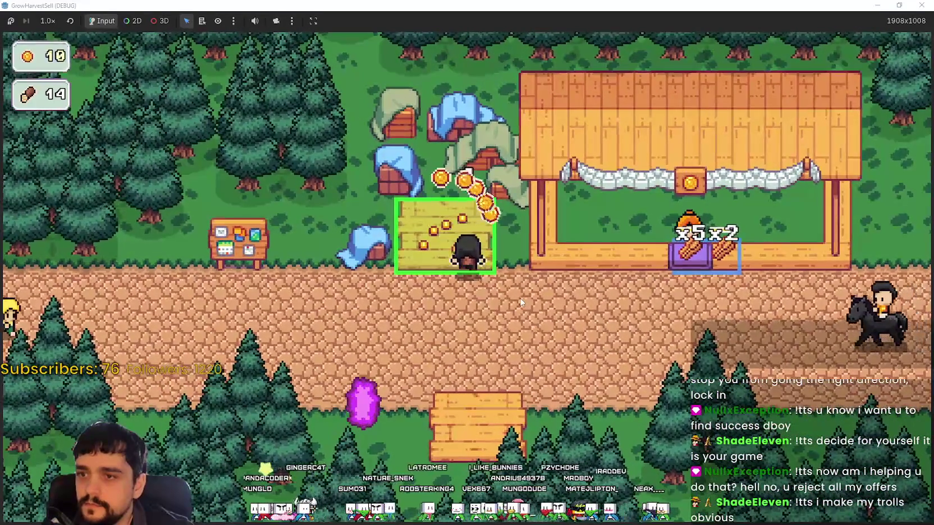
pyautogui.press('s')
pyautogui.press('a')
# - Buy more levels of Crop Domain Damage in the prestige tree
pyautogui.press('p')
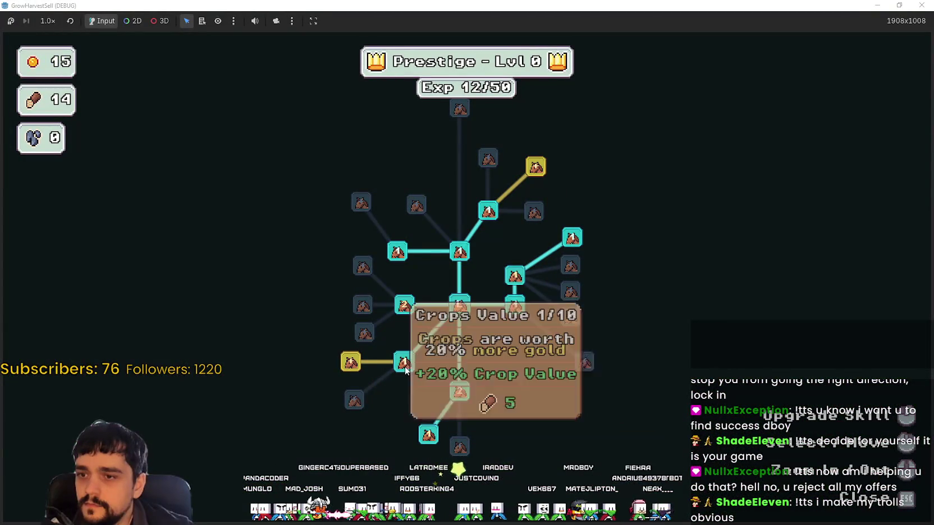
pyautogui.moveTo(407, 365)
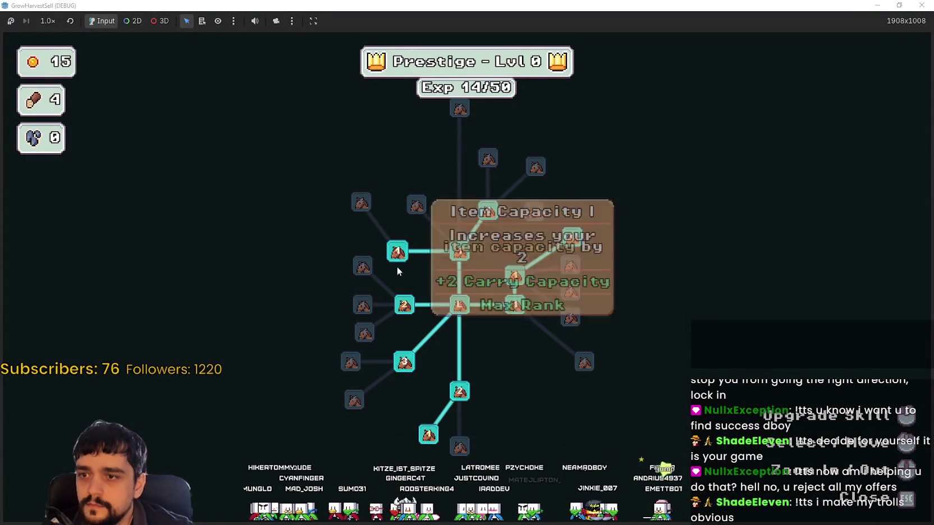
pyautogui.click(404, 310)
pyautogui.click(404, 310)
pyautogui.press('Escape')
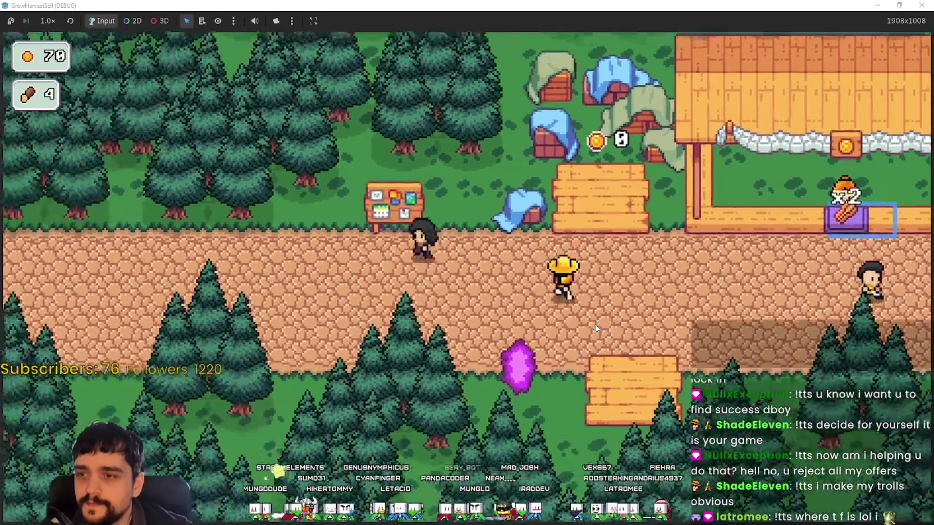
# - Buy Resource Domain Energy and Barrier Energy I upgrades with the remaining gold
pyautogui.press('p')
pyautogui.click(582, 363)
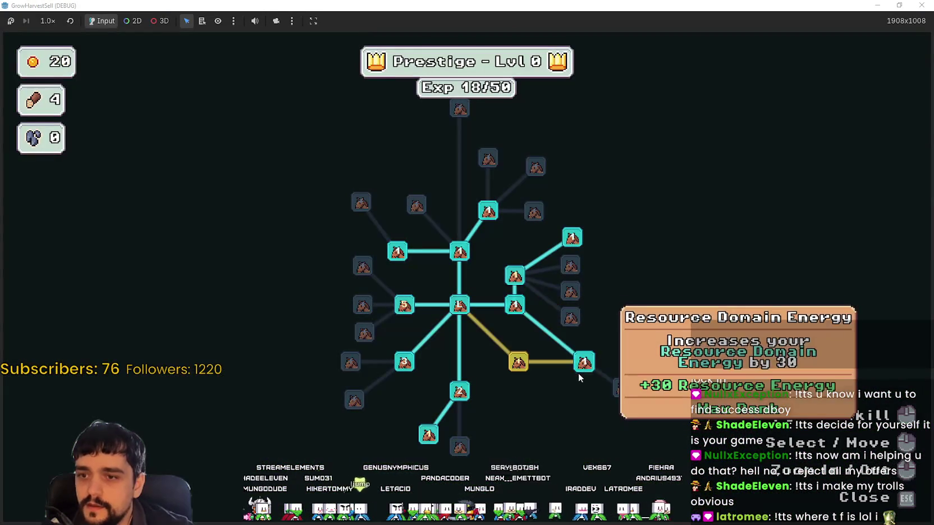
pyautogui.click(519, 364)
pyautogui.click(565, 400)
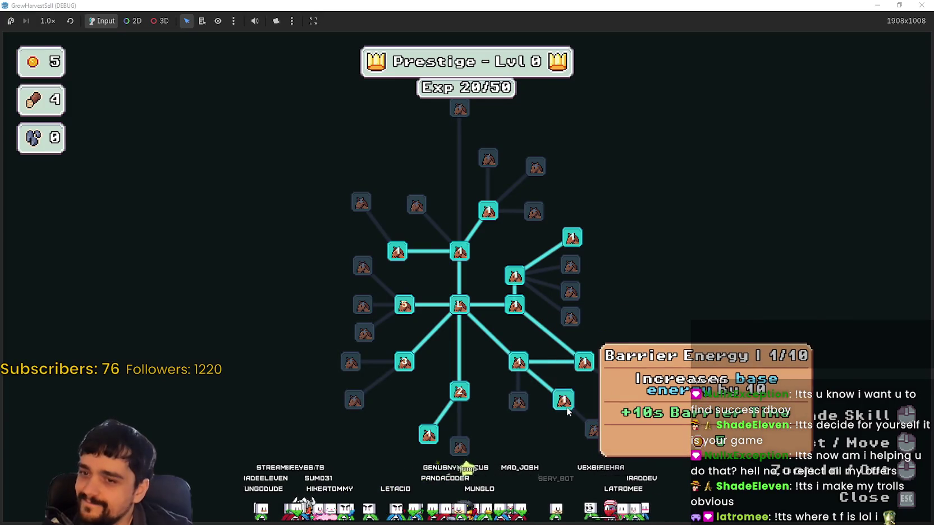
pyautogui.click(566, 402)
pyautogui.press('Escape')
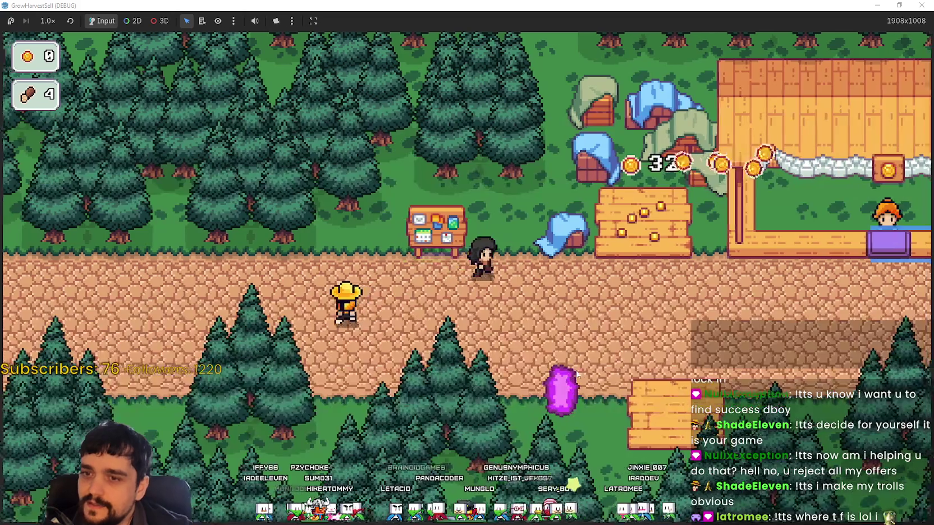
# - Collect gold from the coin plot, bringing coins up to 32
pyautogui.press('d')
pyautogui.press('a')
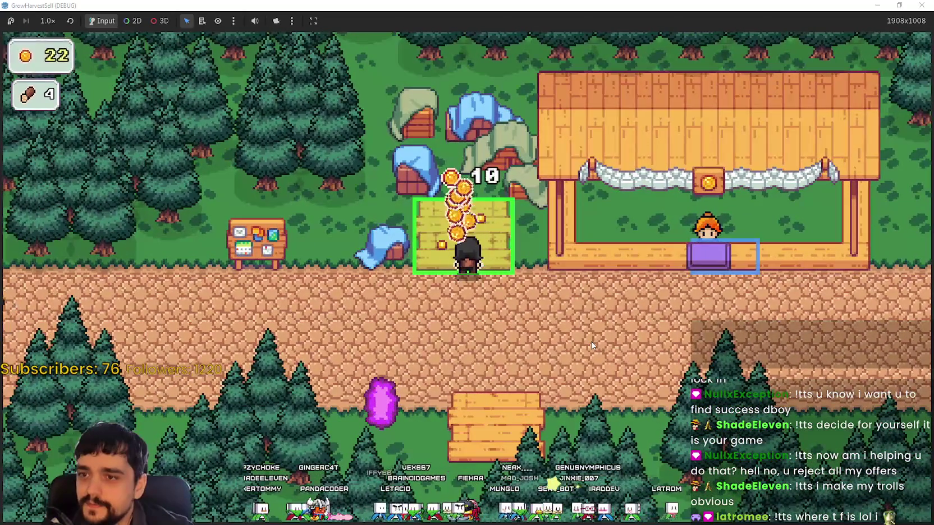
pyautogui.press('a')
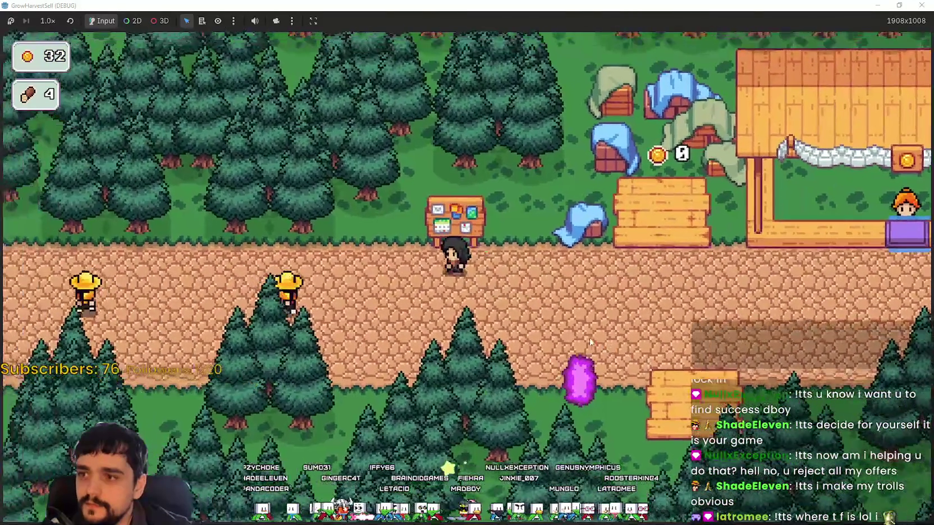
pyautogui.press('e')
pyautogui.press('Escape')
# - Start forest Stage 1 from the purple crystal portal
pyautogui.press('d')
pyautogui.press('s')
pyautogui.press('e')
pyautogui.click(267, 457)
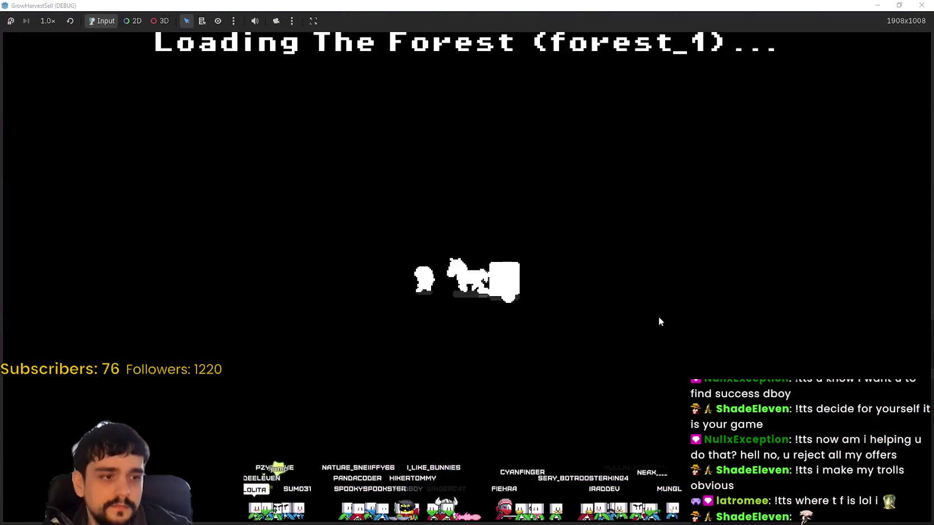
# - Chop the nearby forest tree and gather the dropped wood
pyautogui.press('s')
pyautogui.press('a')
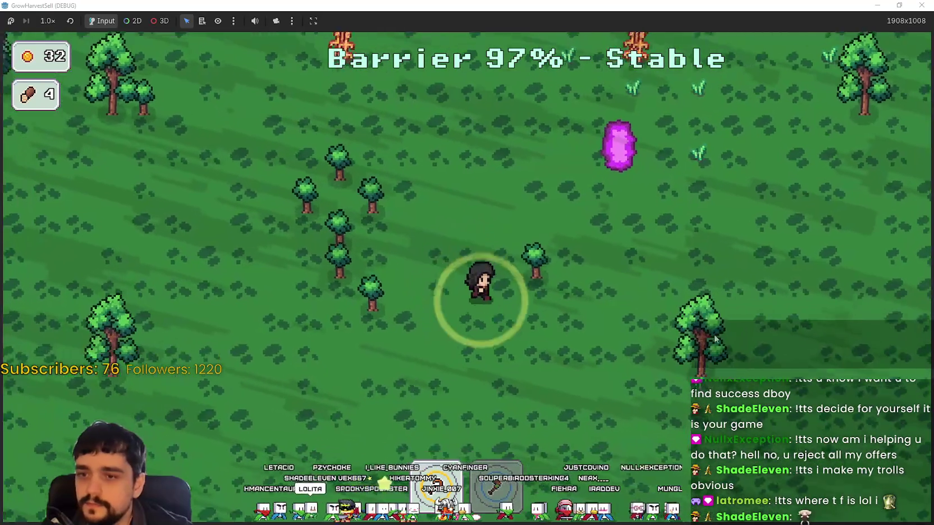
pyautogui.press('d')
pyautogui.press('a')
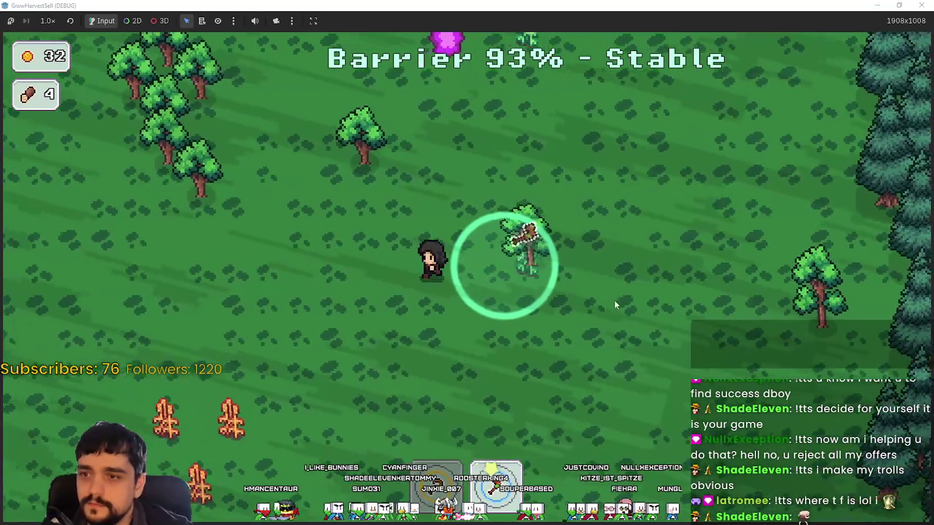
pyautogui.press('d')
pyautogui.press('a')
pyautogui.press('s')
pyautogui.press('s')
pyautogui.press('a')
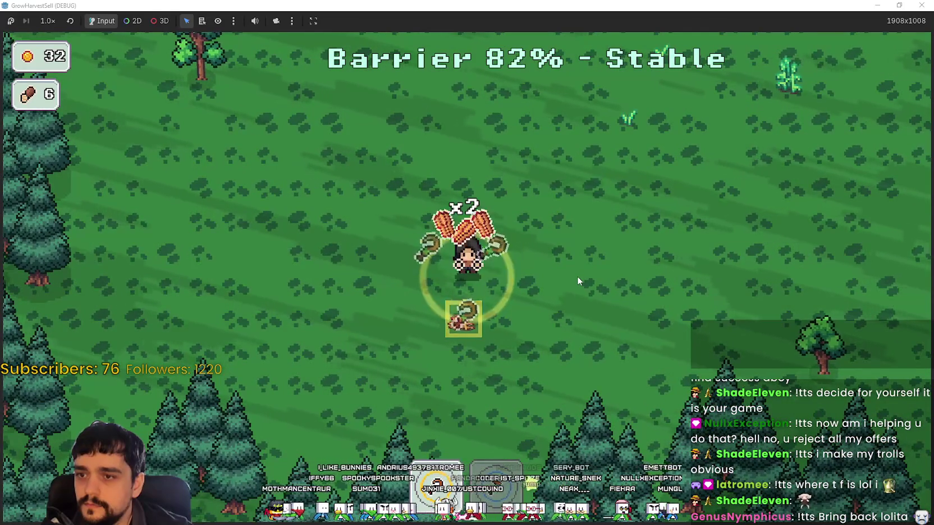
pyautogui.press('d')
pyautogui.press('w')
pyautogui.press('w')
# - Harvest the orange plant and head north, then toward more trees
pyautogui.press('d')
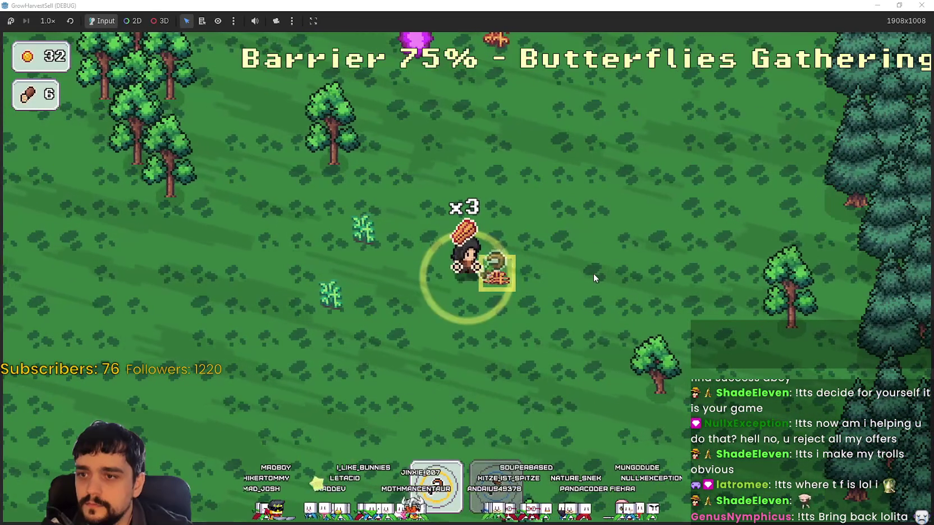
pyautogui.press('w')
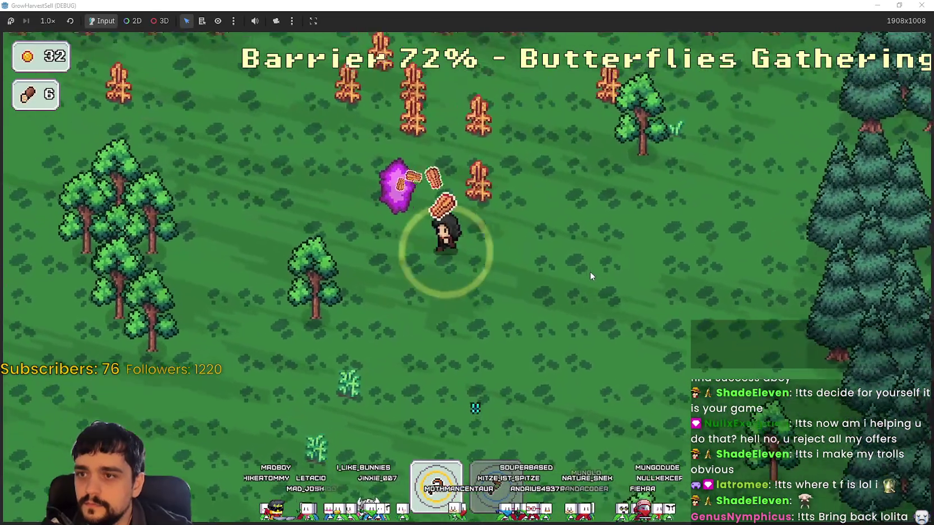
pyautogui.press('w')
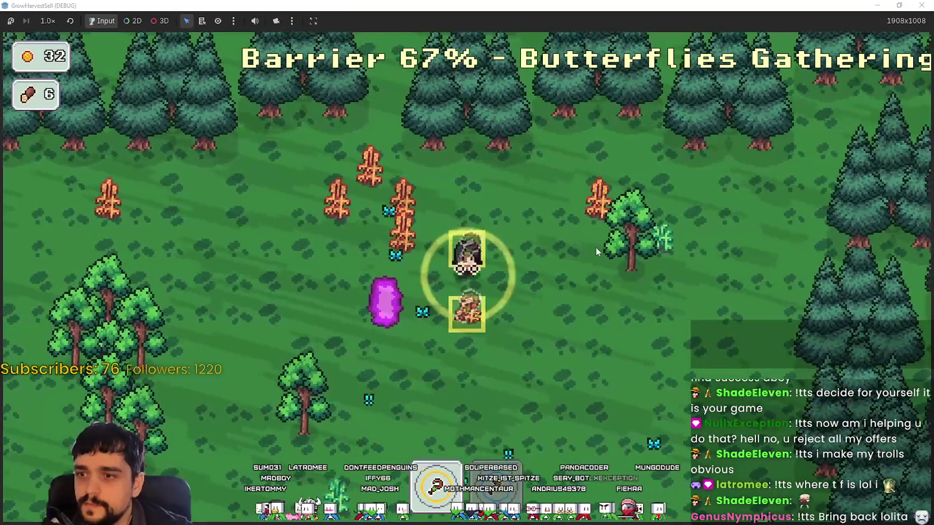
pyautogui.press('a')
pyautogui.press('w')
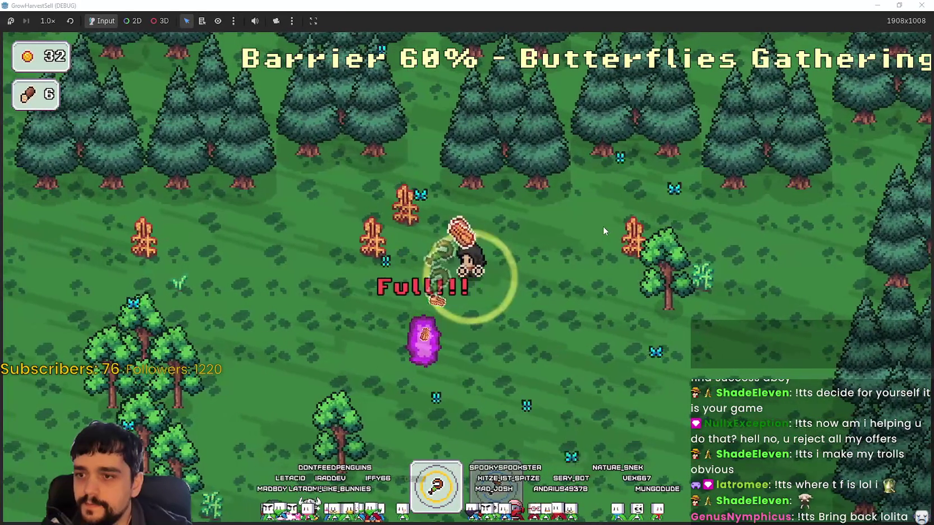
pyautogui.press('d')
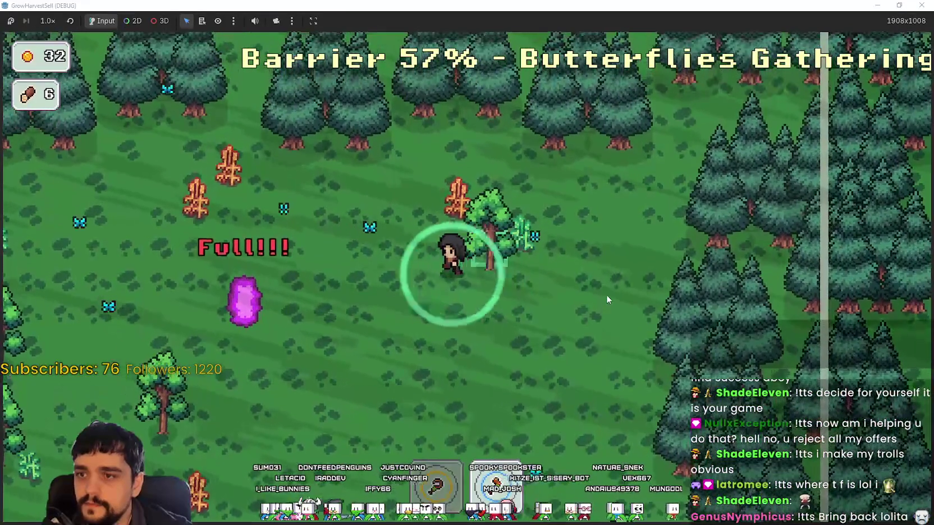
pyautogui.press('s')
pyautogui.press('a')
# - Chop the tree cluster for more wood
pyautogui.press('a')
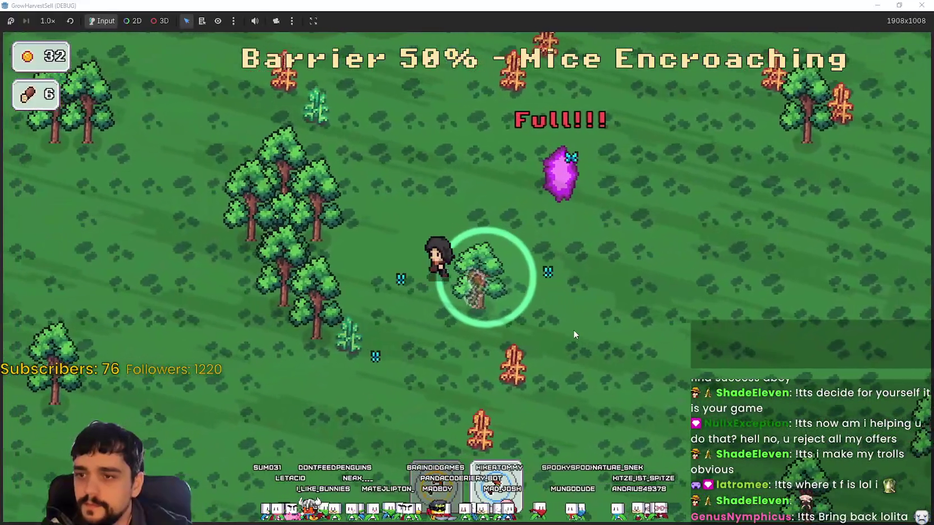
pyautogui.press('a')
pyautogui.press('d')
pyautogui.press('a')
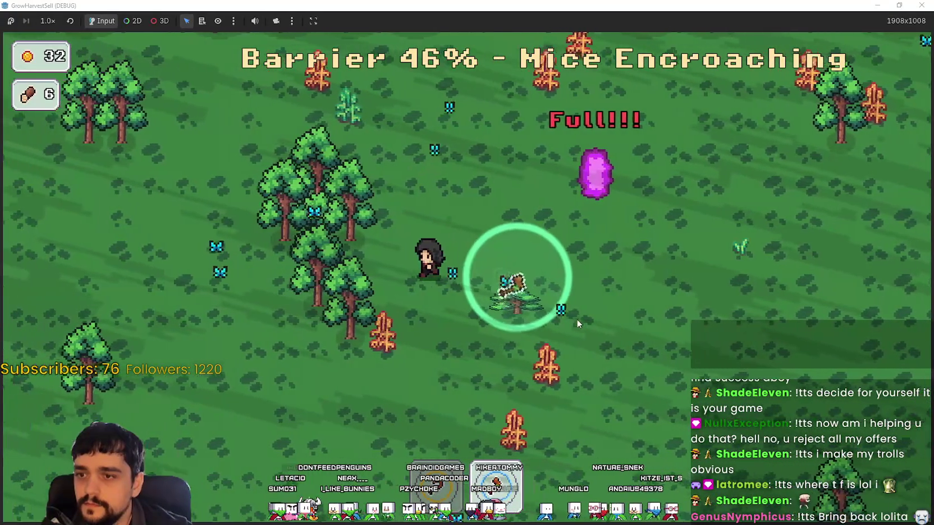
pyautogui.press('w')
pyautogui.press('d')
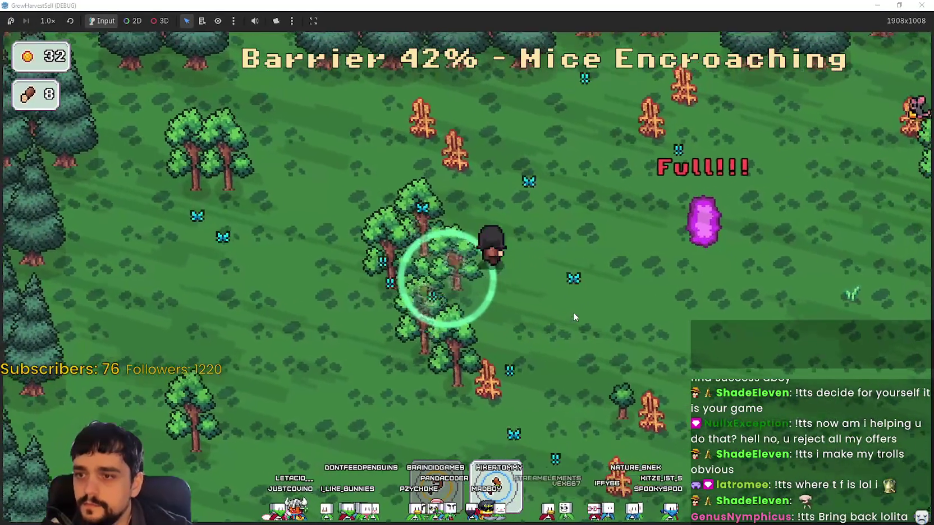
pyautogui.press('s')
pyautogui.press('s')
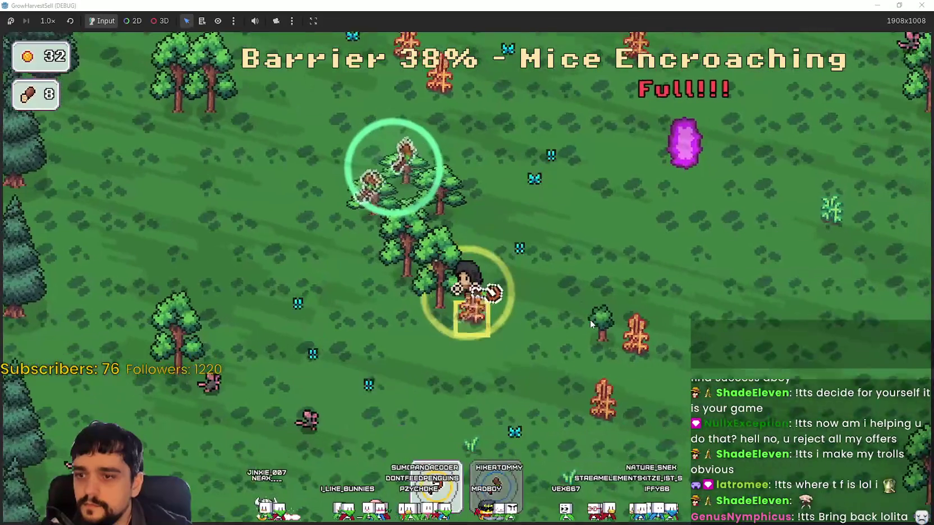
pyautogui.press('w')
pyautogui.press('a')
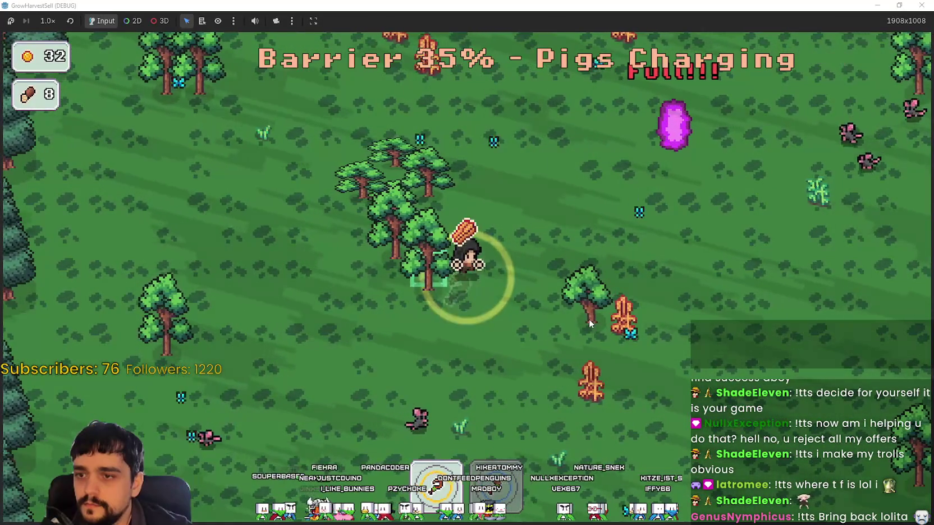
pyautogui.press('a')
pyautogui.press('s')
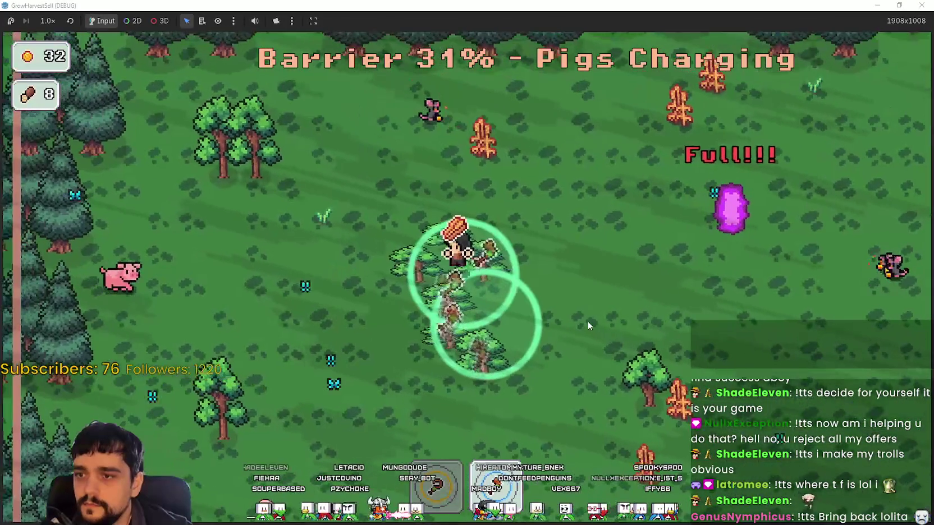
# - Gather wood up to 20 and step onto the purple portal back to the village
pyautogui.press('d')
pyautogui.press('s')
pyautogui.press('d')
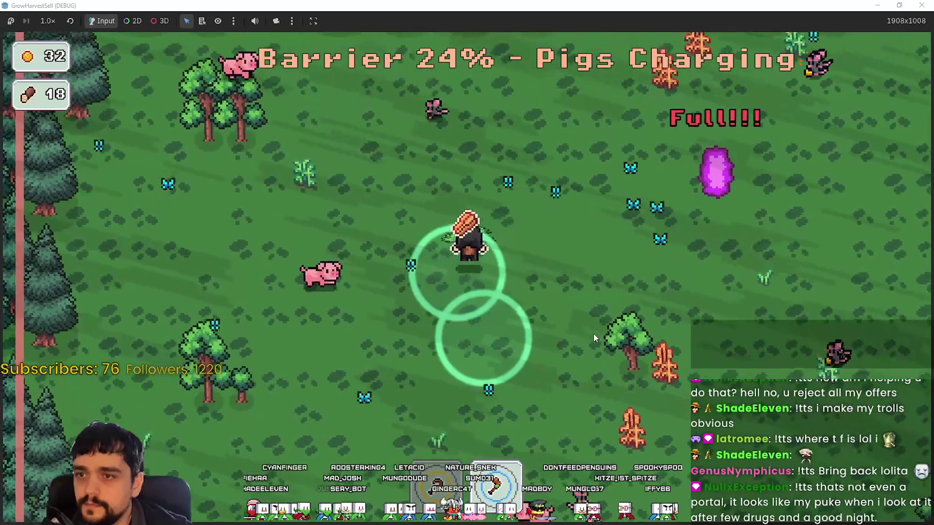
pyautogui.press('d')
pyautogui.press('s')
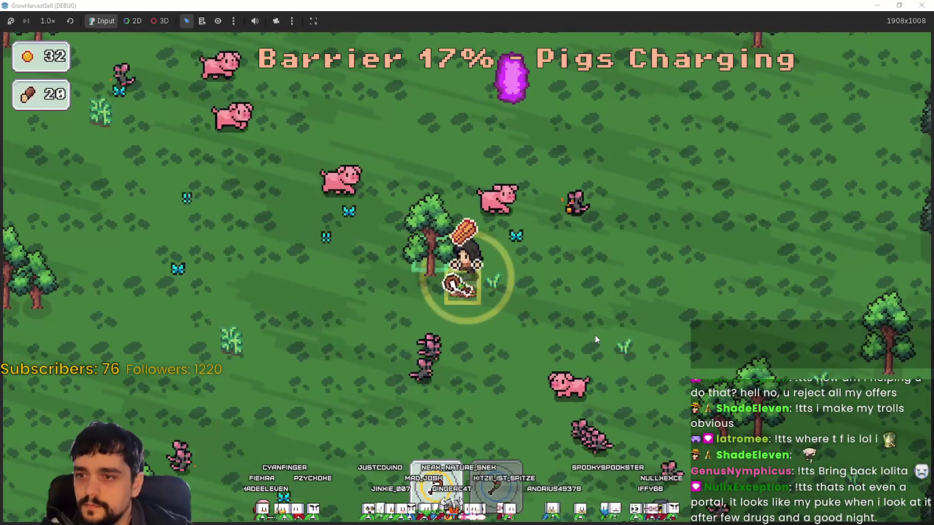
pyautogui.press('a')
pyautogui.press('w')
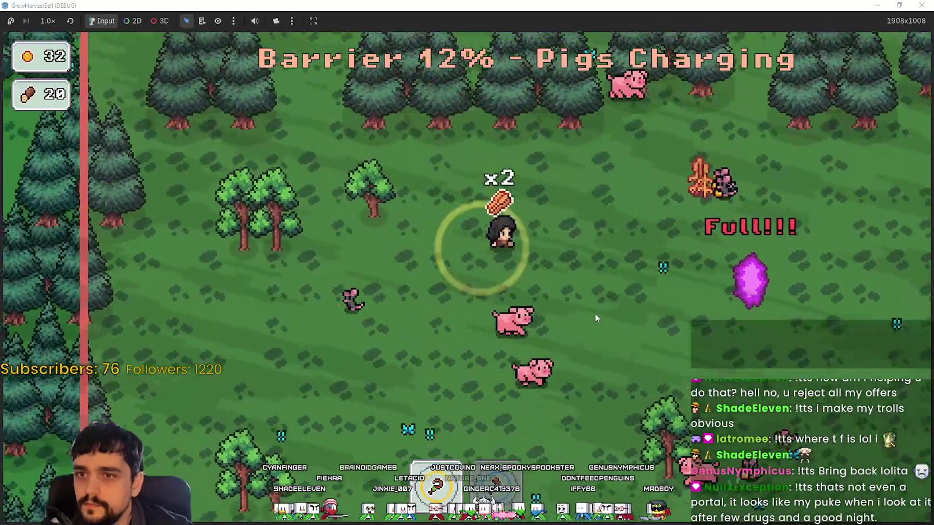
pyautogui.press('d')
pyautogui.press('w')
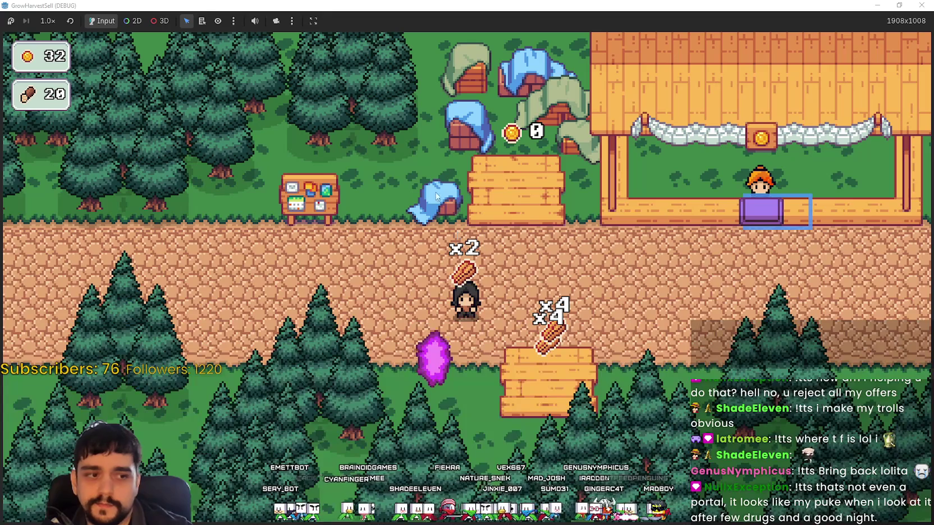
# - Walk to the market stall and drop the carried wood into its counter slots
pyautogui.press('d')
pyautogui.press('w')
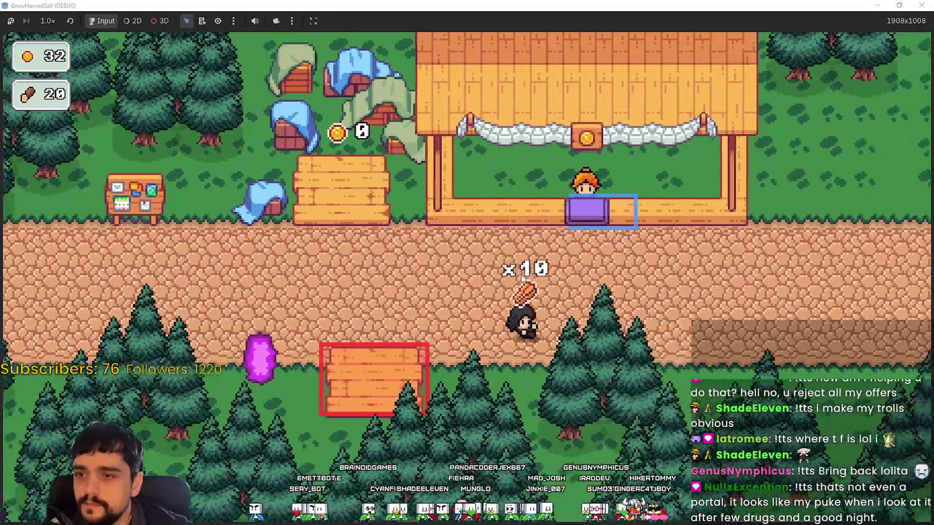
pyautogui.press('w')
pyautogui.press('a')
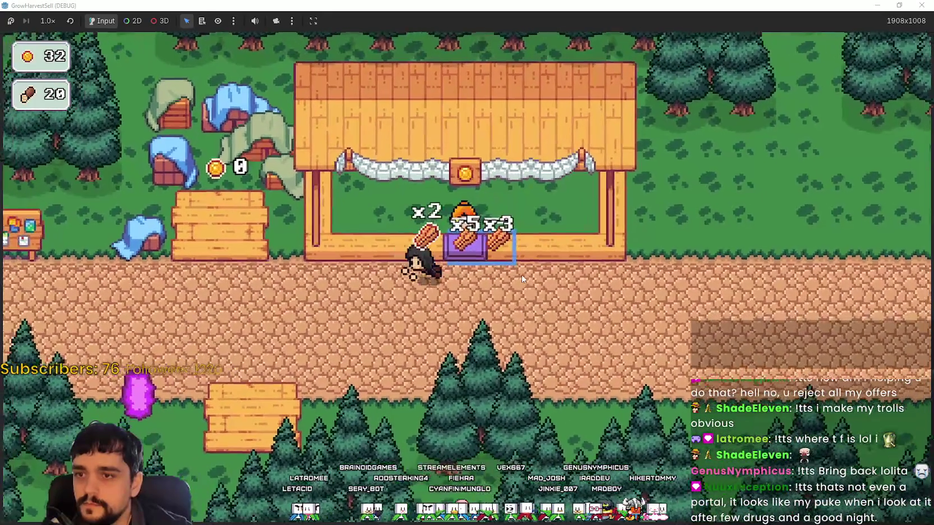
pyautogui.press('d')
pyautogui.press('a')
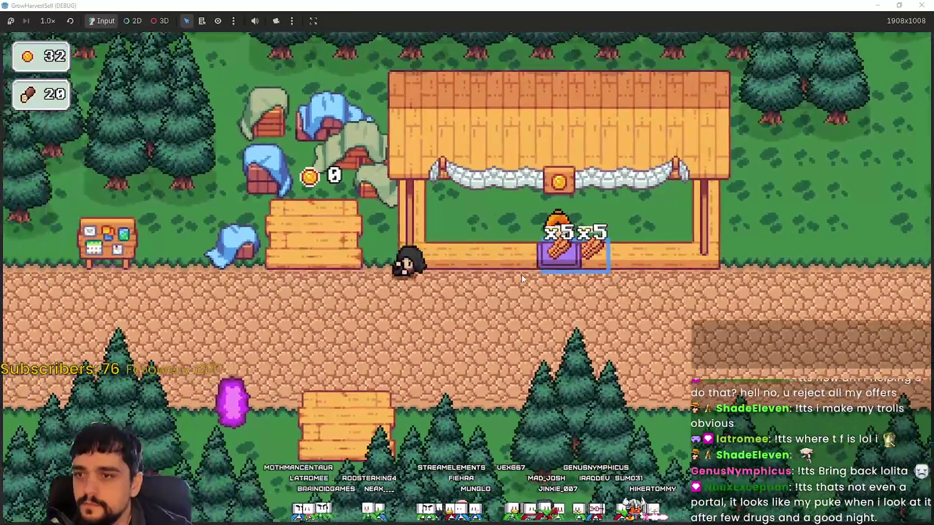
pyautogui.press('a')
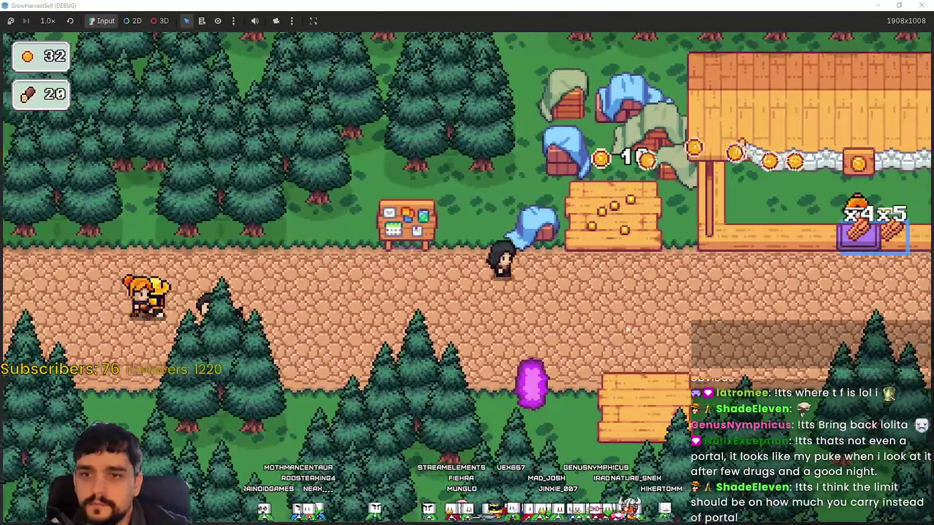
# - Stand on the coin table collecting sale gold, briefly checking the prestige skill tree
pyautogui.press('d')
pyautogui.press('w')
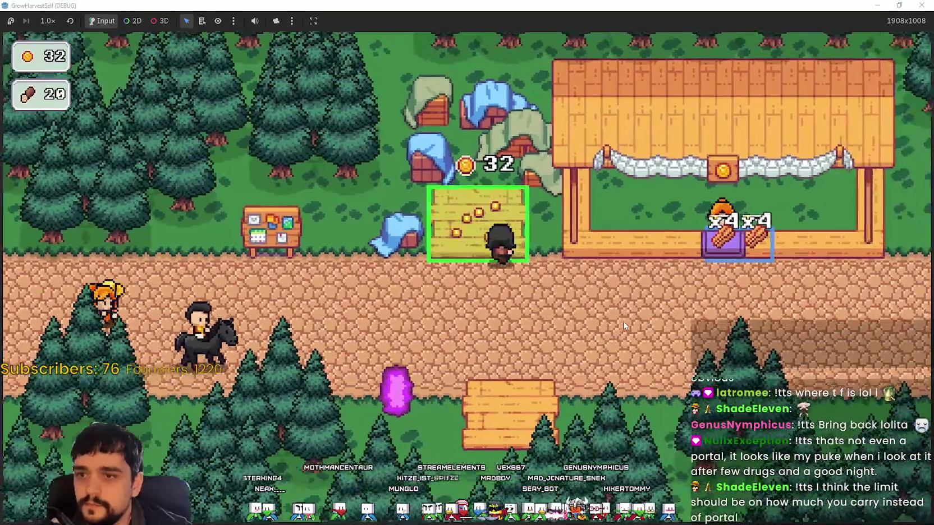
pyautogui.press('a')
pyautogui.press('p')
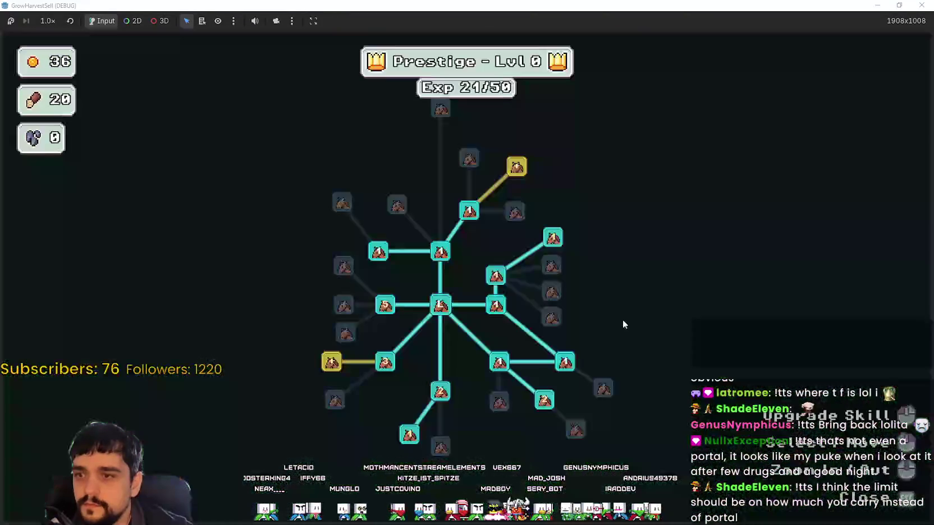
pyautogui.press('p')
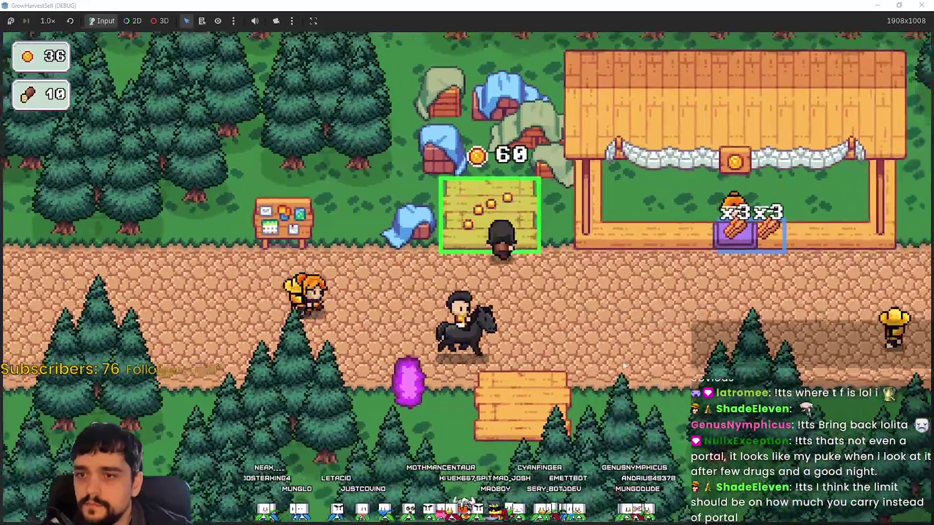
pyautogui.press('d')
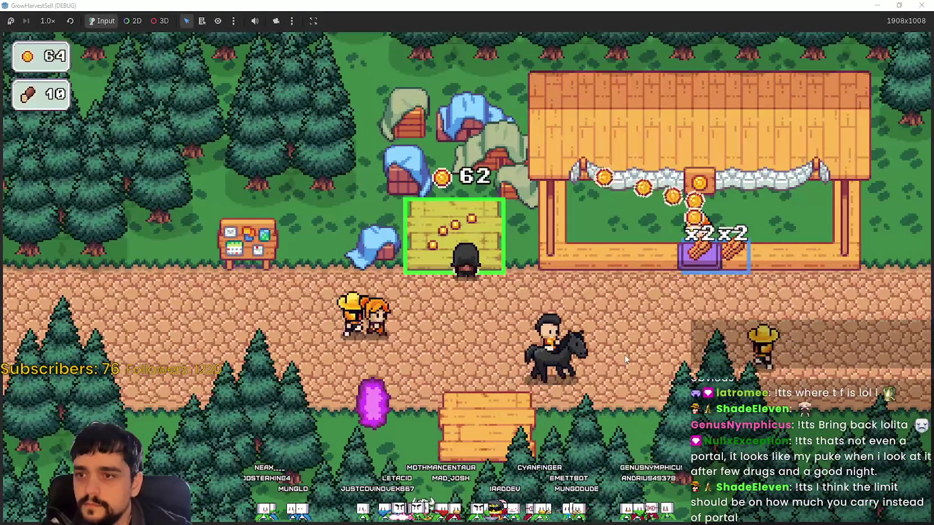
pyautogui.press('d')
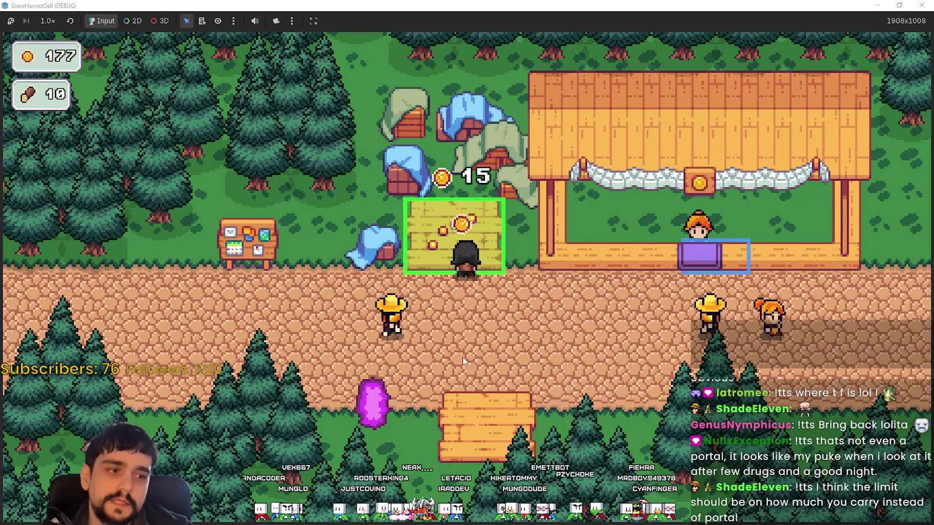
# - Collect gold at the coin crate, bringing coins to 192, then step onto the purple portal
pyautogui.press('s')
pyautogui.press('a')
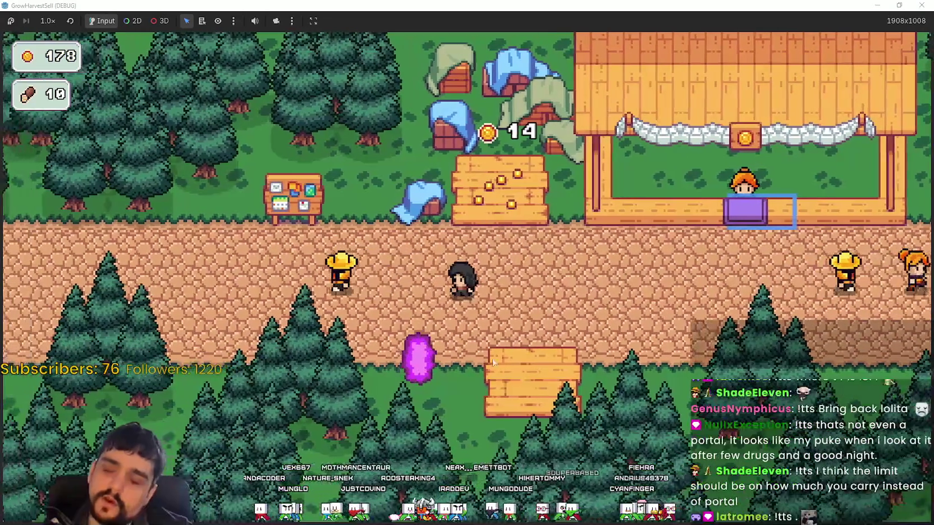
pyautogui.press('s')
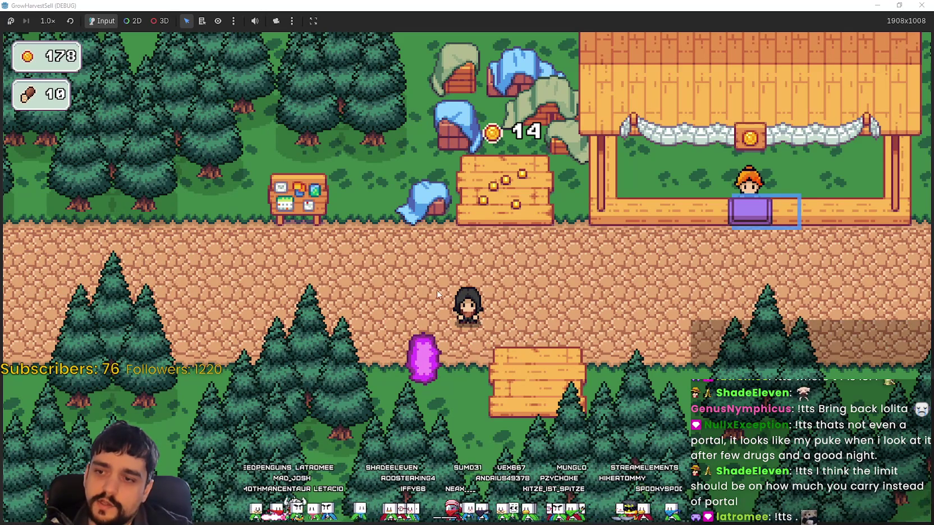
pyautogui.press('w')
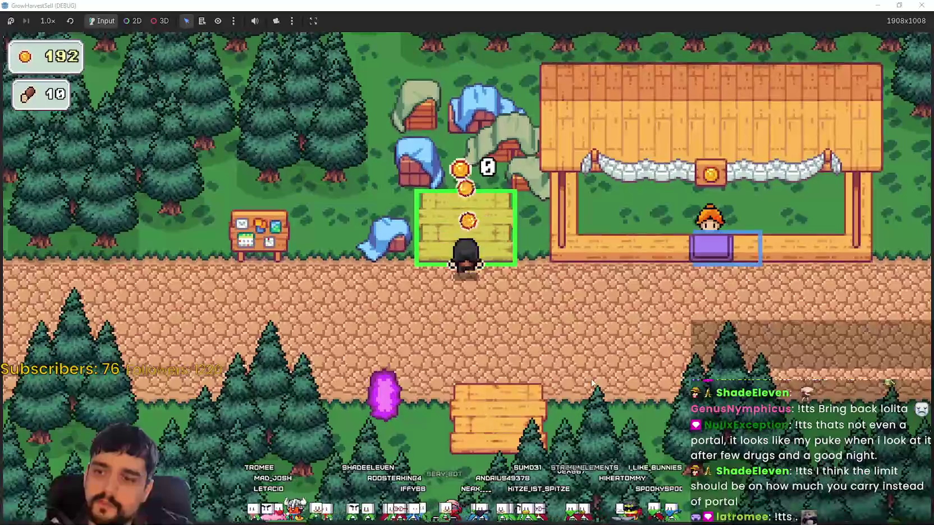
pyautogui.press('s')
pyautogui.press('d')
pyautogui.press('a')
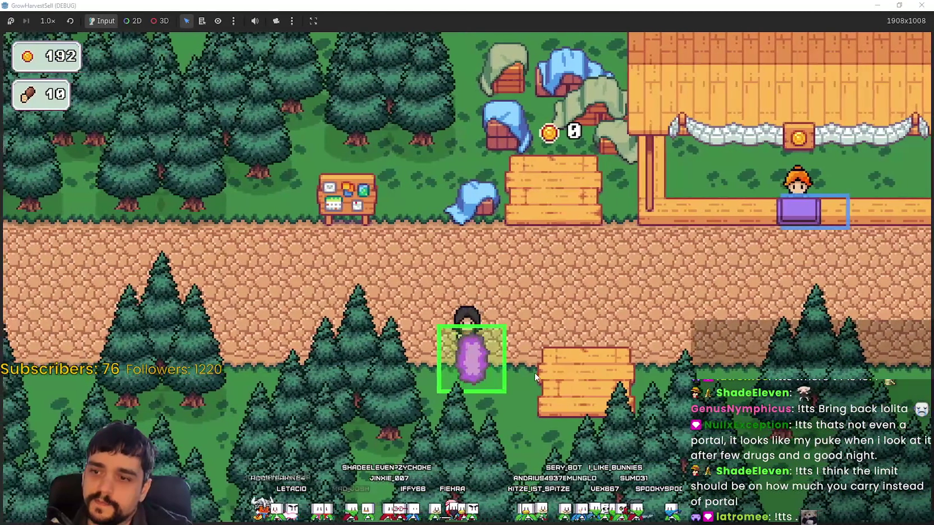
# - Step back onto the road, bring up the prestige tree, and buy a 5-wood upgrade
pyautogui.press('d')
pyautogui.press('w')
pyautogui.press('a')
pyautogui.press('a')
pyautogui.press('p')
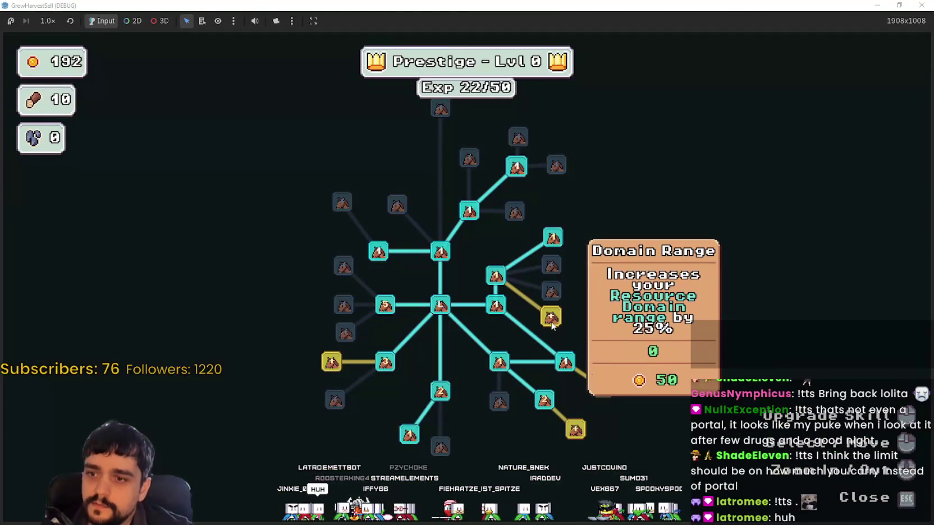
pyautogui.click(331, 361)
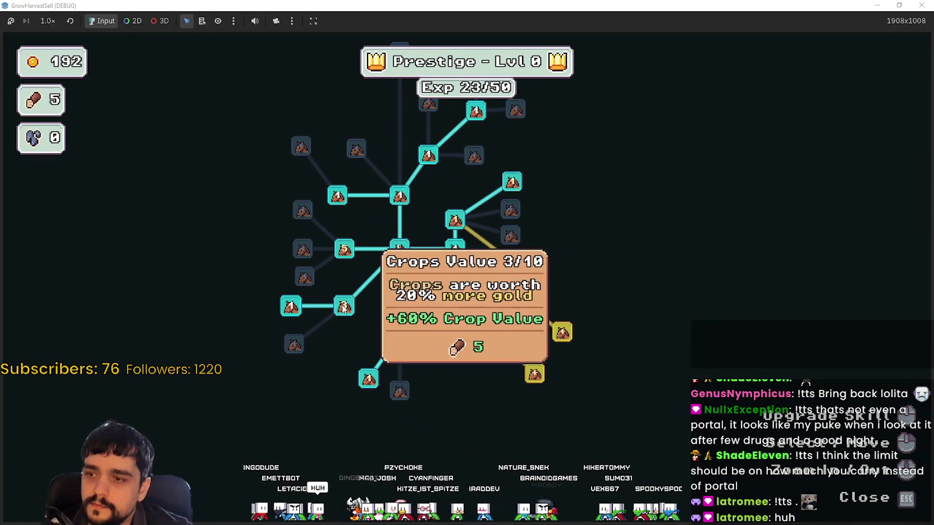
# - Buy Crop Domain Damage, Domain Range, Resource Domain Capacity and Barrier Energy I, leaving 2 coins
pyautogui.scroll(2, 357, 306)
pyautogui.click(337, 221)
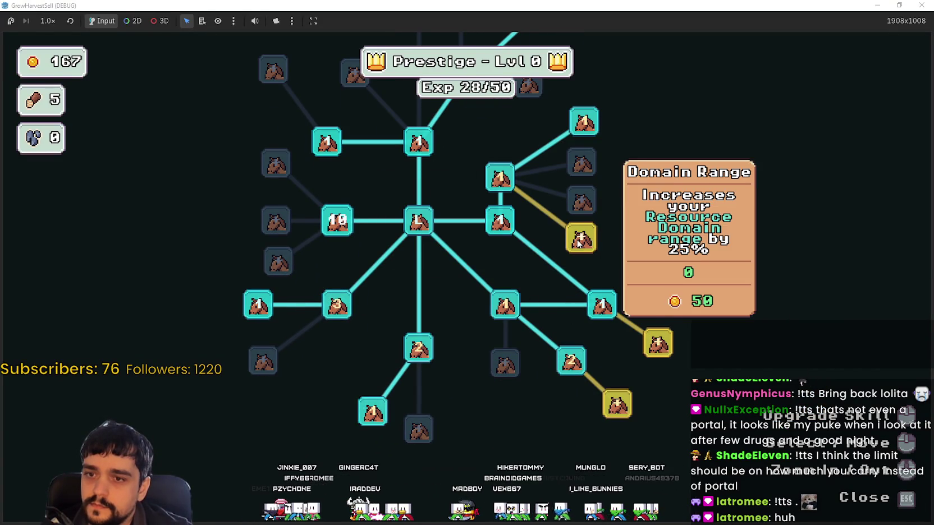
pyautogui.click(579, 243)
pyautogui.click(657, 342)
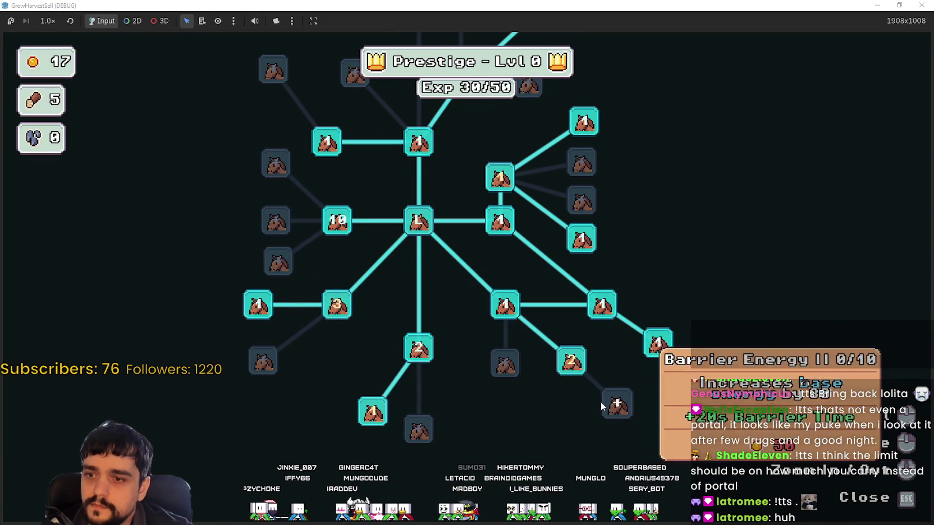
pyautogui.click(575, 365)
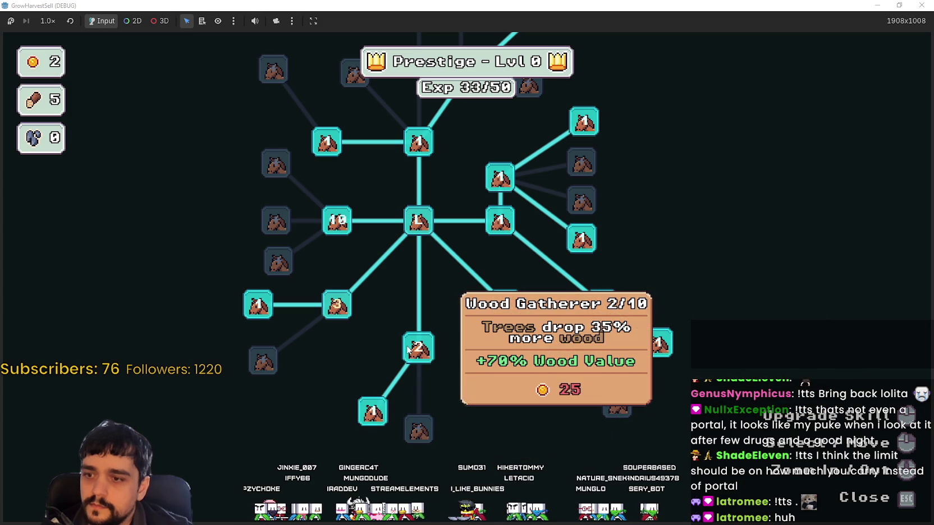
pyautogui.press('Escape')
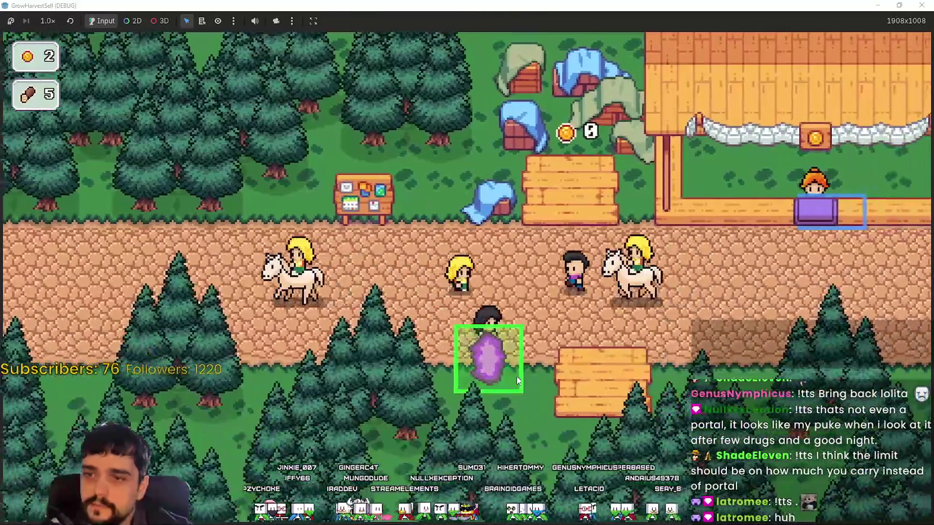
# - Travel to The Forest stage and gather the first logs to the west and southeast
pyautogui.click(517, 381)
pyautogui.click(255, 444)
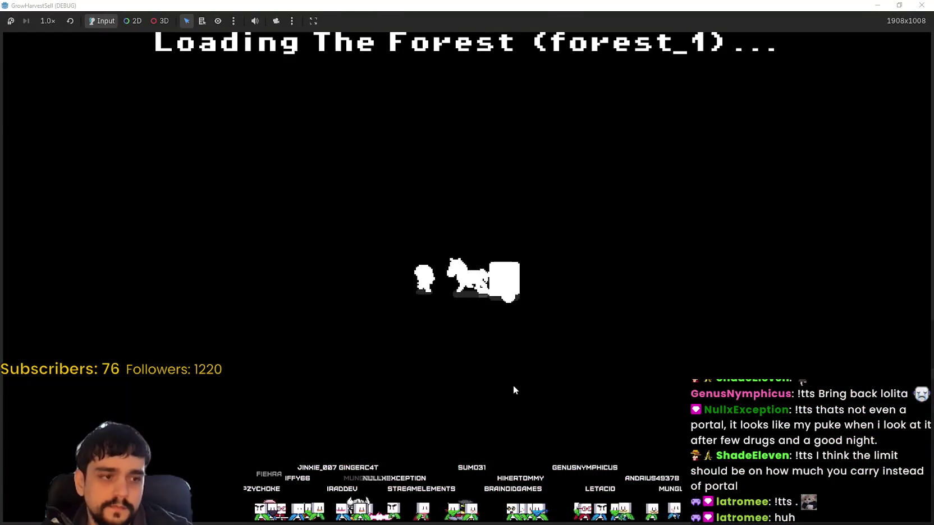
pyautogui.press('s')
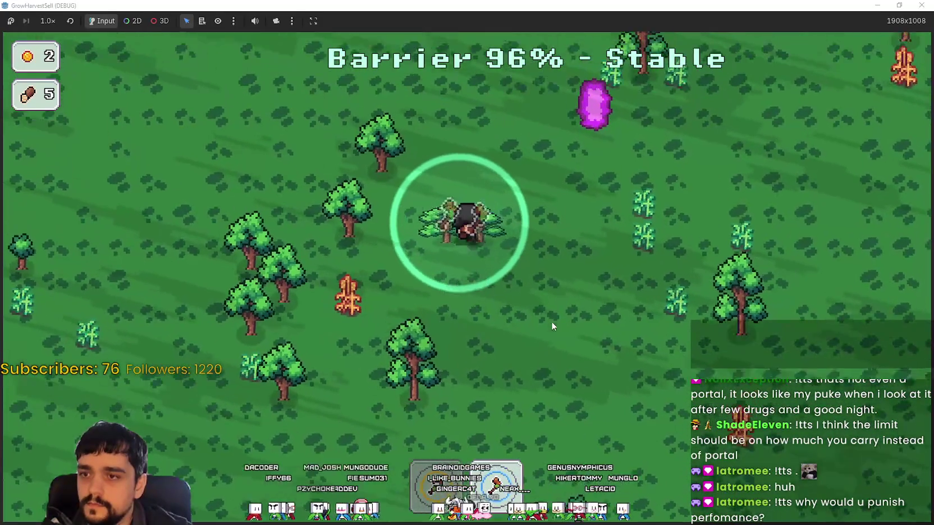
pyautogui.press('a')
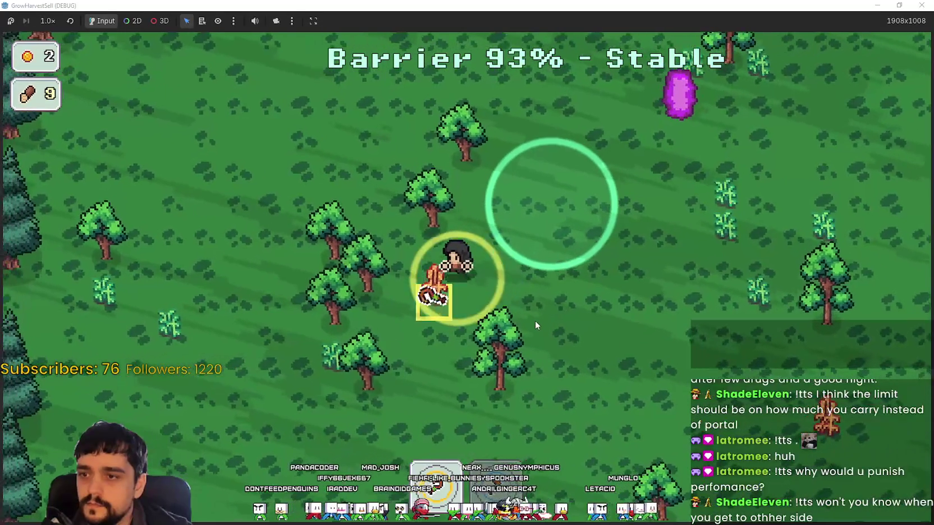
pyautogui.press('d')
pyautogui.press('d')
pyautogui.press('s')
pyautogui.press('d')
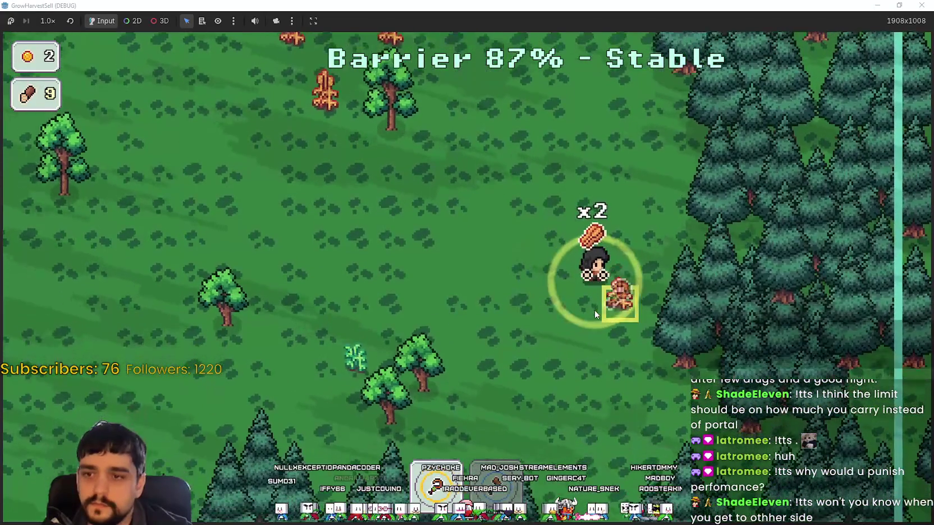
pyautogui.press('w')
# - Carry the logs around the field, picking up another log on the way toward the portal
pyautogui.press('a')
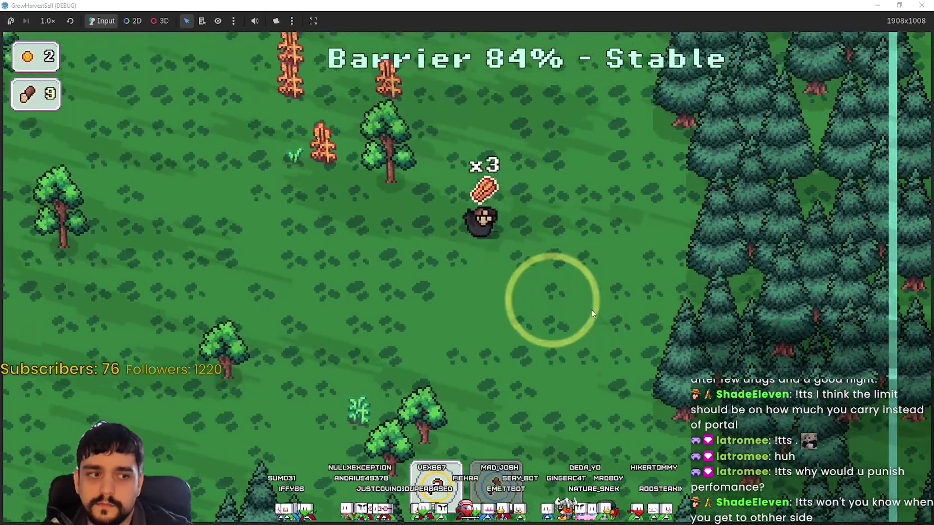
pyautogui.press('w')
pyautogui.press('a')
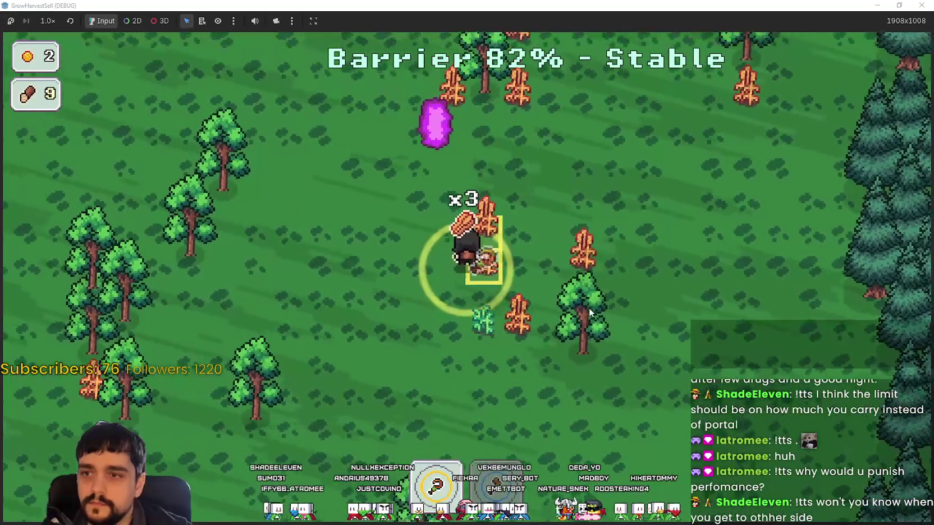
pyautogui.press('w')
pyautogui.press('d')
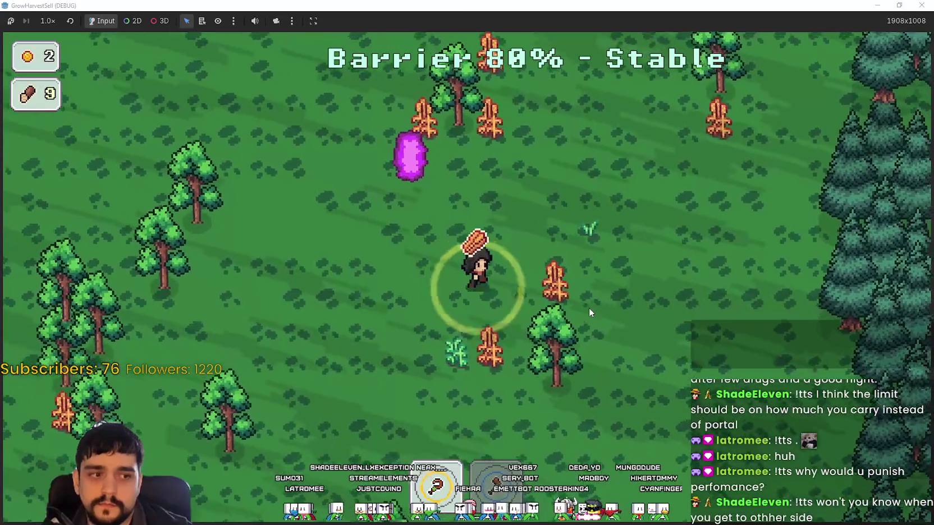
pyautogui.press('s')
pyautogui.press('d')
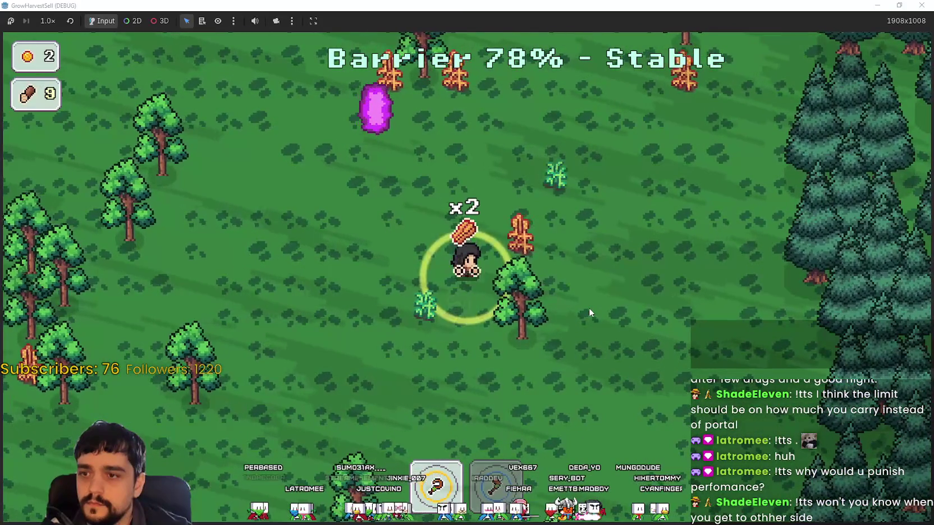
pyautogui.press('w')
pyautogui.press('d')
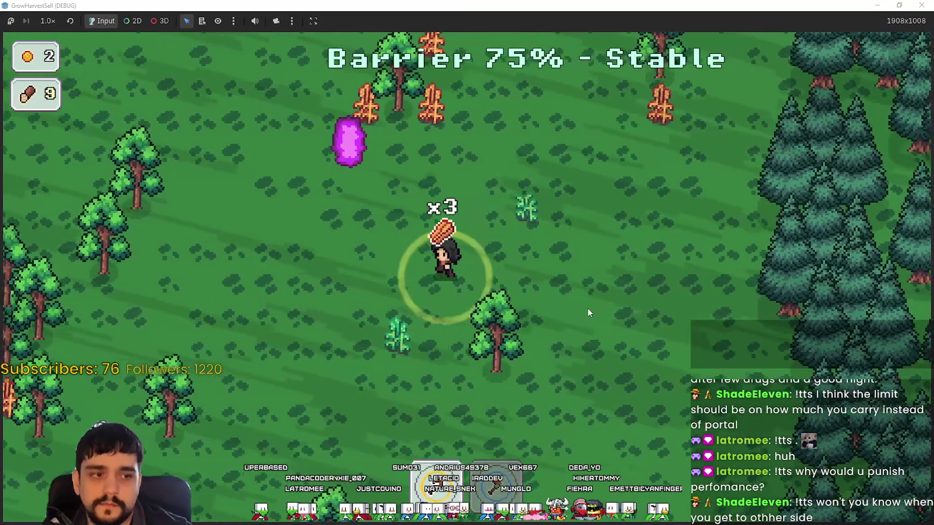
pyautogui.press('w')
pyautogui.press('a')
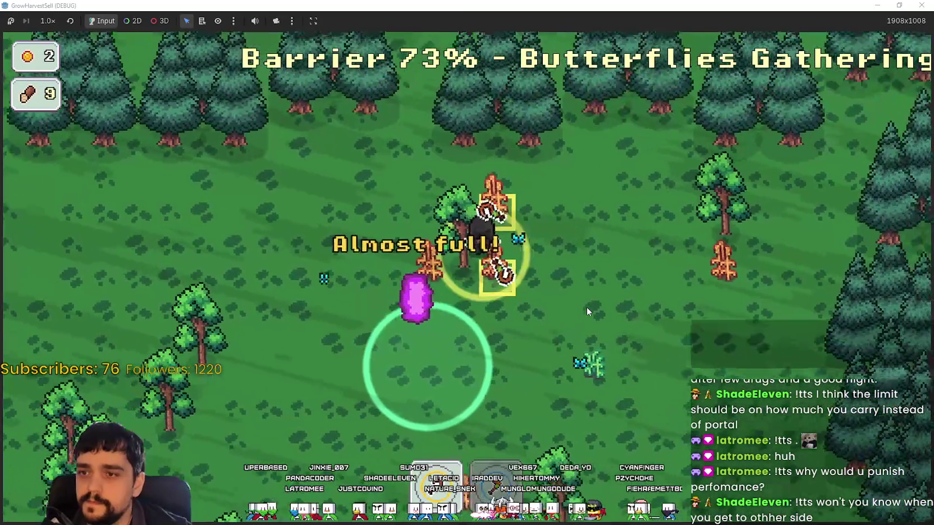
pyautogui.press('w')
pyautogui.press('a')
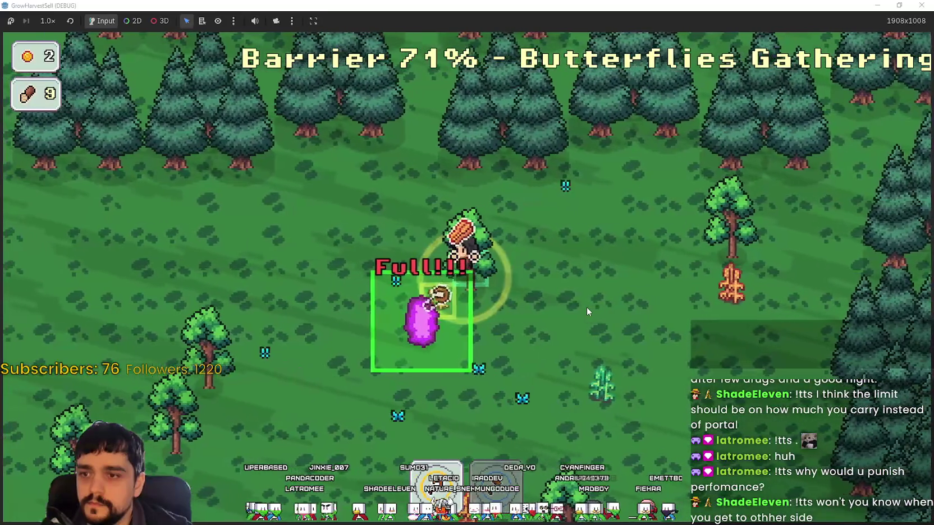
# - Head down into the forest and harvest the tree clusters for more wood
pyautogui.press('s')
pyautogui.press('a')
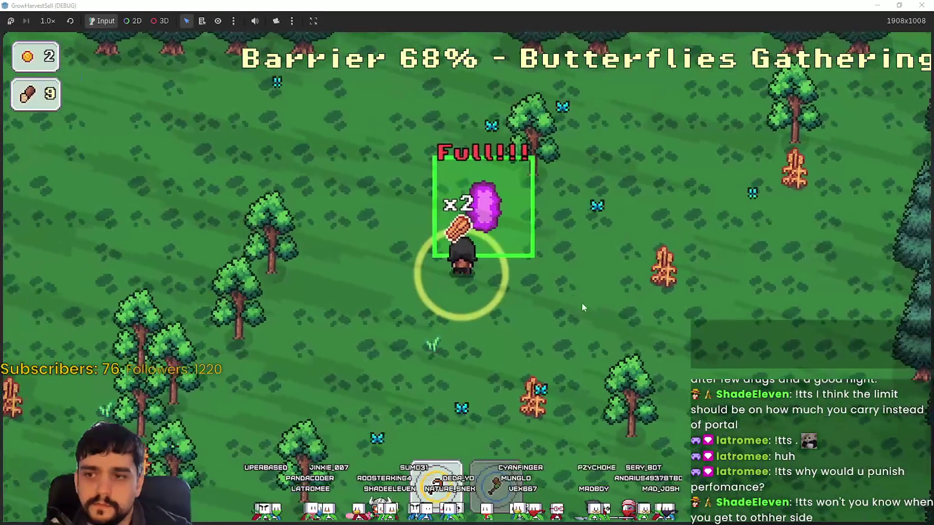
pyautogui.press('a')
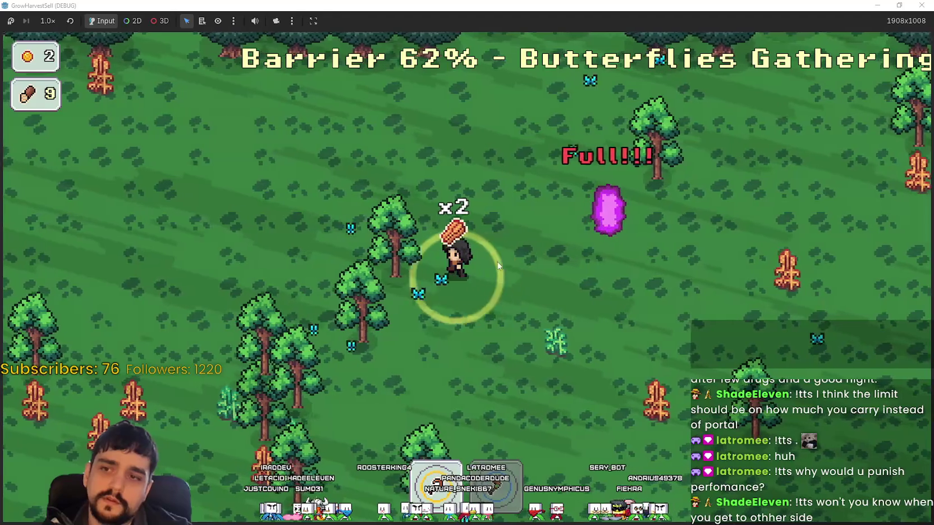
pyautogui.press('s')
pyautogui.press('s')
pyautogui.press('a')
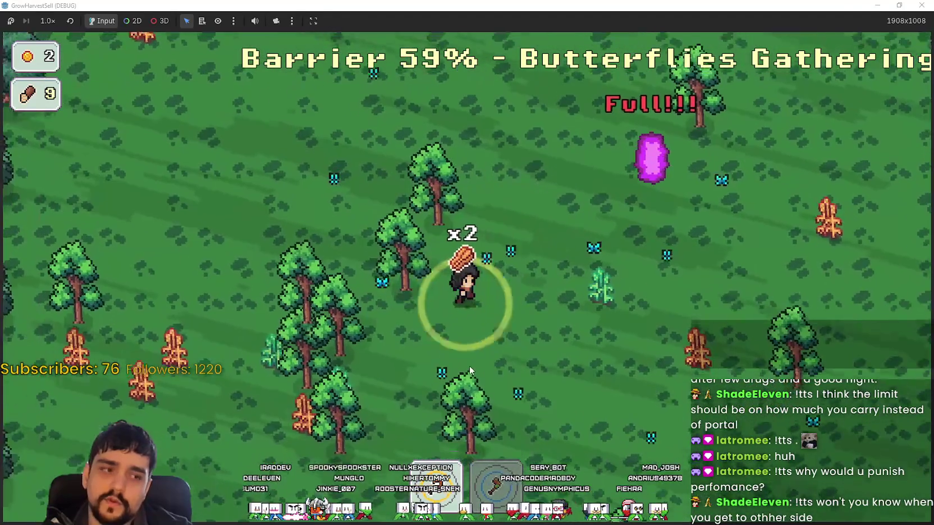
pyautogui.press('a')
pyautogui.press('s')
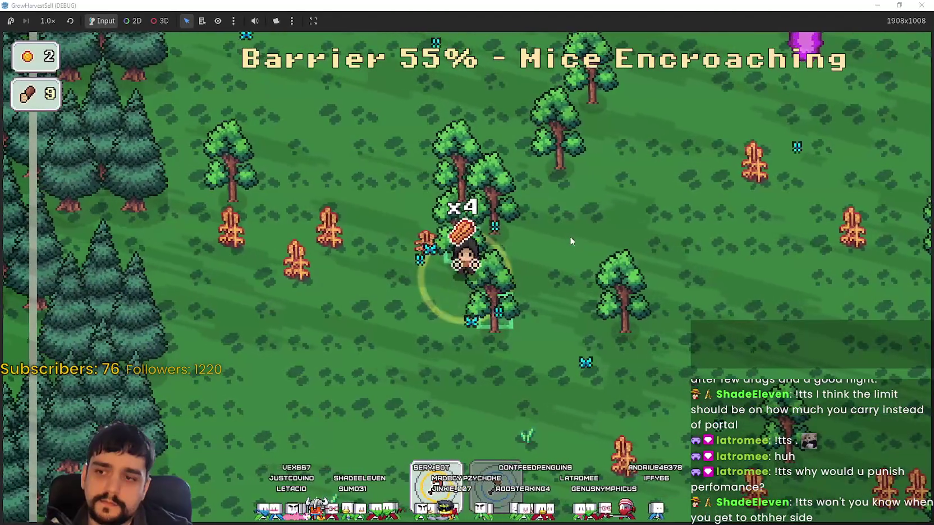
pyautogui.press('a')
pyautogui.press('w')
pyautogui.press('d')
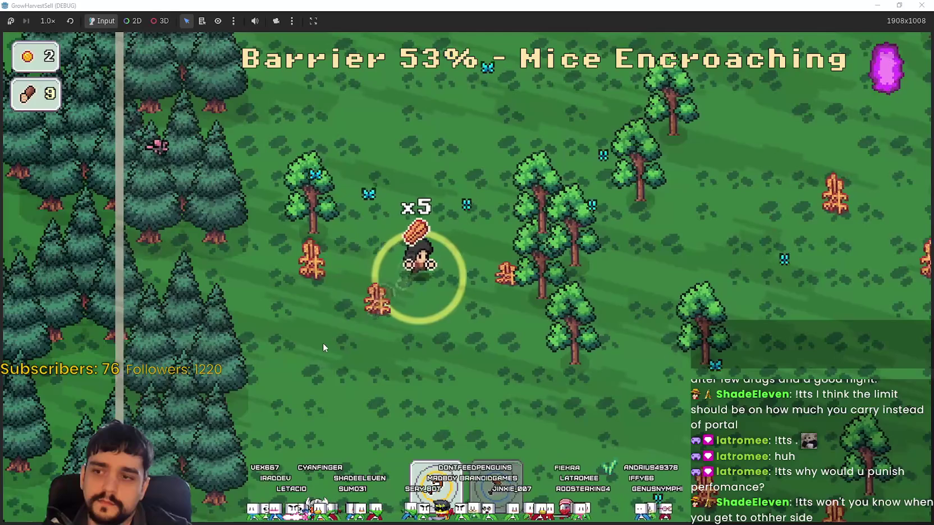
pyautogui.press('a')
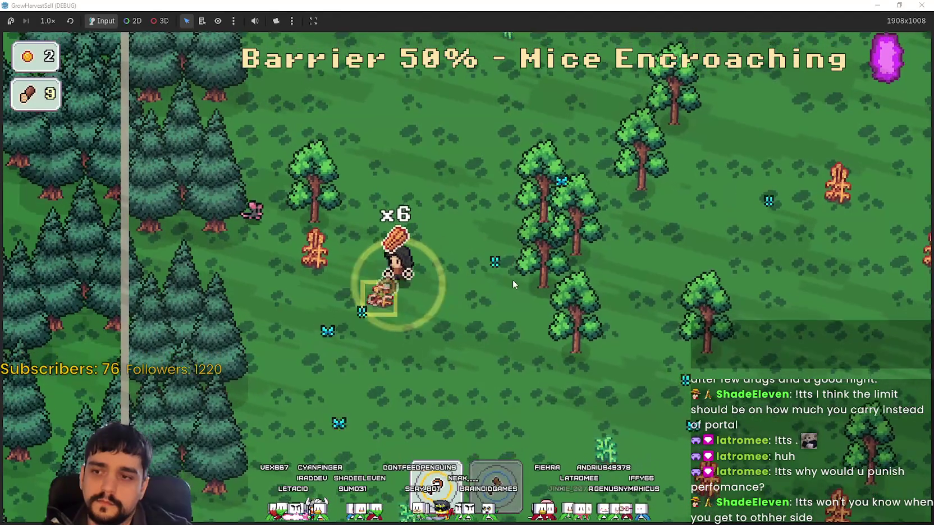
pyautogui.press('w')
pyautogui.press('d')
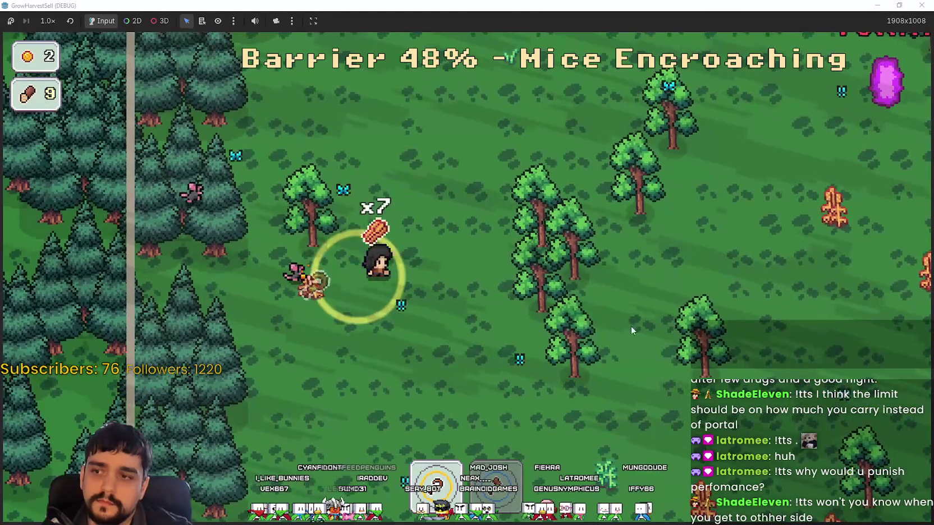
pyautogui.press('a')
pyautogui.press('d')
pyautogui.press('a')
pyautogui.press('d')
# - Harvest the last plants until the load shows Full!!!, with wood at 15, then enter the purple portal
pyautogui.press('s')
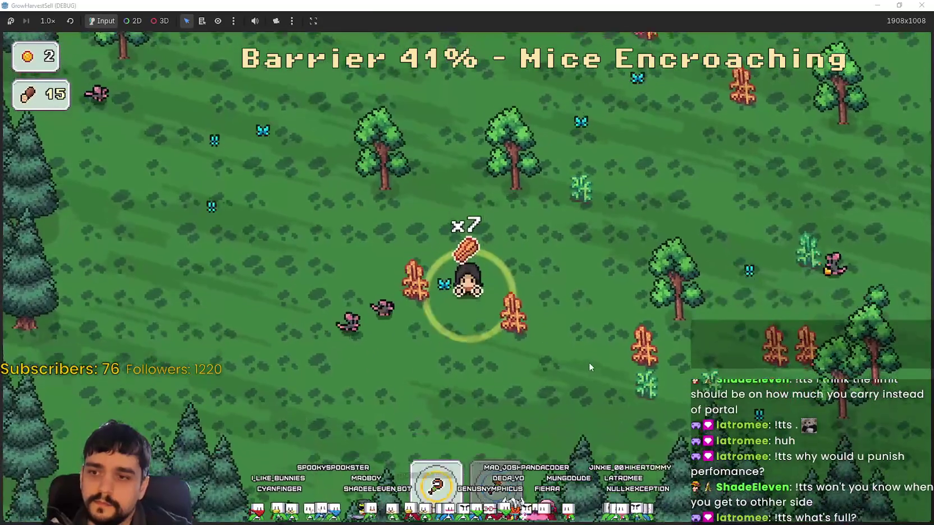
pyautogui.press('d')
pyautogui.press('d')
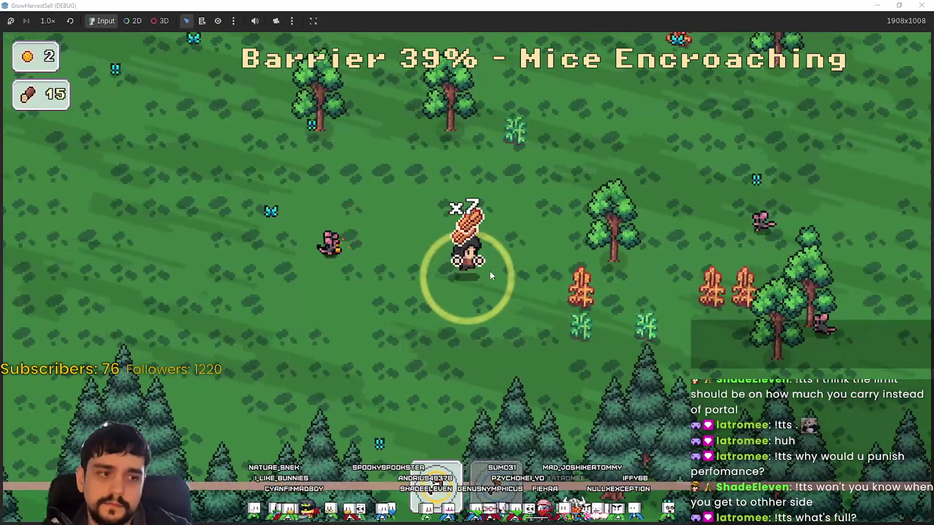
pyautogui.press('w')
pyautogui.press('d')
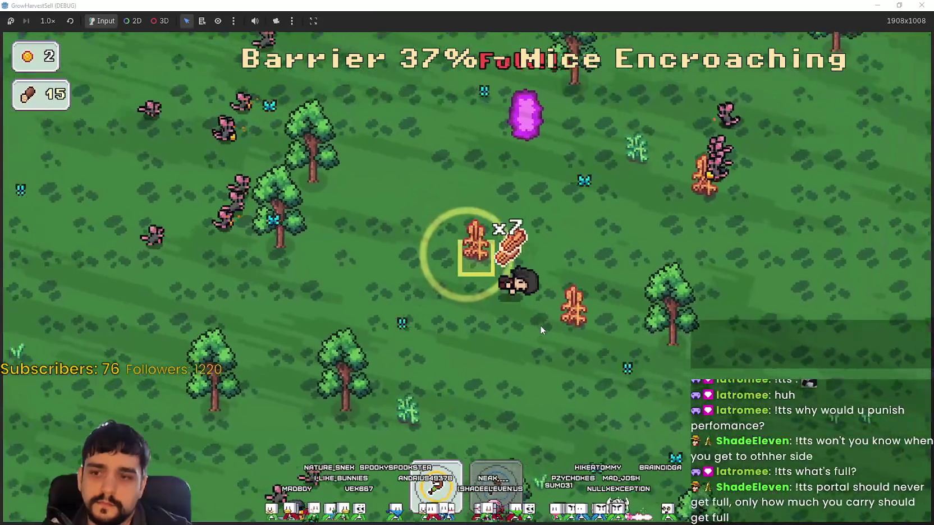
pyautogui.press('s')
pyautogui.press('a')
pyautogui.press('w')
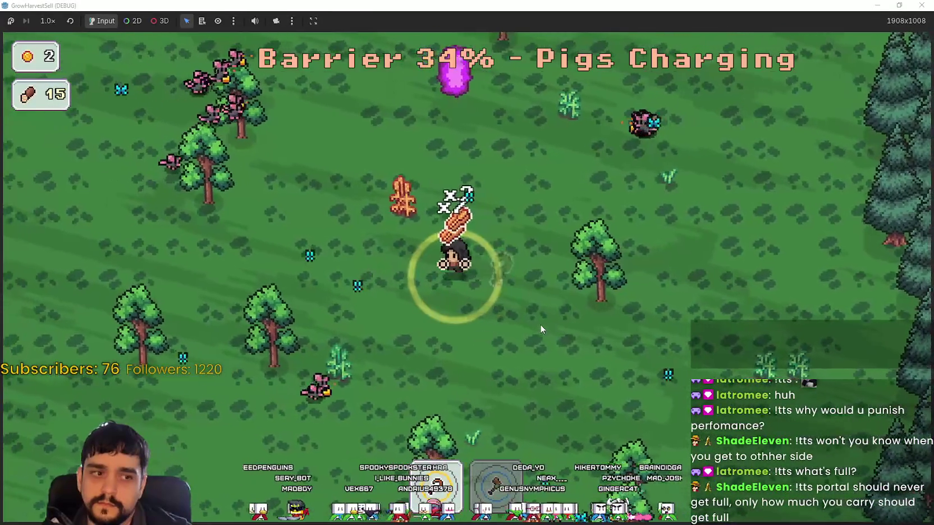
pyautogui.press('a')
pyautogui.press('w')
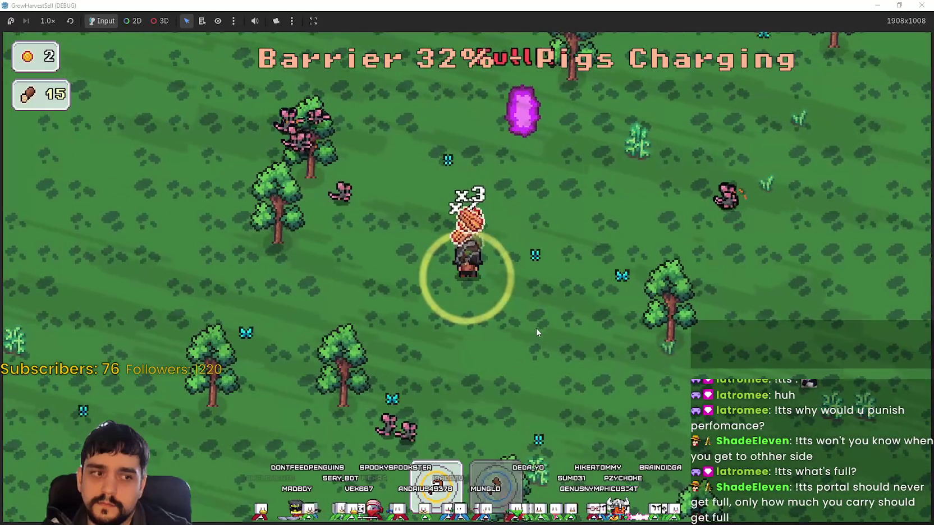
pyautogui.press('s')
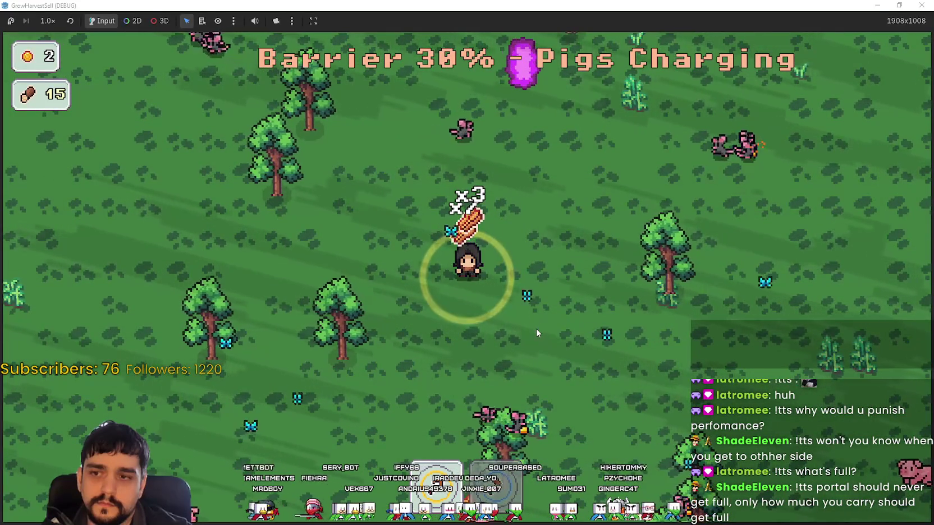
pyautogui.press('w')
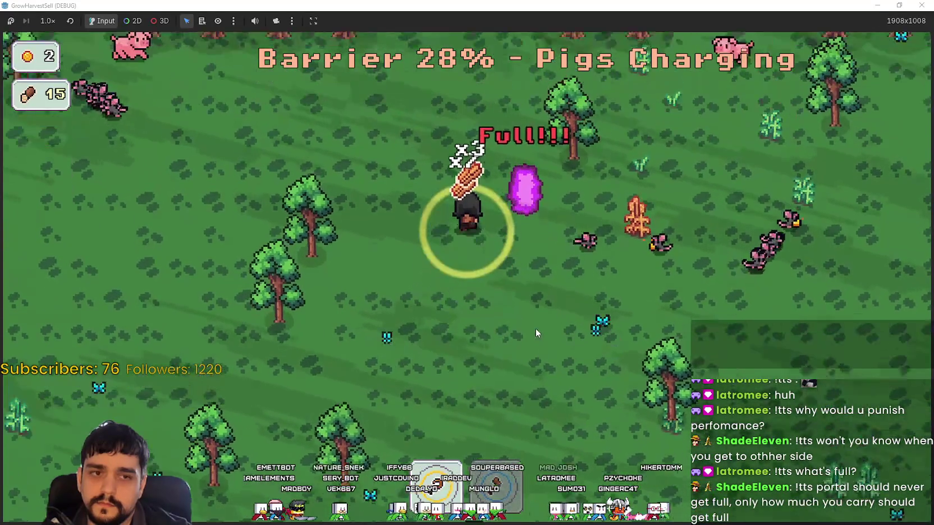
pyautogui.press('s')
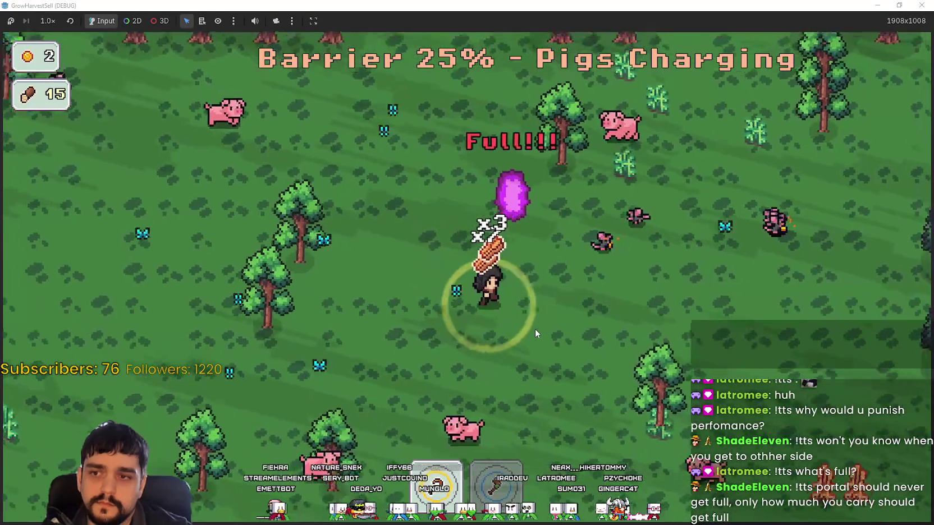
pyautogui.press('w')
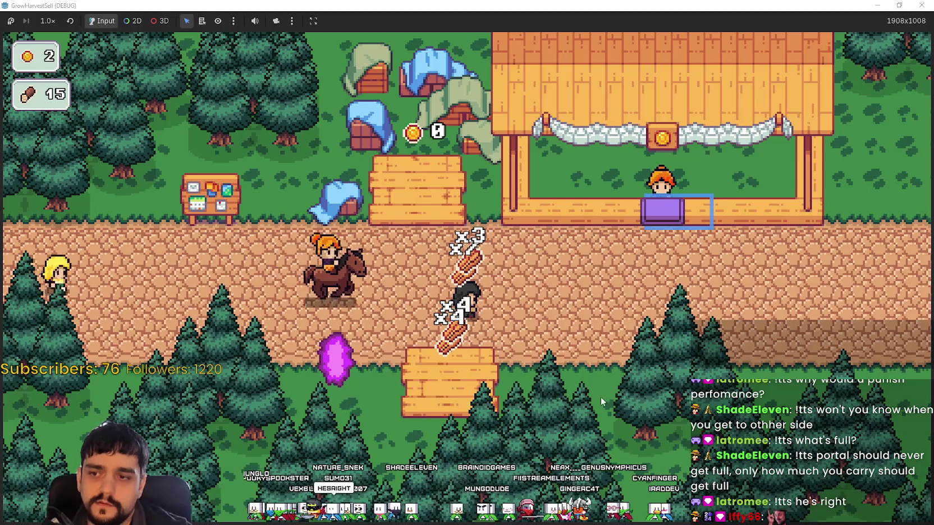
# - Deposit the carried wood at the village market stall, then walk to the portal for Stage 1
pyautogui.press('d')
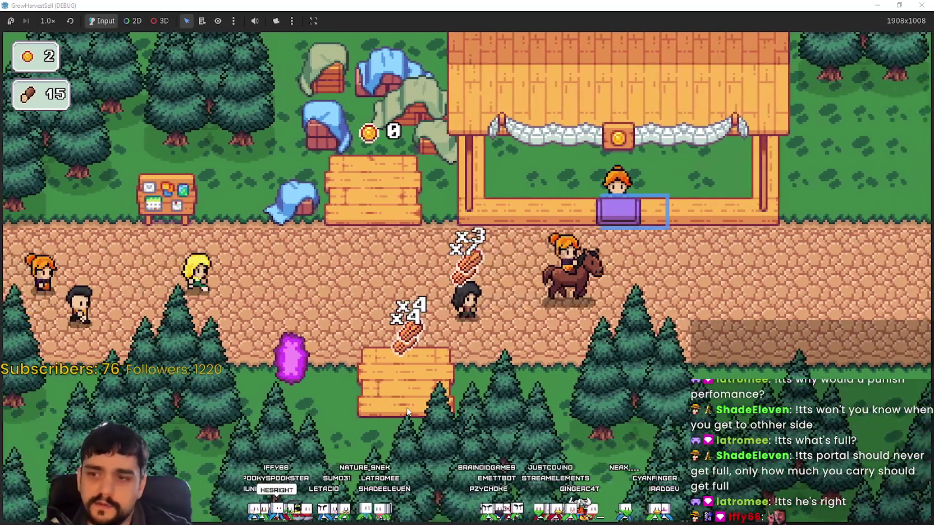
pyautogui.press('d')
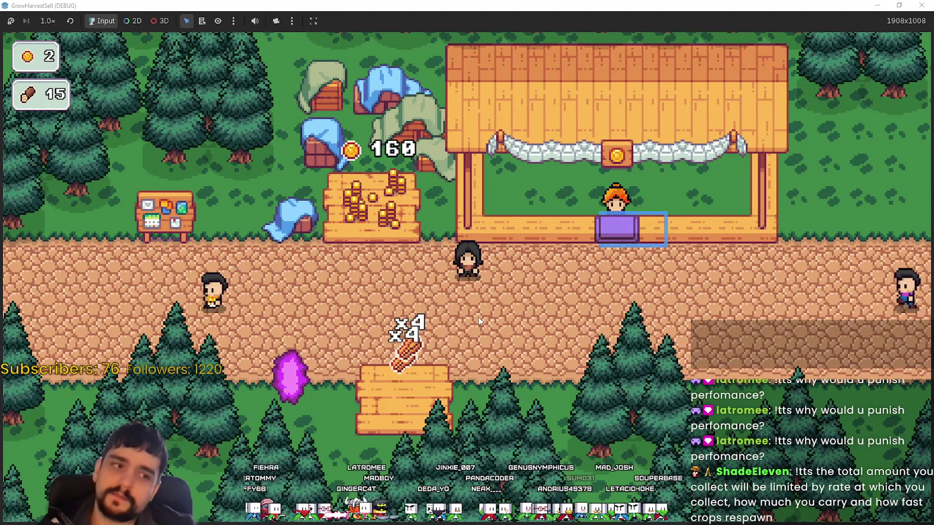
pyautogui.press('a')
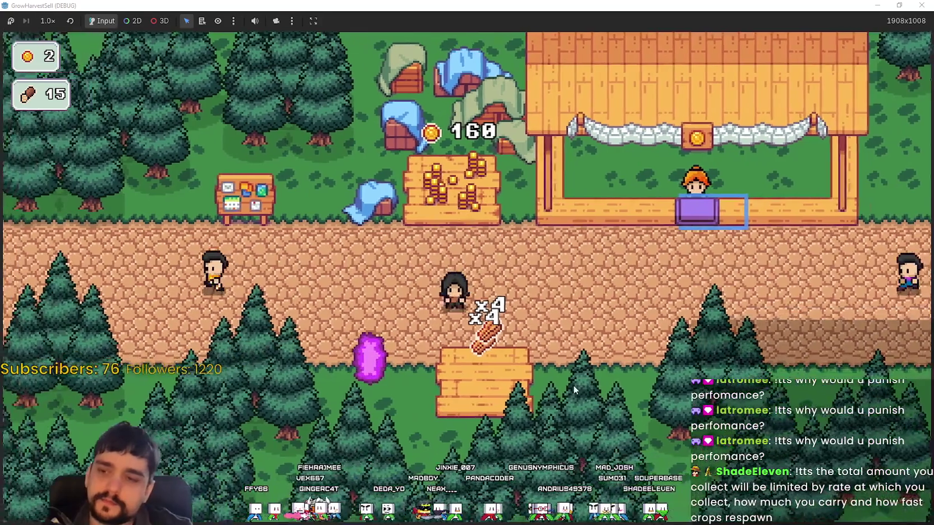
pyautogui.press('d')
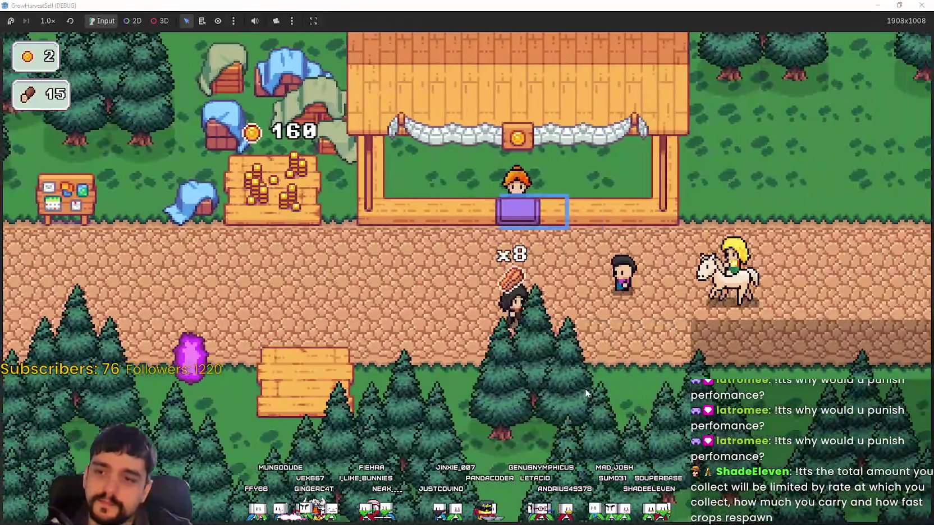
pyautogui.press('w')
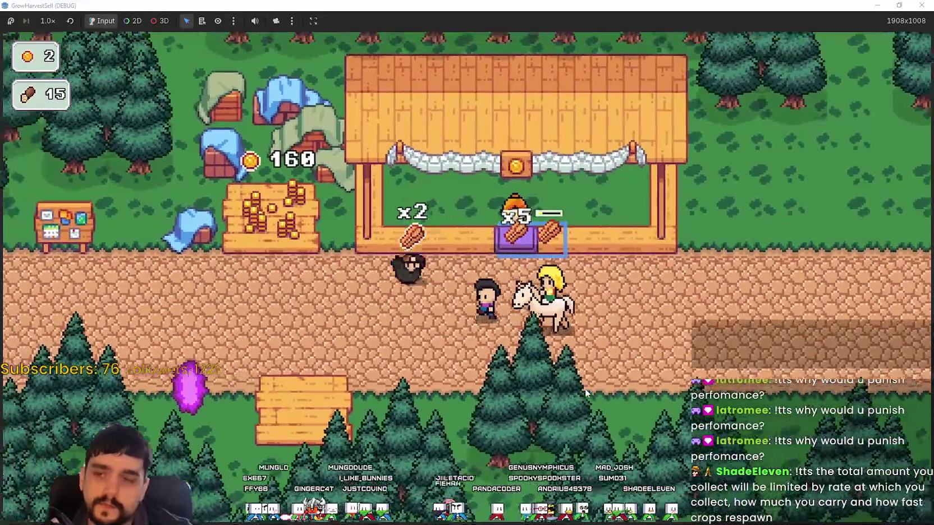
pyautogui.press('a')
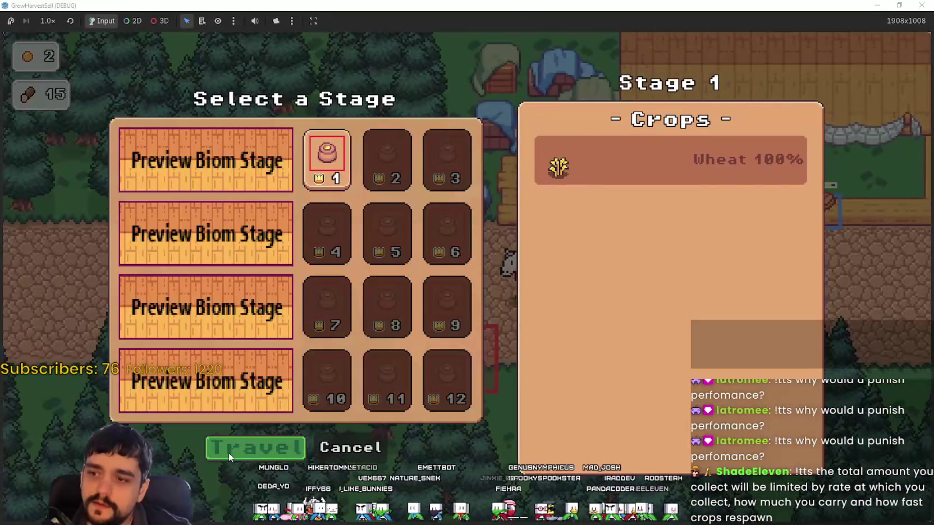
# - Travel to the Stage 1 forest and pick up the first wood item
pyautogui.click(228, 449)
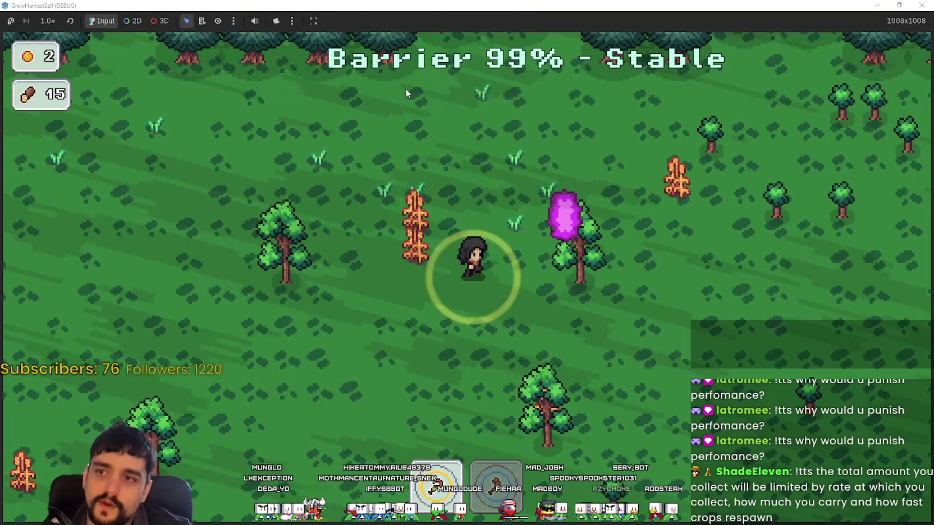
pyautogui.press('d')
pyautogui.press('d')
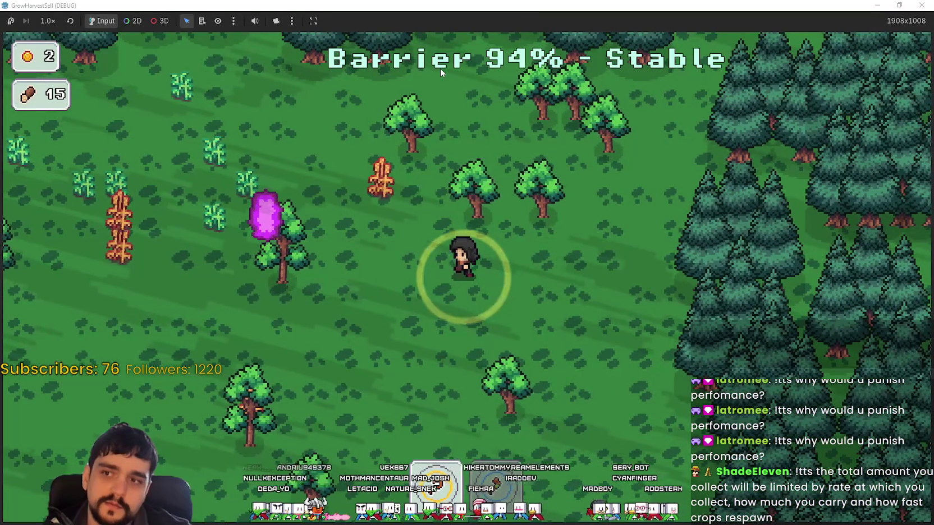
pyautogui.press('a')
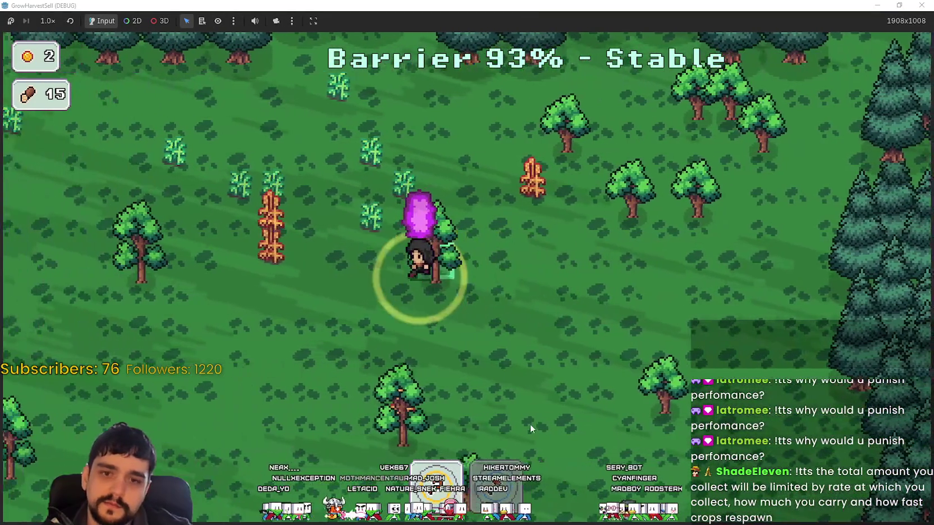
pyautogui.press('a')
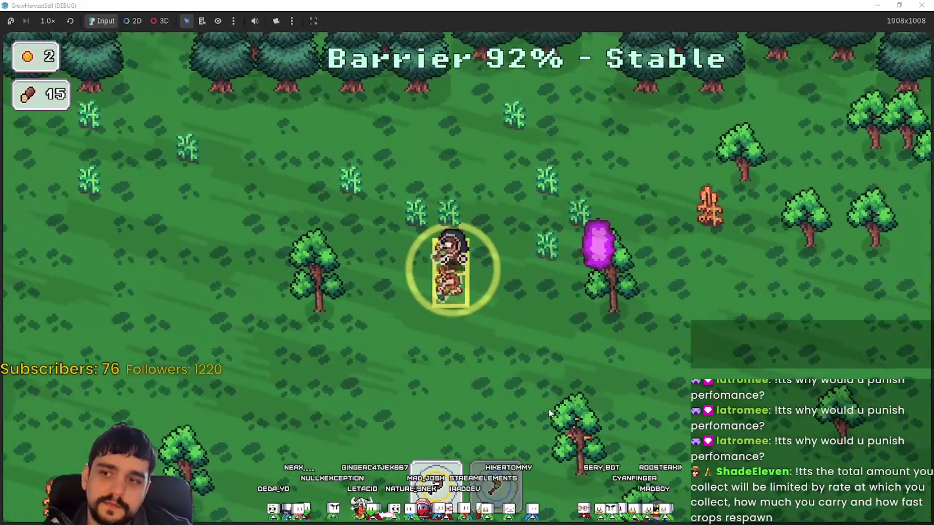
pyautogui.press('s')
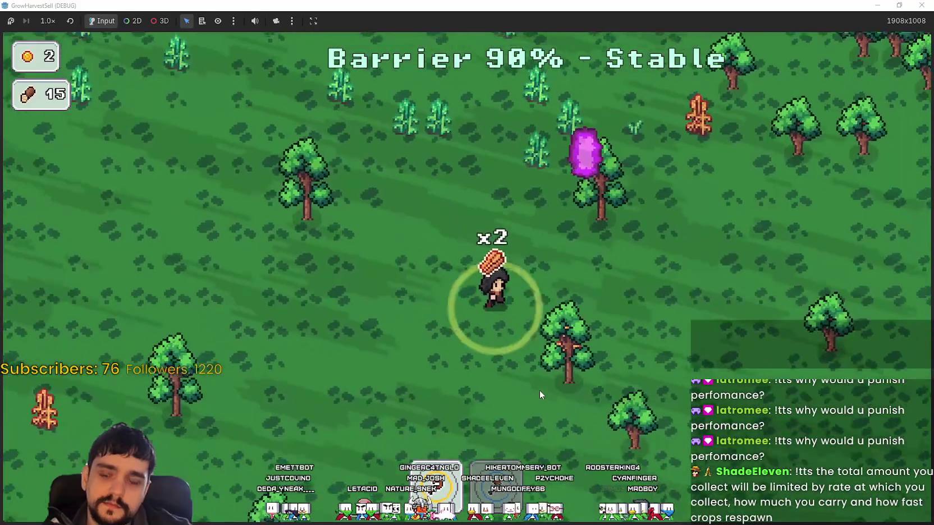
pyautogui.press('d')
pyautogui.press('s')
pyautogui.press('a')
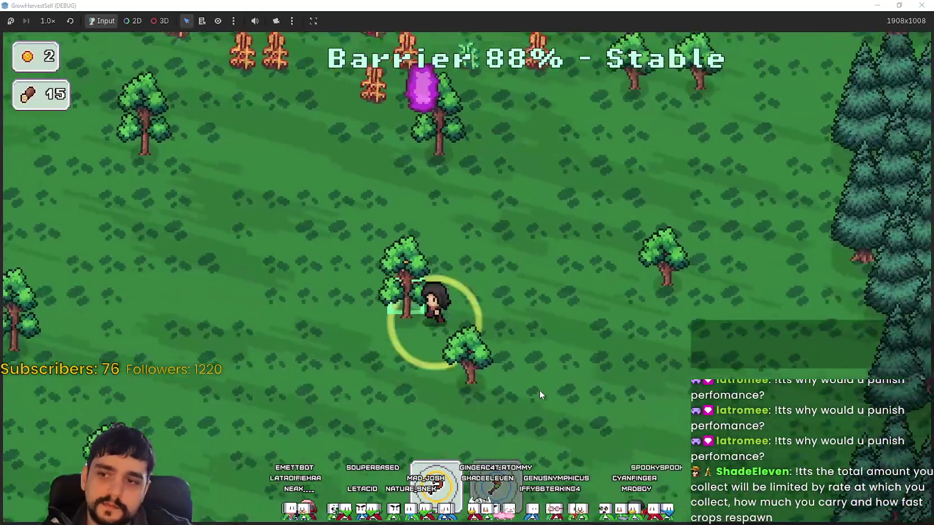
pyautogui.press('a')
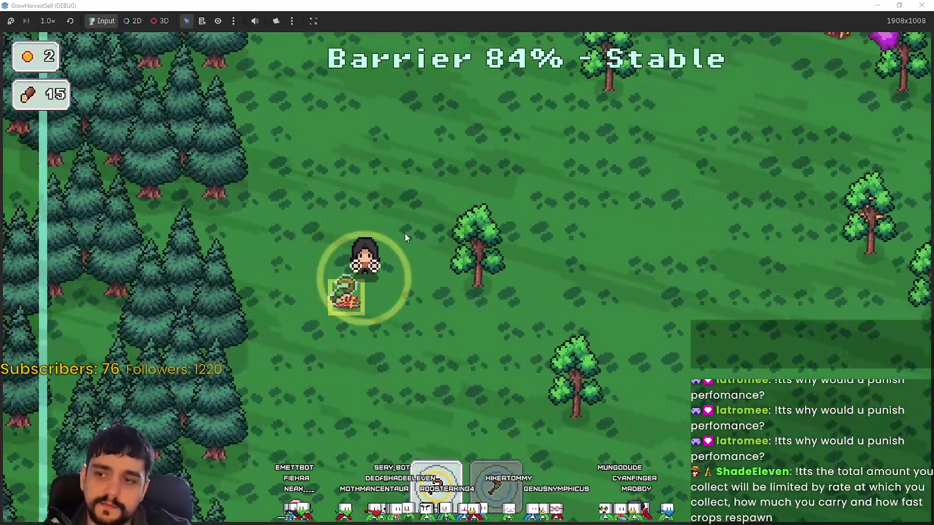
pyautogui.press('e')
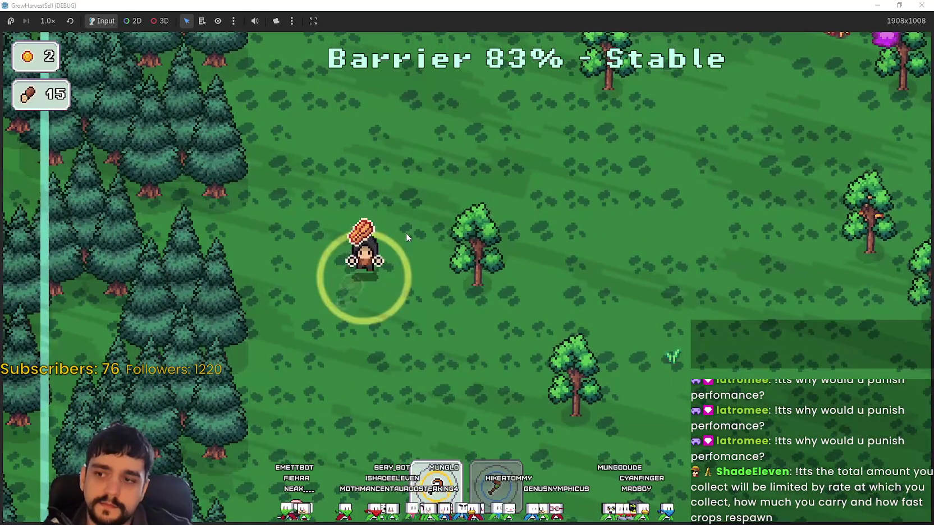
pyautogui.press('w')
pyautogui.press('d')
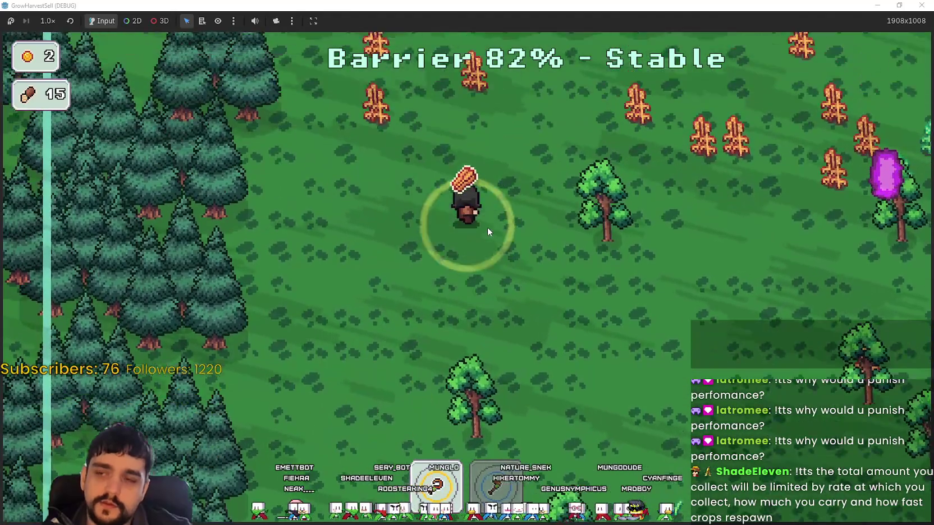
# - Harvest the plants by the pines for wood until the load is full
pyautogui.press('w')
pyautogui.press('a')
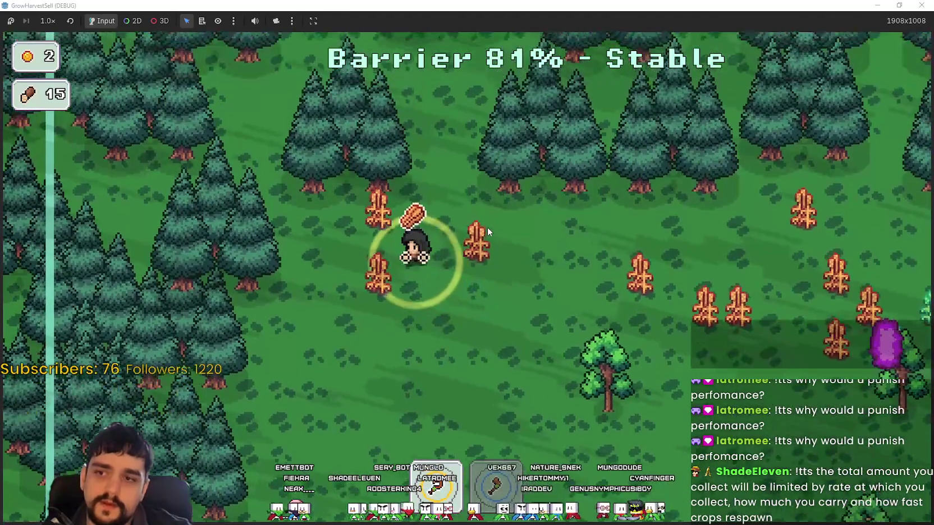
pyautogui.press('e')
pyautogui.press('d')
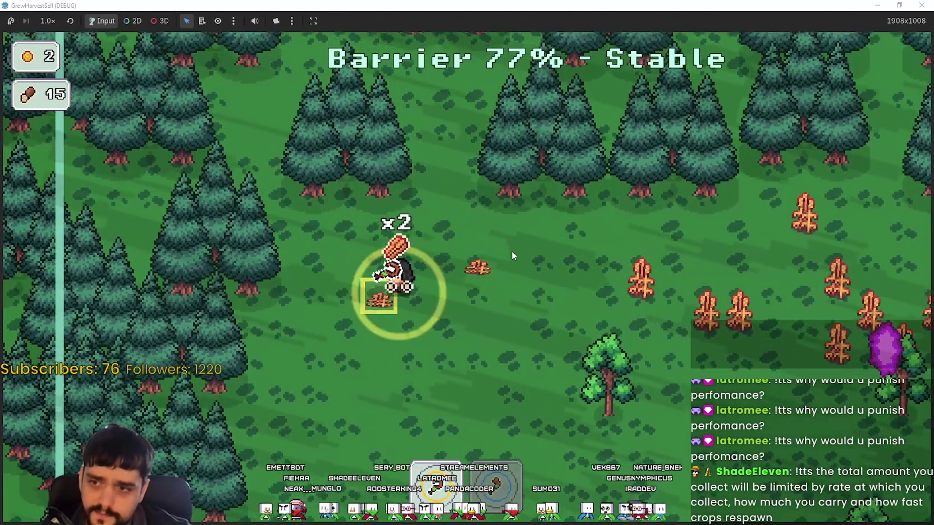
pyautogui.press('e')
pyautogui.press('d')
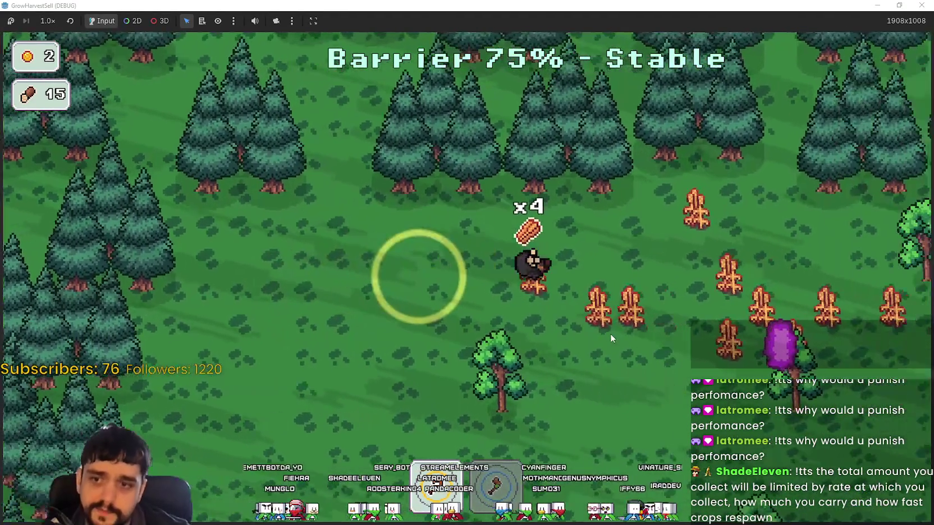
pyautogui.press('d')
pyautogui.press('e')
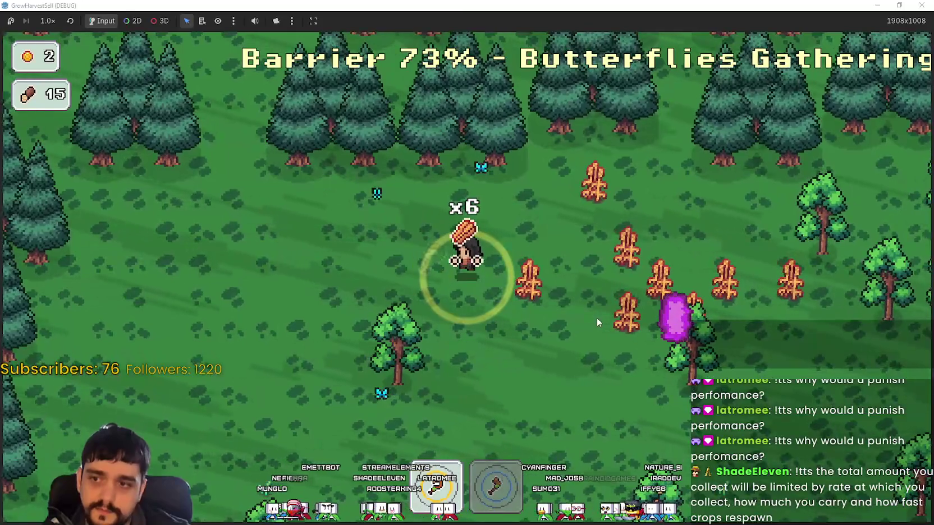
pyautogui.press('d')
pyautogui.press('s')
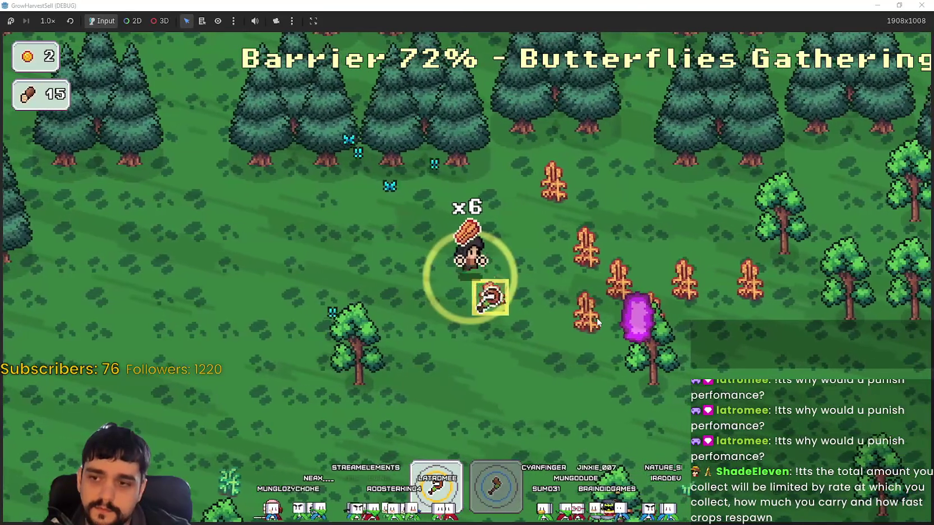
pyautogui.press('e')
pyautogui.press('d')
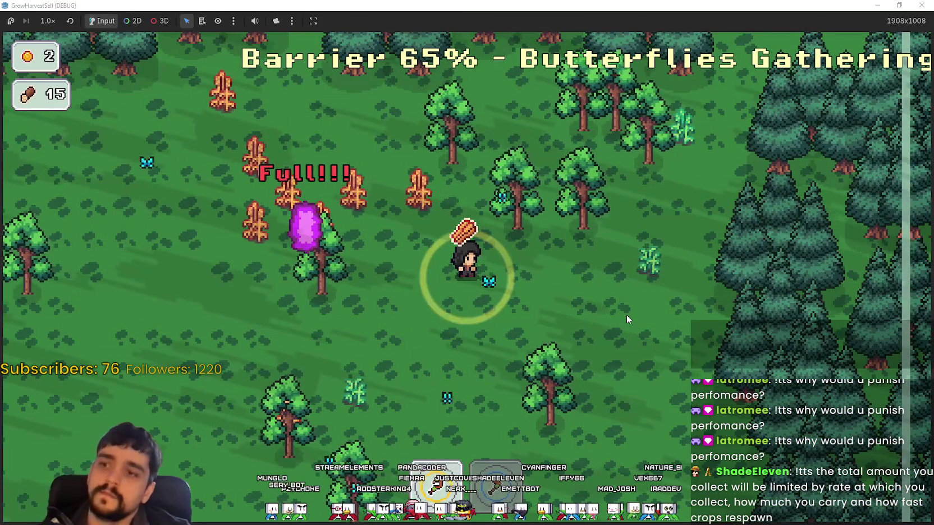
# - Head toward the portal, then restore the game window and close the debug run
pyautogui.press('w')
pyautogui.press('a')
pyautogui.press('a')
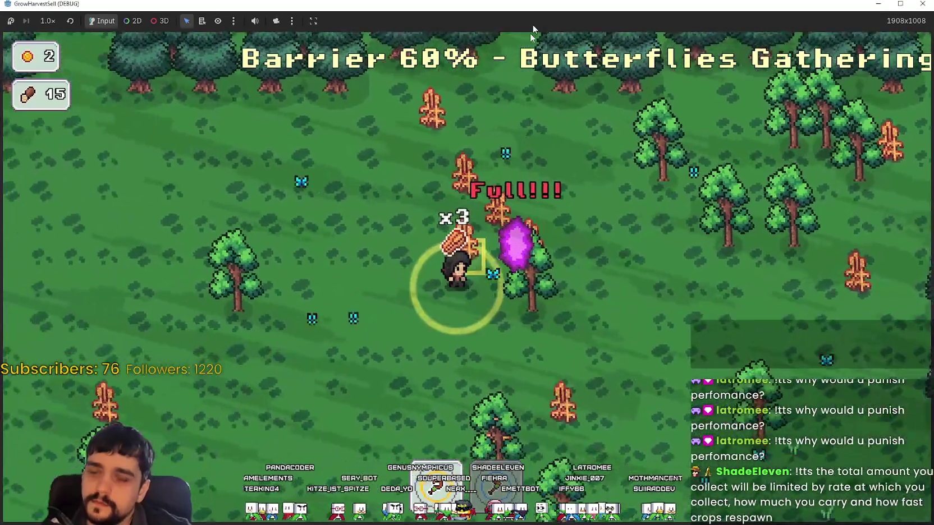
pyautogui.doubleClick(561, 6)
pyautogui.click(728, 22)
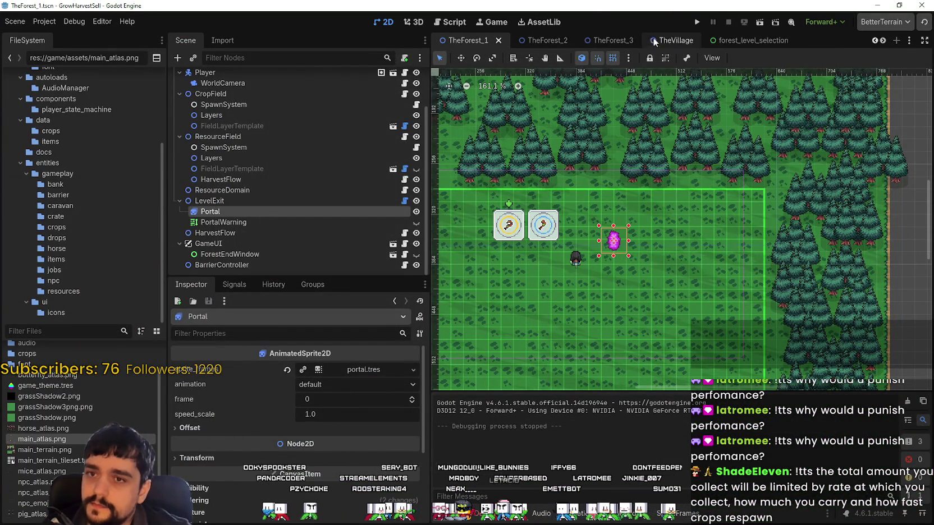
# - Open TheVillage scene and select the Portal_Storage node
pyautogui.click(670, 40)
pyautogui.scroll(-5, 260, 228)
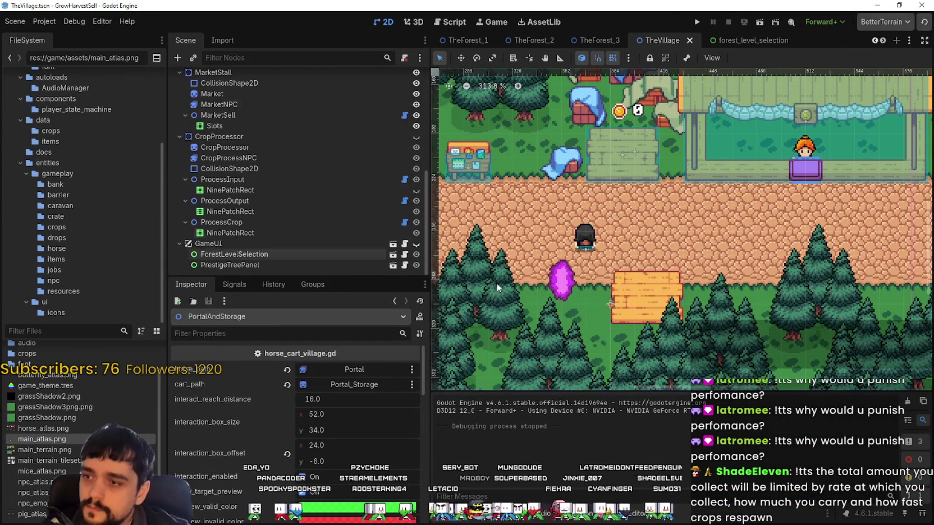
pyautogui.click(663, 305)
pyautogui.scroll(3, 277, 144)
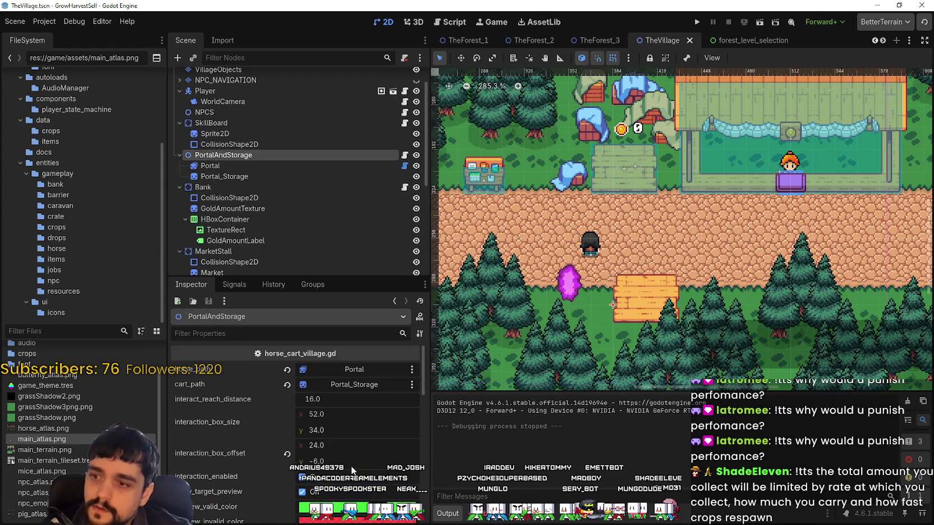
# - Set carry_slot_item_cap to 99 and carry_slot_count to 12, then save the scene
pyautogui.scroll(-1, 350, 465)
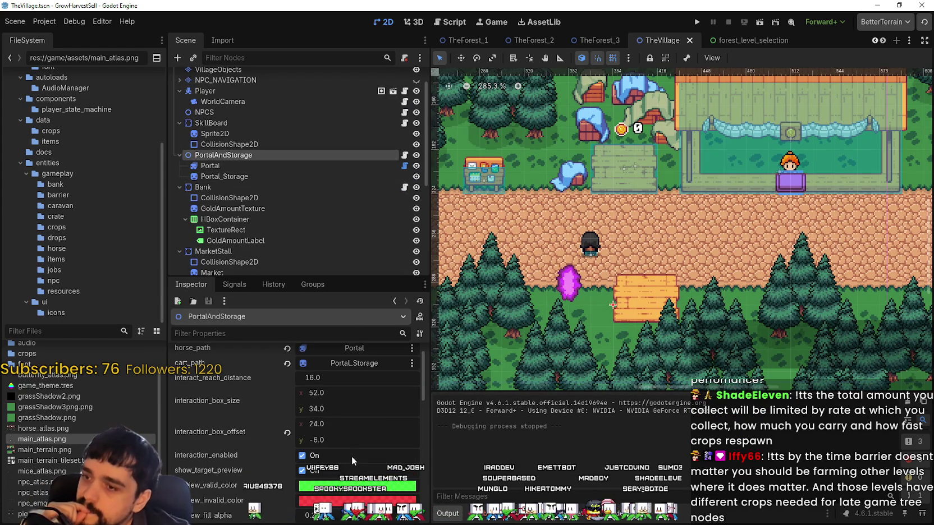
pyautogui.scroll(-6, 344, 447)
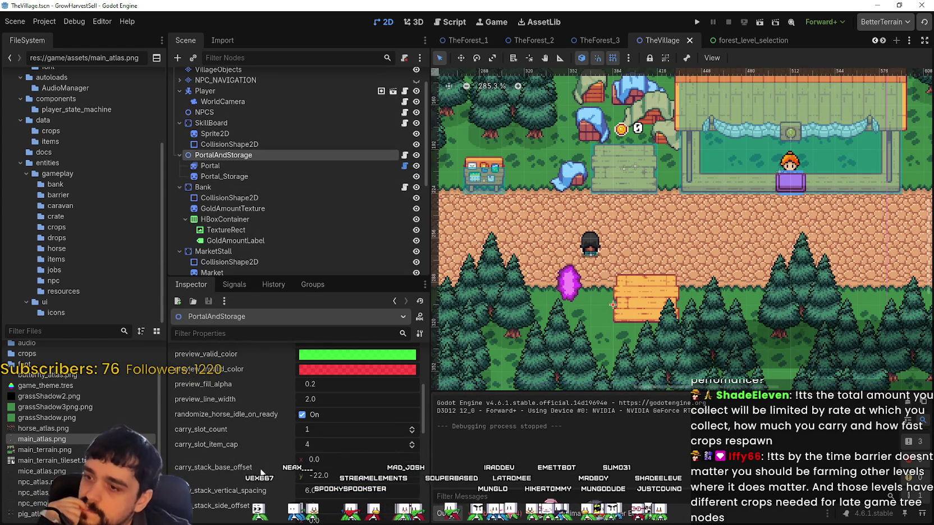
pyautogui.scroll(-1, 261, 472)
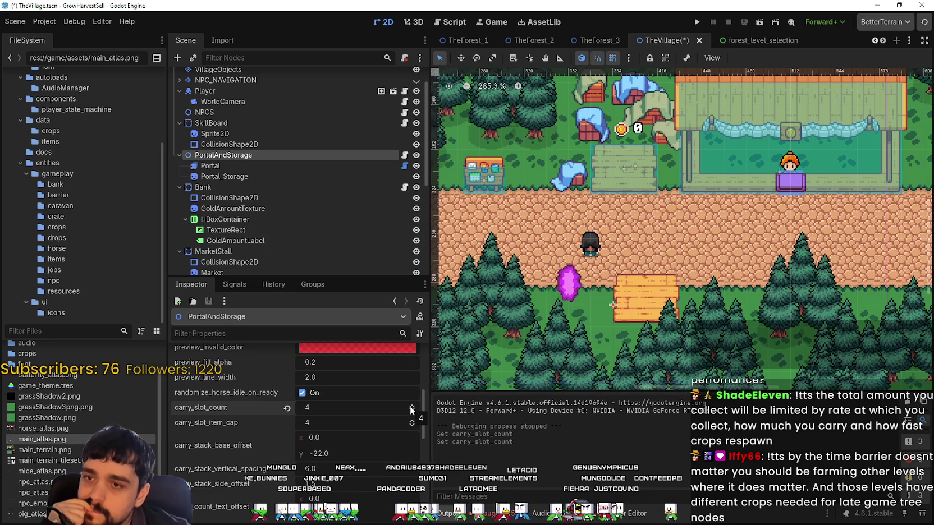
pyautogui.scroll(-1, 664, 298)
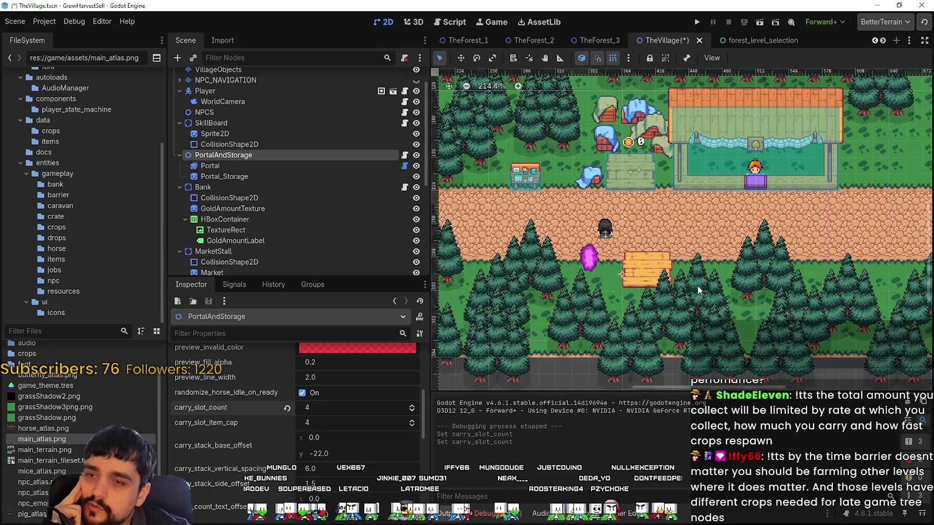
pyautogui.scroll(-1, 697, 284)
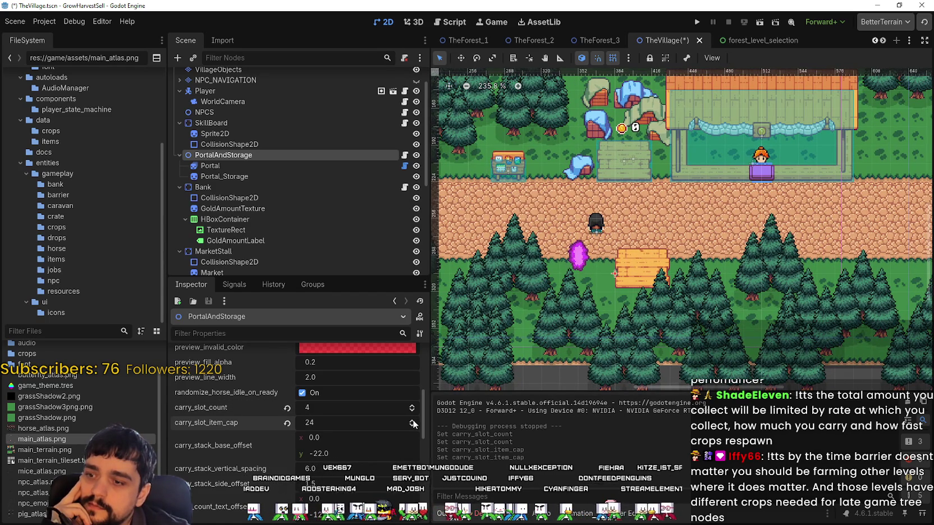
pyautogui.write('99')
pyautogui.press('Return')
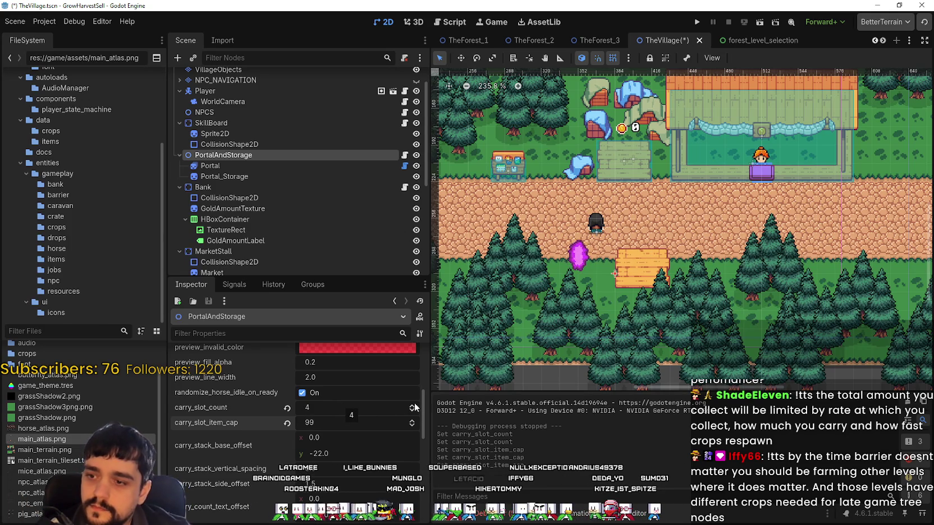
pyautogui.scroll(2, 595, 283)
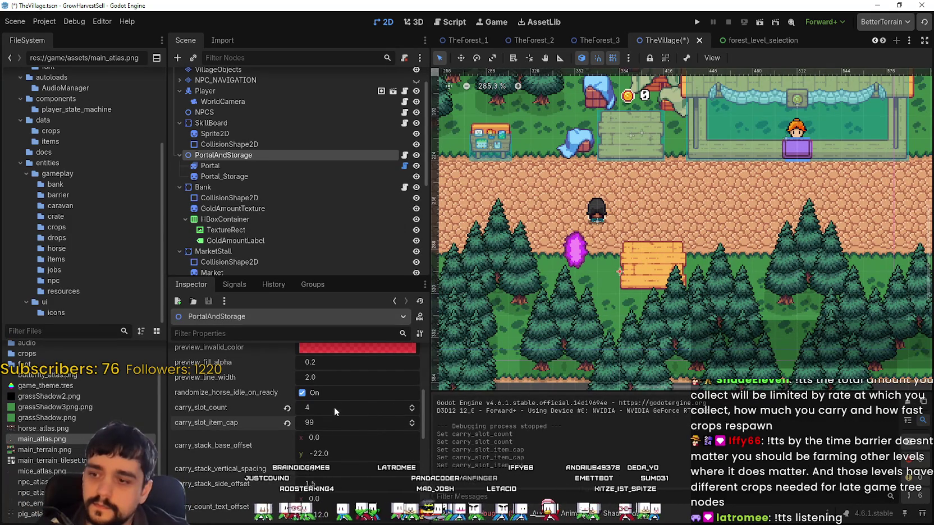
pyautogui.hotkey('ctrl', 's')
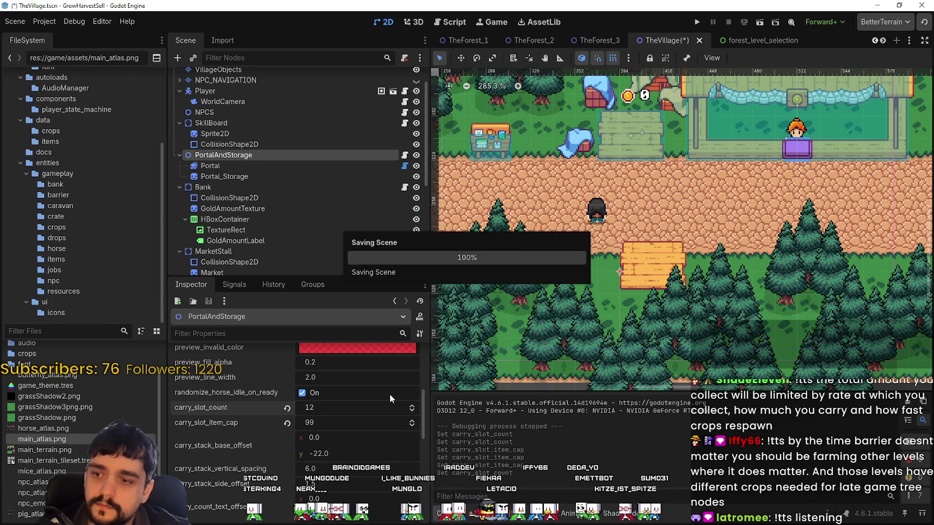
# - Review the Inspector values and relaunch the game with Run Project
pyautogui.scroll(-1, 683, 260)
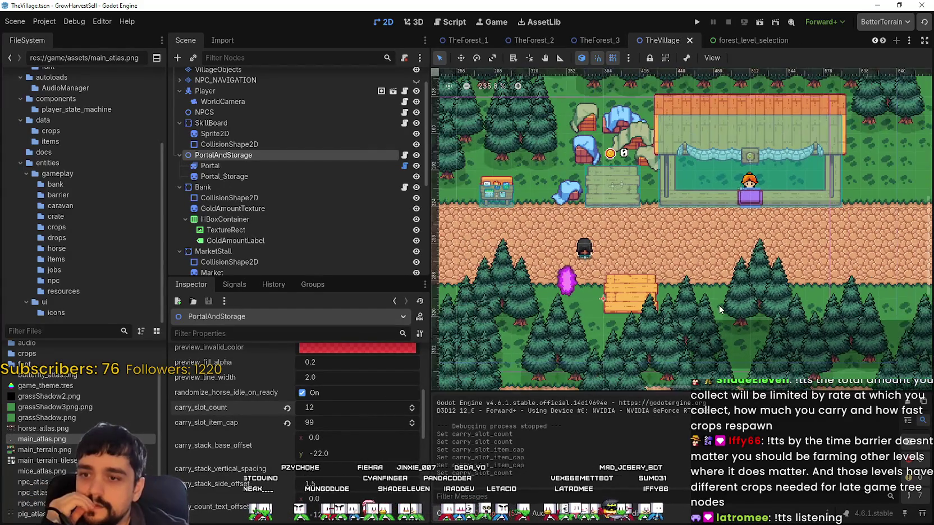
pyautogui.scroll(-1, 682, 273)
pyautogui.scroll(-1, 600, 257)
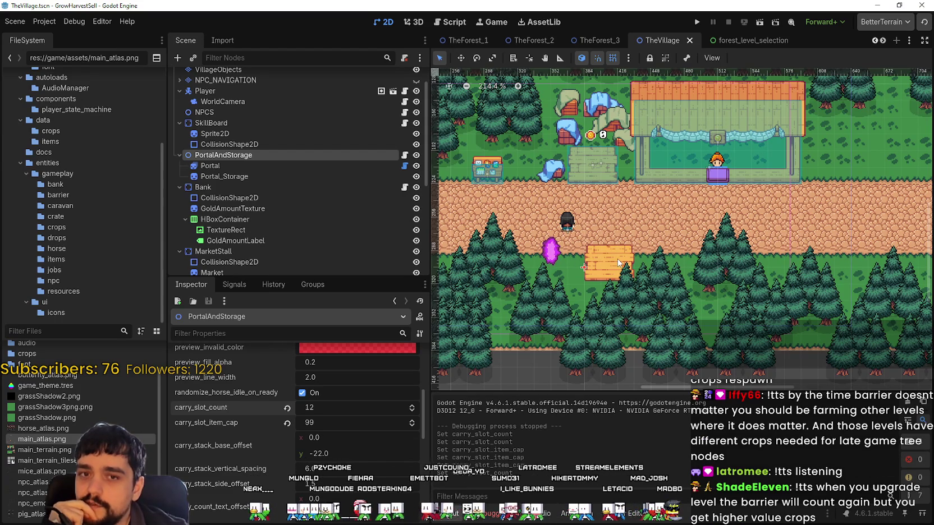
pyautogui.scroll(3, 618, 263)
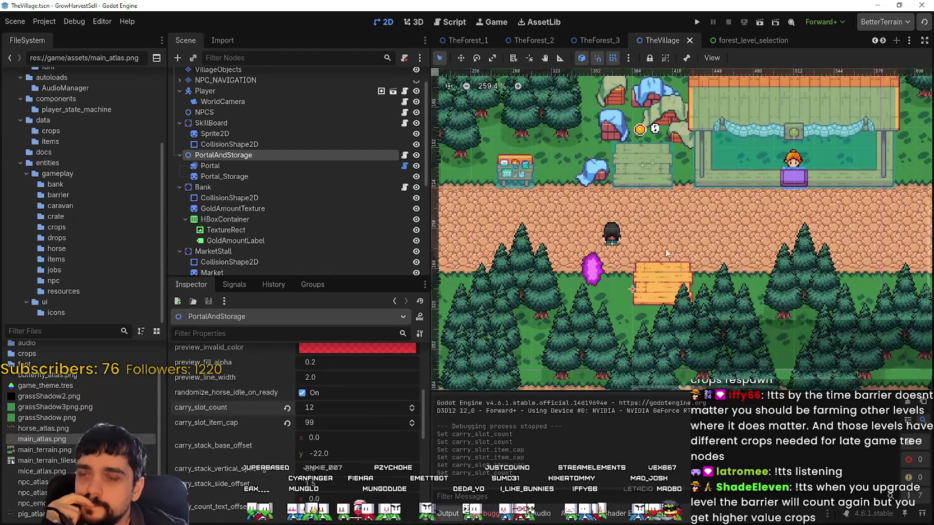
pyautogui.click(696, 22)
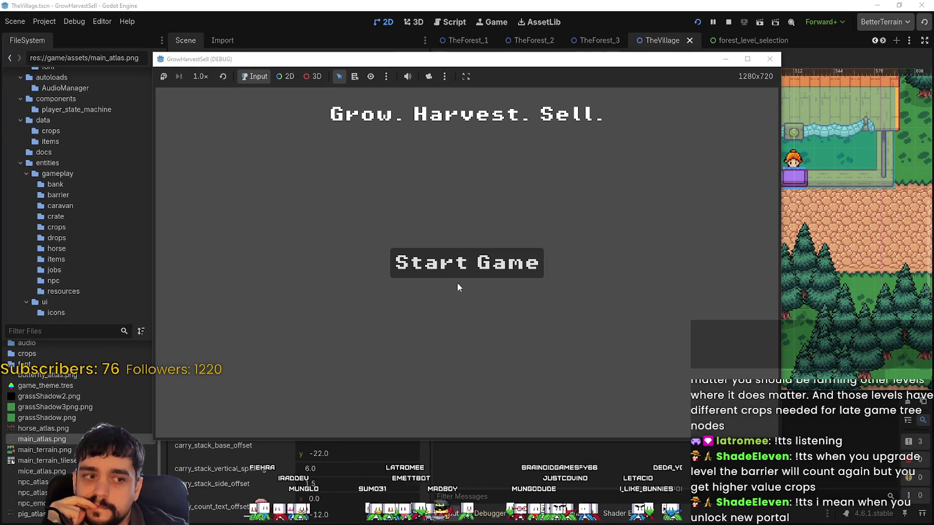
# - Start a new game, maximize the window, and check the Skill Board before closing it
pyautogui.press('Return')
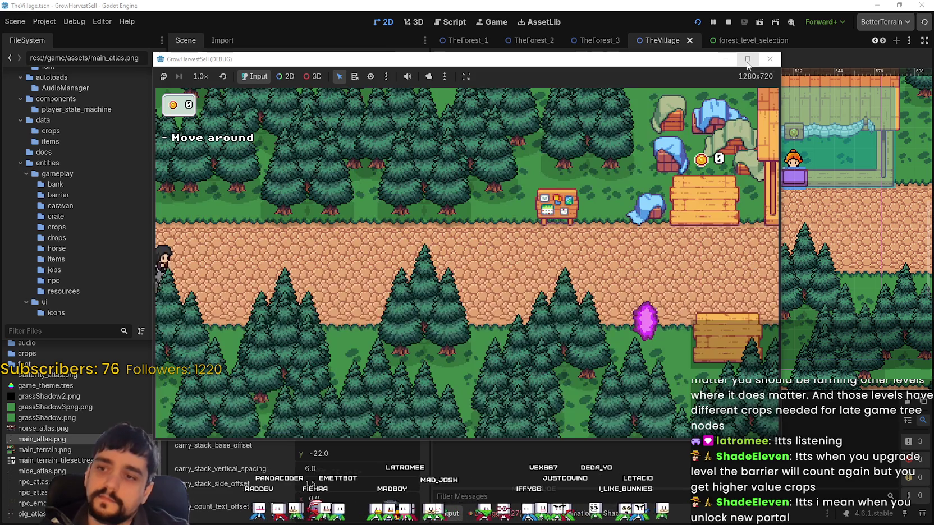
pyautogui.click(748, 58)
pyautogui.press('d')
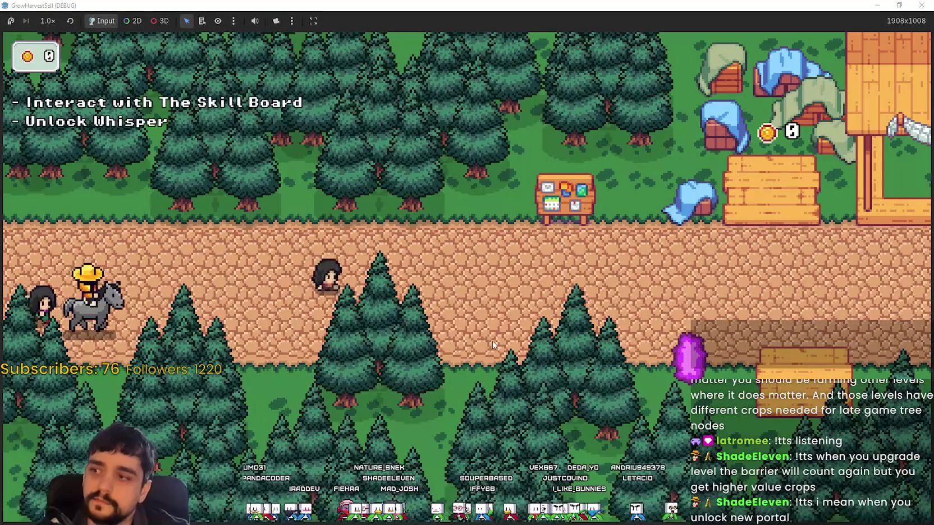
pyautogui.press('d')
pyautogui.press('w')
pyautogui.press('e')
# - Walk to the Whisper crystal and travel to forest Stage 1
pyautogui.press('Escape')
pyautogui.press('d')
pyautogui.press('s')
pyautogui.press('e')
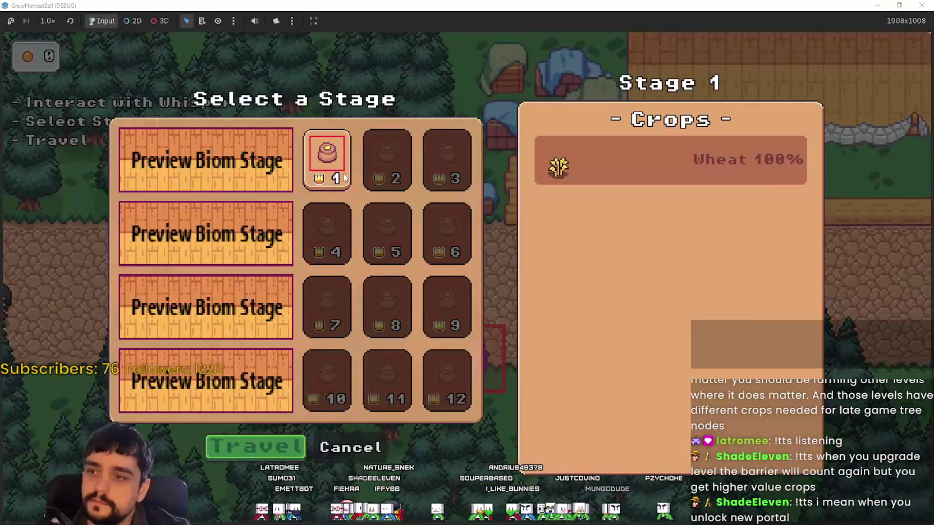
pyautogui.click(256, 447)
# - Pick up the nearest forest crop, set it down, and pick it back up
pyautogui.press('d')
pyautogui.press('s')
pyautogui.press('e')
pyautogui.press('w')
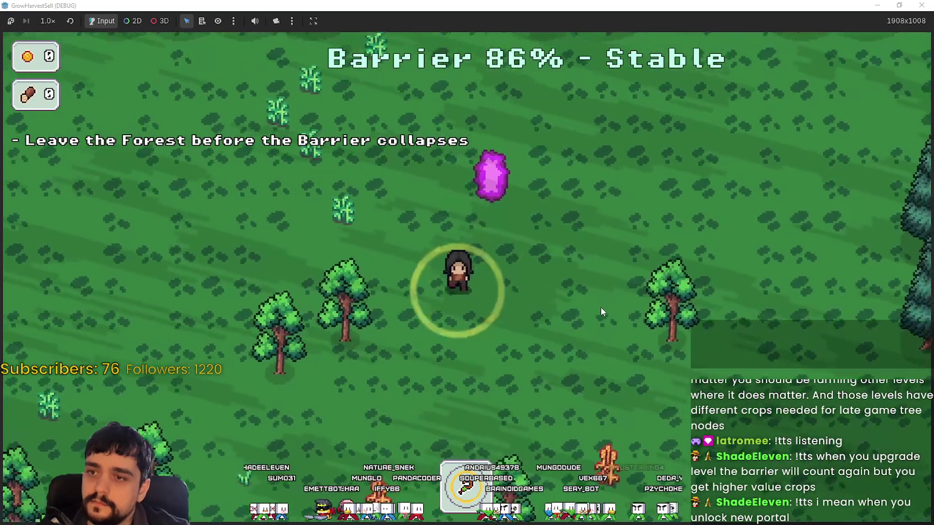
pyautogui.press('s')
pyautogui.press('e')
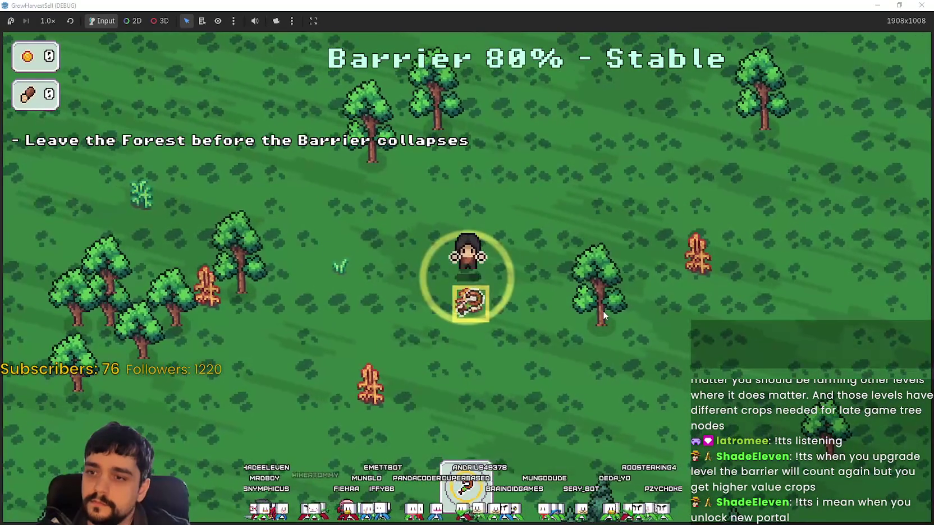
pyautogui.press('e')
# - Collect a second crop and head up-left toward more crops
pyautogui.press('d')
pyautogui.press('d')
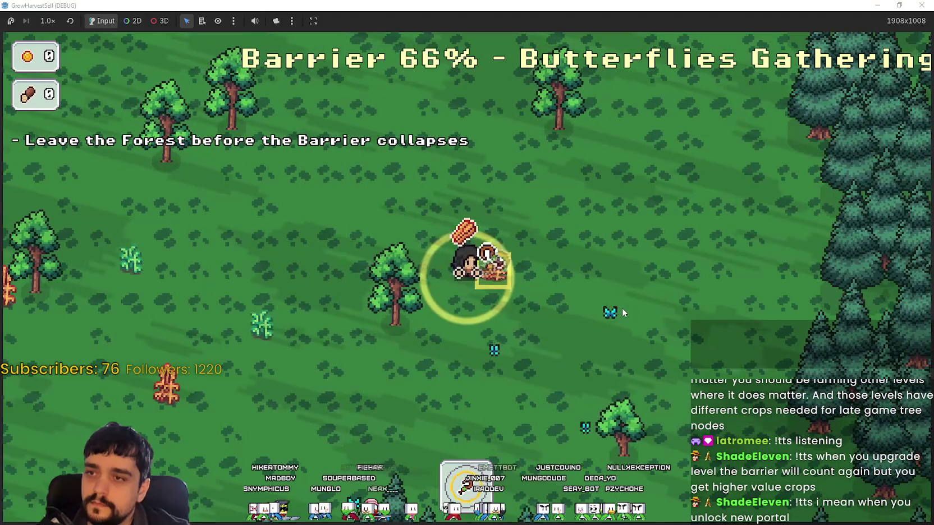
pyautogui.press('e')
pyautogui.press('w')
pyautogui.press('a')
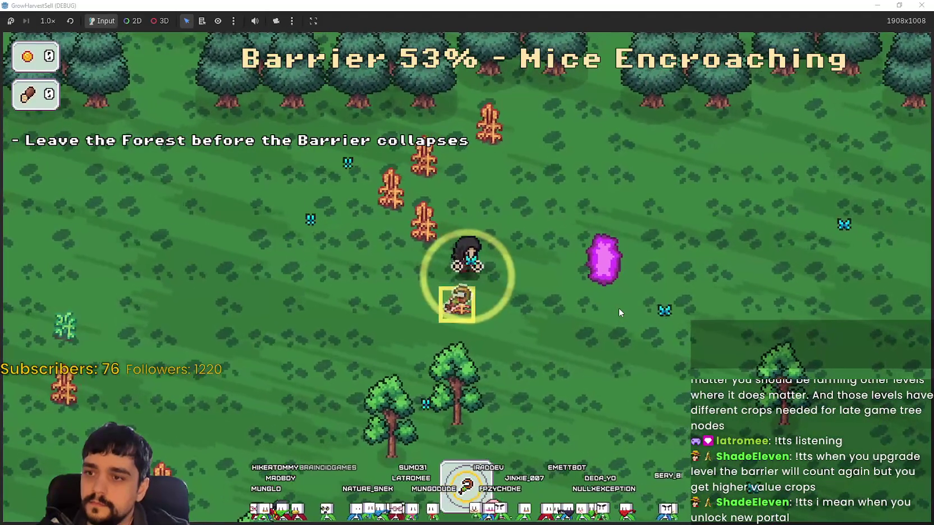
# - Gather several more crops, including the orange one, and hand them in at the portal
pyautogui.press('e')
pyautogui.press('w')
pyautogui.press('a')
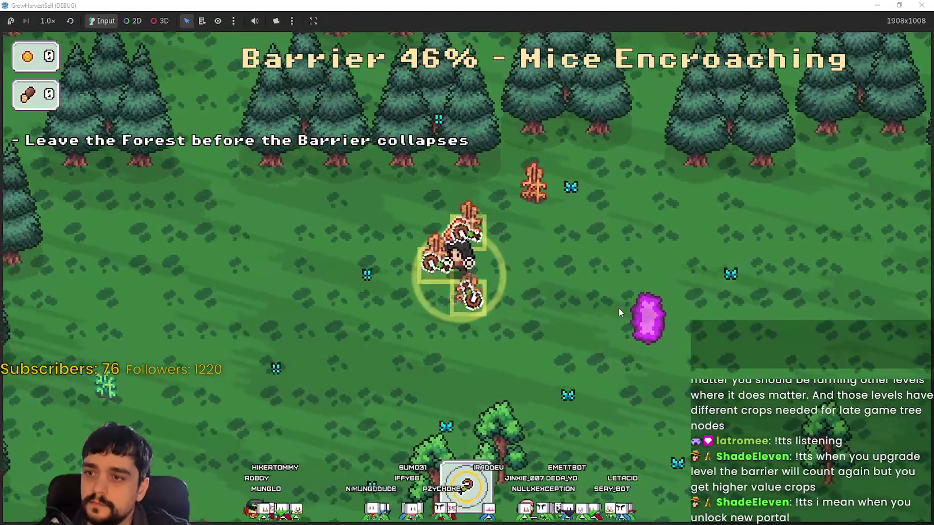
pyautogui.press('e')
pyautogui.press('e')
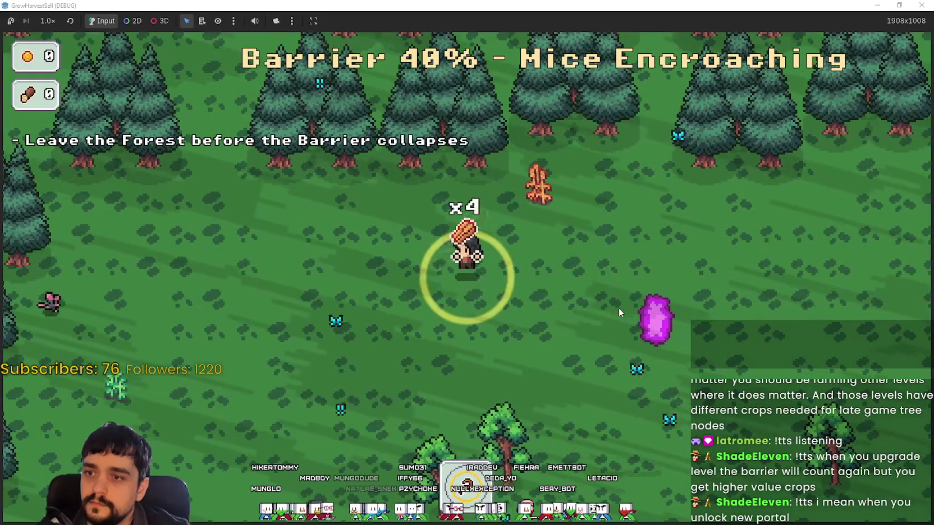
pyautogui.press('d')
pyautogui.press('e')
pyautogui.press('w')
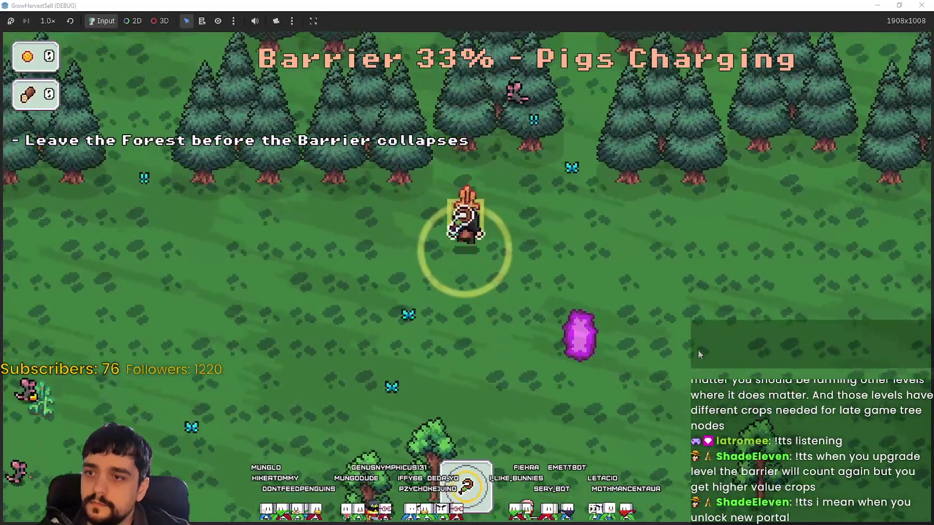
pyautogui.press('e')
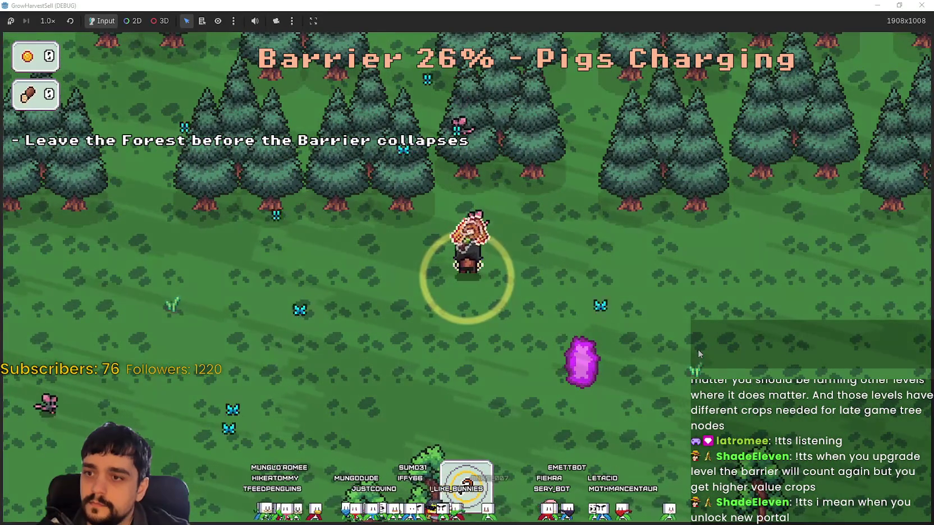
pyautogui.press('s')
pyautogui.press('e')
# - Search for more crops, then exit through the purple portal before the barrier collapses
pyautogui.press('a')
pyautogui.press('s')
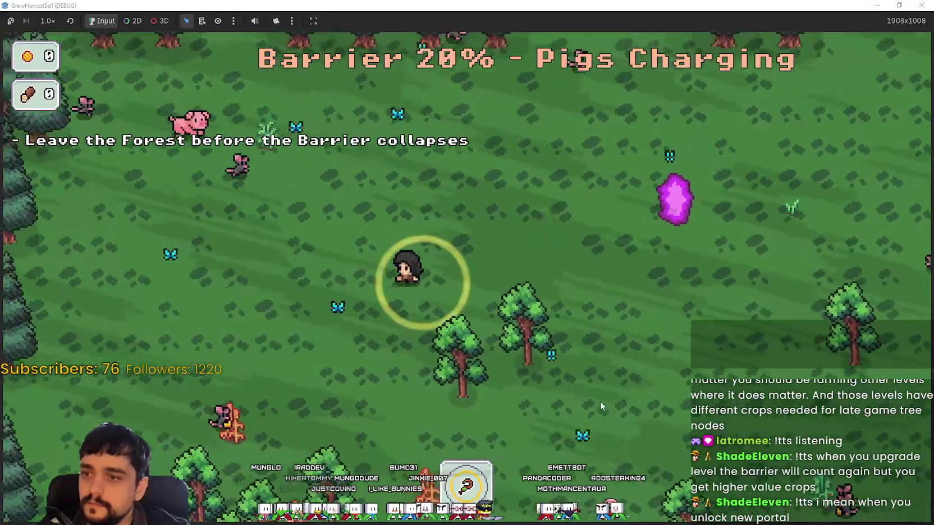
pyautogui.press('s')
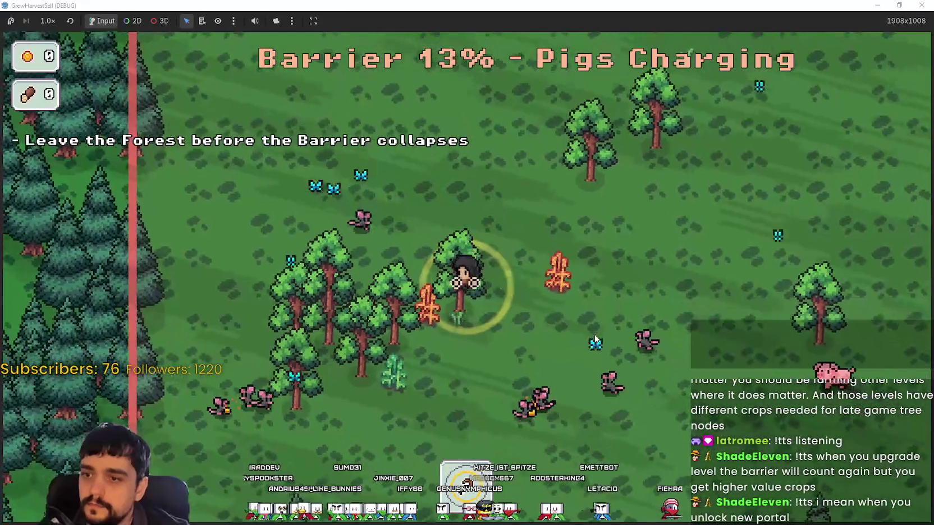
pyautogui.press('w')
pyautogui.press('d')
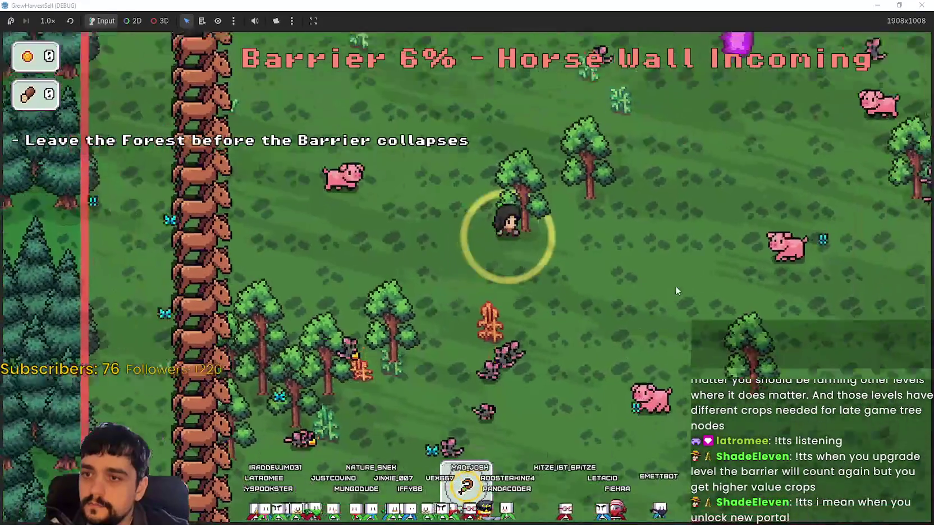
pyautogui.press('e')
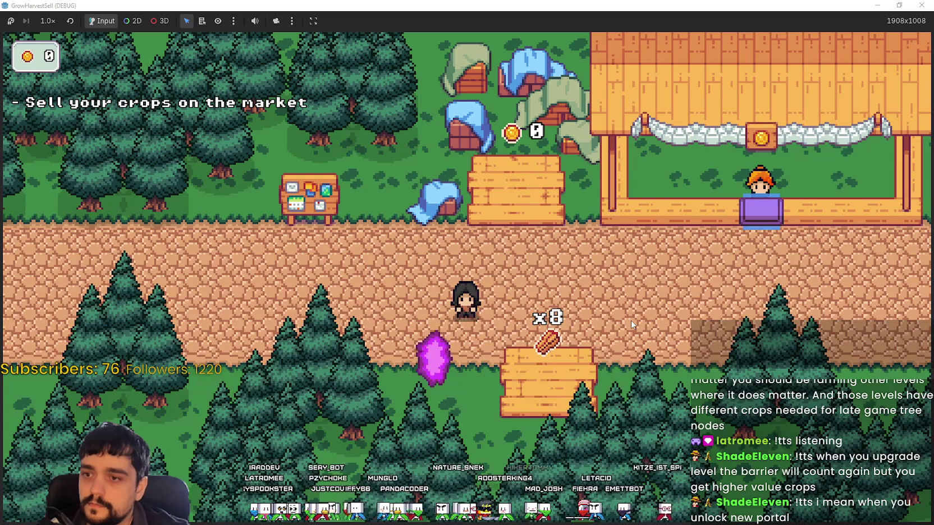
# - Walk through the village and place a crop on the market stall
pyautogui.press('d')
pyautogui.press('s')
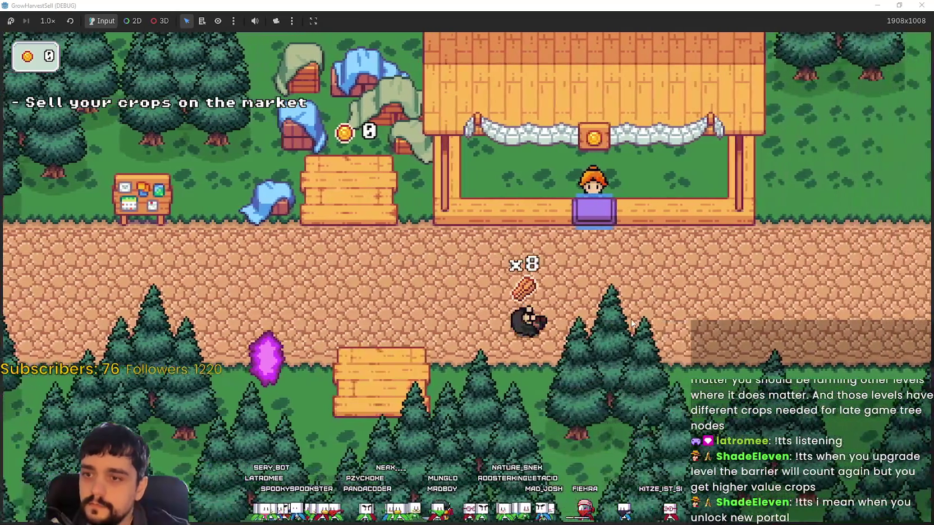
pyautogui.press('w')
pyautogui.press('d')
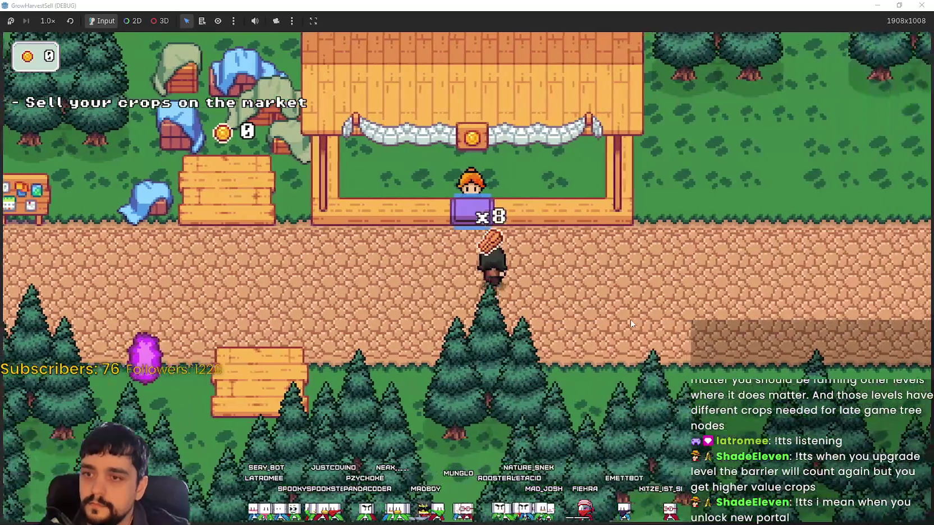
pyautogui.press('s')
pyautogui.press('a')
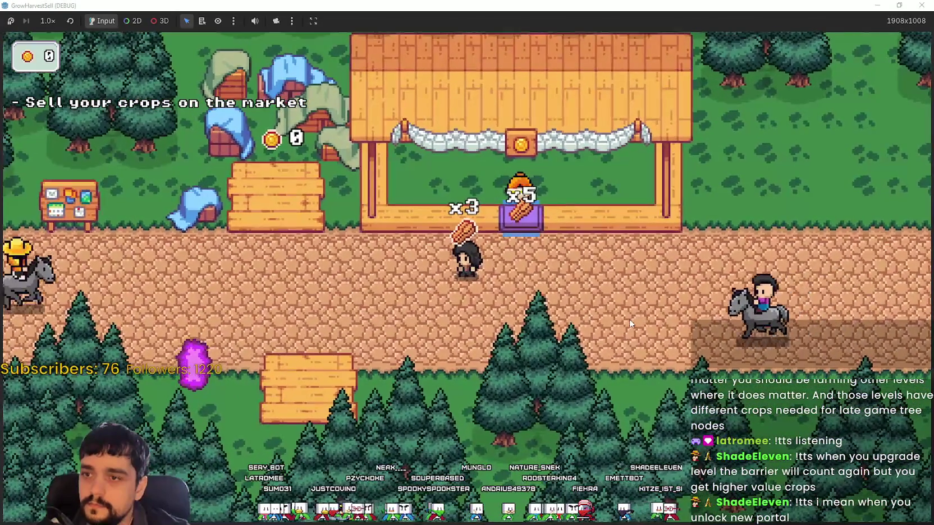
pyautogui.press('a')
pyautogui.press('s')
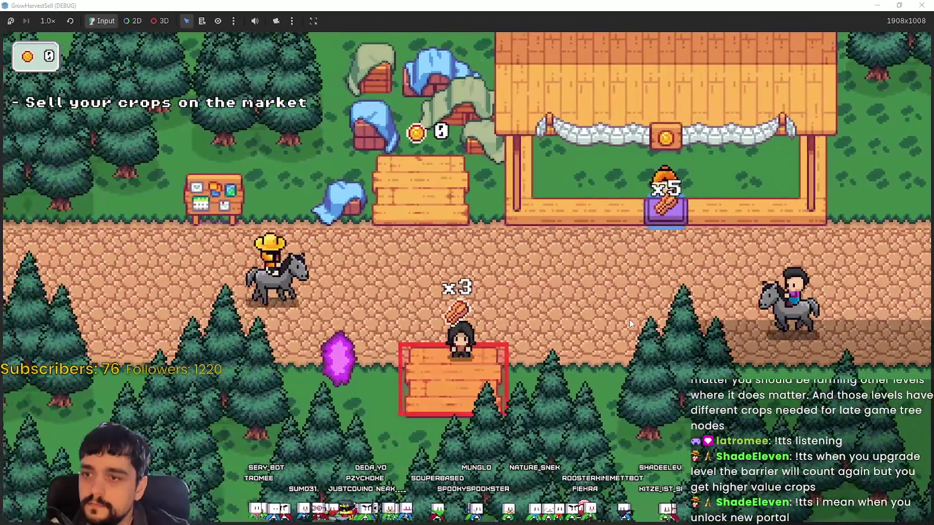
# - Return to the market stall and add more crops to it
pyautogui.press('d')
pyautogui.press('w')
pyautogui.press('d')
pyautogui.press('w')
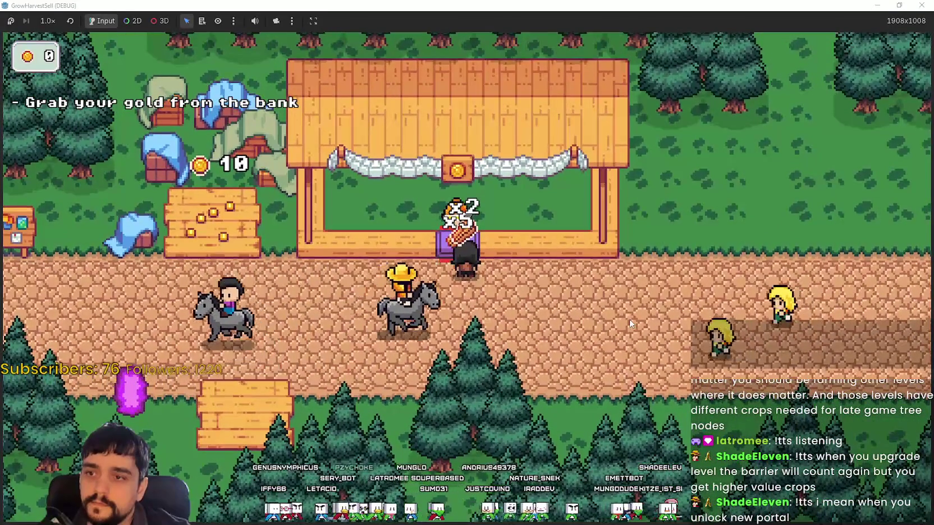
pyautogui.press('s')
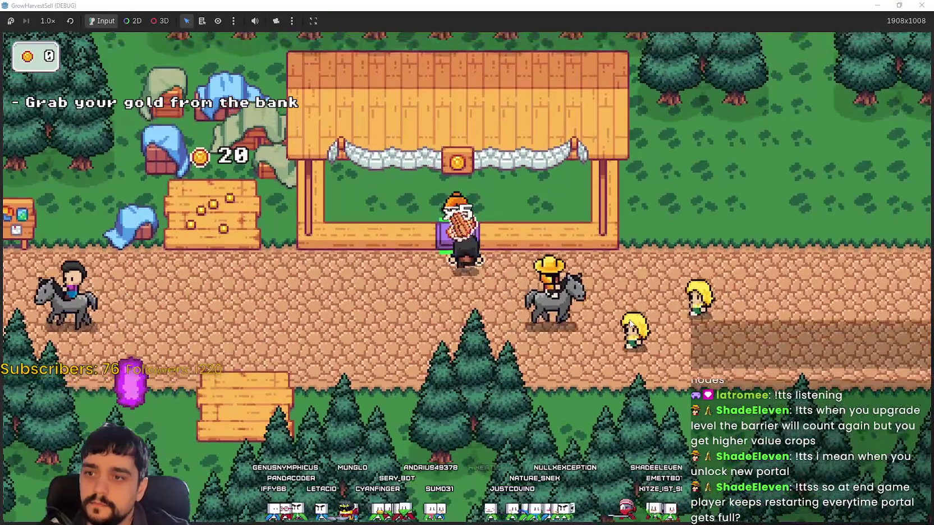
pyautogui.press('a')
pyautogui.press('s')
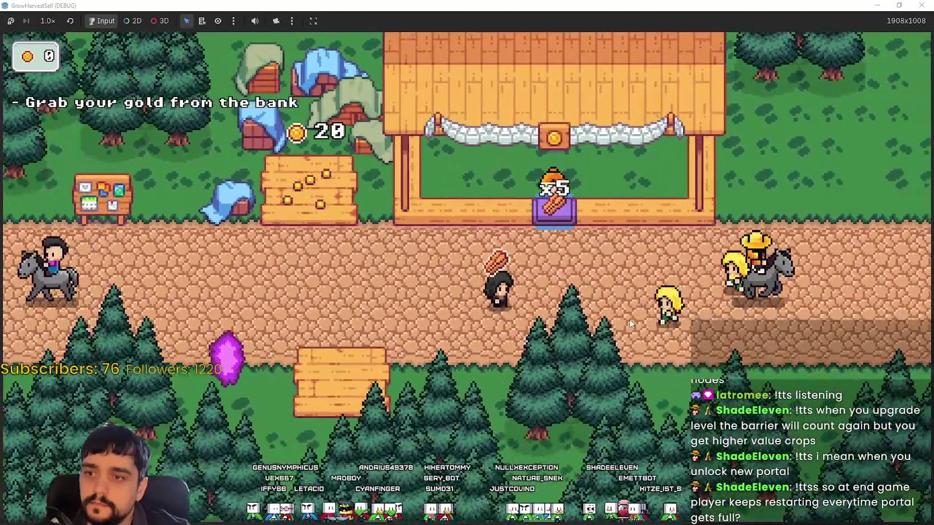
# - Sell the wood at the stall, bringing the coin count to 31
pyautogui.press('w')
pyautogui.press('d')
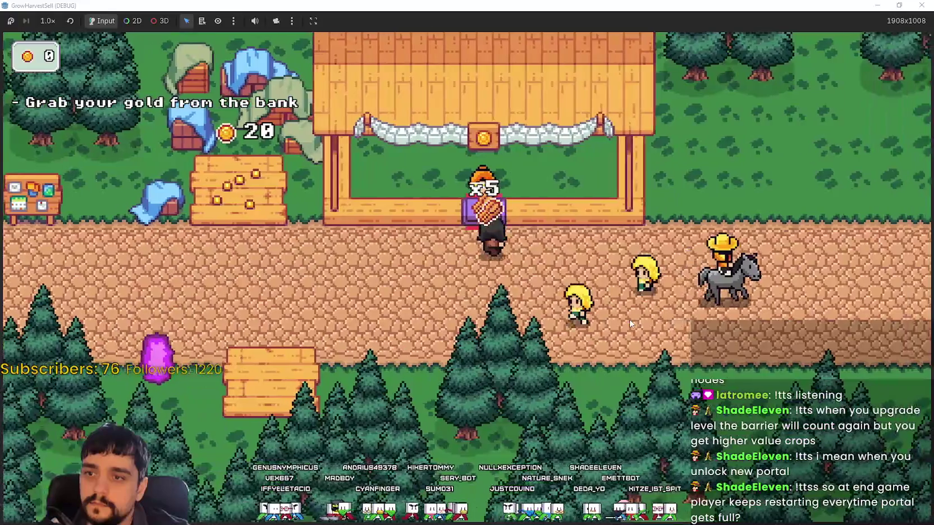
pyautogui.press('s')
pyautogui.press('a')
pyautogui.press('a')
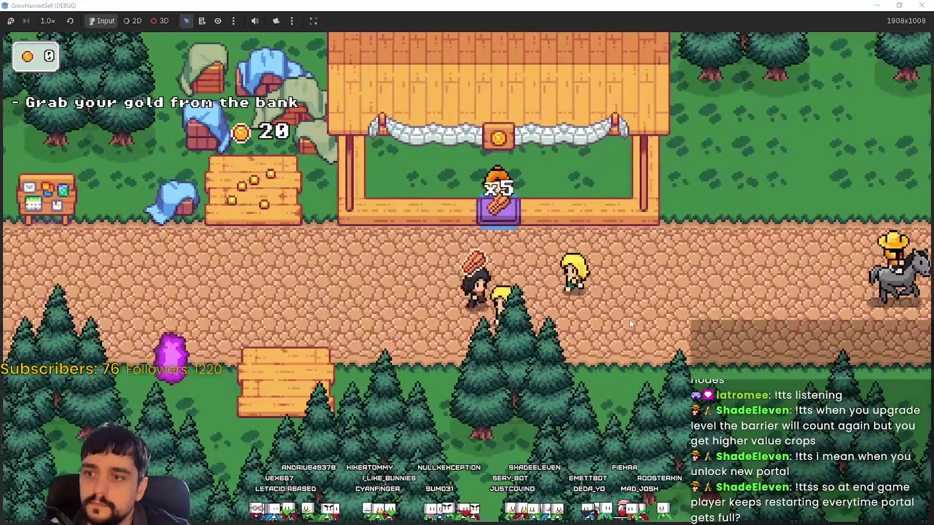
pyautogui.press('w')
pyautogui.press('s')
pyautogui.press('a')
pyautogui.press('a')
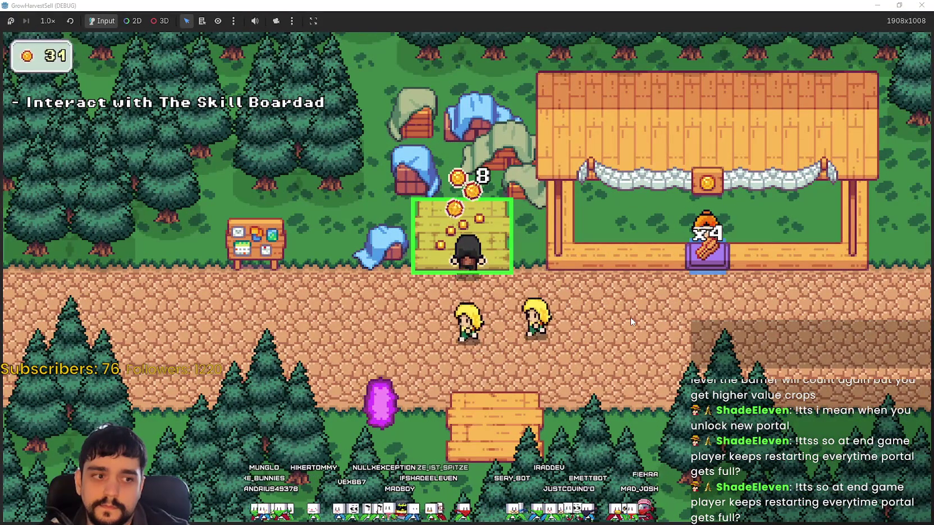
# - Empty the bank for 80 coins, then enter the portal to show Stage 1 with Wheat 100%
pyautogui.press('s')
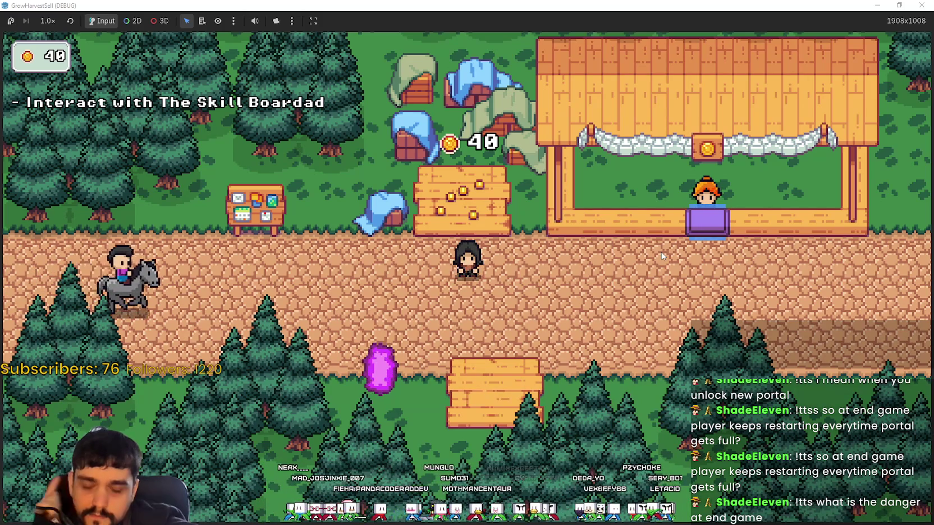
pyautogui.press('w')
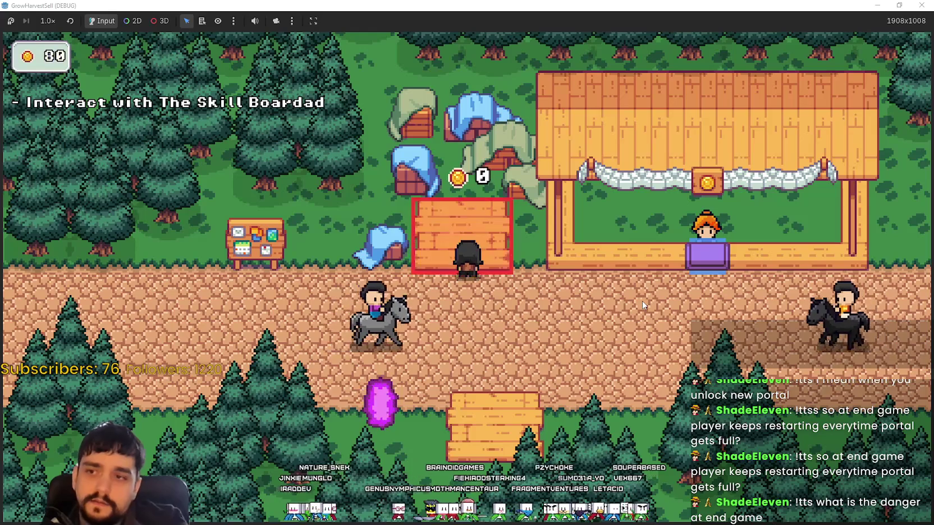
pyautogui.press('d')
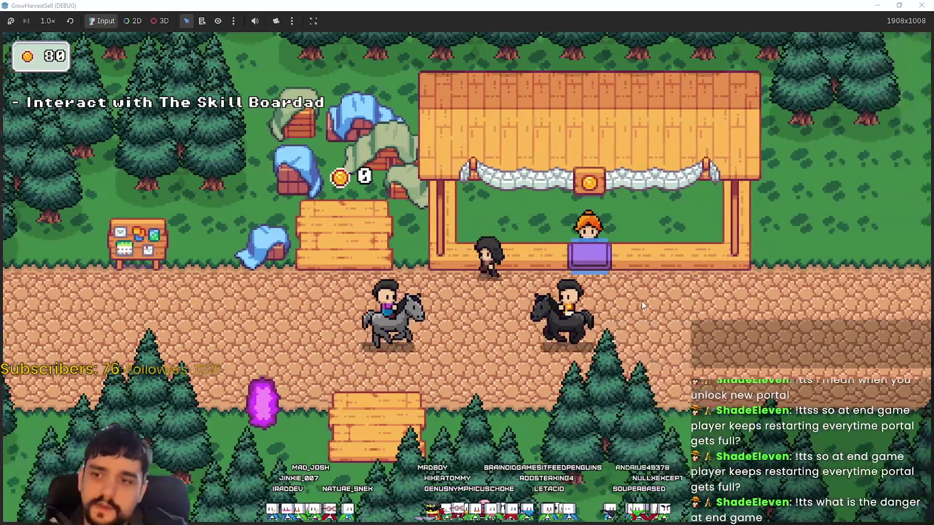
pyautogui.press('a')
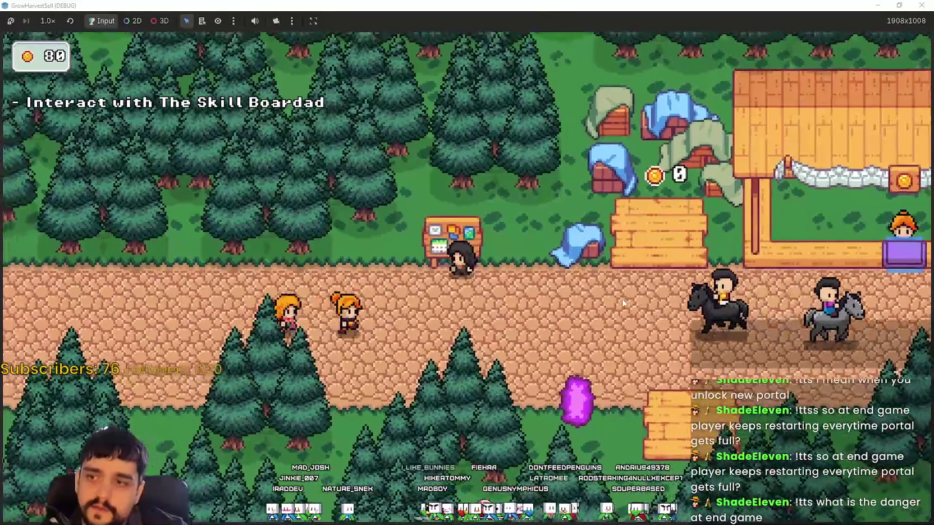
pyautogui.press('s')
pyautogui.press('e')
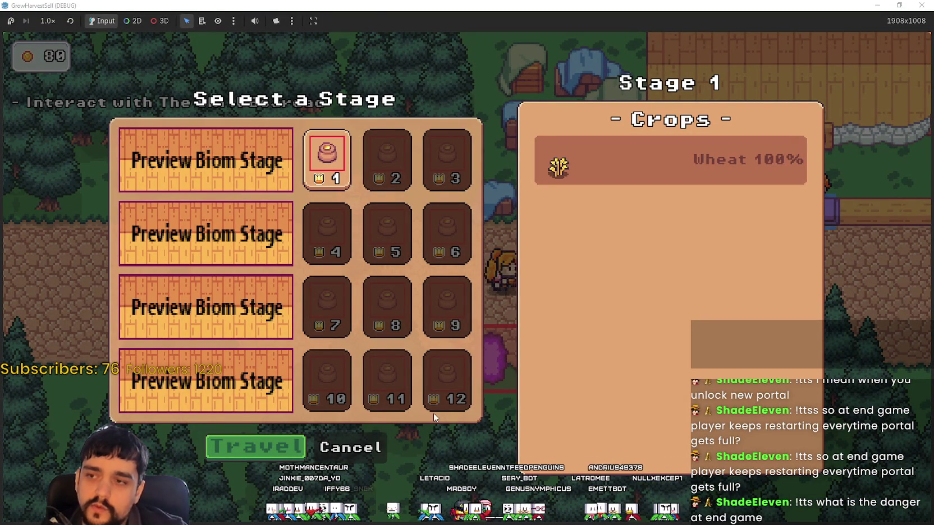
# - Cancel the stage selection and buy the right and upper Resource Domain upgrades on the skill board
pyautogui.press('Escape')
pyautogui.press('w')
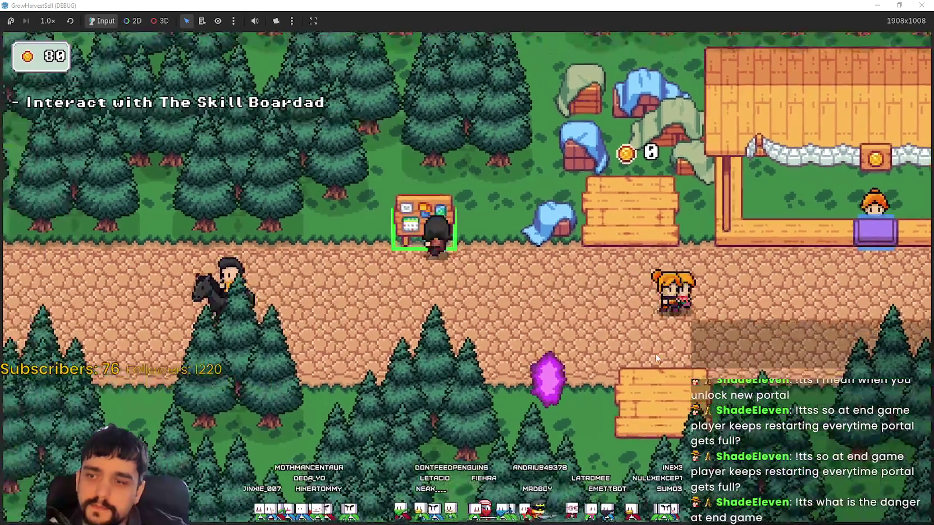
pyautogui.press('e')
pyautogui.scroll(-3, 610, 285)
pyautogui.click(600, 262)
pyautogui.click(596, 226)
pyautogui.scroll(-2, 589, 289)
pyautogui.scroll(3, 606, 299)
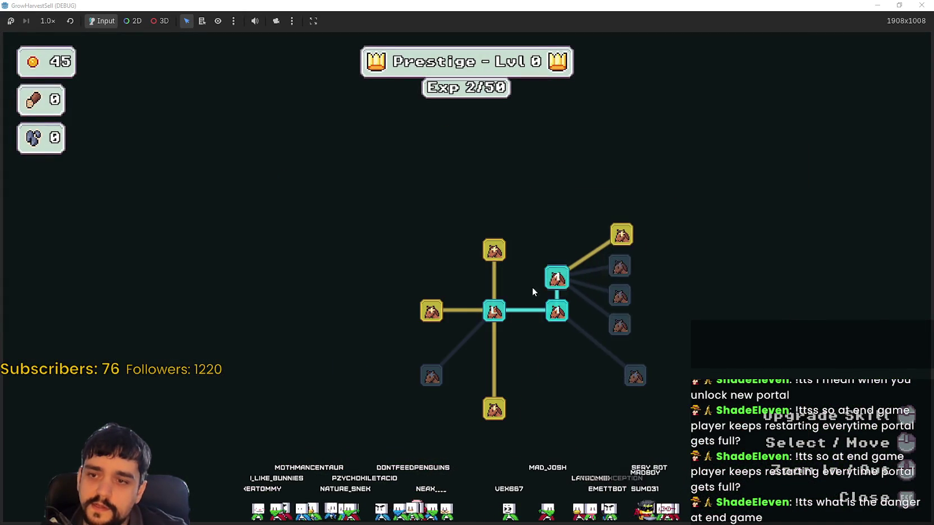
# - Buy the left node plus the Wood Gatherer, Wood Increase and Cart Size upgrades
pyautogui.click(431, 310)
pyautogui.click(493, 410)
pyautogui.click(459, 457)
pyautogui.click(494, 250)
# - Leave the skill tree and reopen the portal's stage selection with Stage 1 chosen
pyautogui.press('Escape')
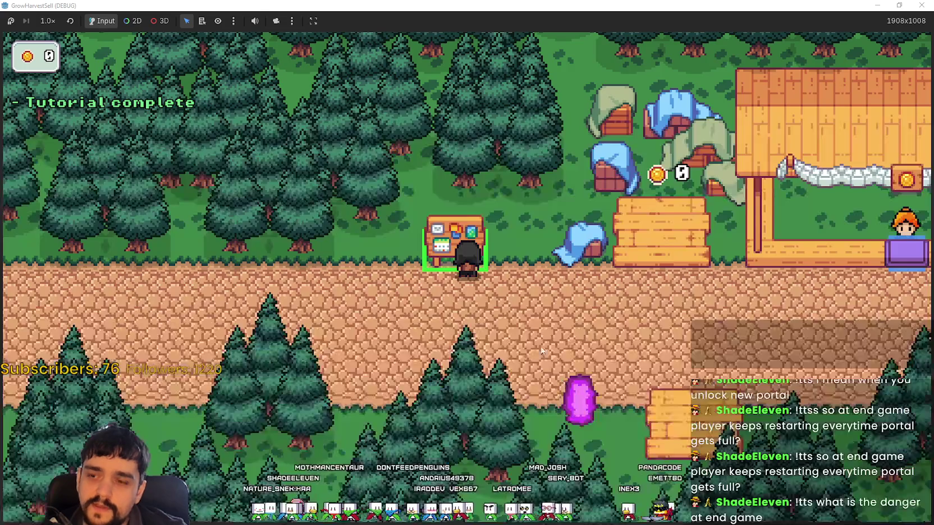
pyautogui.press('s')
pyautogui.press('e')
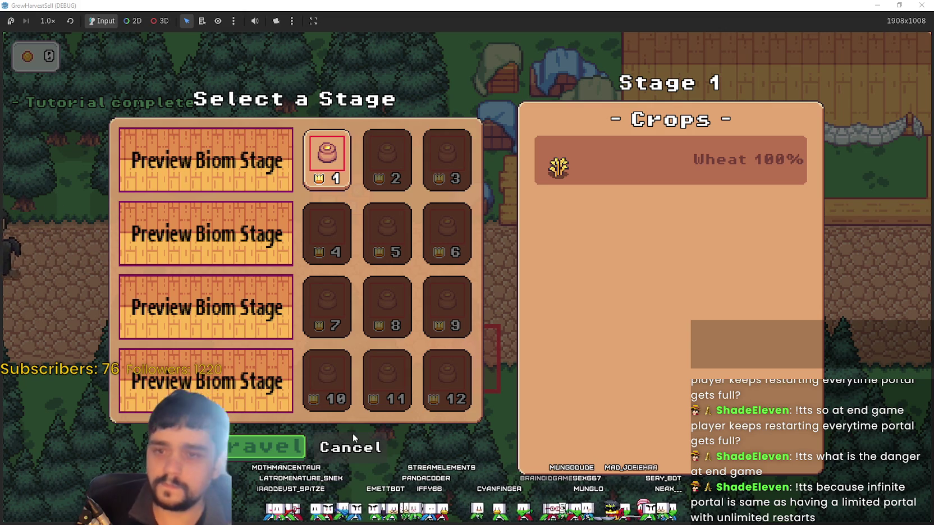
# - Travel to the Stage 1 forest, harvest wood, and carry it back to the portal
pyautogui.click(351, 446)
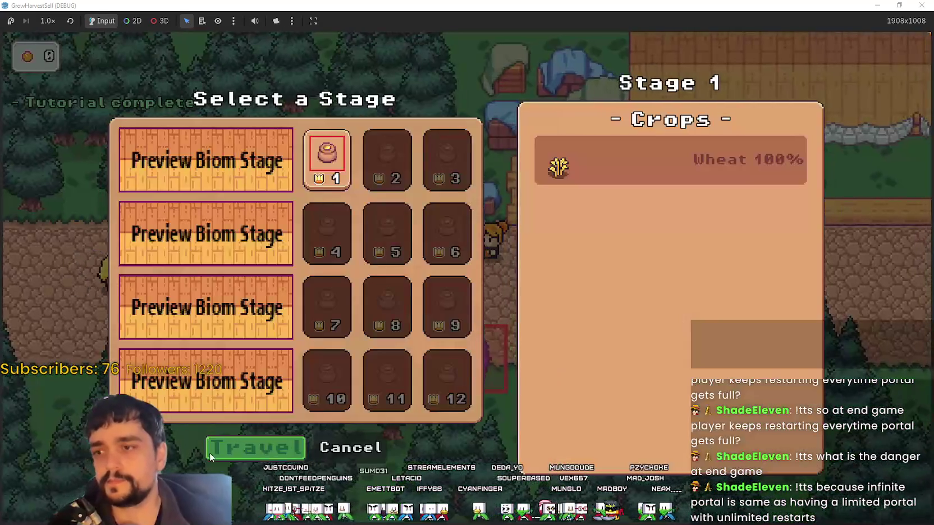
pyautogui.click(225, 447)
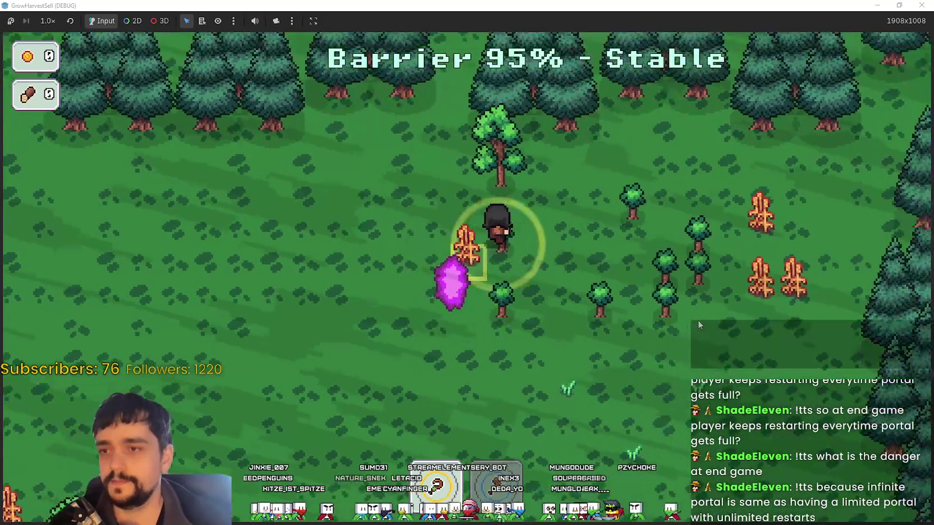
pyautogui.press('d')
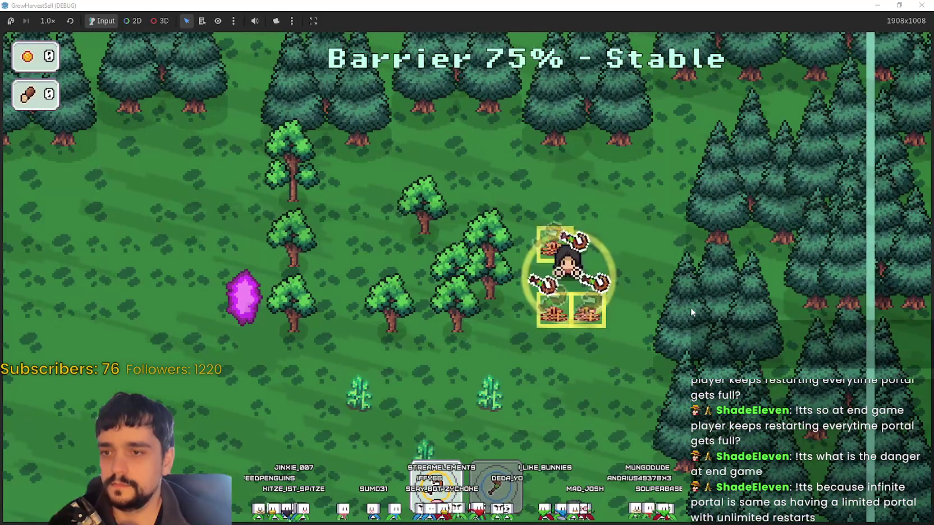
pyautogui.press('a')
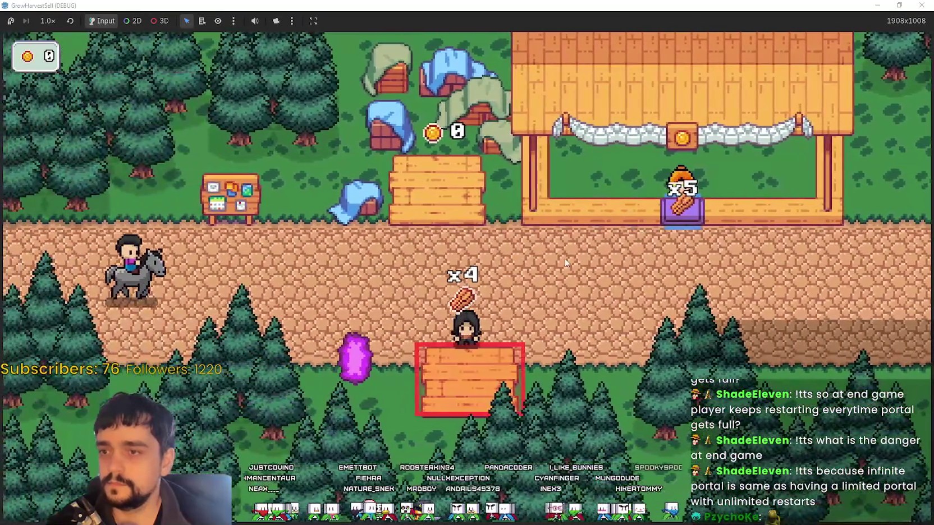
pyautogui.doubleClick(513, 7)
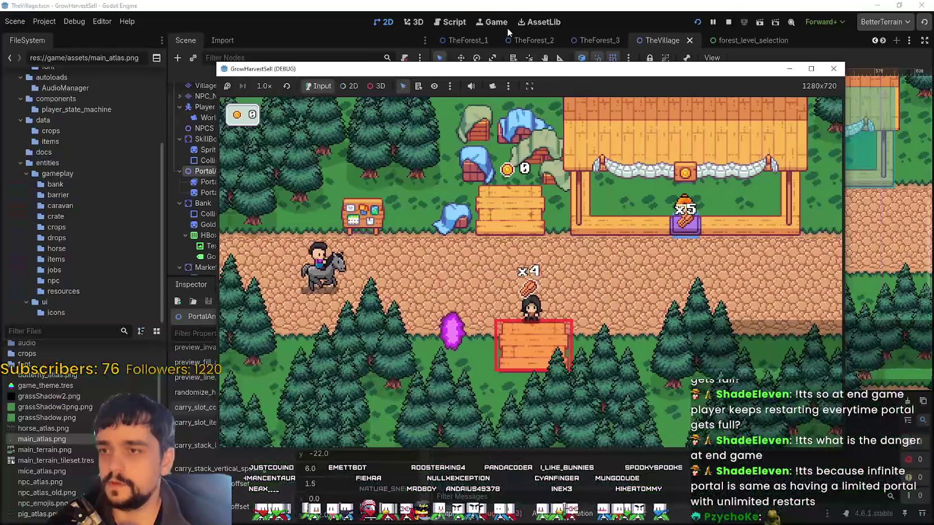
pyautogui.click(512, 32)
pyautogui.scroll(-5, 245, 174)
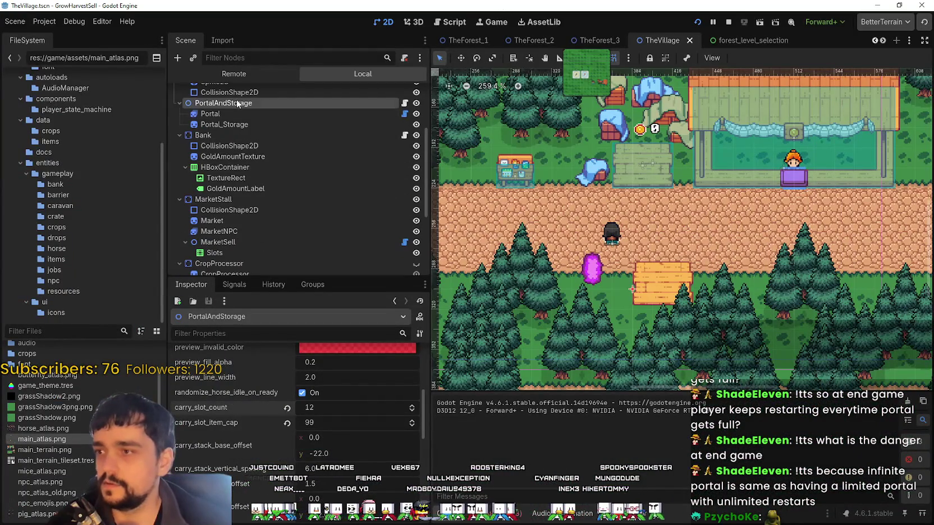
pyautogui.scroll(3, 269, 488)
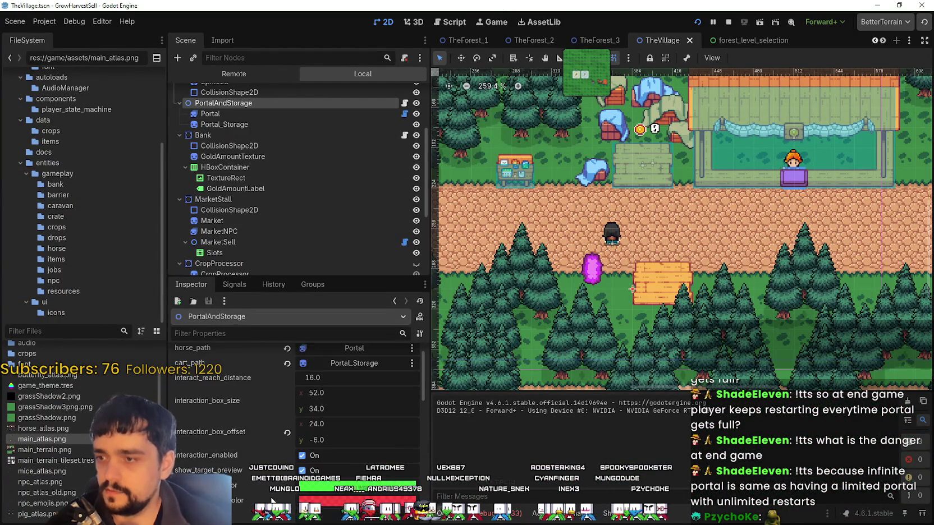
pyautogui.scroll(3, 248, 450)
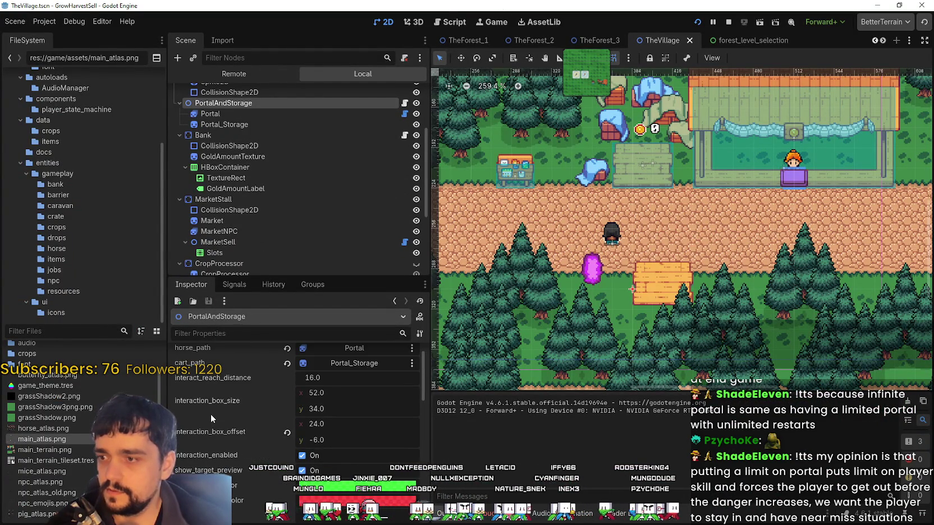
pyautogui.scroll(-5, 209, 414)
pyautogui.scroll(-4, 238, 405)
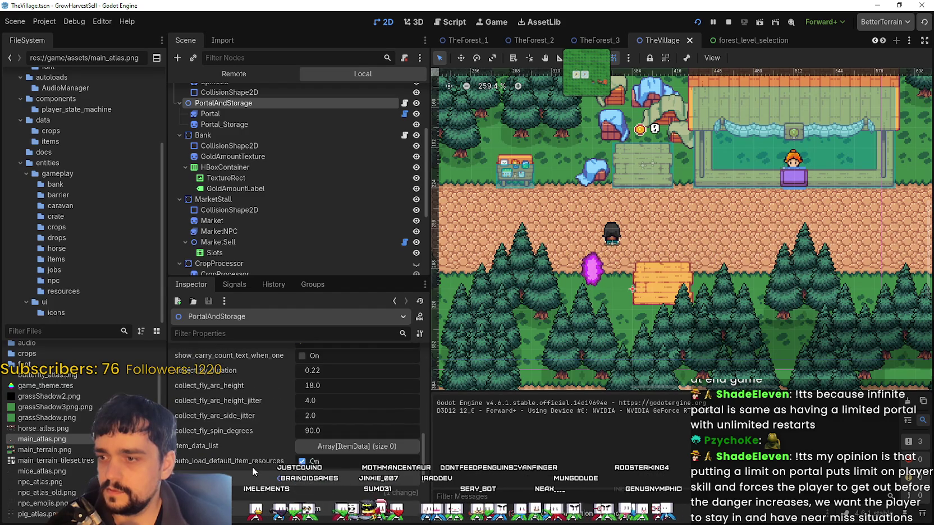
pyautogui.scroll(-2, 250, 462)
pyautogui.scroll(-2, 249, 465)
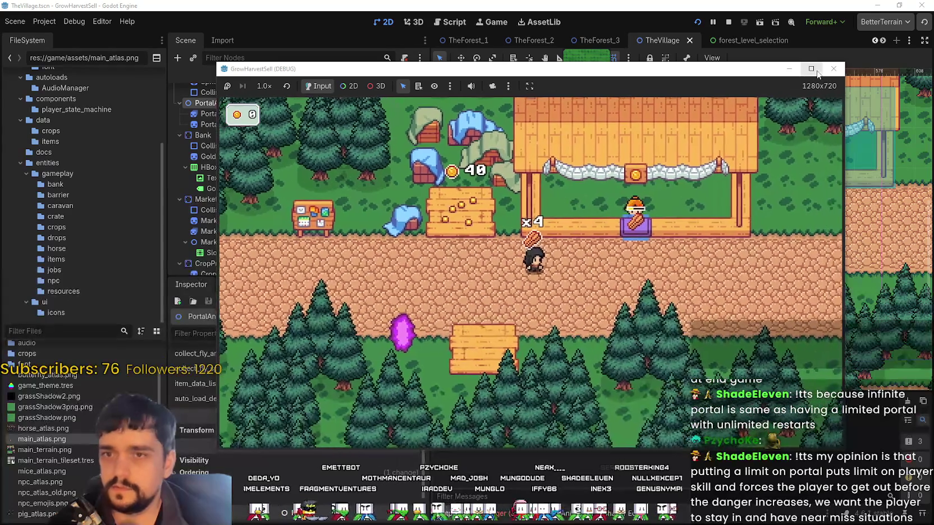
pyautogui.click(812, 70)
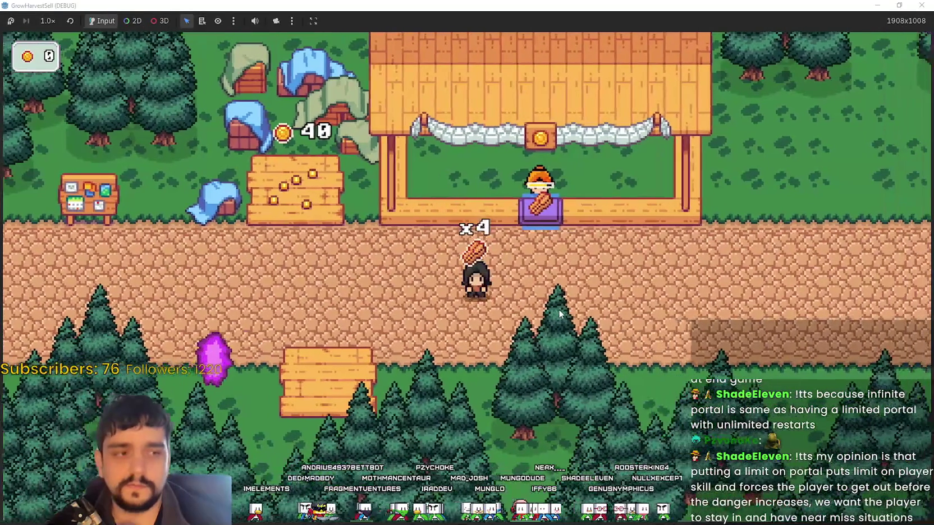
# - Walk to the vendor's market stall and sell the four logs
pyautogui.press('a')
pyautogui.press('d')
pyautogui.press('d')
pyautogui.press('w')
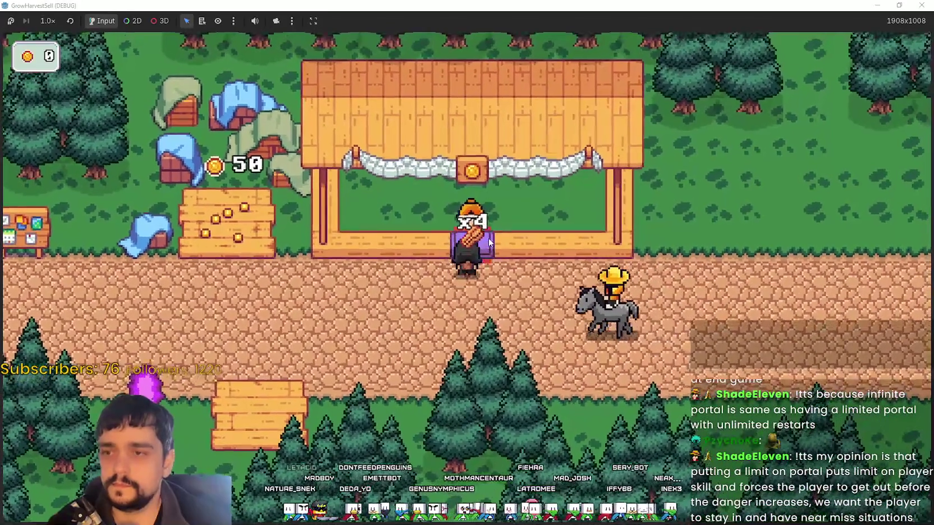
pyautogui.press('s')
pyautogui.press('a')
# - Step on and off the bank tile repeatedly to collect its gold
pyautogui.press('w')
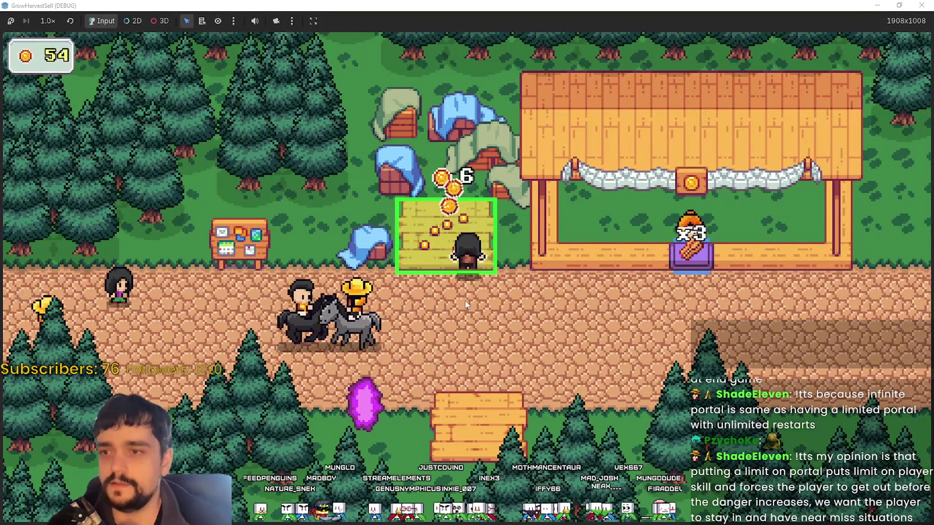
pyautogui.press('s')
pyautogui.press('d')
pyautogui.press('a')
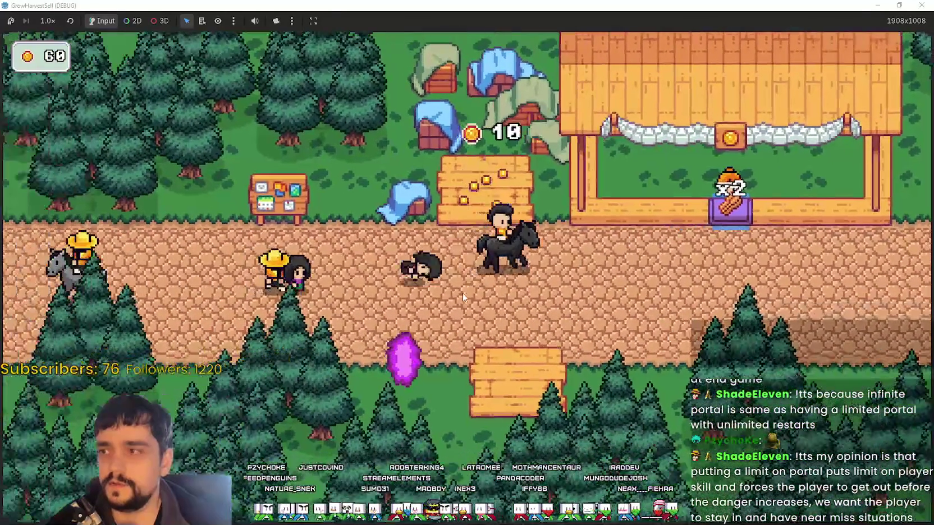
pyautogui.press('w')
pyautogui.press('d')
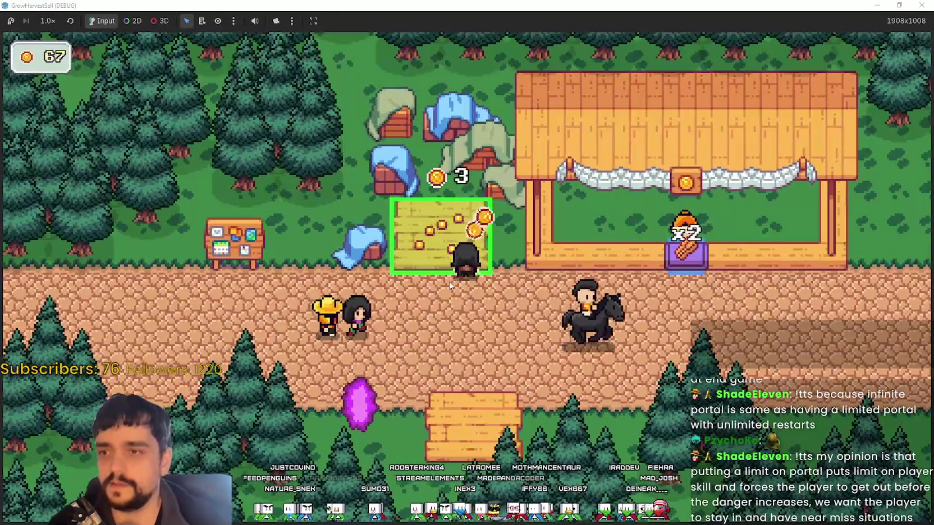
pyautogui.press('s')
pyautogui.press('d')
# - Keep collecting from the bank until the last 10 coins bring the total to 90
pyautogui.press('a')
pyautogui.press('w')
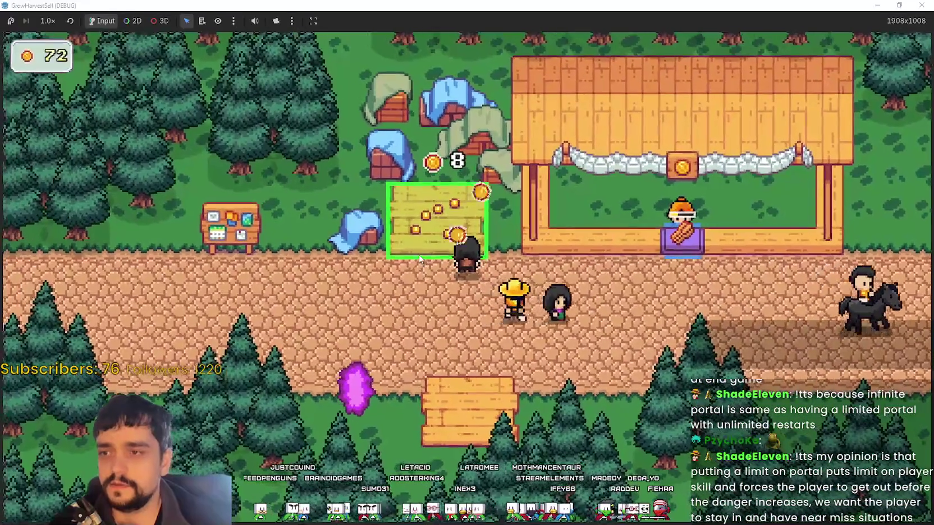
pyautogui.press('s')
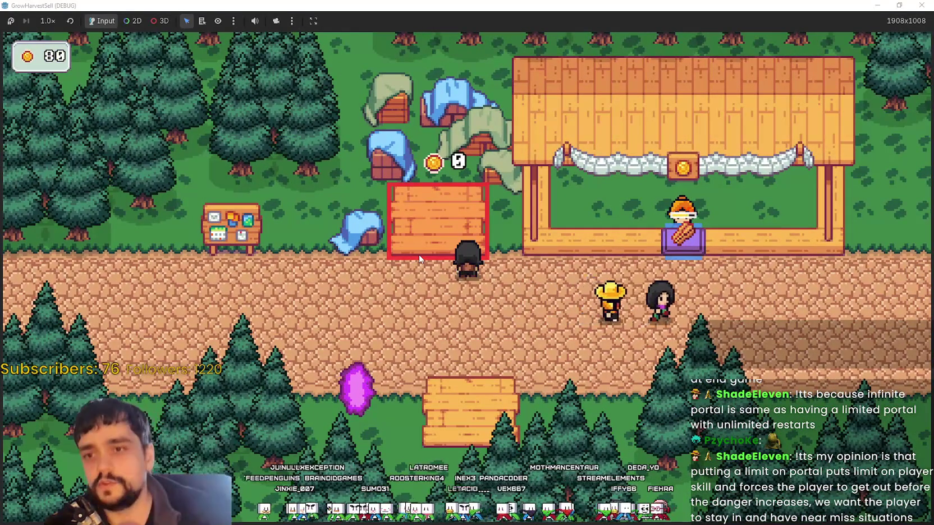
pyautogui.press('s')
pyautogui.press('w')
pyautogui.press('a')
pyautogui.press('w')
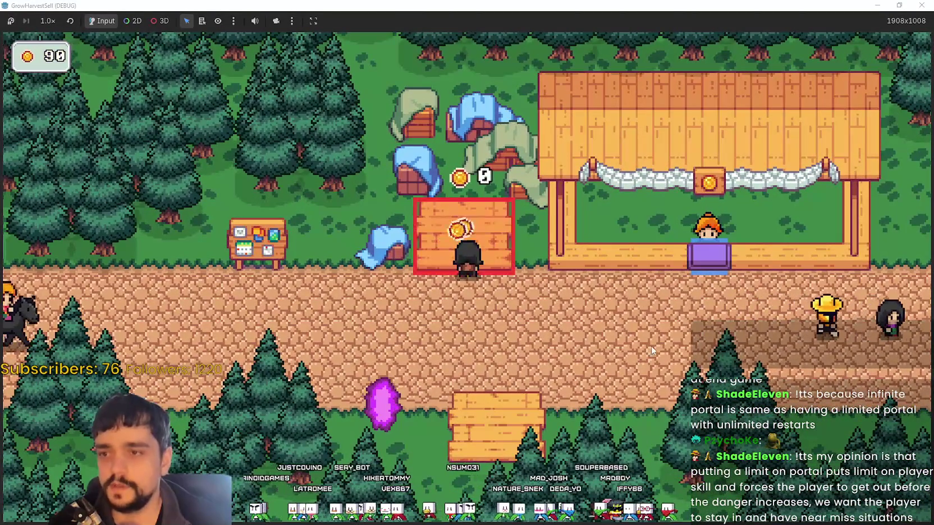
# - Walk into the purple portal to bring up Stage 1 with Wheat 100%
pyautogui.press('a')
pyautogui.press('s')
pyautogui.press('d')
pyautogui.press('e')
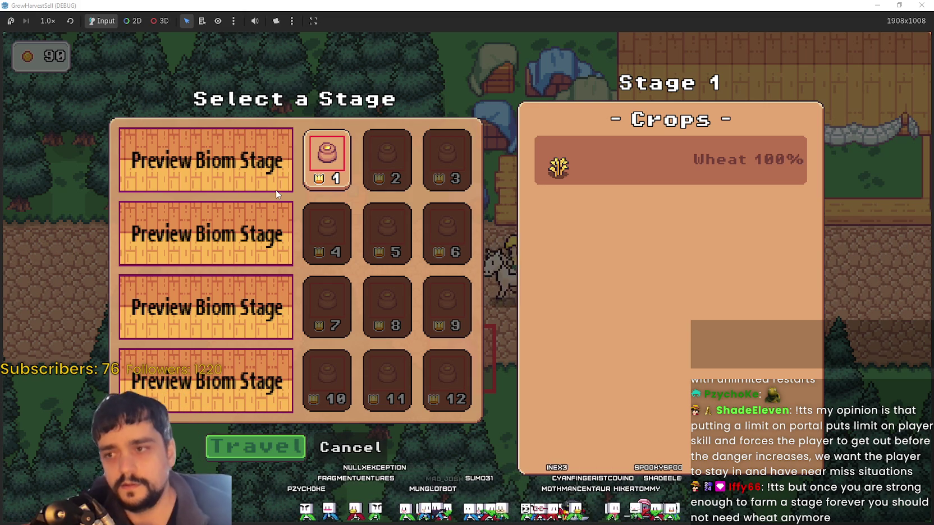
# - Cancel Select a Stage and walk around the village's wooden platform with 90 coins
pyautogui.click(369, 456)
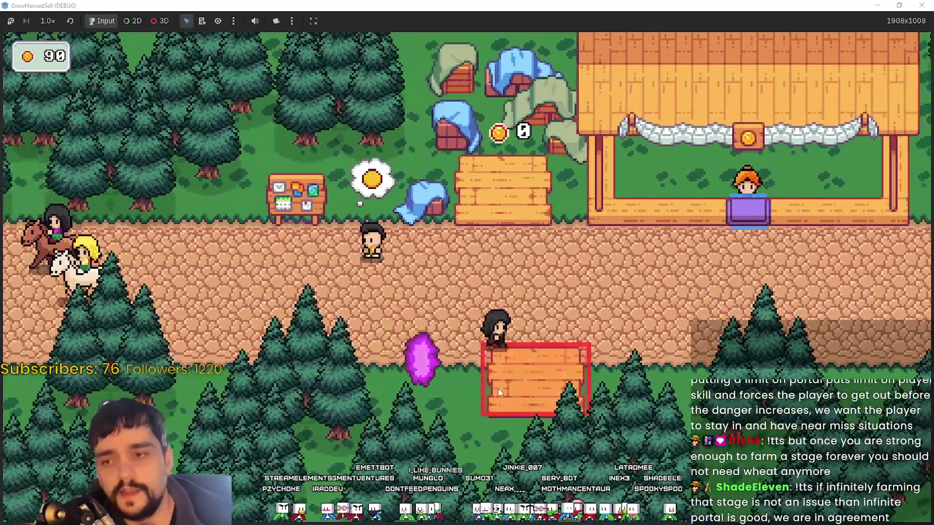
pyautogui.click(497, 389)
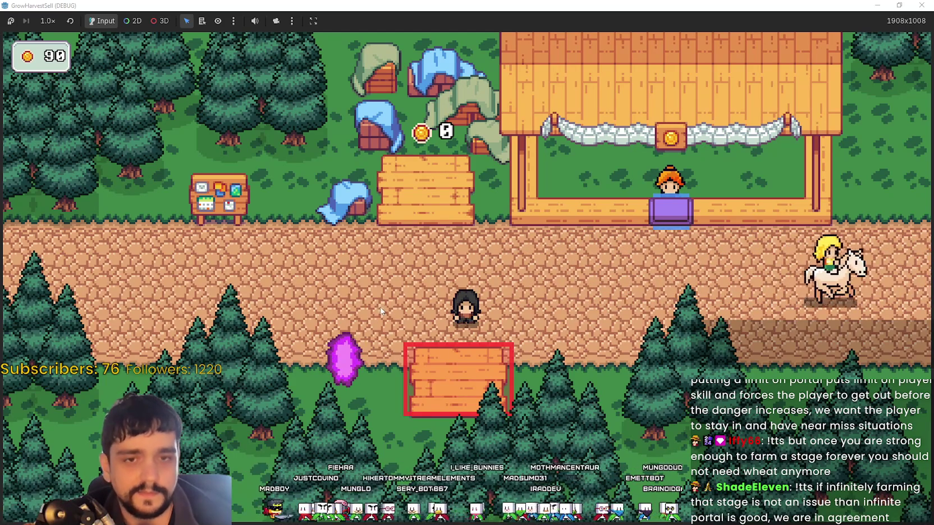
pyautogui.press('w')
pyautogui.press('d')
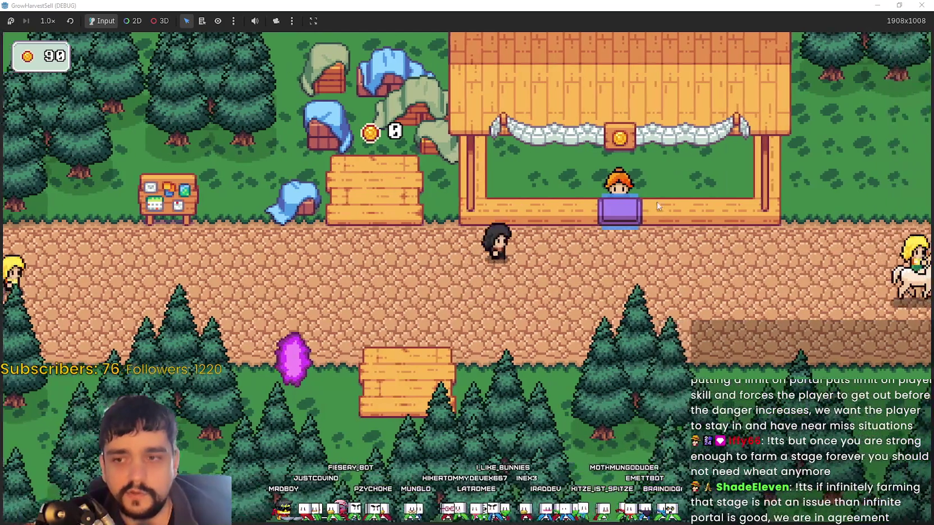
pyautogui.press('d')
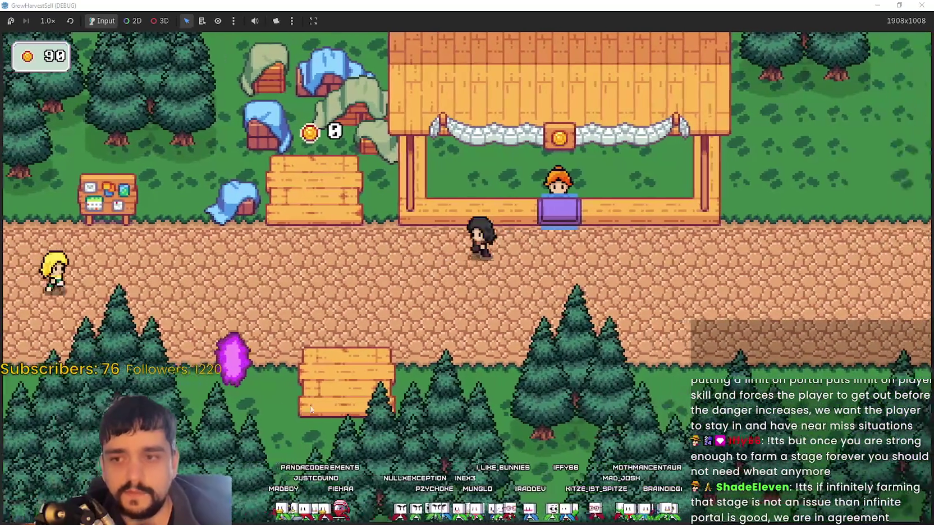
# - Walk to the portal and travel to forest Stage 1
pyautogui.press('a')
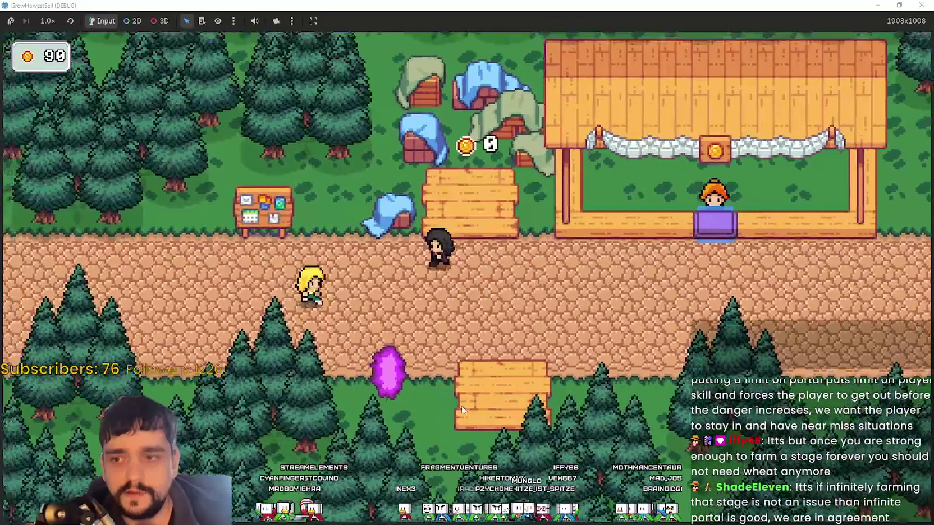
pyautogui.press('a')
pyautogui.press('s')
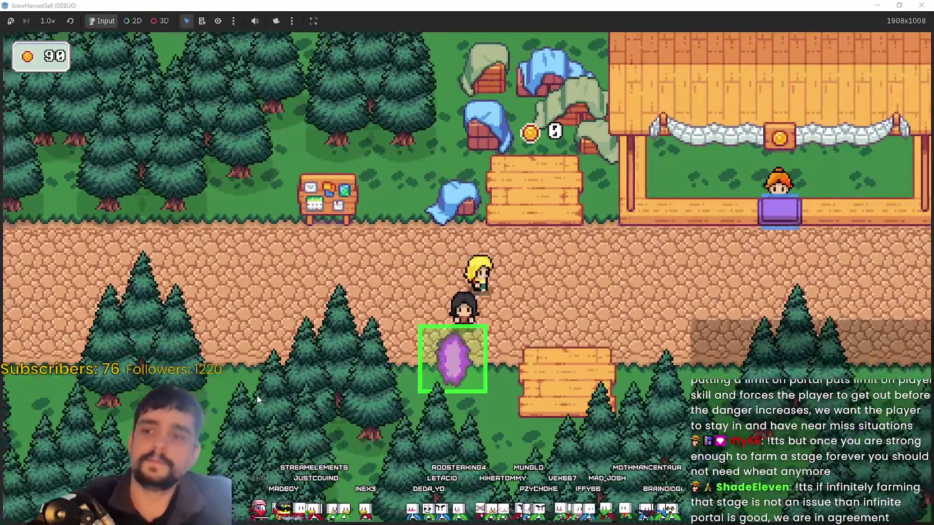
pyautogui.press('e')
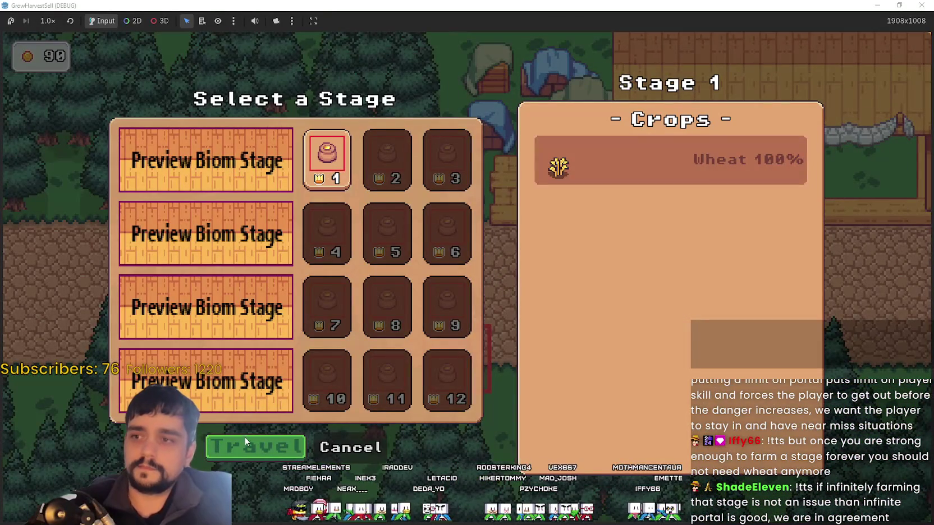
pyautogui.click(257, 436)
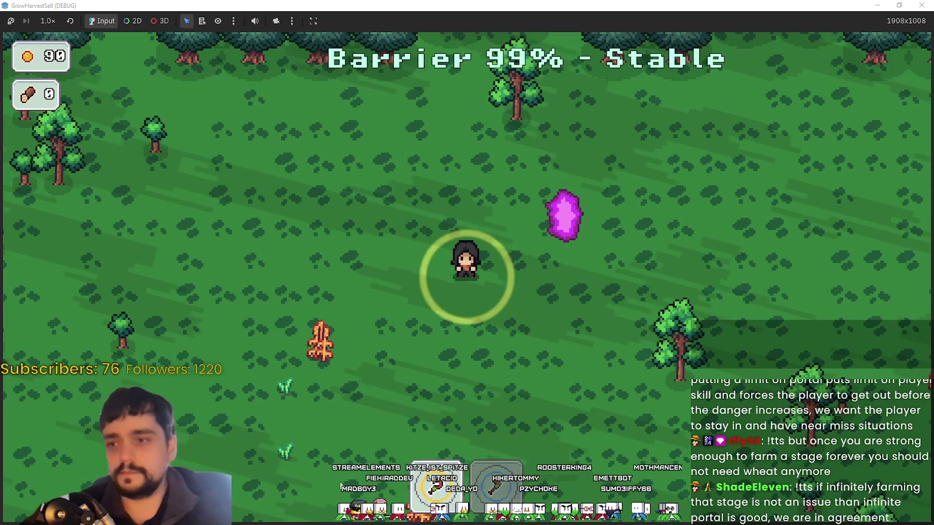
# - Harvest the nearest wheat plant and pick up the wheat lying on the ground
pyautogui.press('a')
pyautogui.press('s')
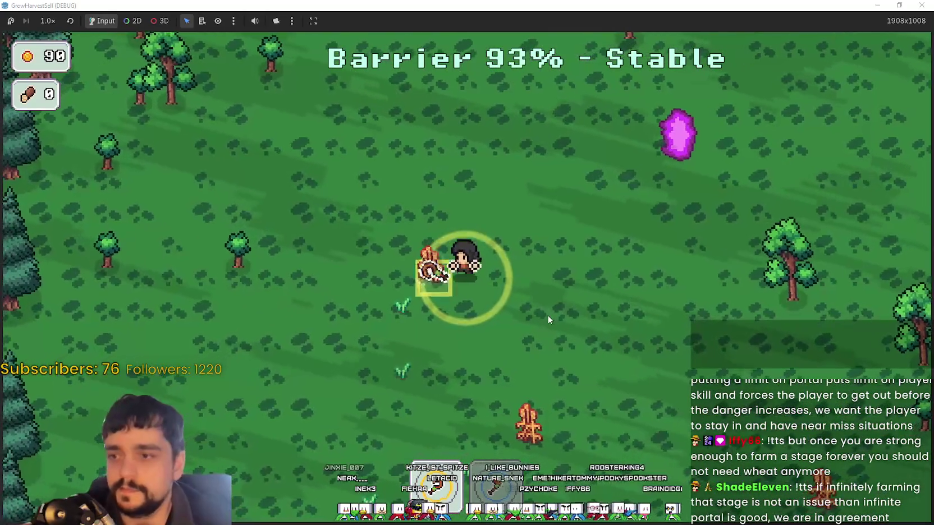
pyautogui.press('e')
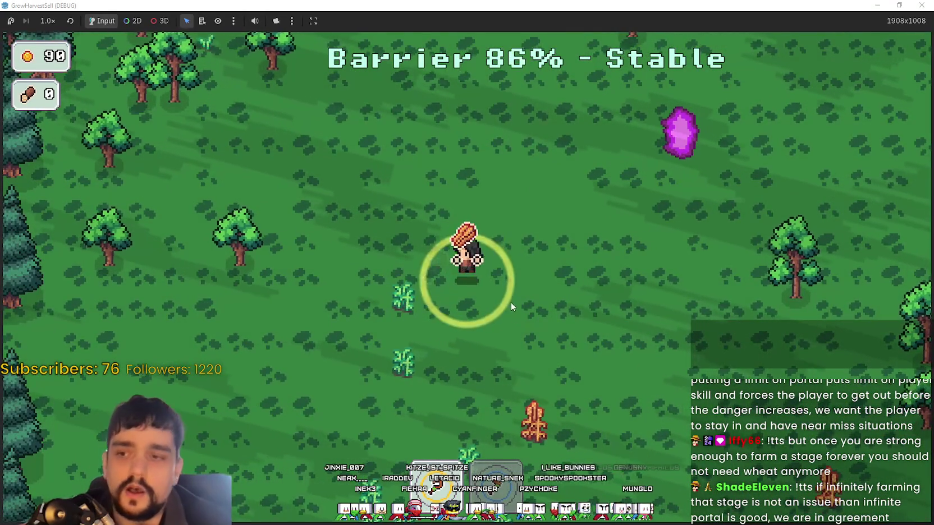
pyautogui.press('s')
pyautogui.press('s')
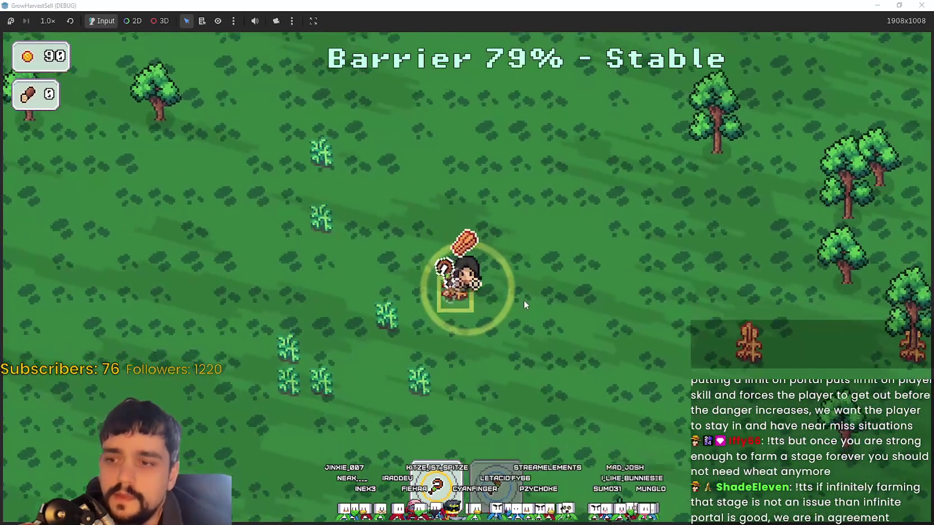
pyautogui.press('d')
pyautogui.press('a')
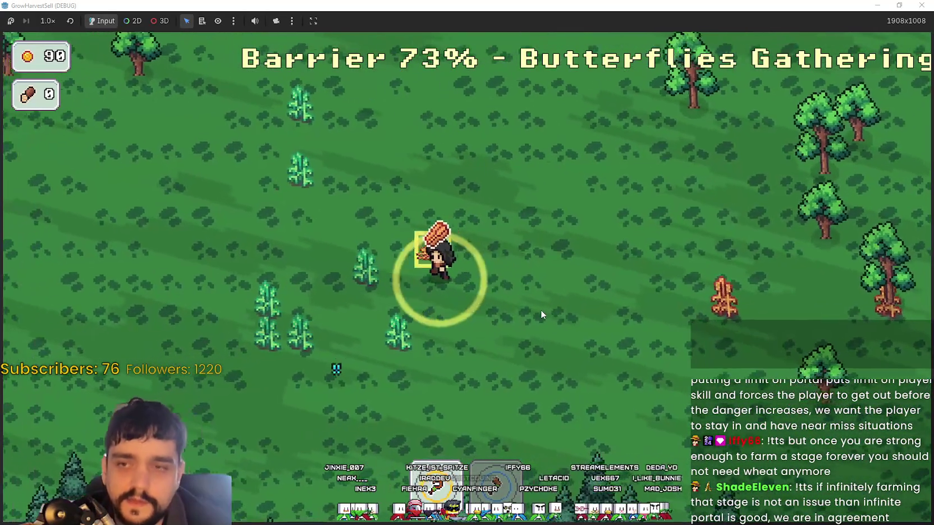
pyautogui.press('e')
pyautogui.press('d')
# - Pick up two more wheat from plants further across the field
pyautogui.press('s')
pyautogui.press('e')
pyautogui.press('d')
pyautogui.press('w')
pyautogui.press('d')
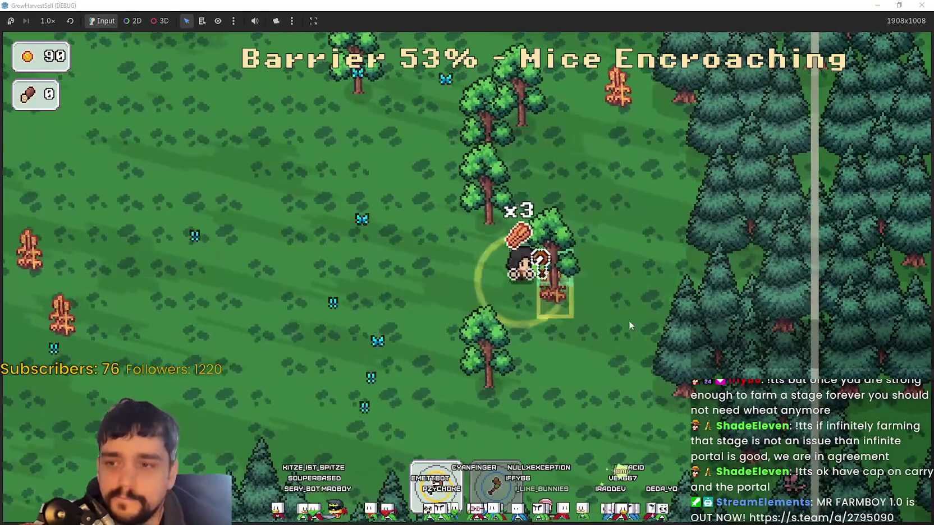
pyautogui.press('s')
pyautogui.press('e')
pyautogui.press('a')
# - Harvest the wheat cluster until the barrier breaks, returning to the village with 9 wood
pyautogui.press('a')
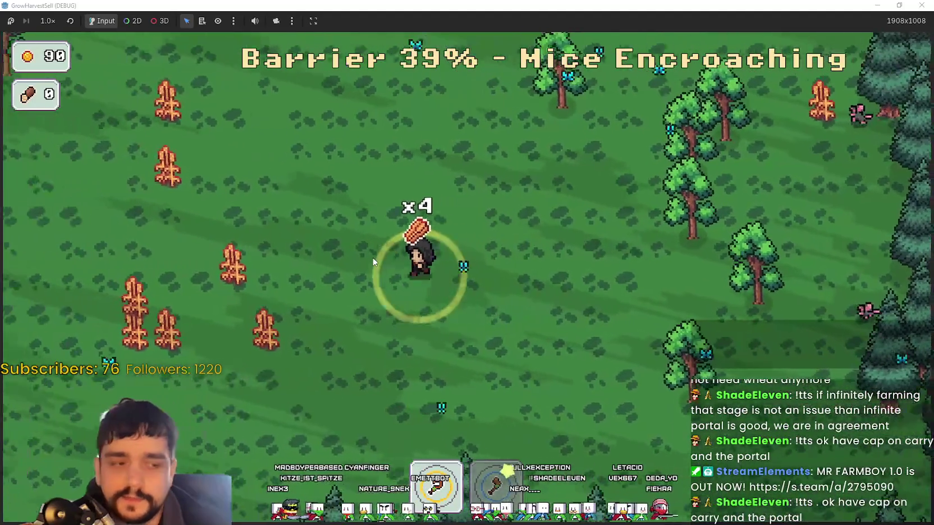
pyautogui.press('a')
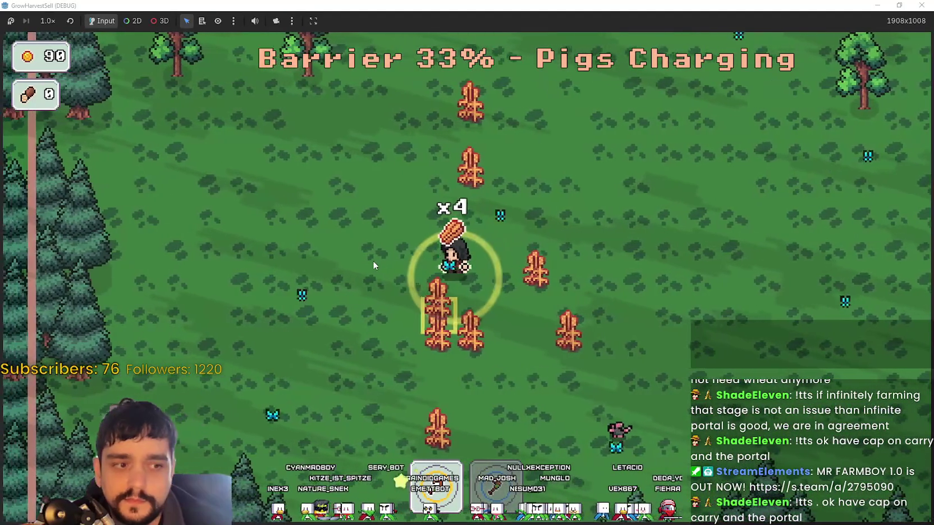
pyautogui.press('s')
pyautogui.press('s')
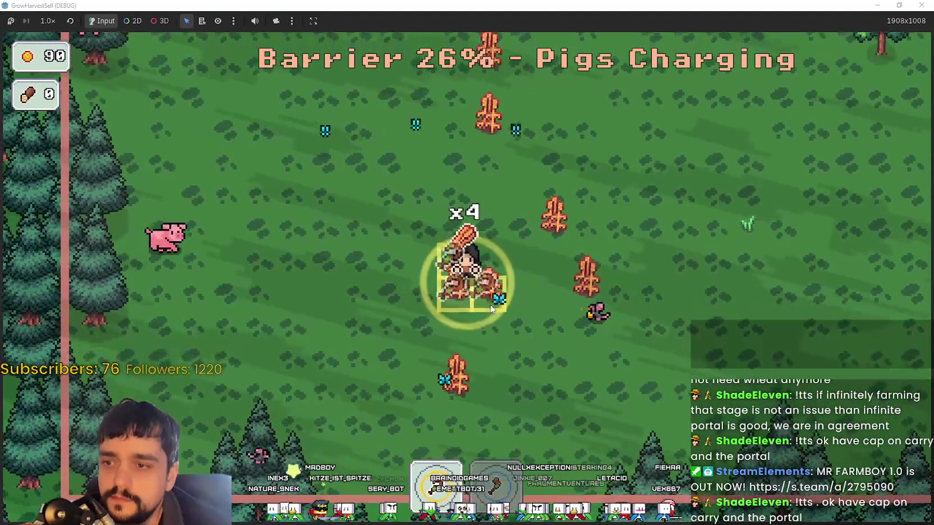
pyautogui.press('w')
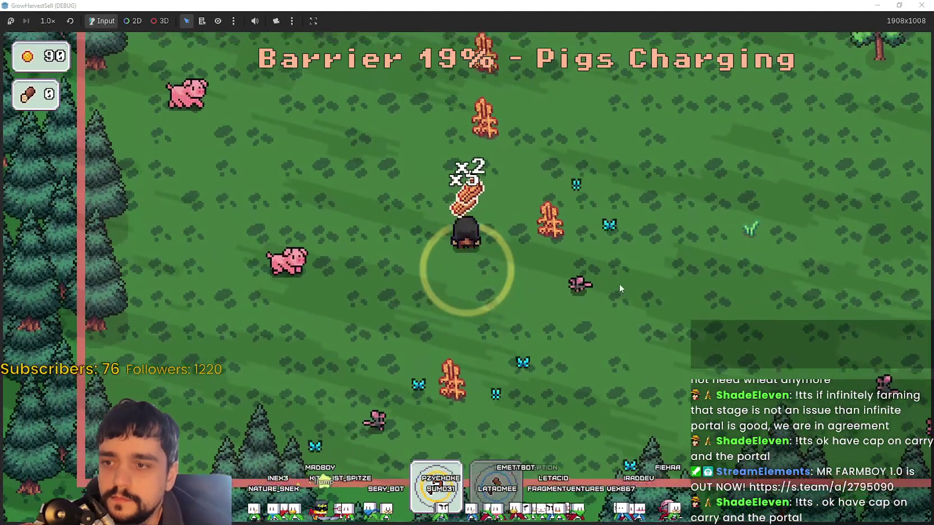
pyautogui.press('w')
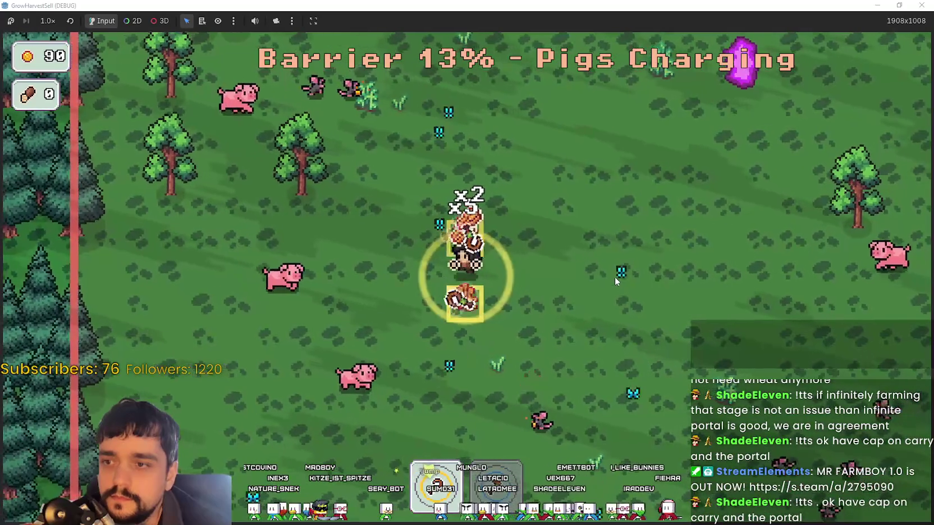
pyautogui.press('w')
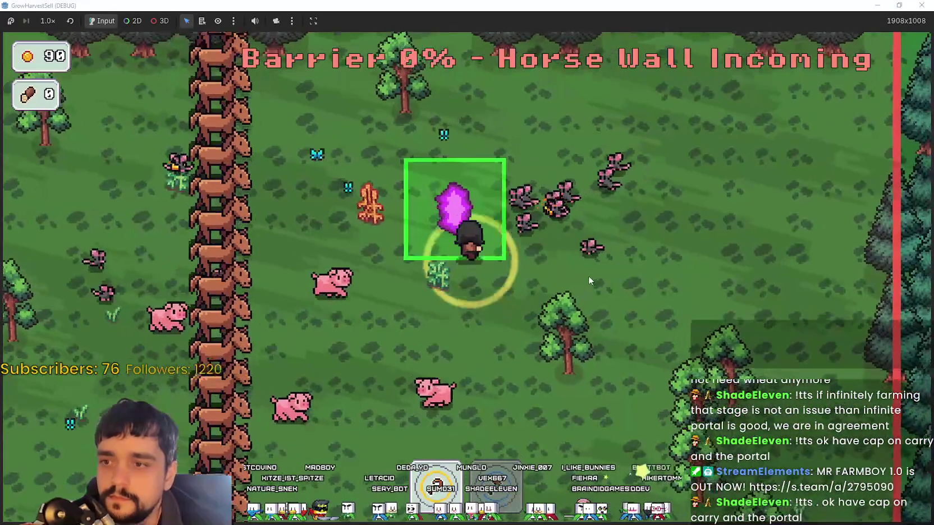
pyautogui.press('d')
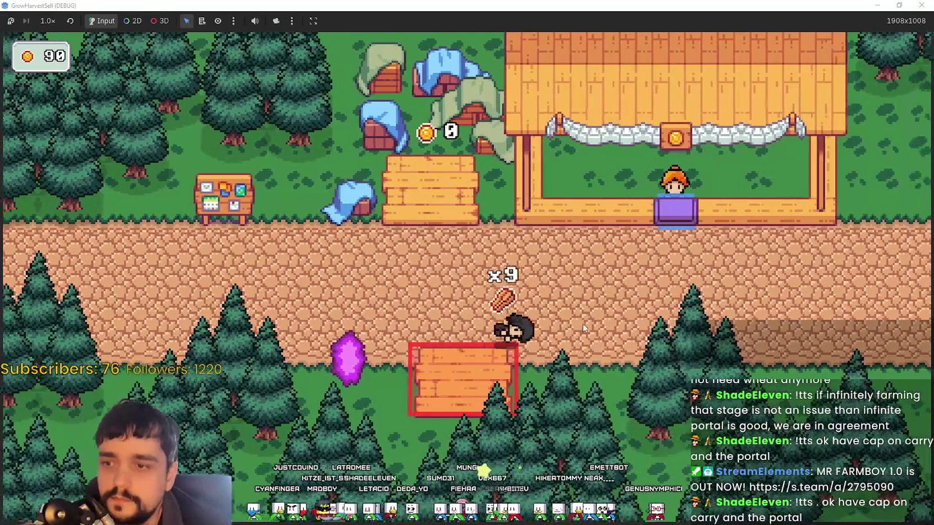
# - Drop the carried wheat on the market stall counter and wander the path while it sells
pyautogui.press('w')
pyautogui.press('s')
pyautogui.press('a')
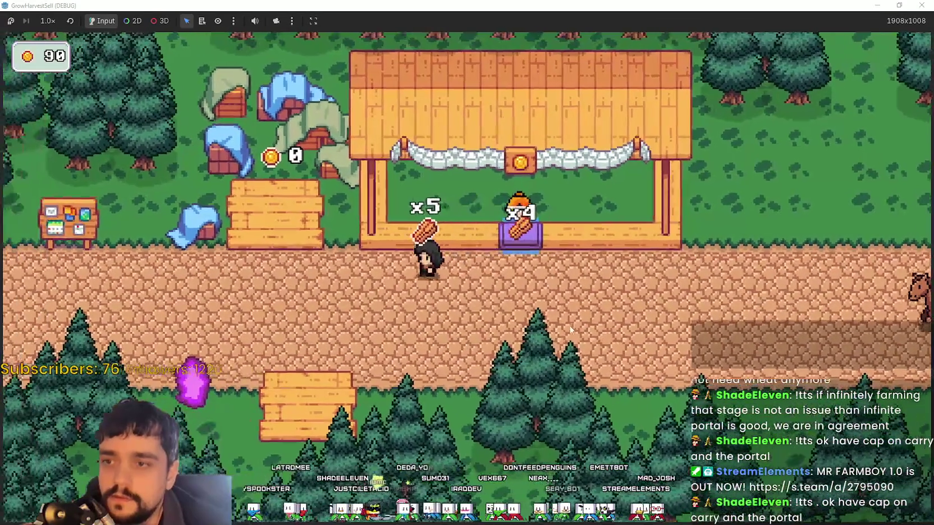
pyautogui.press('d')
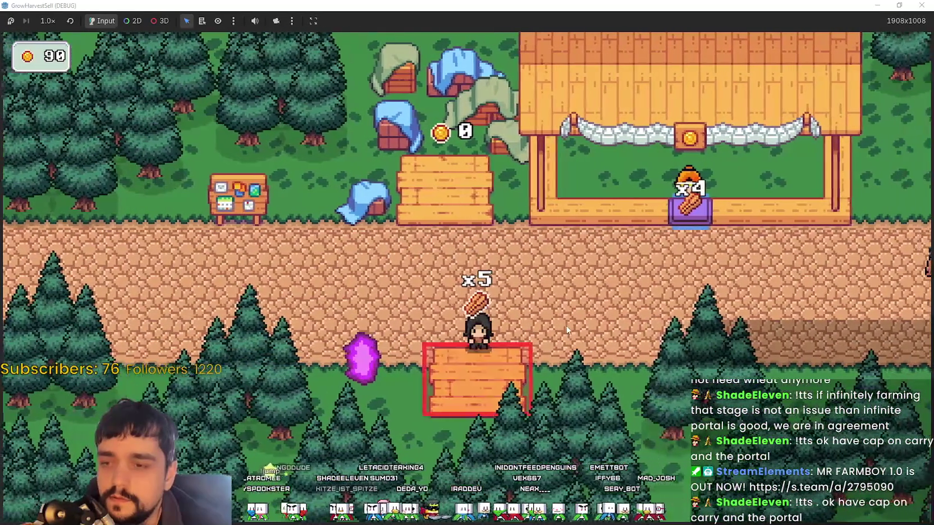
pyautogui.press('d')
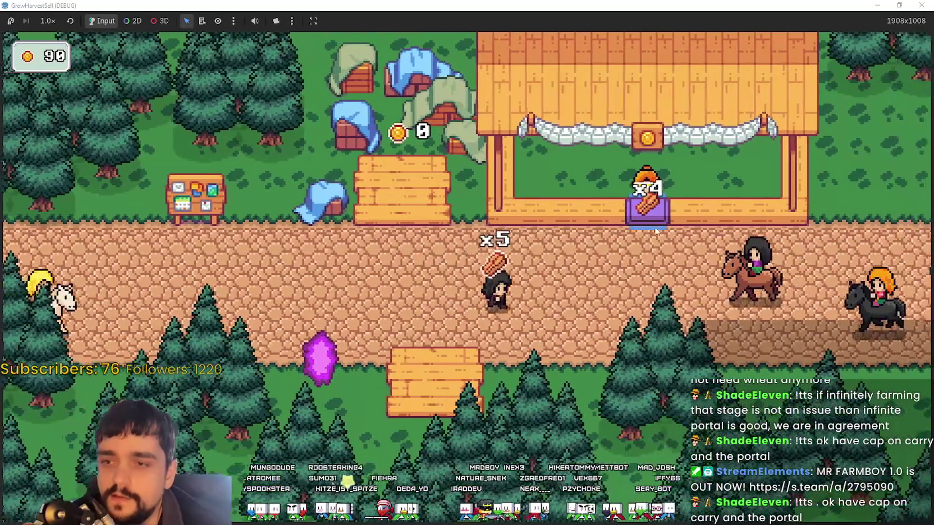
pyautogui.press('a')
pyautogui.press('d')
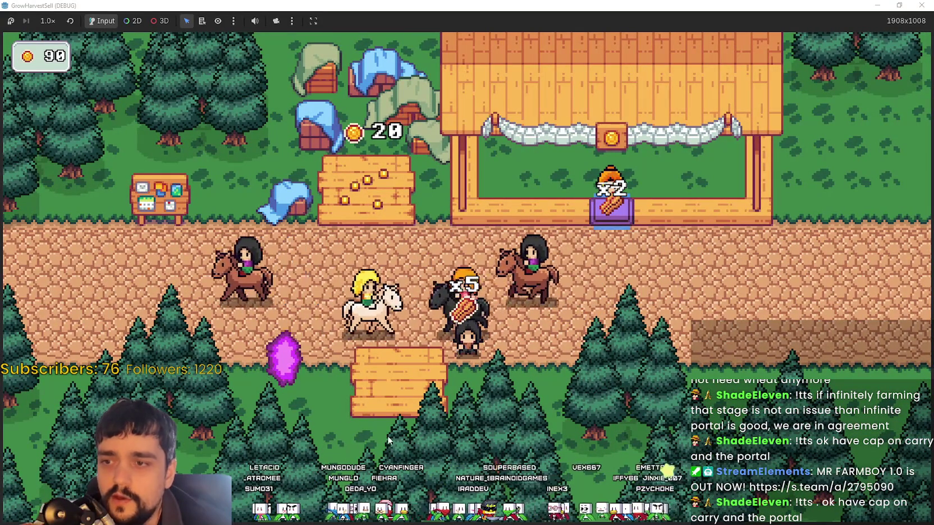
# - Return to the stall, add more wheat to the counter, then walk away left
pyautogui.press('Up')
pyautogui.press('Left')
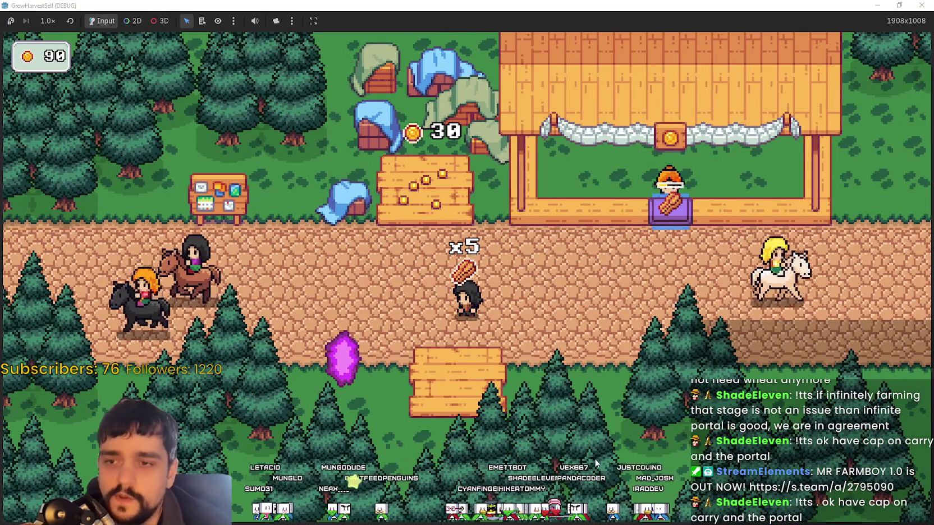
pyautogui.press('Right')
pyautogui.press('Up')
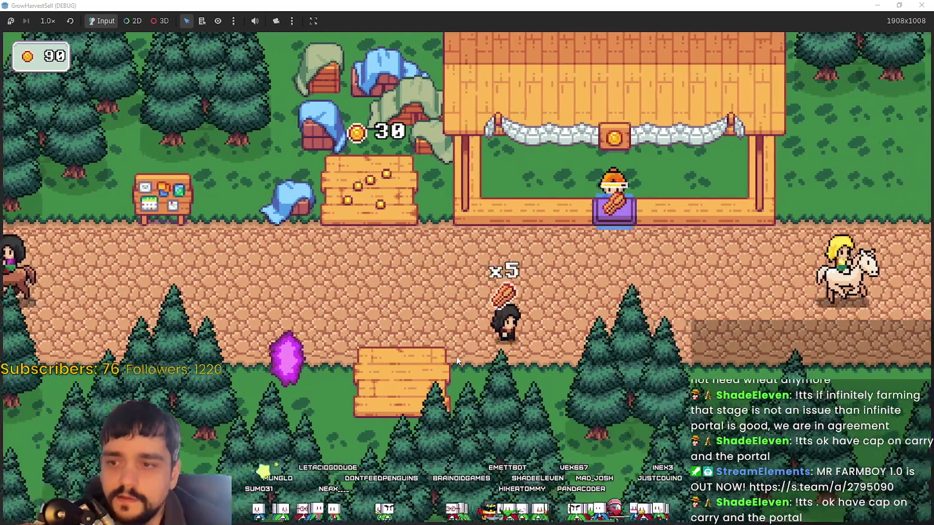
pyautogui.press('Left')
pyautogui.press('Right')
pyautogui.press('Up')
pyautogui.press('Down')
pyautogui.press('Left')
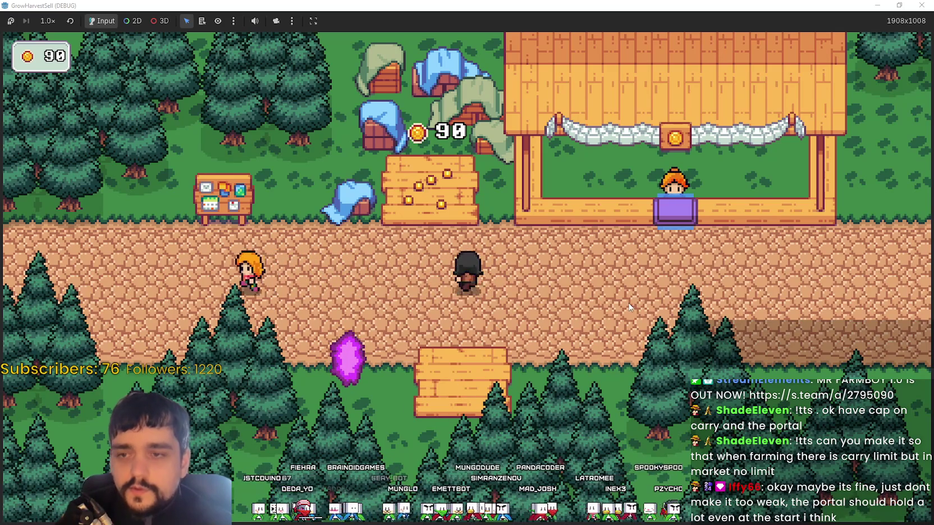
# - Collect the 90 coins from the selling platform and step back onto the path
pyautogui.press('w')
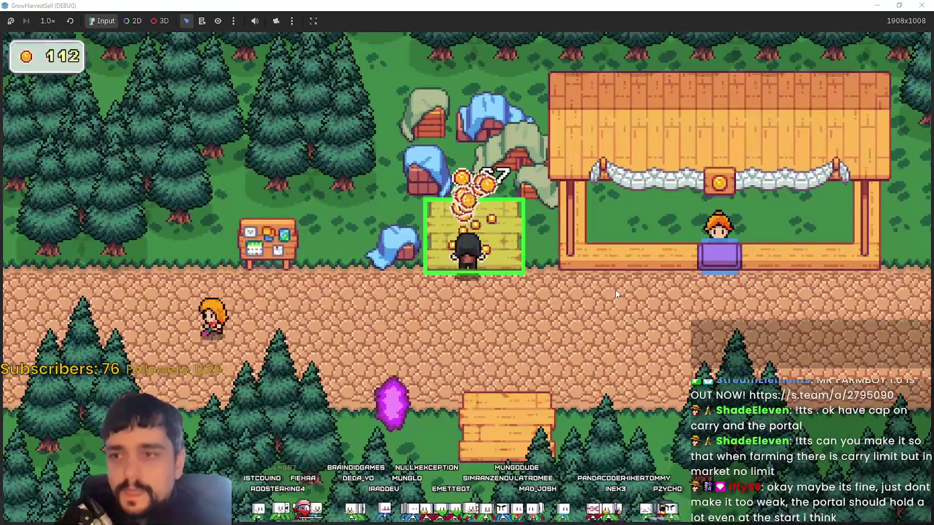
pyautogui.press('s')
pyautogui.press('a')
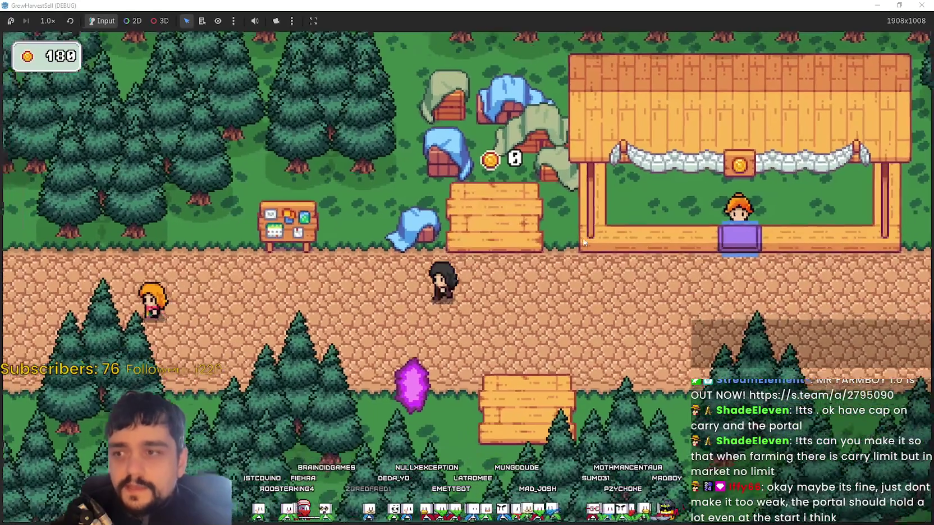
# - Buy Item Capacity I, Market Slots I and the neighbouring prestige upgrade at the notice board
pyautogui.press('a')
pyautogui.press('e')
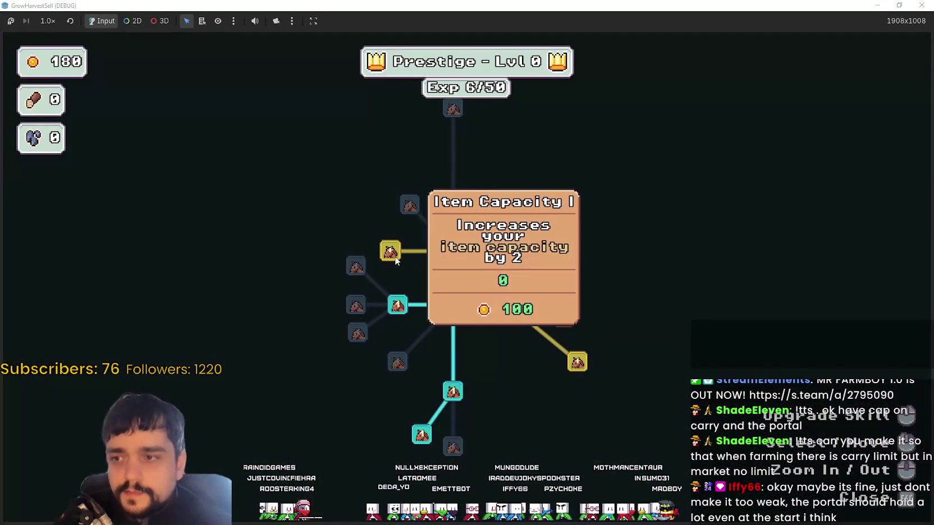
pyautogui.click(396, 258)
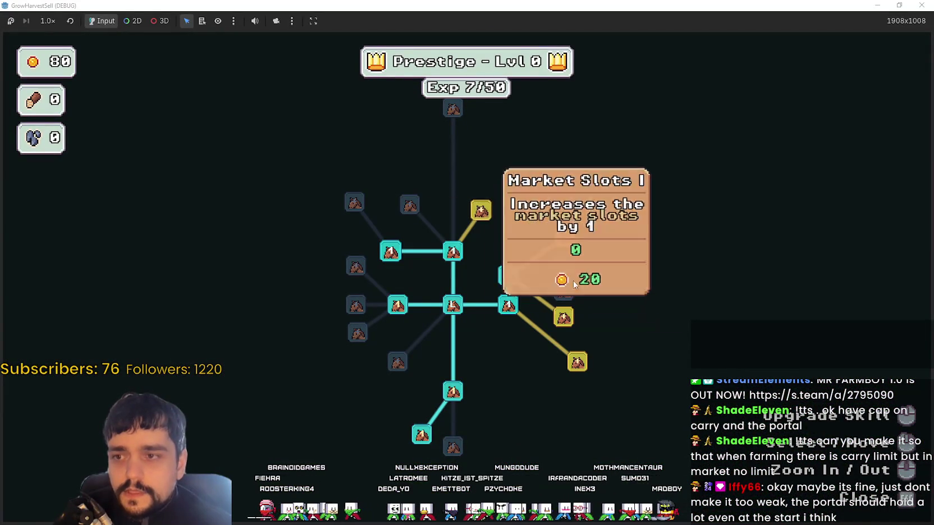
pyautogui.click(478, 210)
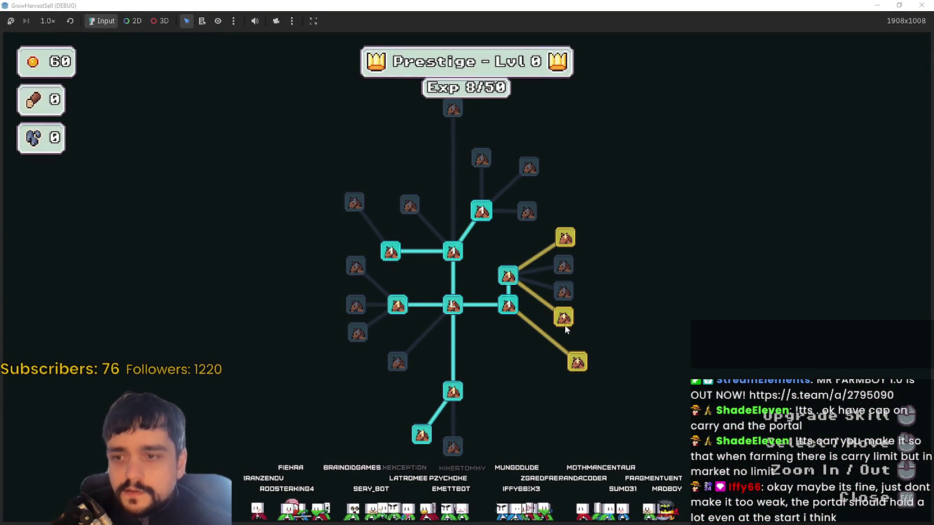
pyautogui.click(563, 320)
pyautogui.press('Escape')
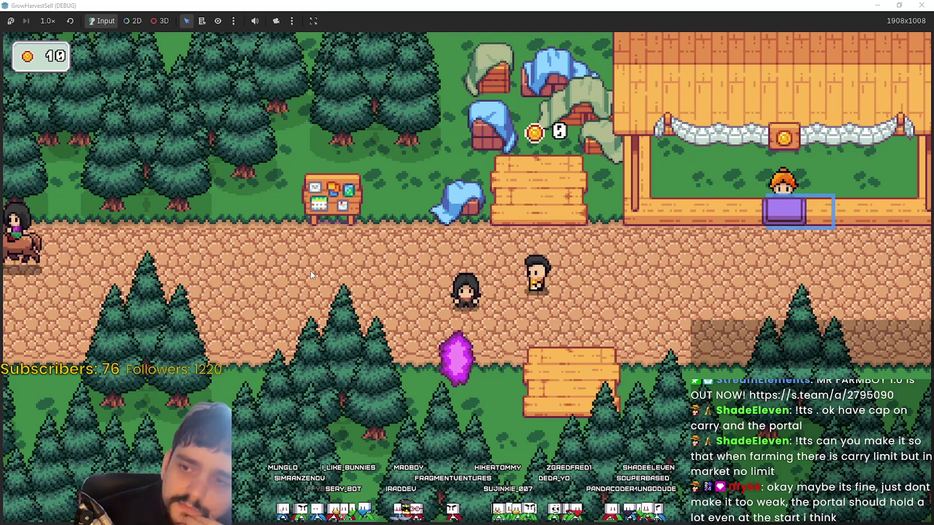
# - Bring up the forest_end_window scene and scroll the canvas to inspect the Stage End panel
pyautogui.click(876, 5)
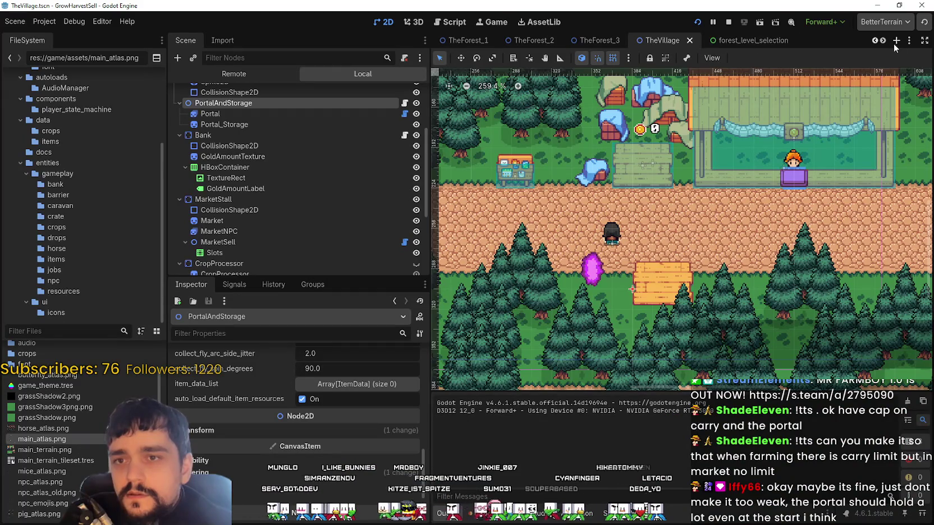
pyautogui.hotkey('ctrl', 'Tab')
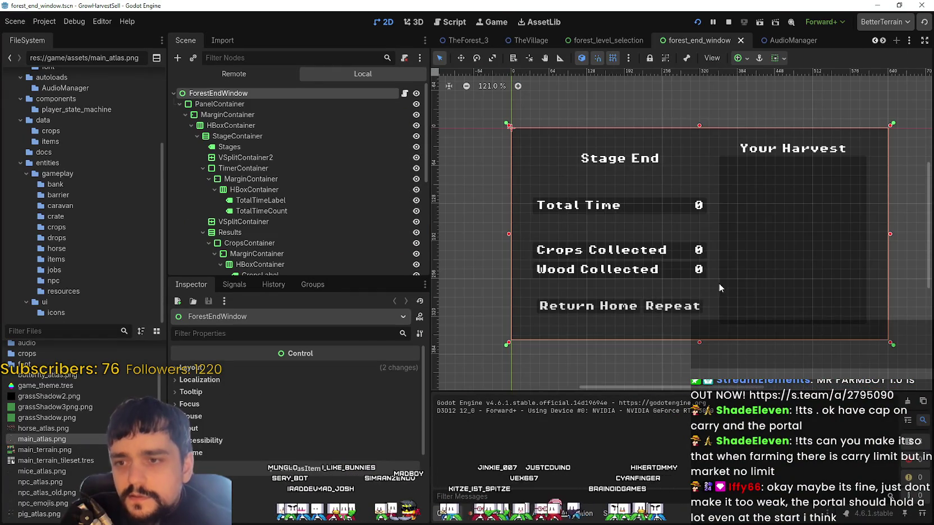
pyautogui.hscroll(2, 709, 264)
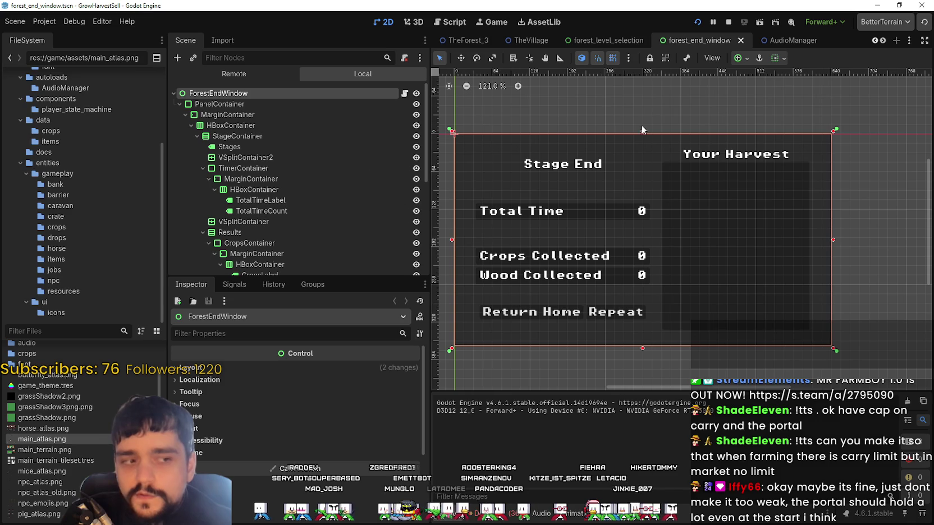
pyautogui.scroll(-1, 711, 285)
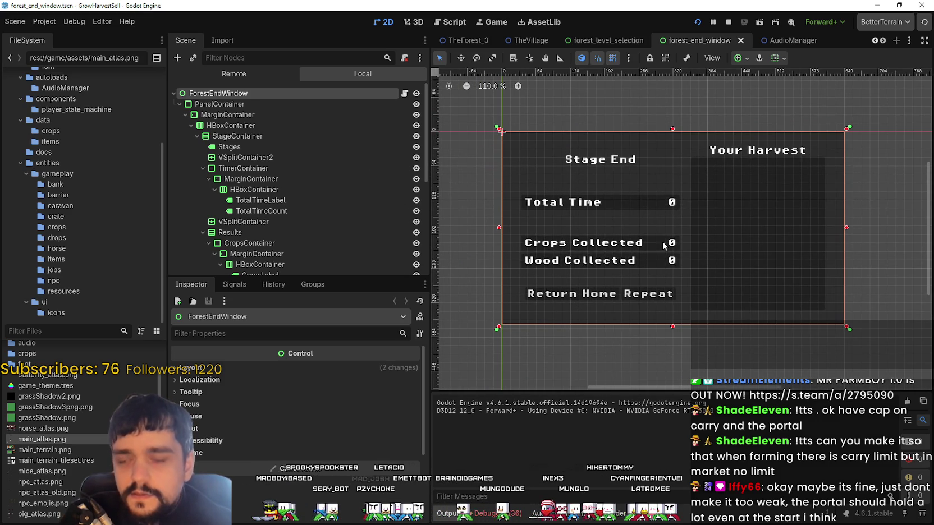
pyautogui.scroll(-1, 652, 250)
pyautogui.scroll(-1, 652, 253)
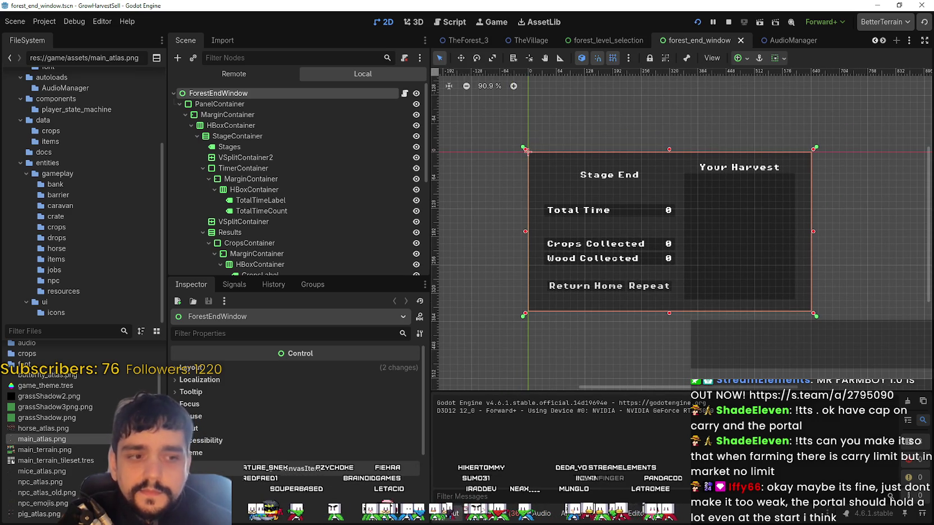
pyautogui.scroll(1, 764, 293)
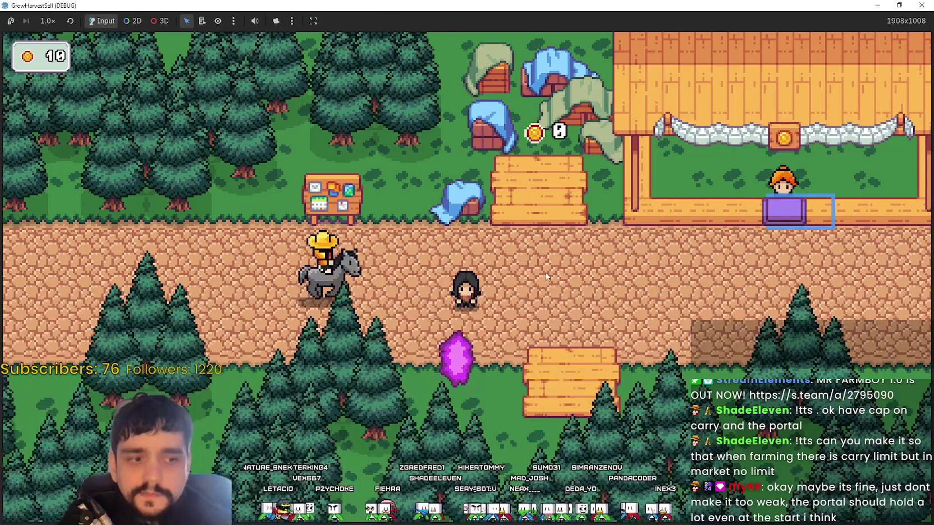
# - Travel to forest Stage 1 and chop the nearby stump and tree for logs
pyautogui.click(457, 358)
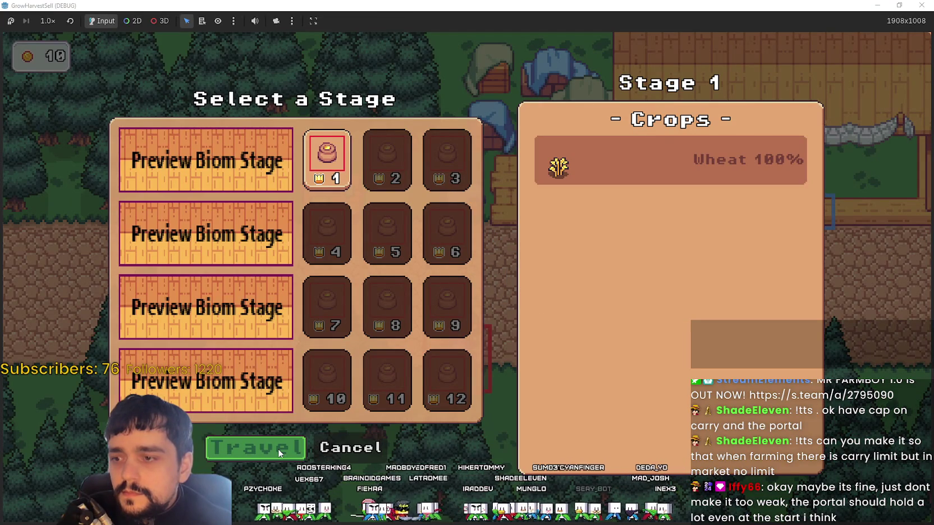
pyautogui.click(296, 449)
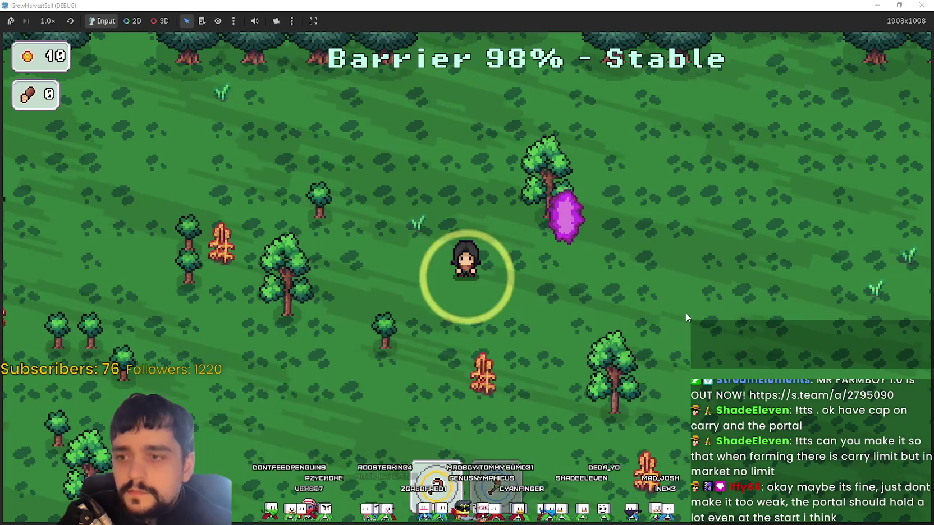
pyautogui.press('s')
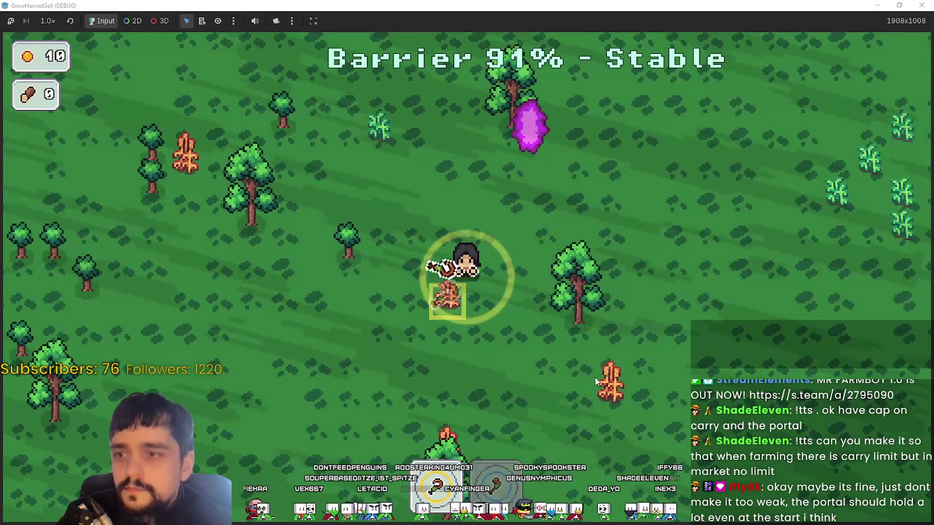
pyautogui.press('s')
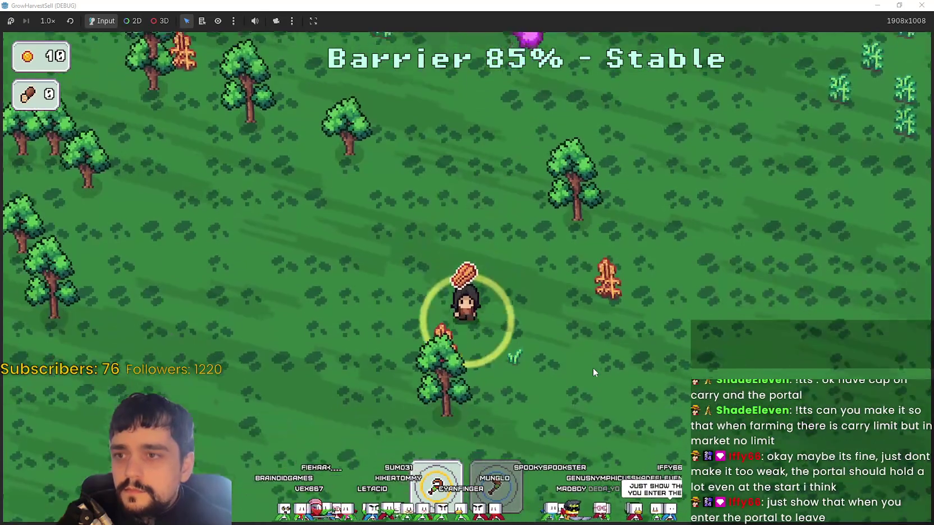
pyautogui.press('w')
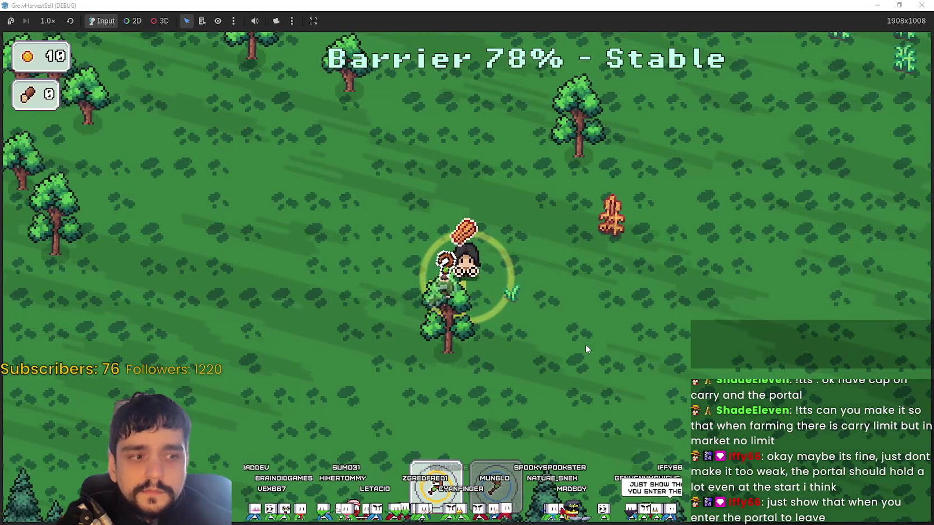
pyautogui.press('w')
pyautogui.press('d')
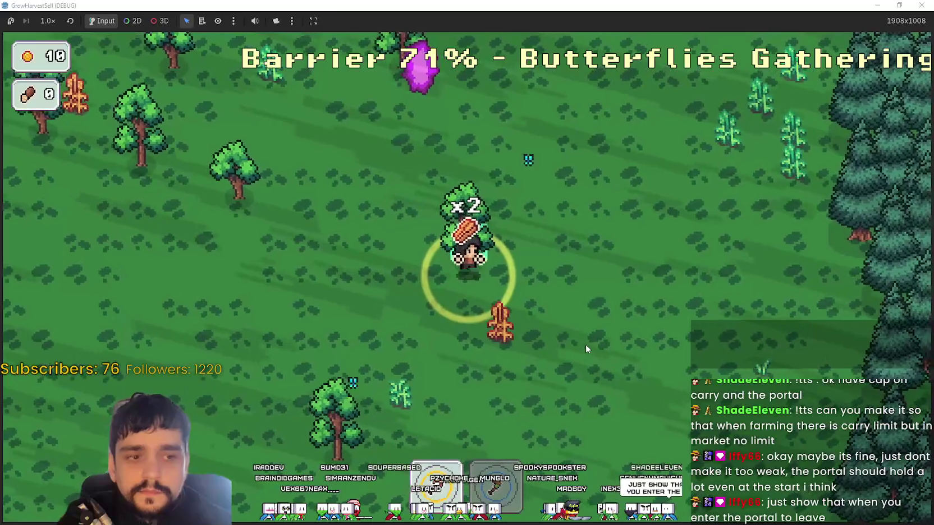
# - Collect three more logs around the forest, bringing the carried total to five
pyautogui.press('s')
pyautogui.press('d')
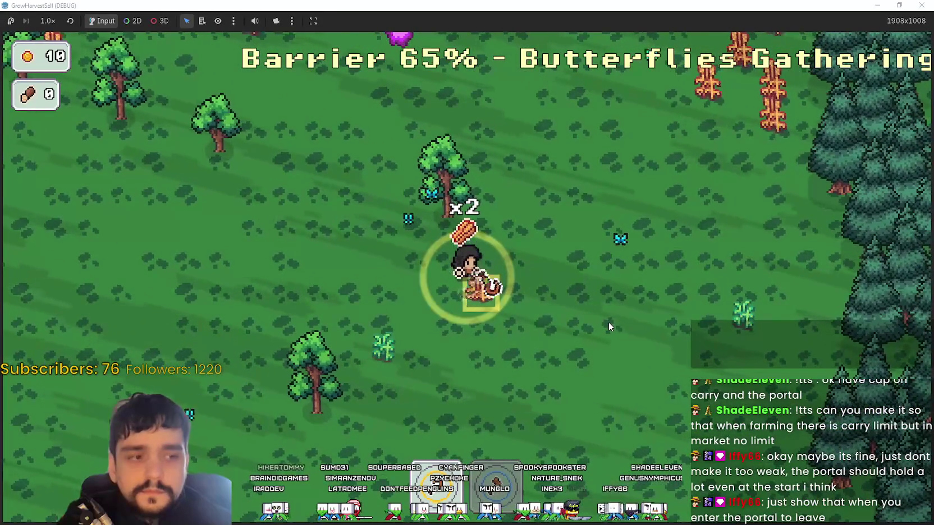
pyautogui.press('e')
pyautogui.press('a')
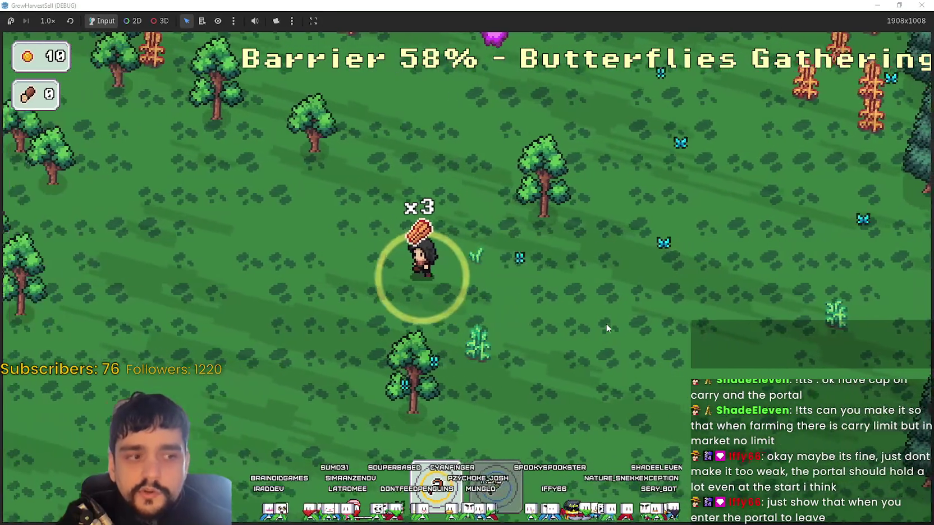
pyautogui.press('a')
pyautogui.press('w')
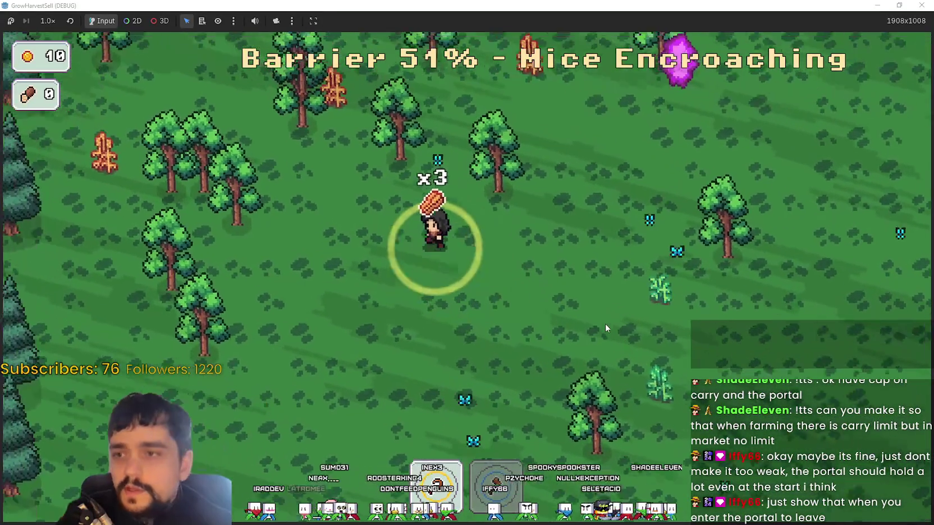
pyautogui.press('d')
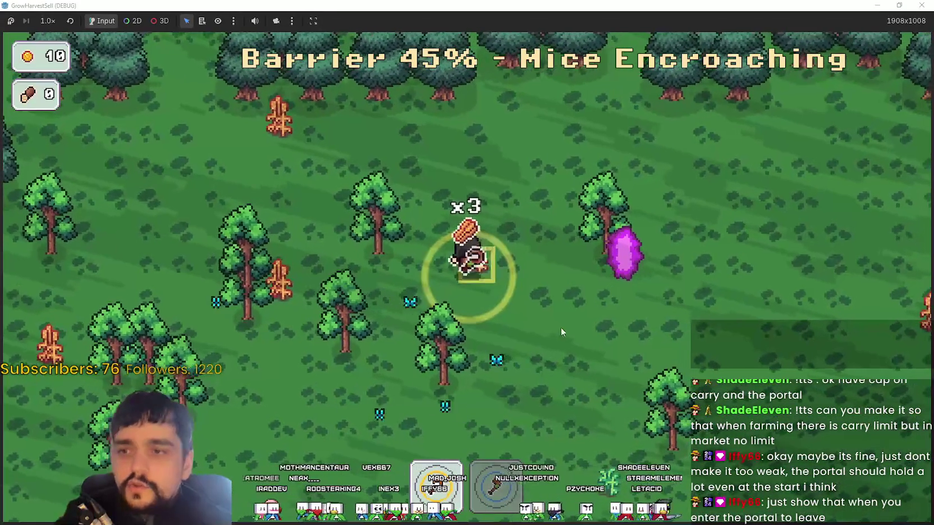
pyautogui.press('e')
pyautogui.press('a')
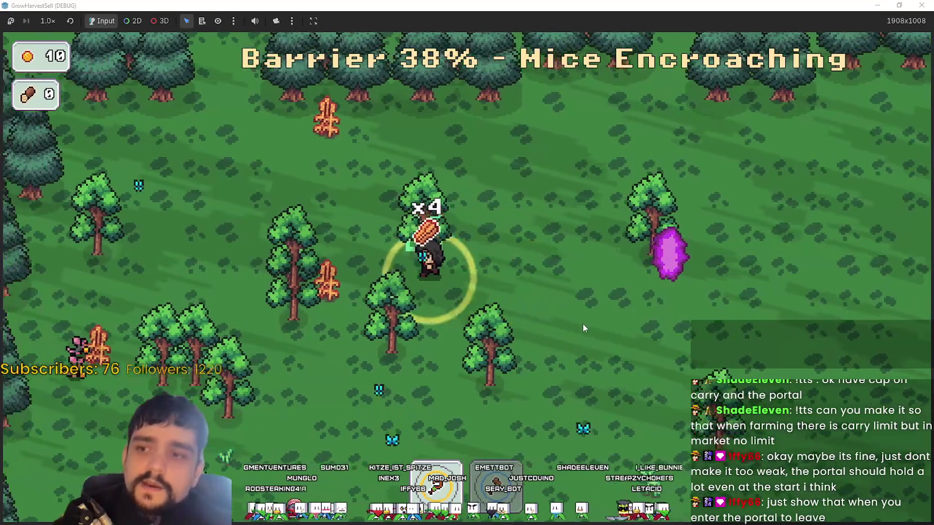
pyautogui.press('d')
pyautogui.press('e')
# - Carry the five logs into the portal as the barrier runs out
pyautogui.press('d')
pyautogui.press('s')
pyautogui.press('s')
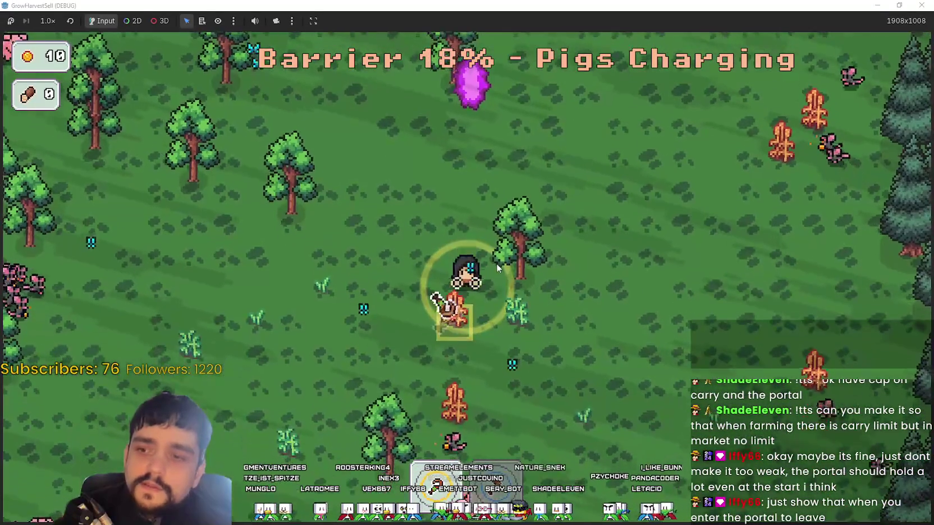
pyautogui.press('w')
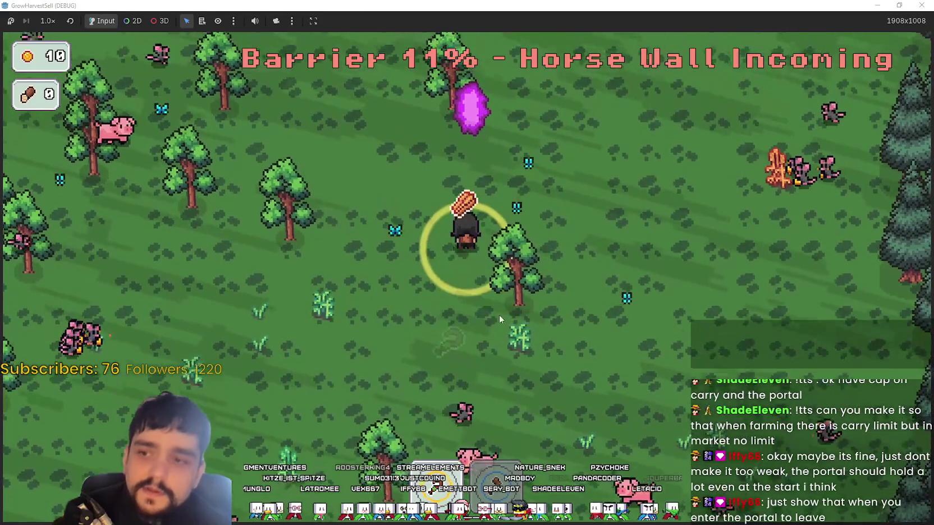
pyautogui.press('d')
pyautogui.press('a')
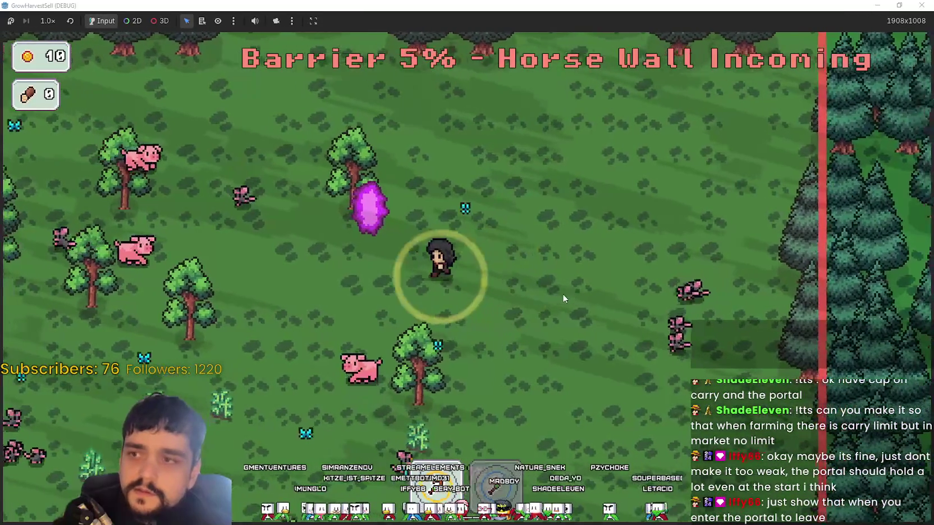
pyautogui.press('w')
pyautogui.press('w')
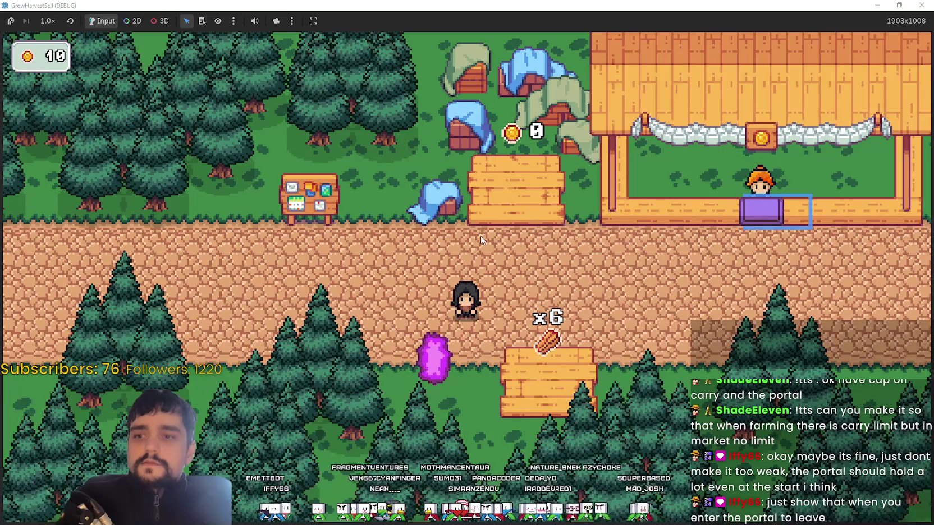
# - Take the x6 logs from the lower storage platform and carry them right toward the market stall
pyautogui.press('d')
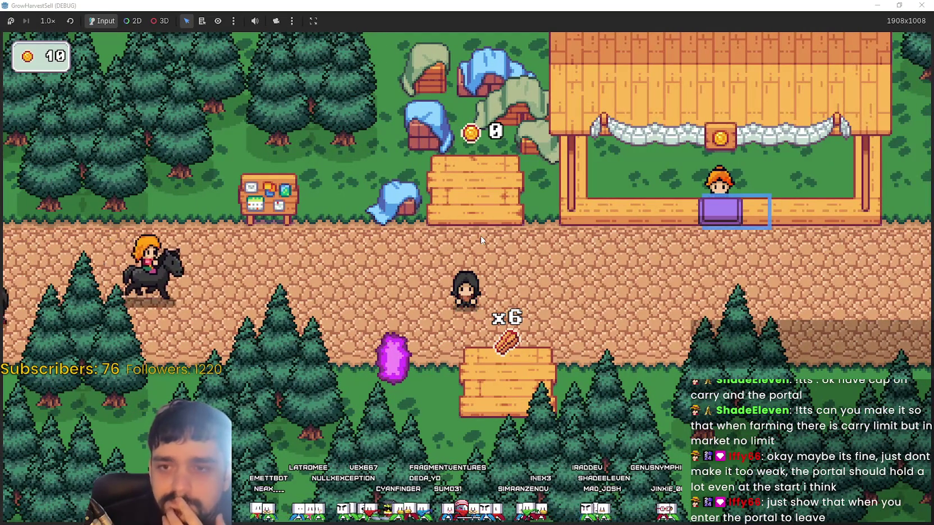
pyautogui.press('s')
pyautogui.press('w')
pyautogui.press('s')
pyautogui.press('s')
pyautogui.press('w')
pyautogui.press('s')
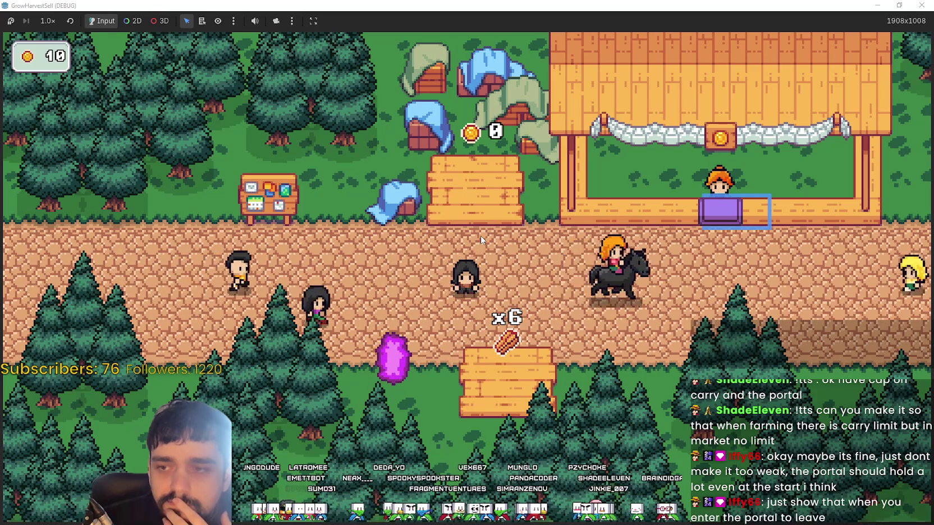
pyautogui.press('s')
pyautogui.press('w')
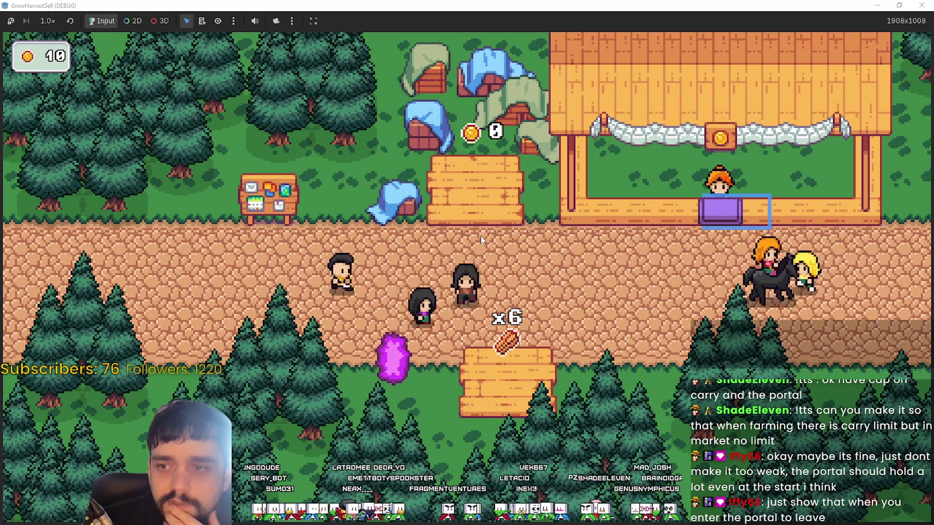
pyautogui.press('d')
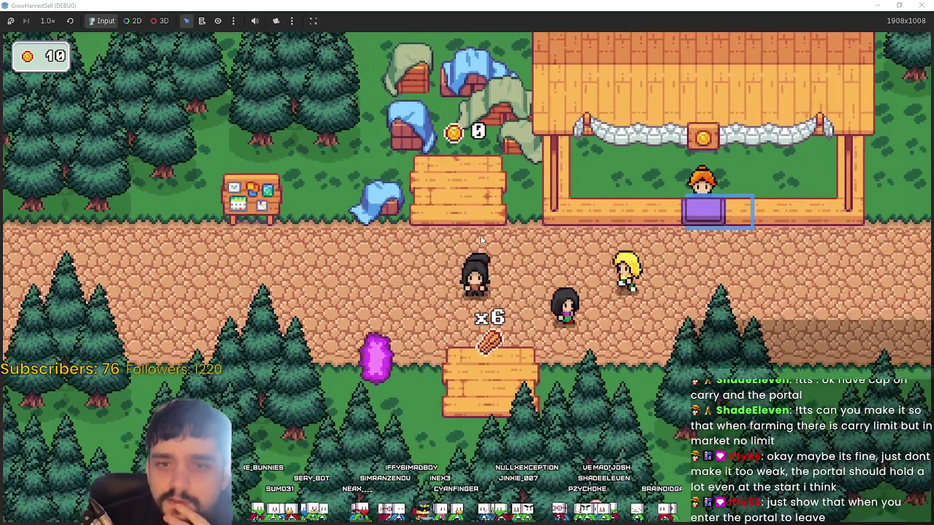
pyautogui.press('s')
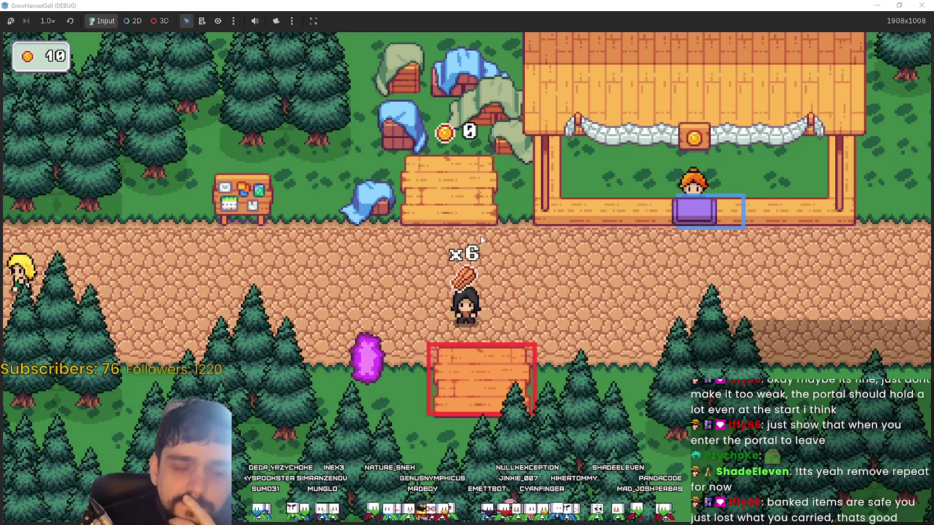
pyautogui.press('d')
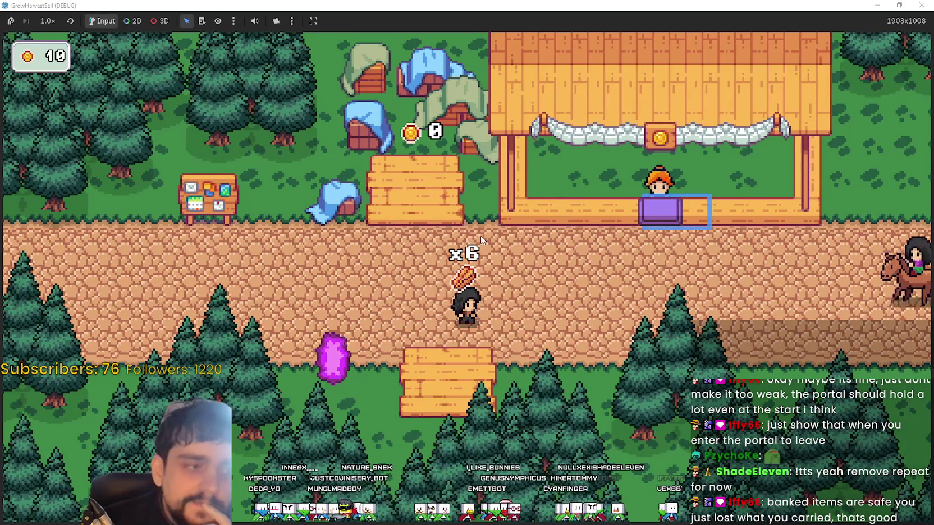
# - Put the six logs into the market stall slot and walk right along the path
pyautogui.press('d')
pyautogui.press('w')
pyautogui.click(481, 240)
pyautogui.press('s')
pyautogui.press('a')
pyautogui.press('d')
pyautogui.press('w')
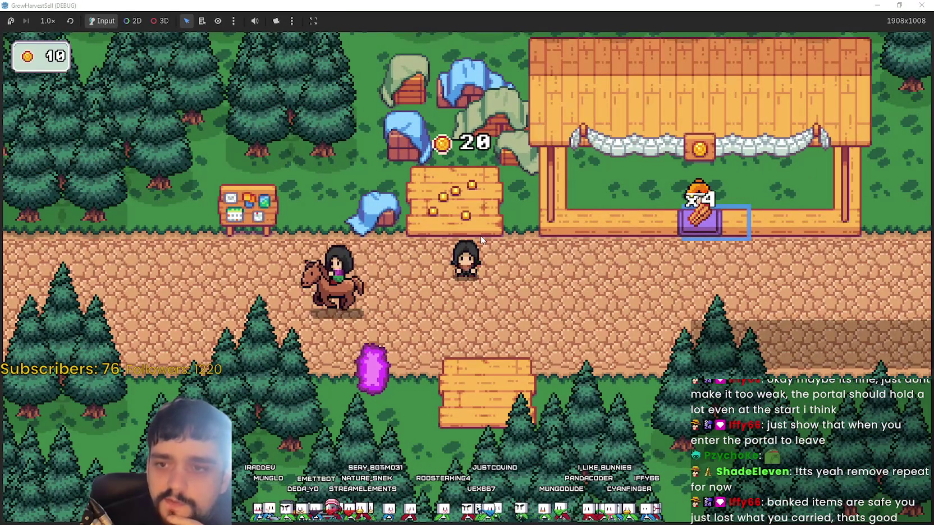
# - Step on and off the coin platform repeatedly to collect the wood-sale gold
pyautogui.press('w')
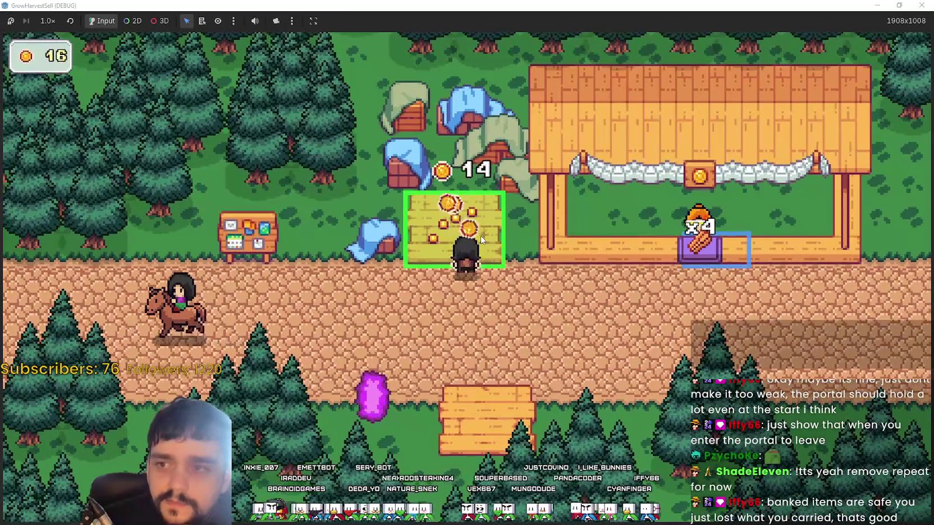
pyautogui.press('s')
pyautogui.press('d')
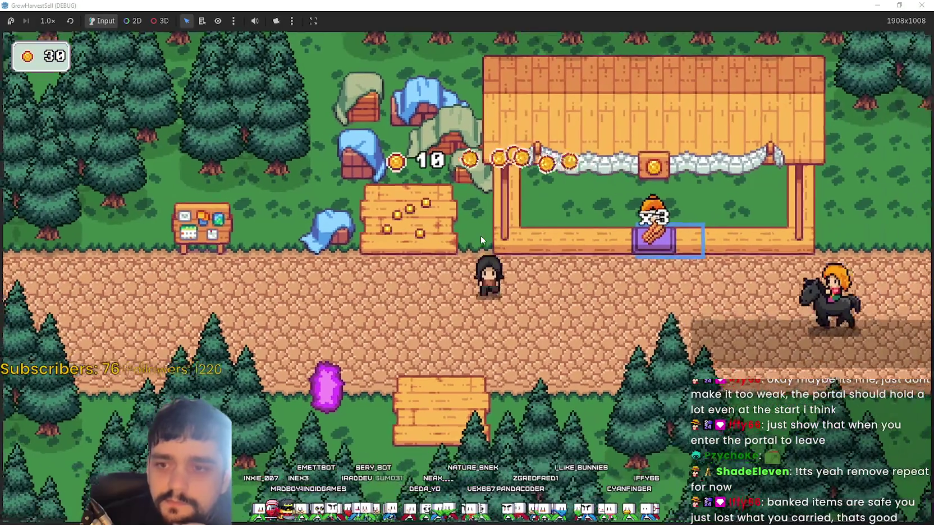
pyautogui.press('w')
pyautogui.press('a')
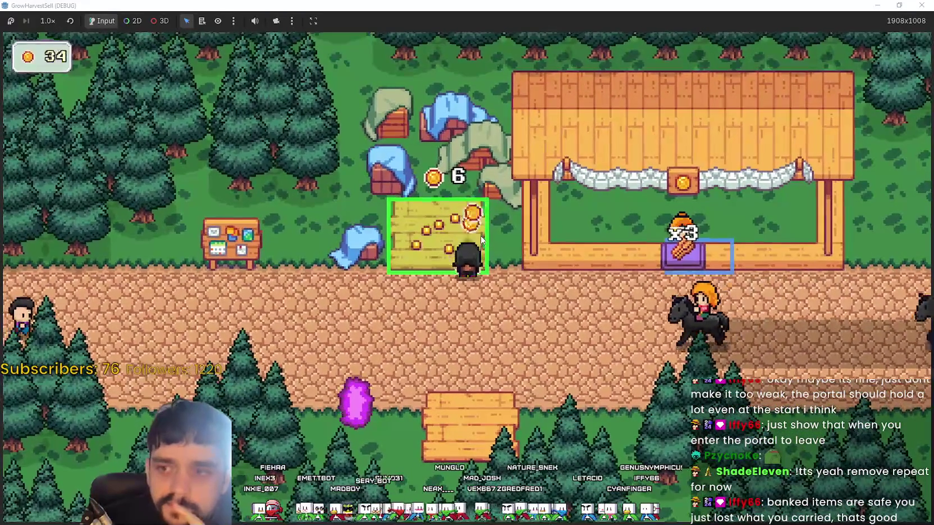
pyautogui.press('s')
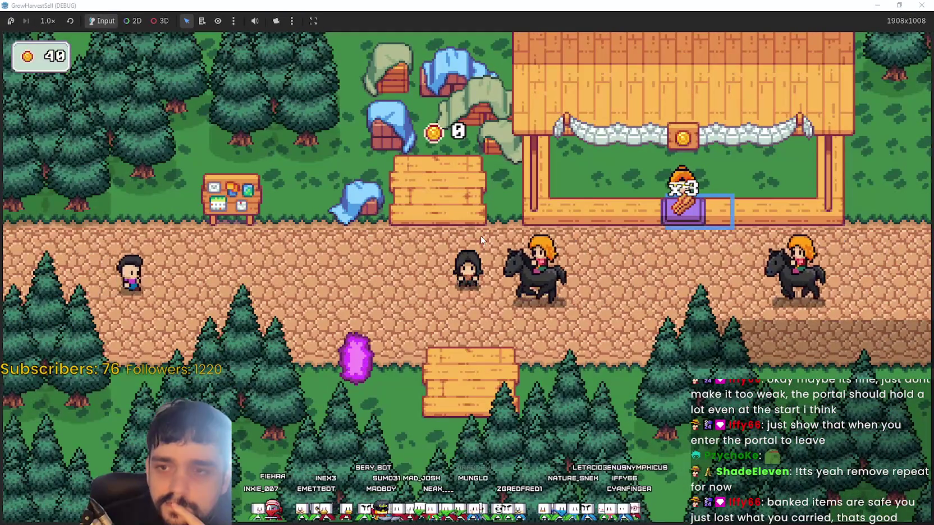
pyautogui.press('w')
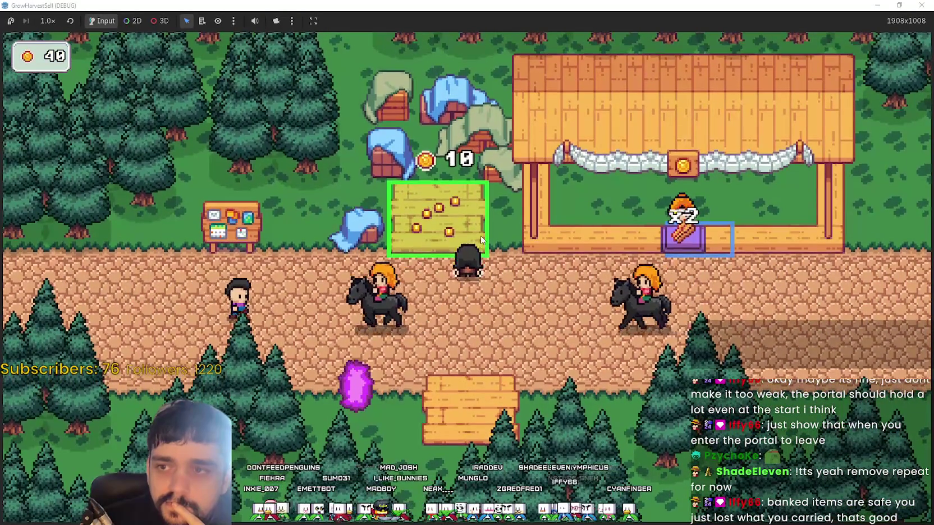
pyautogui.press('s')
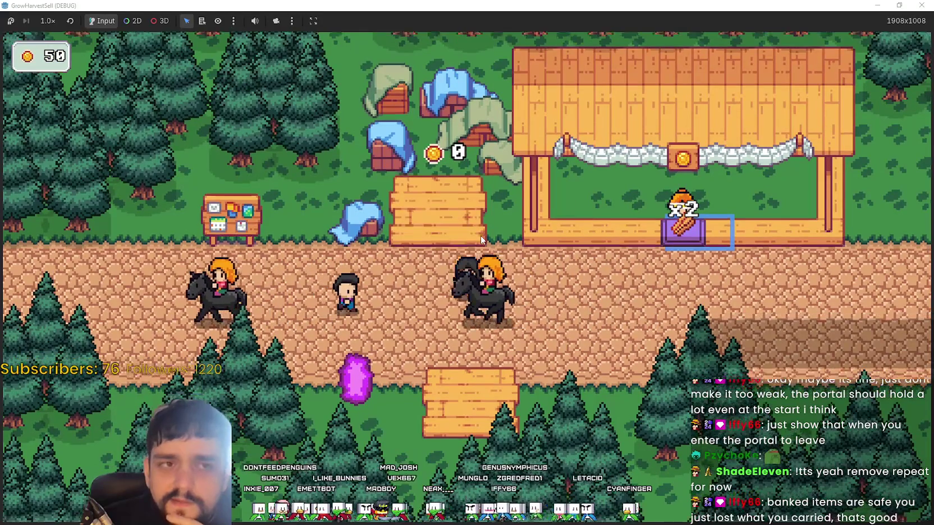
# - Gather the remaining coins to reach 70 gold and open the prestige skill tree
pyautogui.press('w')
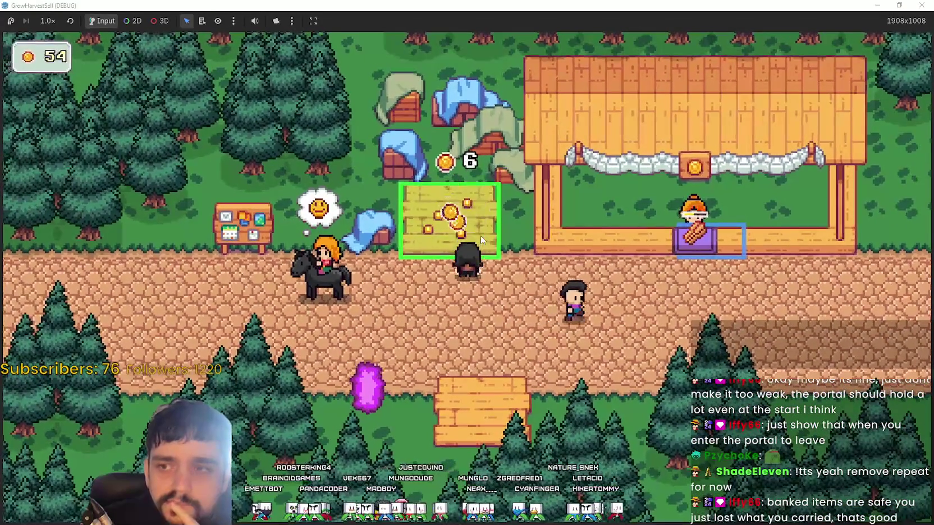
pyautogui.press('s')
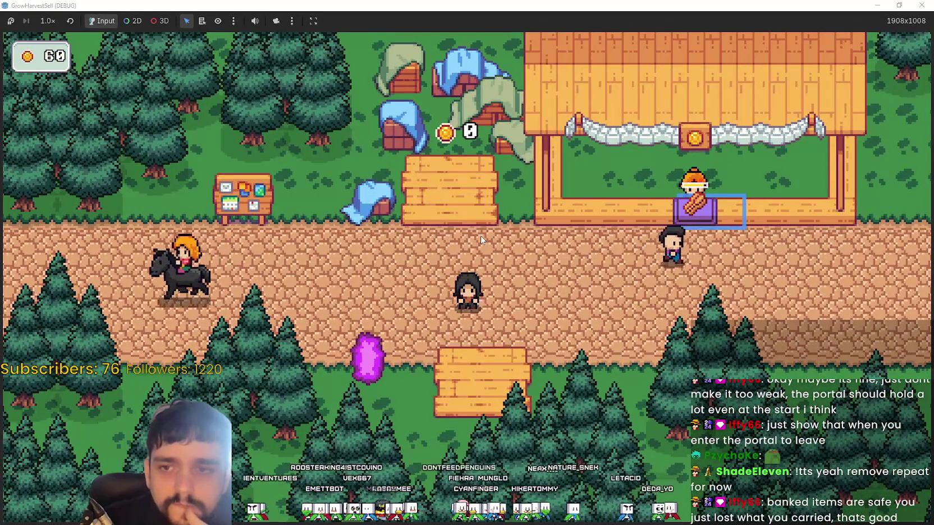
pyautogui.press('w')
pyautogui.press('w')
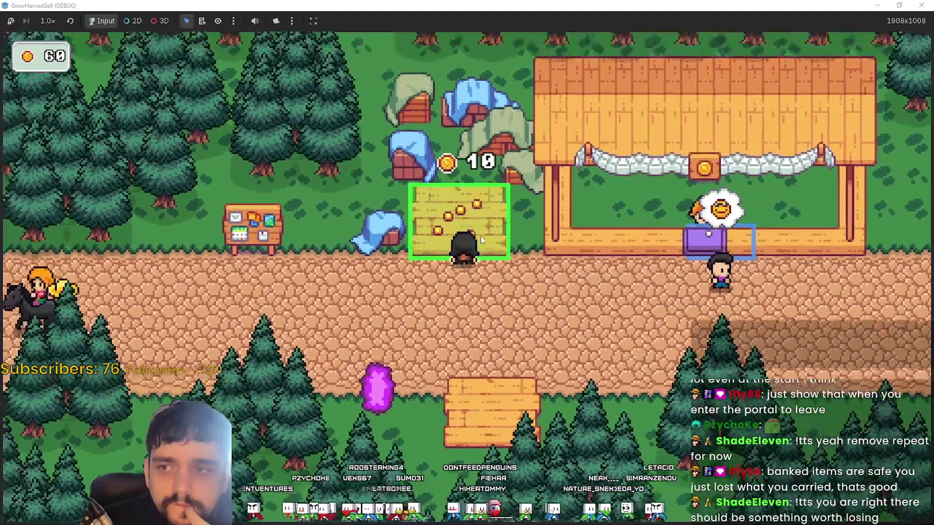
pyautogui.press('s')
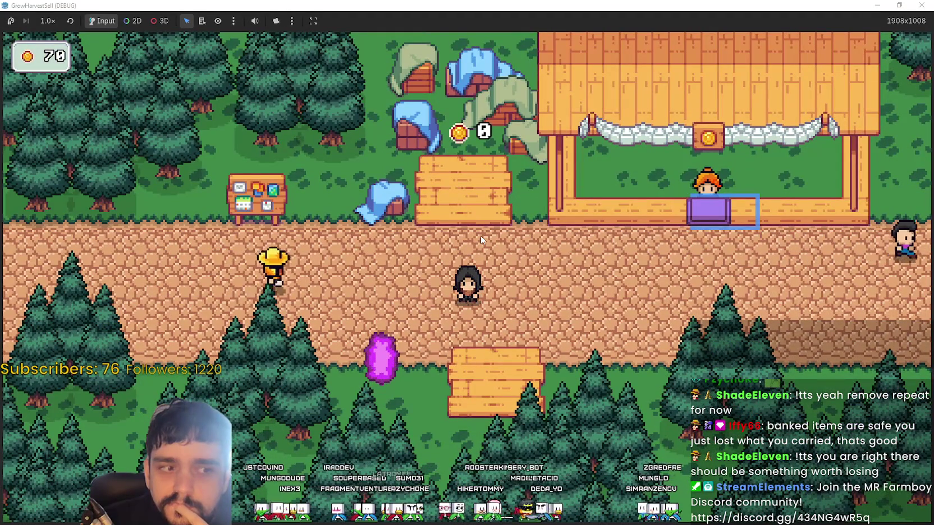
pyautogui.press('w')
pyautogui.press('s')
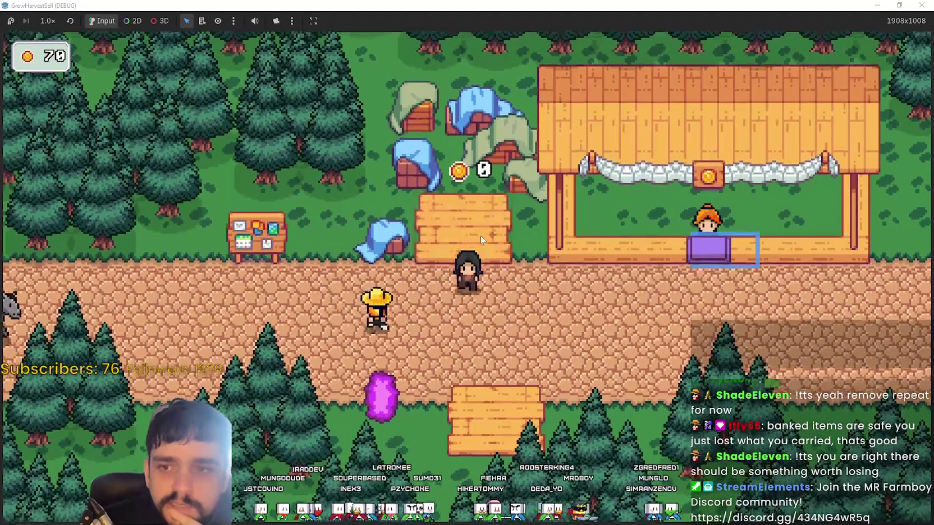
pyautogui.press('a')
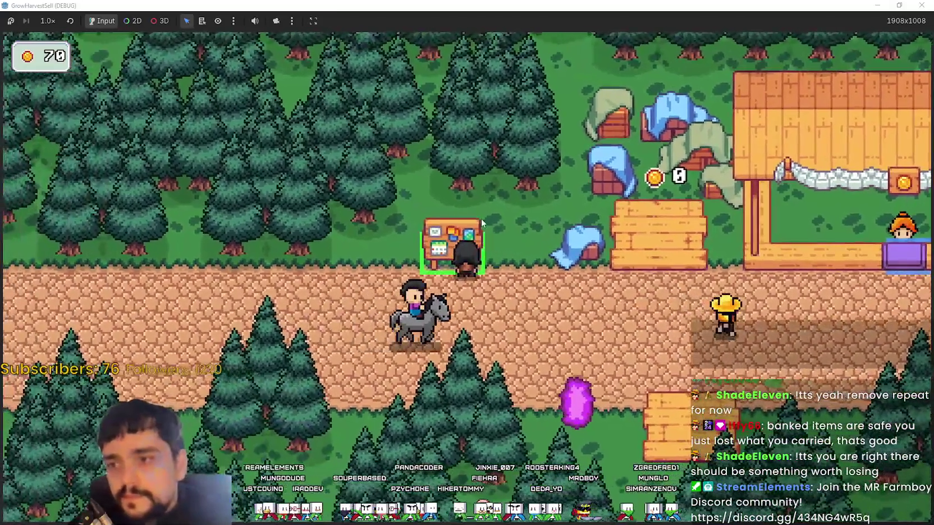
pyautogui.press('p')
pyautogui.moveTo(567, 238)
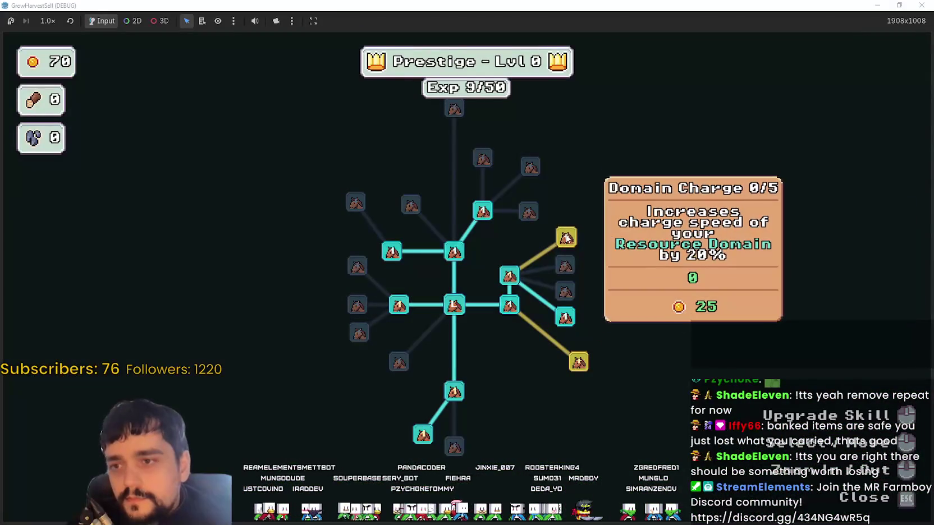
# - Buy two prestige skill upgrades, spending all 70 gold
pyautogui.click(576, 365)
pyautogui.click(512, 364)
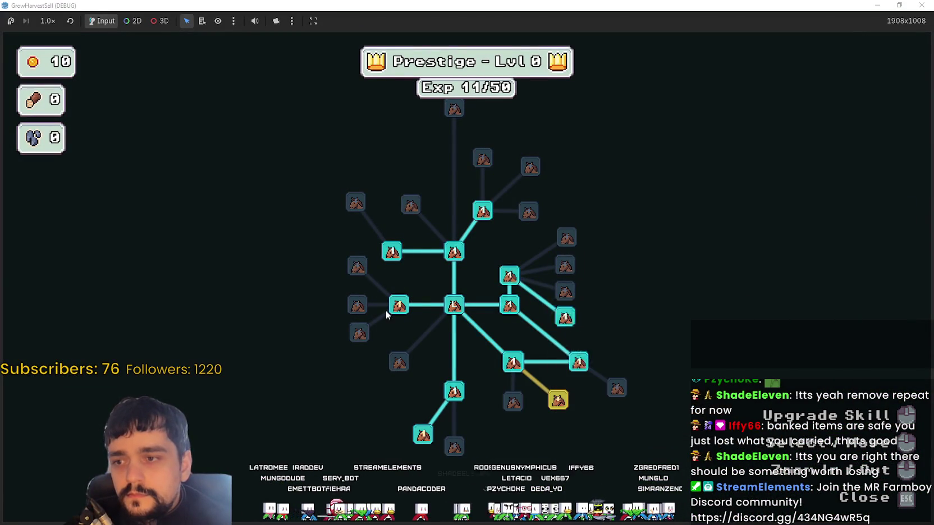
pyautogui.moveTo(392, 311)
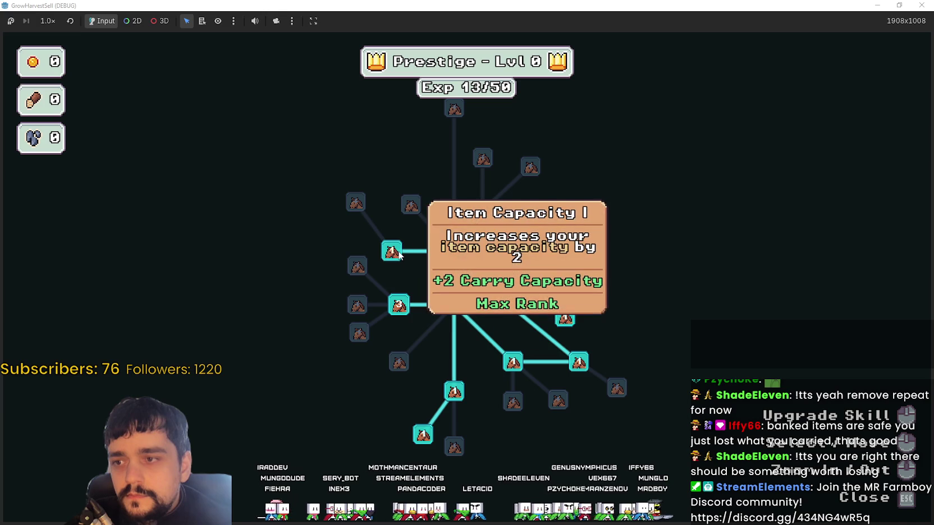
pyautogui.moveTo(457, 394)
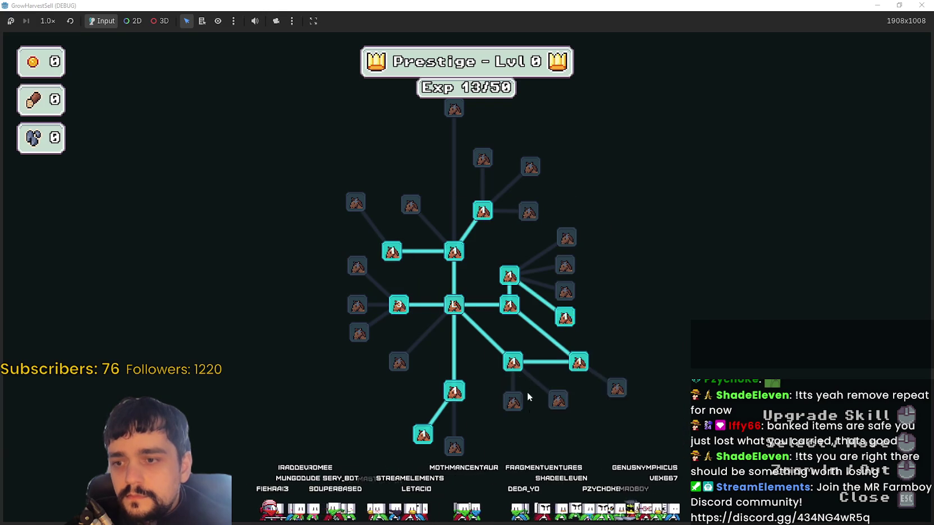
pyautogui.moveTo(578, 363)
# - Leave the skill tree, walk to the portal and travel to The Forest (forest_1)
pyautogui.press('Escape')
pyautogui.press('d')
pyautogui.press('s')
pyautogui.press('Return')
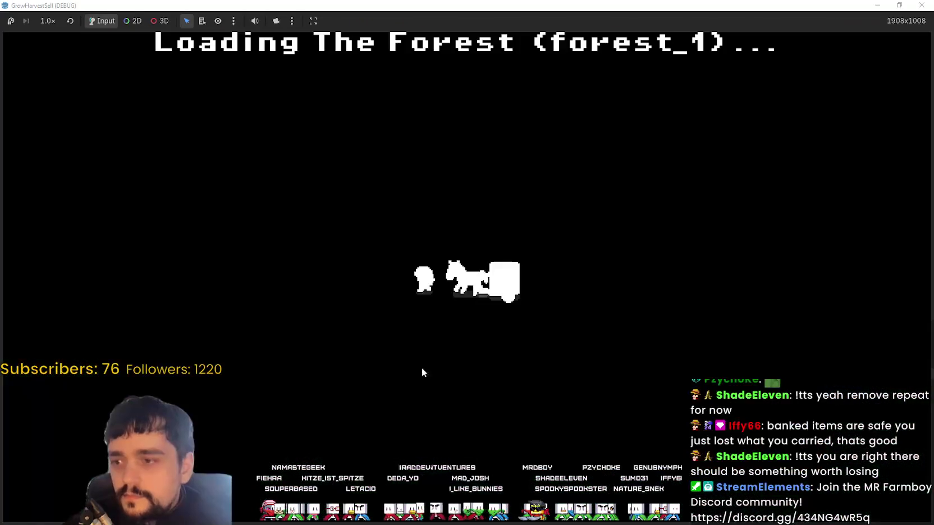
# - Gather logs from the first two wood piles near the forest start
pyautogui.press('a')
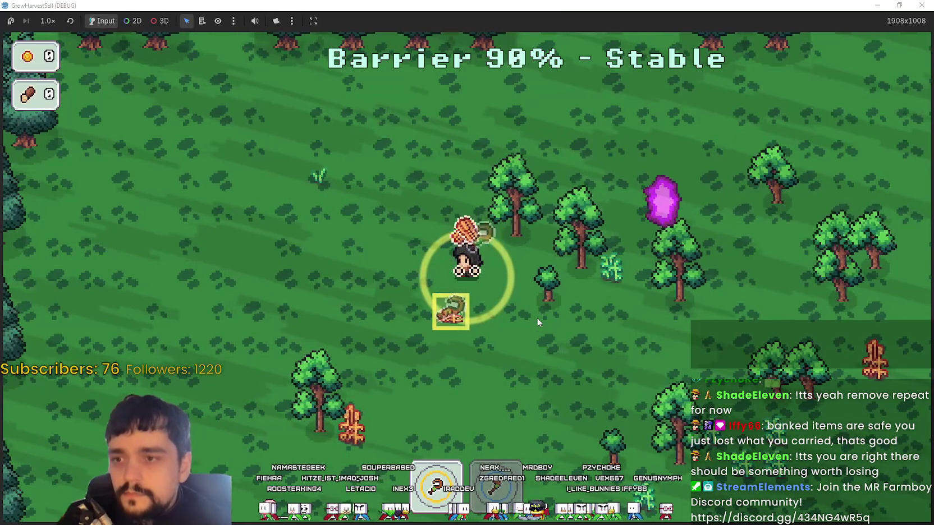
pyautogui.press('s')
pyautogui.press('a')
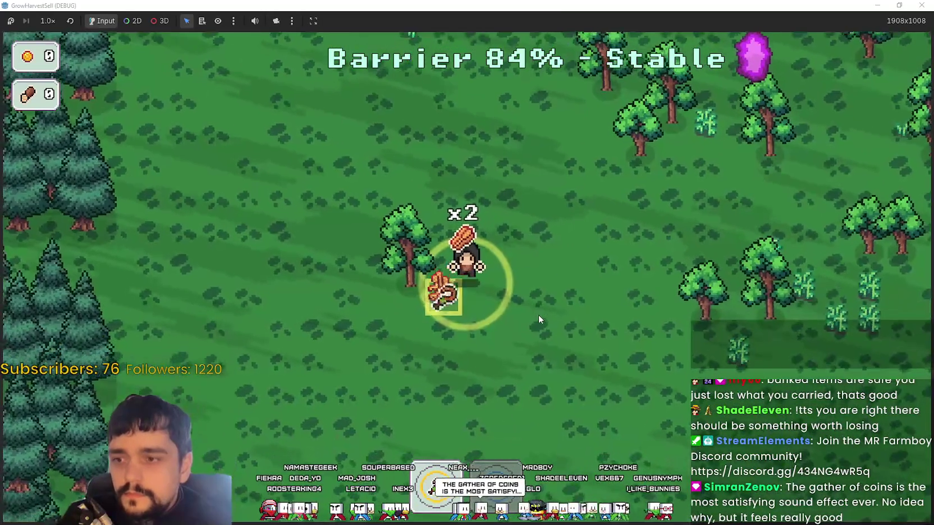
pyautogui.press('d')
pyautogui.press('w')
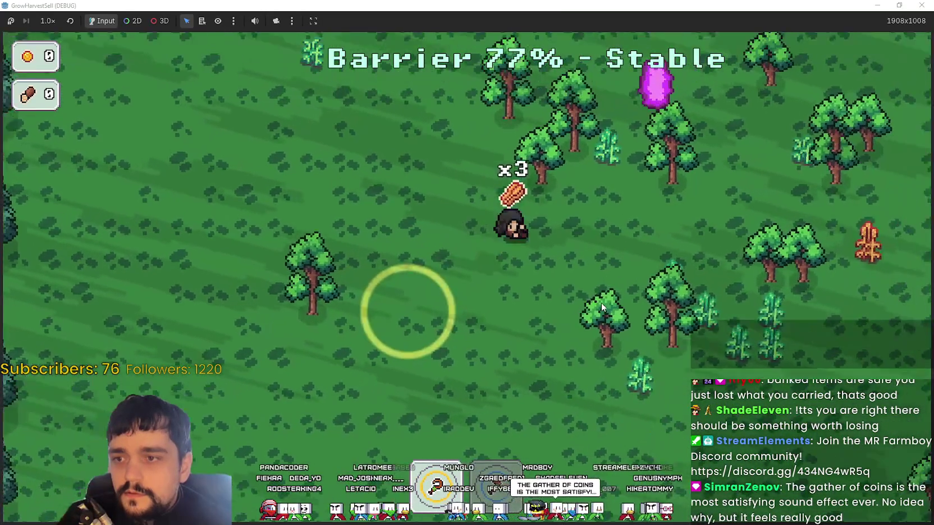
pyautogui.press('d')
pyautogui.press('s')
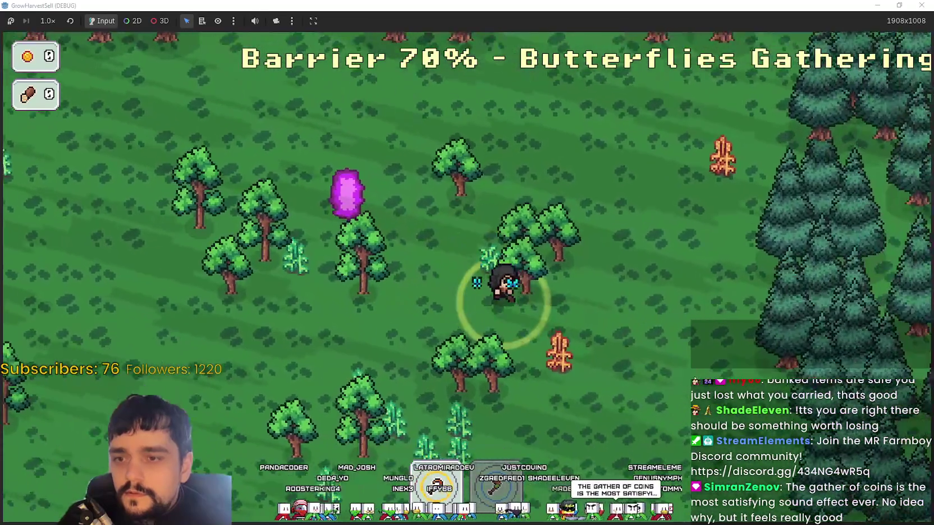
pyautogui.press('d')
pyautogui.press('s')
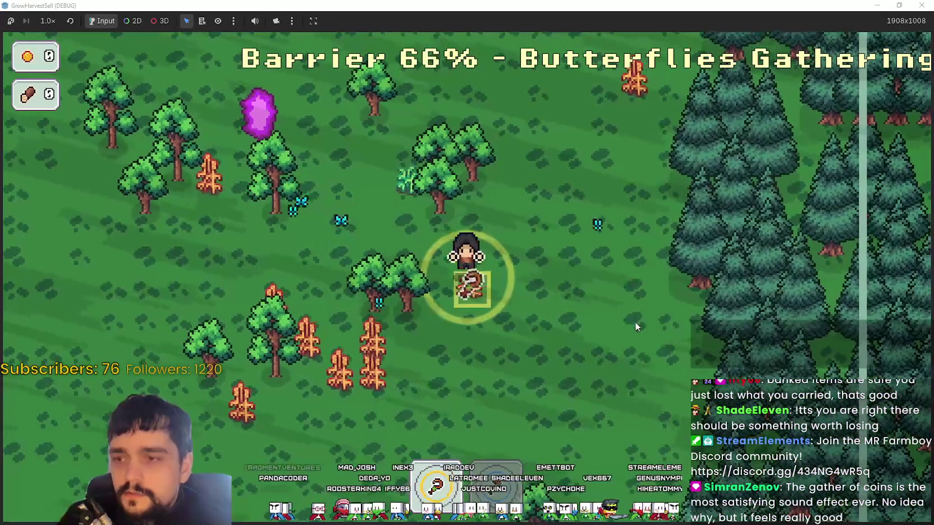
pyautogui.press('a')
pyautogui.press('s')
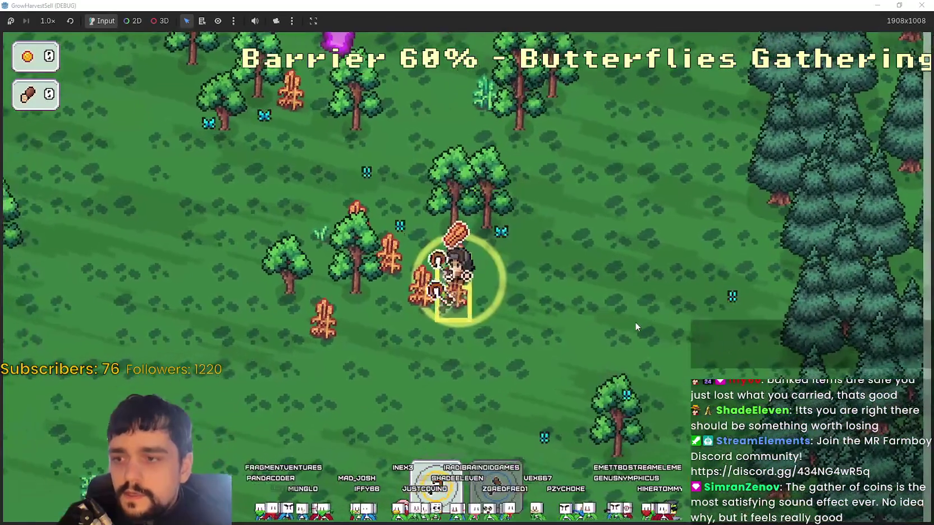
# - Pick up more wood piles and drop the carried logs at the purple crystal
pyautogui.press('w')
pyautogui.press('a')
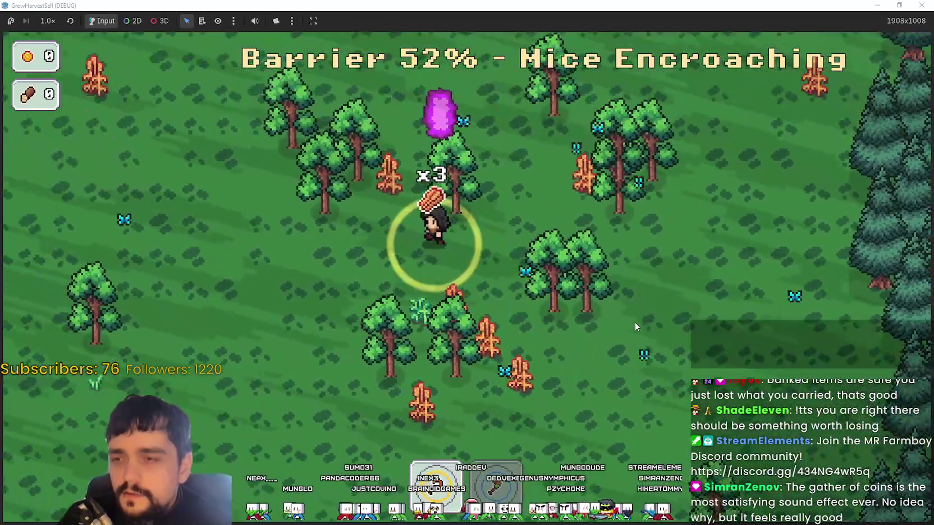
pyautogui.press('w')
pyautogui.press('a')
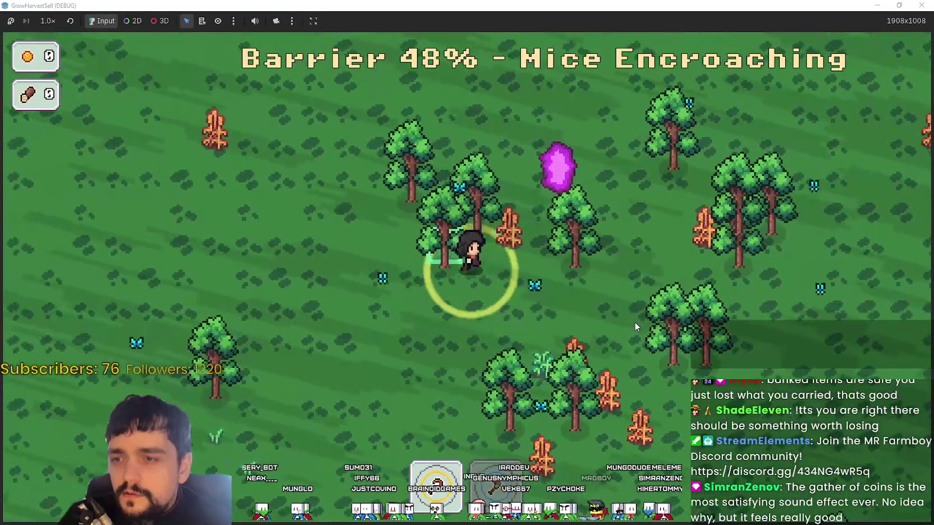
pyautogui.press('d')
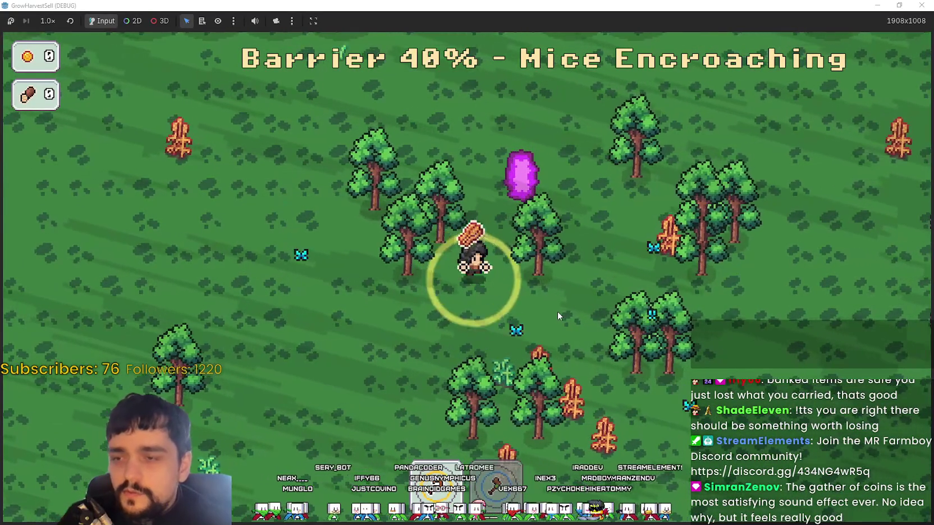
pyautogui.press('s')
pyautogui.press('d')
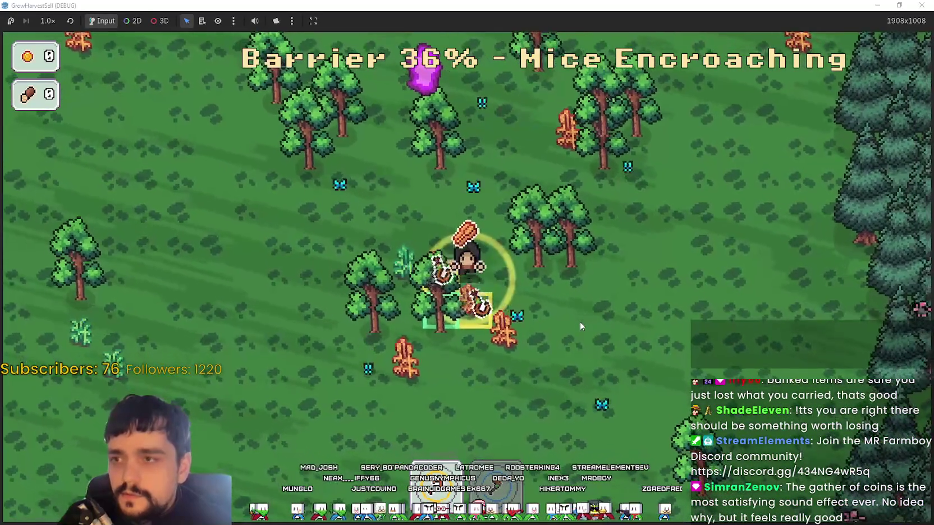
pyautogui.press('w')
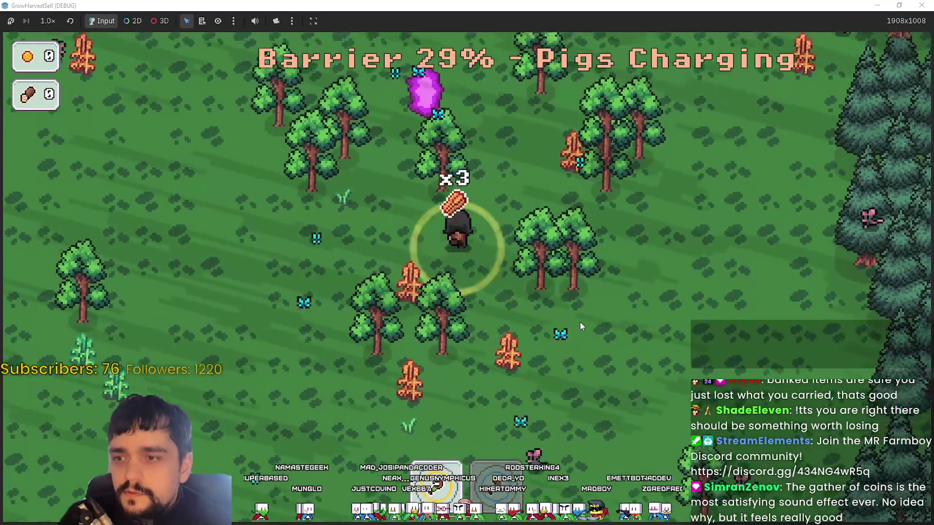
pyautogui.press('a')
pyautogui.press('a')
pyautogui.press('w')
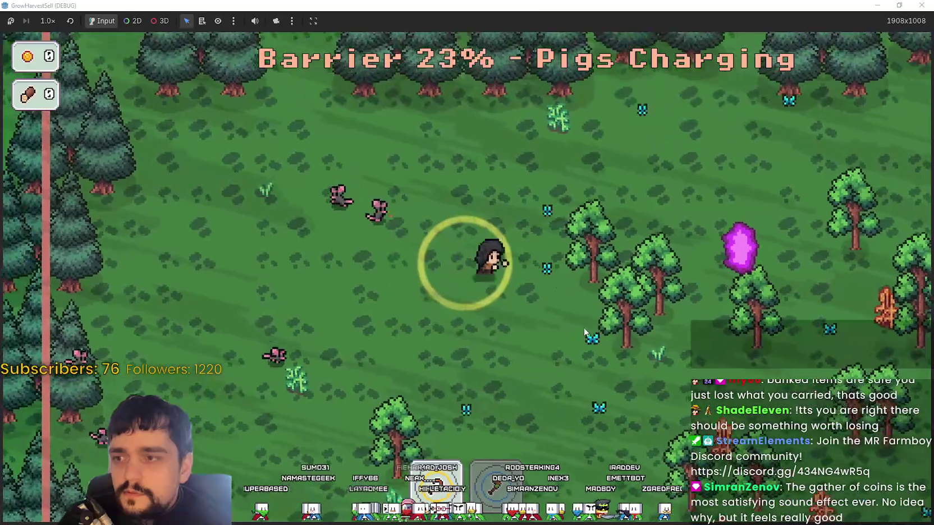
pyautogui.press('s')
pyautogui.press('d')
pyautogui.press('d')
# - Chop one more tree and dodge the horse wall as the barrier hits 0%
pyautogui.press('s')
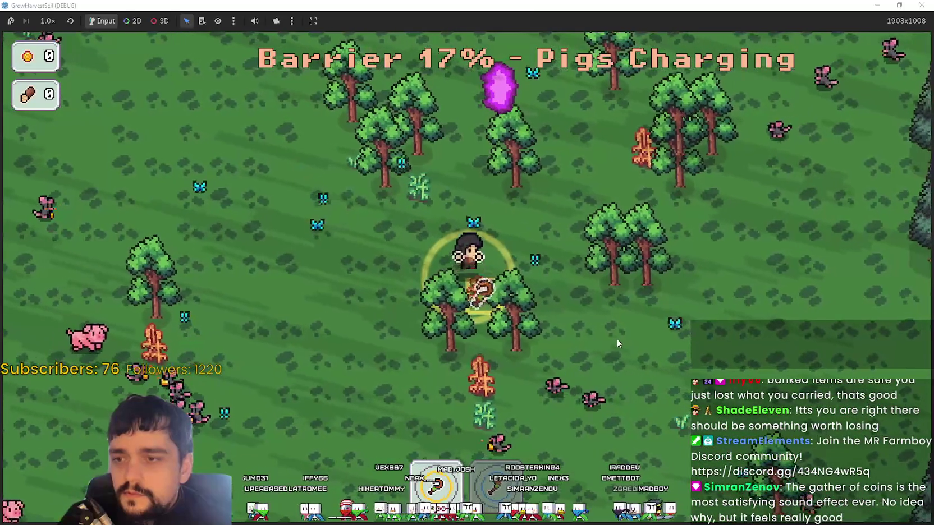
pyautogui.press('w')
pyautogui.press('a')
pyautogui.press('s')
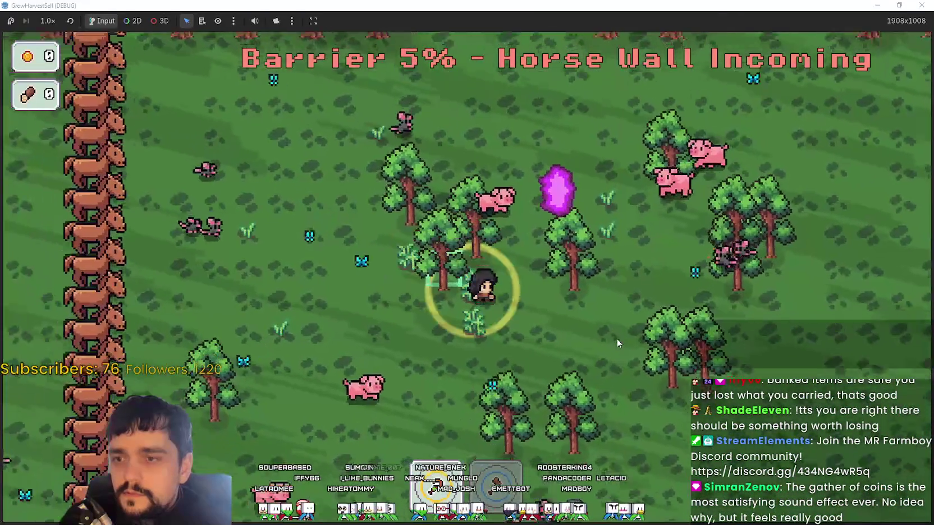
pyautogui.press('d')
pyautogui.press('s')
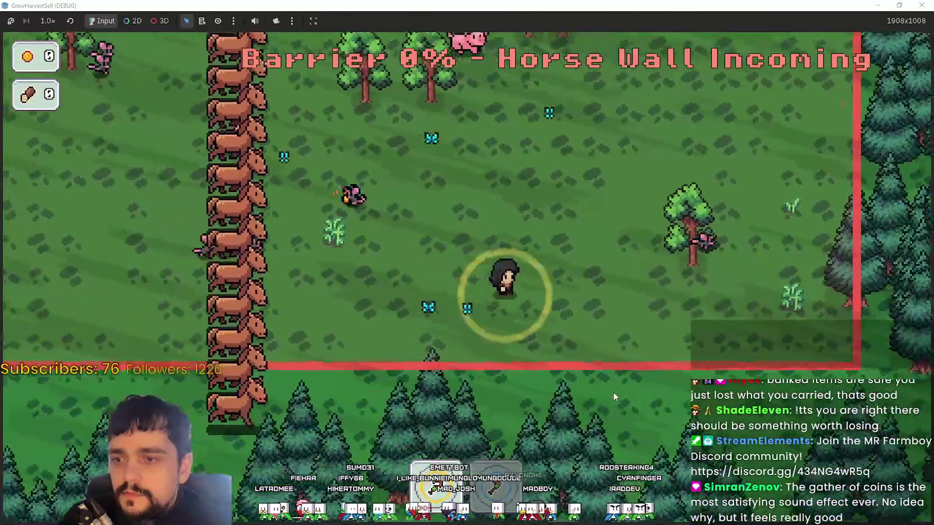
pyautogui.press('w')
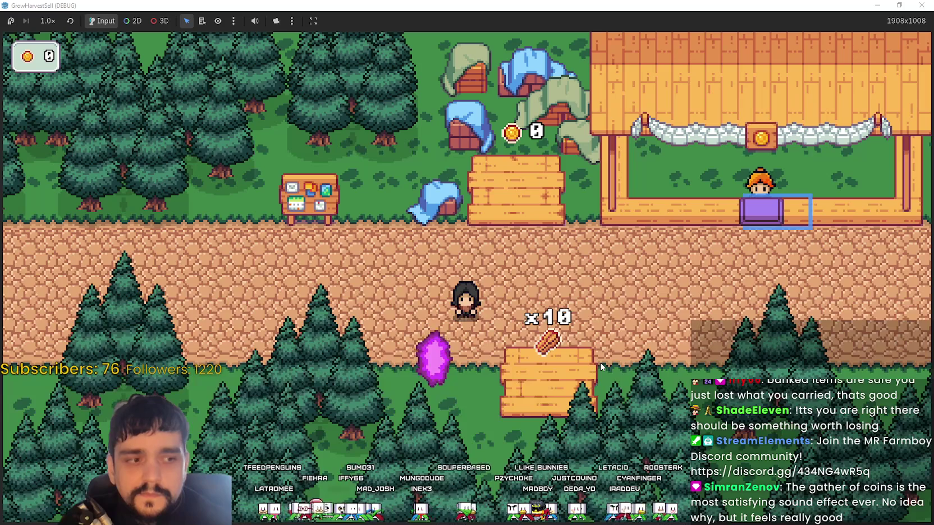
# - Walk the farm path down to the wood platform showing x10
pyautogui.press('w')
pyautogui.press('d')
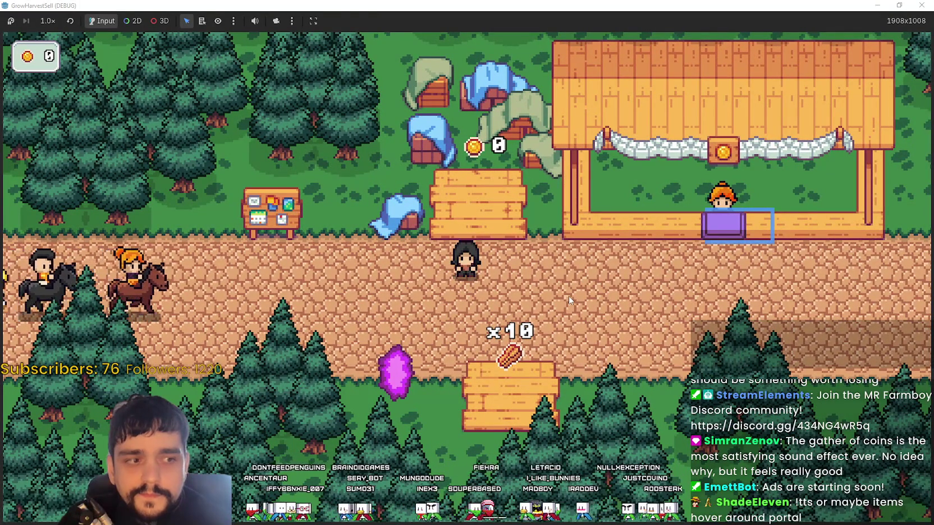
pyautogui.press('s')
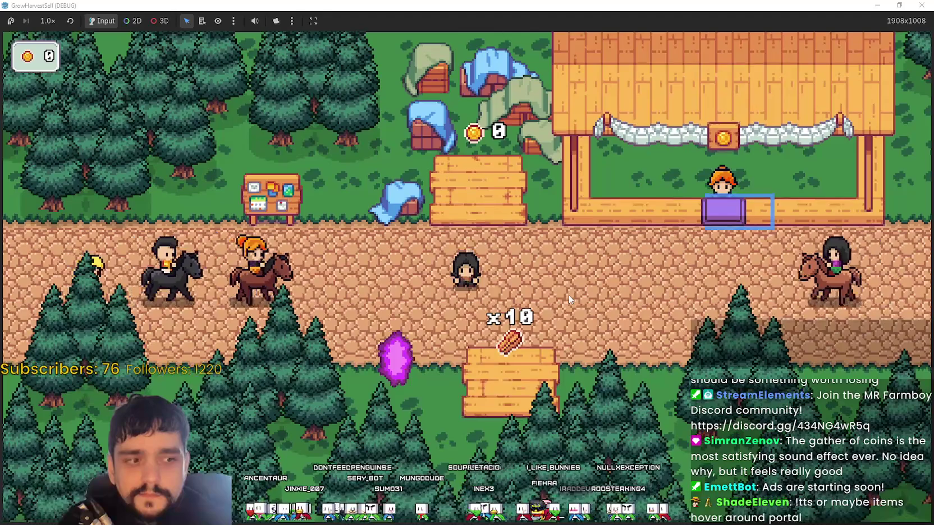
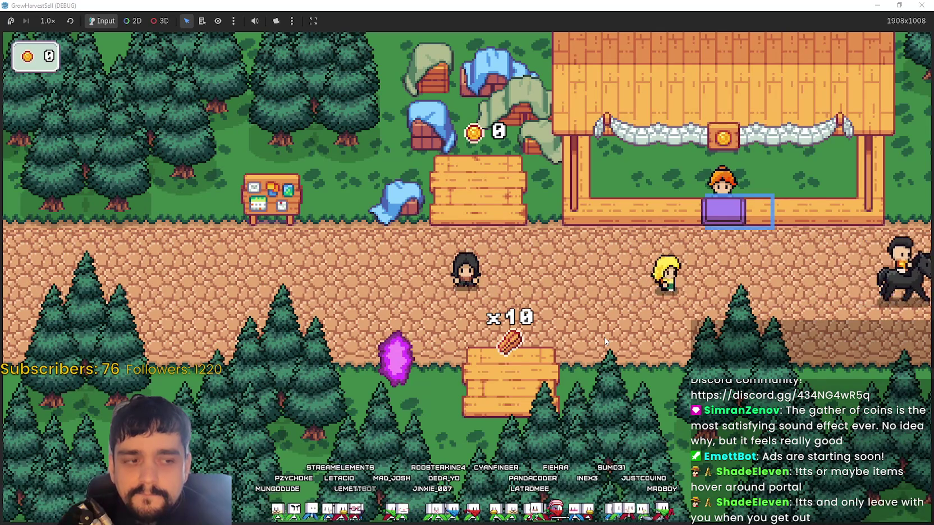
# - Walk past the market stall to sell the carrots, then step onto the coin plot for 46 gold
pyautogui.press('Down')
pyautogui.press('Right')
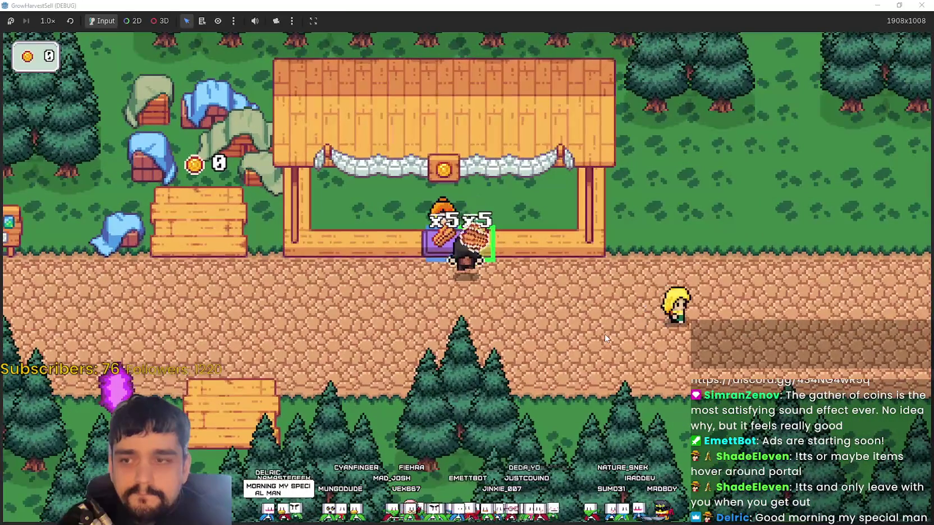
pyautogui.press('a')
pyautogui.press('s')
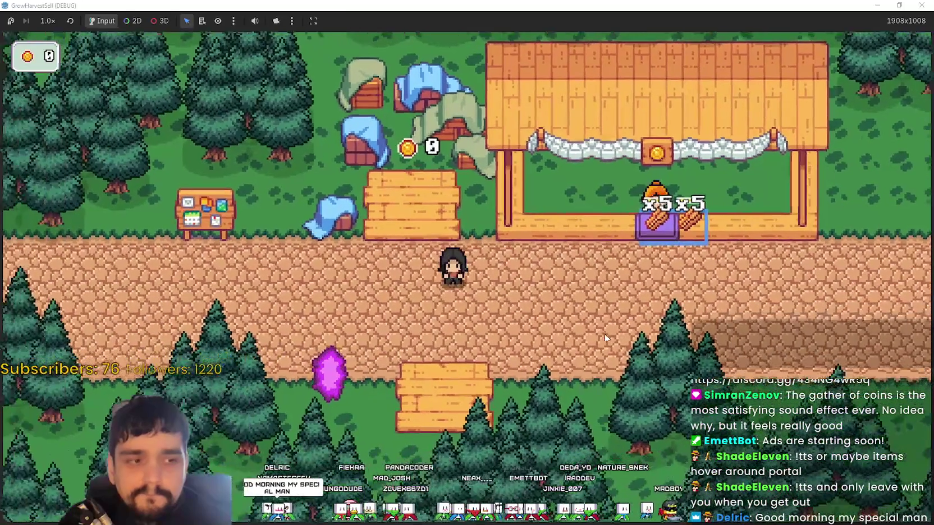
pyautogui.press('a')
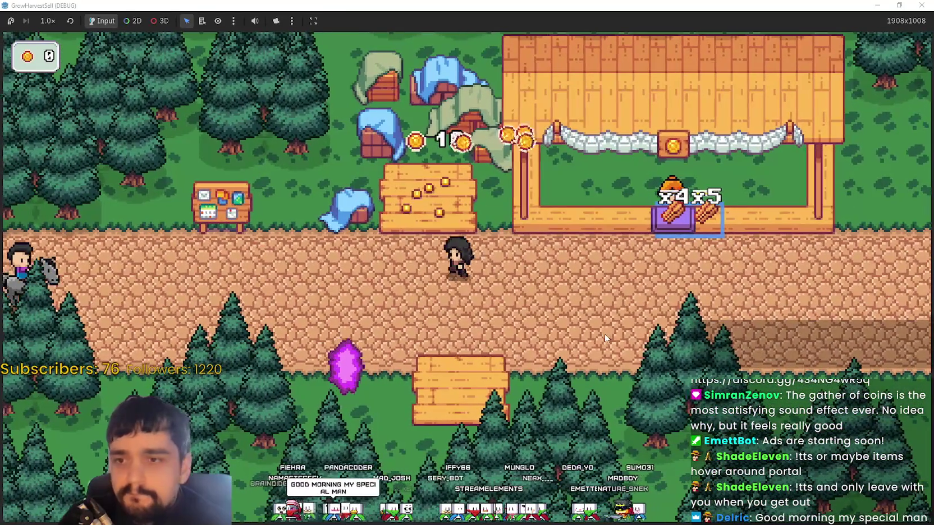
pyautogui.press('w')
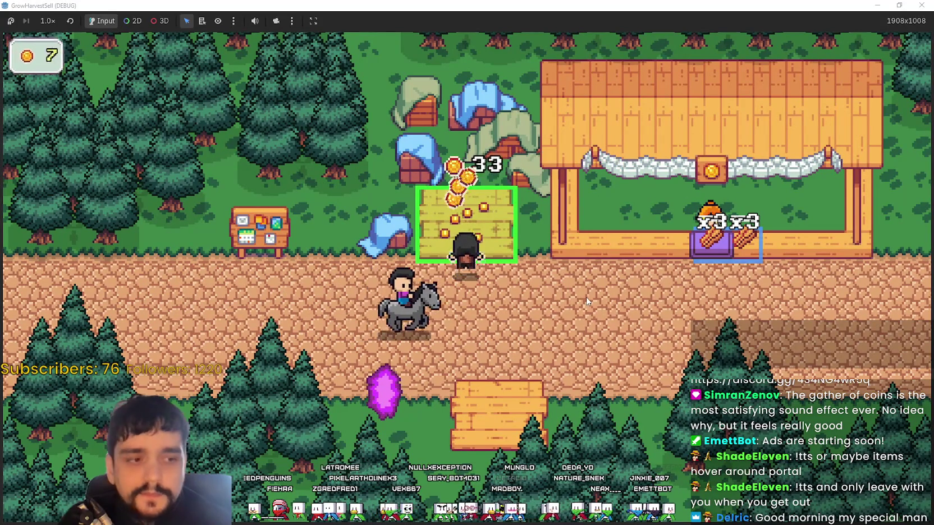
# - Collect the remaining coins piled on the farm plot and head toward the skill tree
pyautogui.press('d')
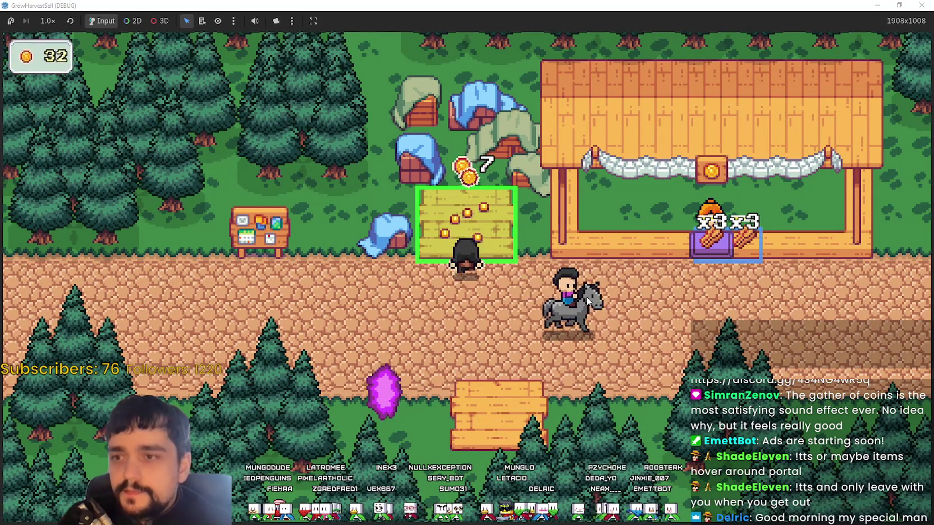
pyautogui.press('d')
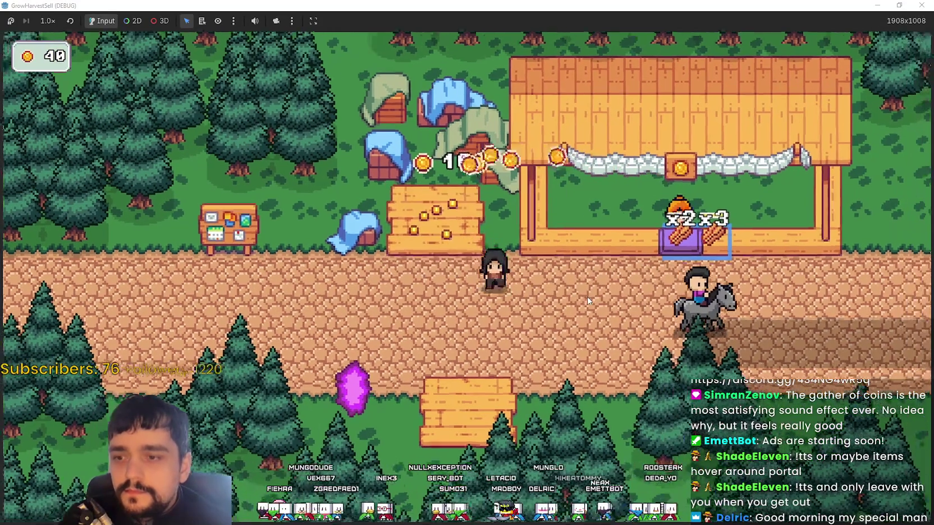
pyautogui.press('w')
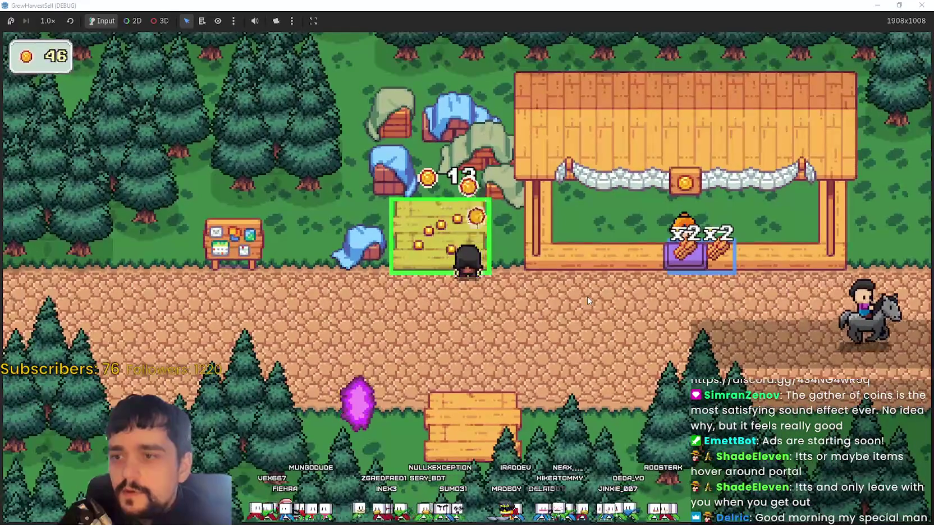
pyautogui.press('s')
pyautogui.press('a')
# - Upgrade Crop Domain Damage twice in the prestige skill tree, then return to the village
pyautogui.press('p')
pyautogui.moveTo(539, 401)
pyautogui.moveTo(370, 258)
pyautogui.click(379, 305)
pyautogui.click(379, 306)
pyautogui.click(379, 305)
pyautogui.click(379, 306)
pyautogui.moveTo(532, 410)
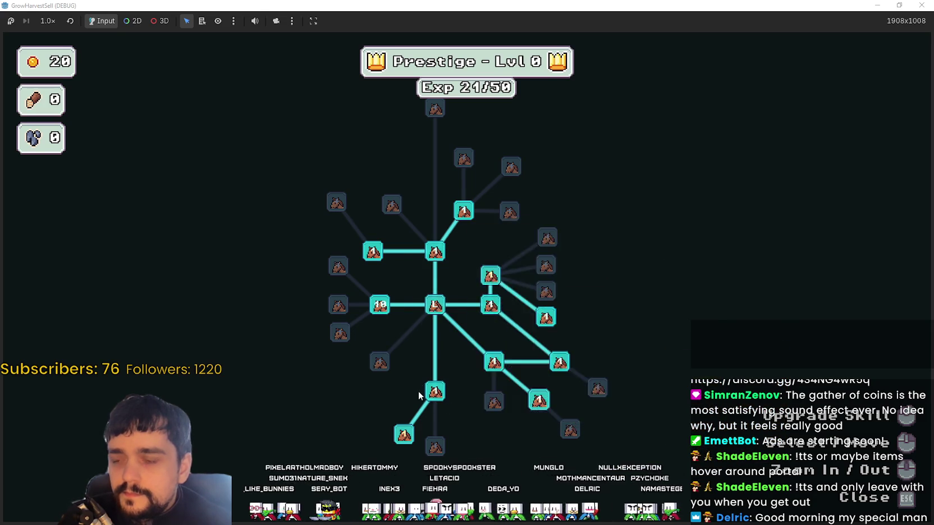
pyautogui.press('Escape')
# - Walk into the portal and travel to Stage 1
pyautogui.press('d')
pyautogui.press('s')
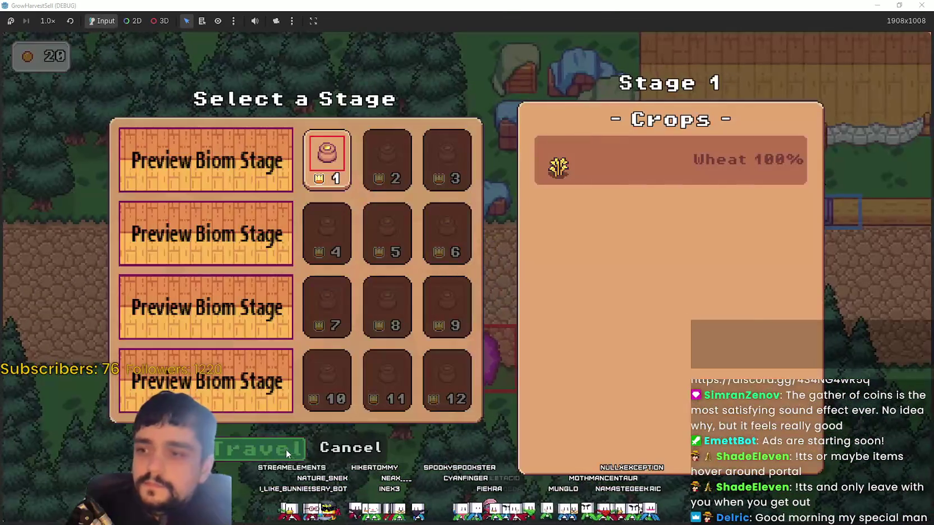
pyautogui.click(288, 453)
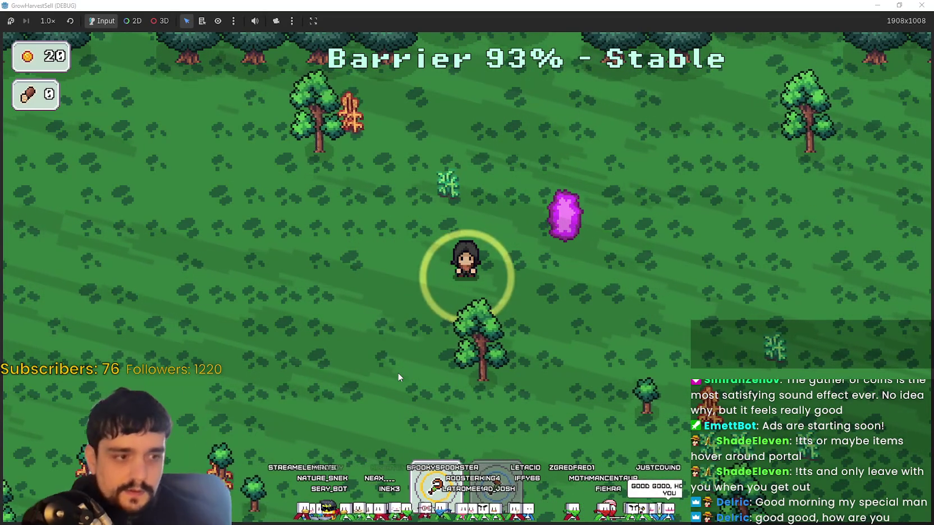
# - Walk through the forest picking up a seed and gathering wood from a tree
pyautogui.press('s')
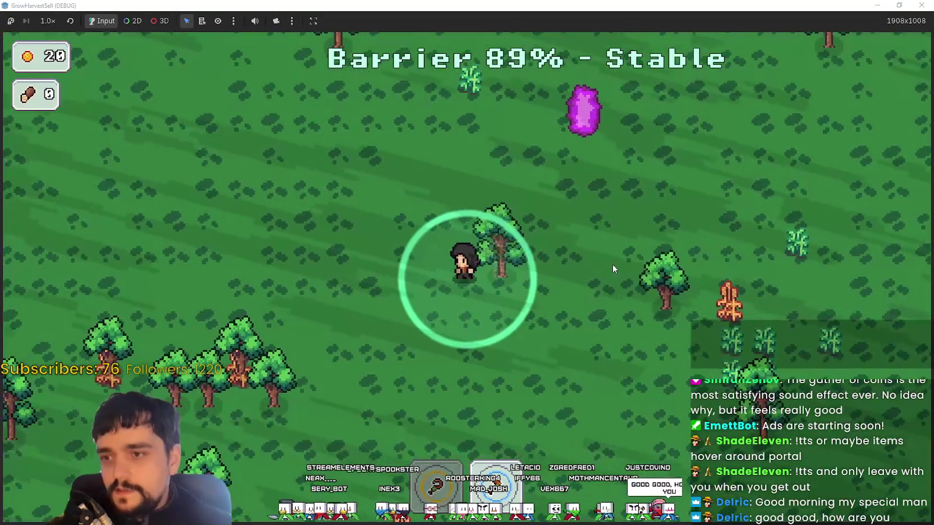
pyautogui.press('d')
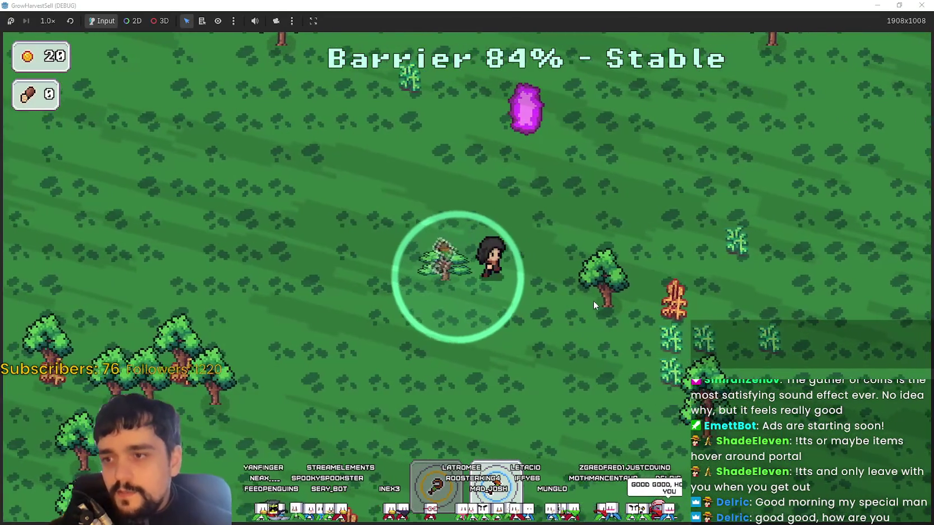
pyautogui.press('w')
pyautogui.press('s')
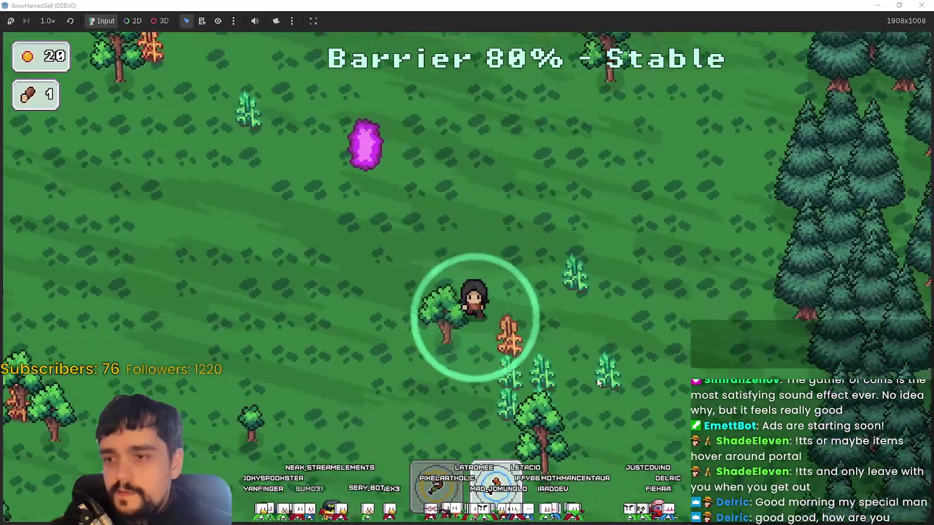
pyautogui.press('s')
pyautogui.press('w')
pyautogui.press('a')
pyautogui.press('d')
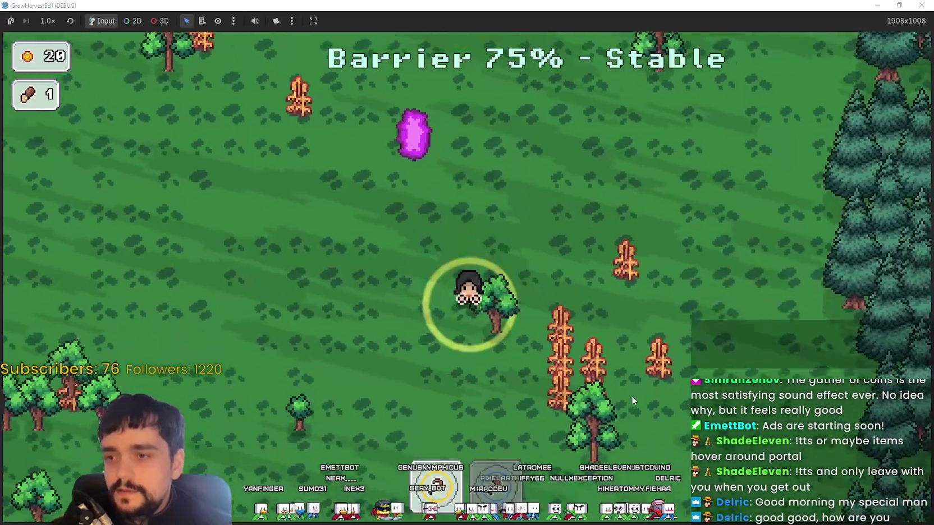
pyautogui.press('s')
pyautogui.press('d')
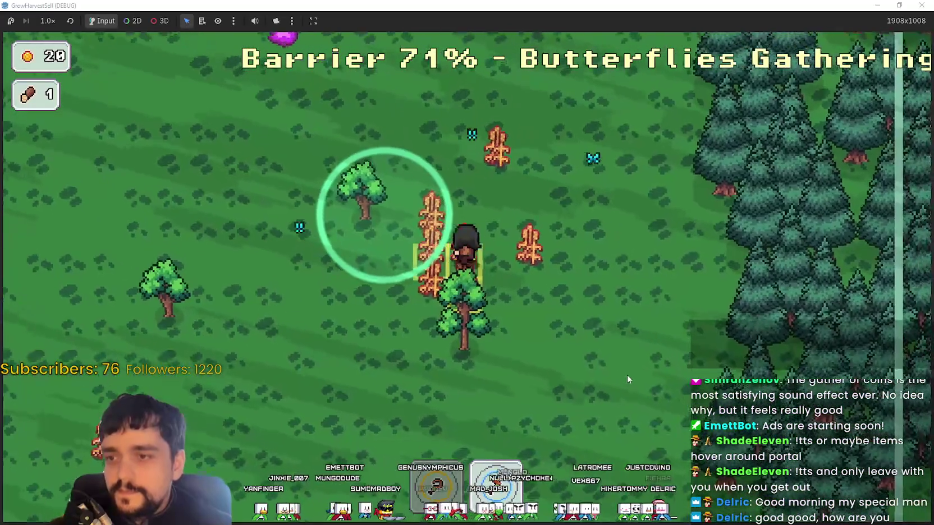
pyautogui.press('w')
pyautogui.press('a')
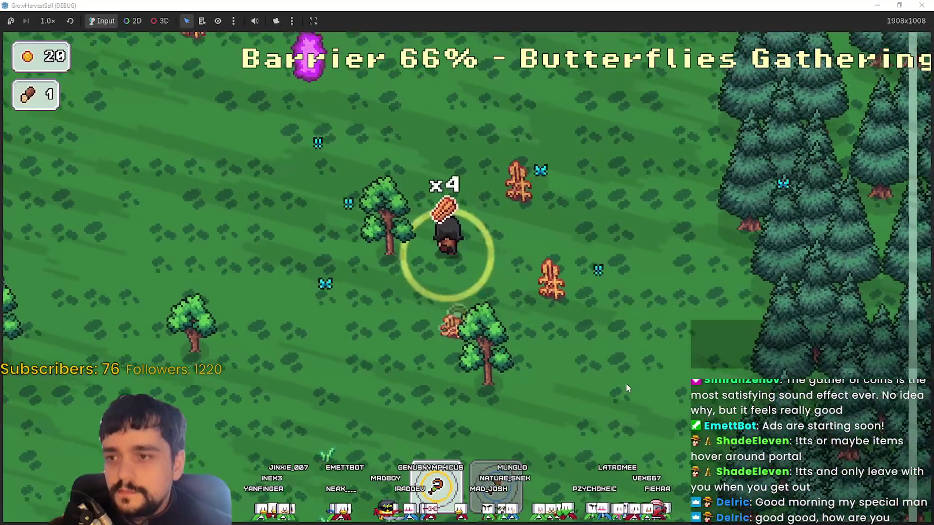
# - Roam the field around the purple portal and pine forest looking for more resources
pyautogui.press('w')
pyautogui.press('a')
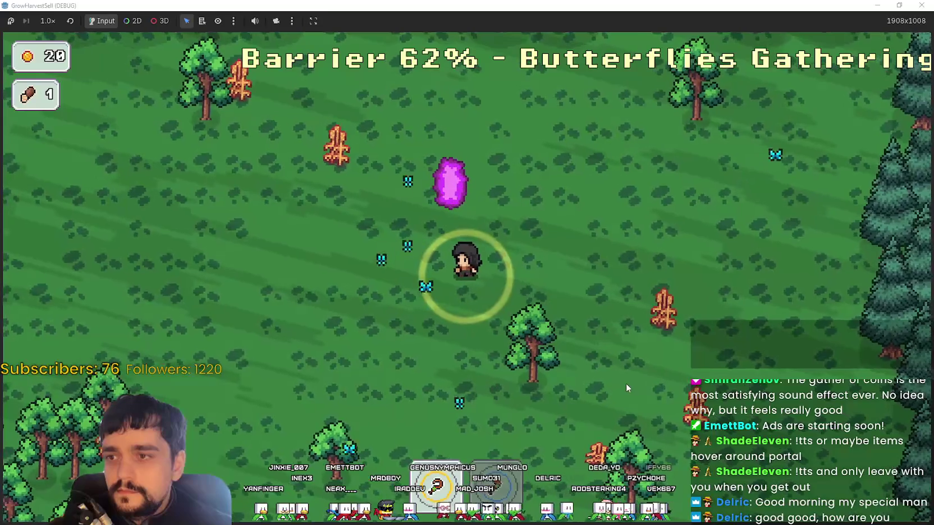
pyautogui.press('s')
pyautogui.press('a')
pyautogui.press('w')
pyautogui.press('a')
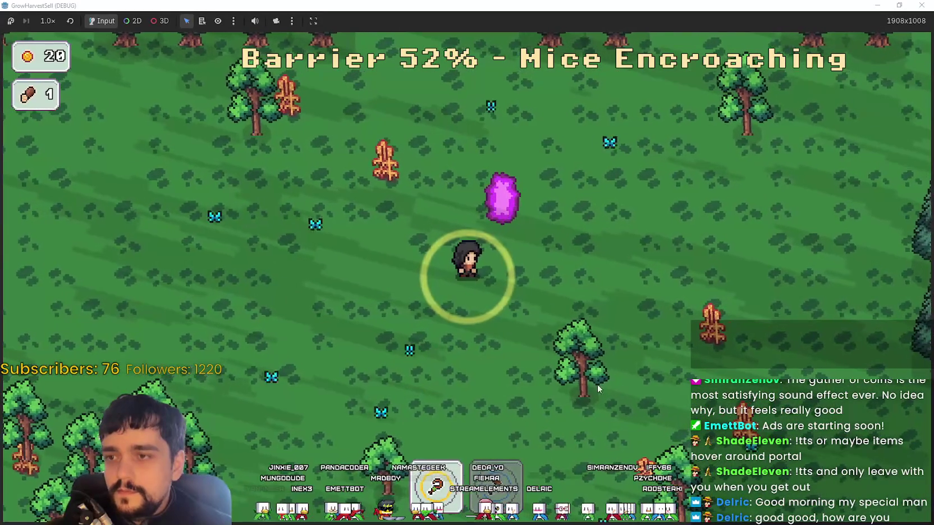
pyautogui.press('a')
pyautogui.press('s')
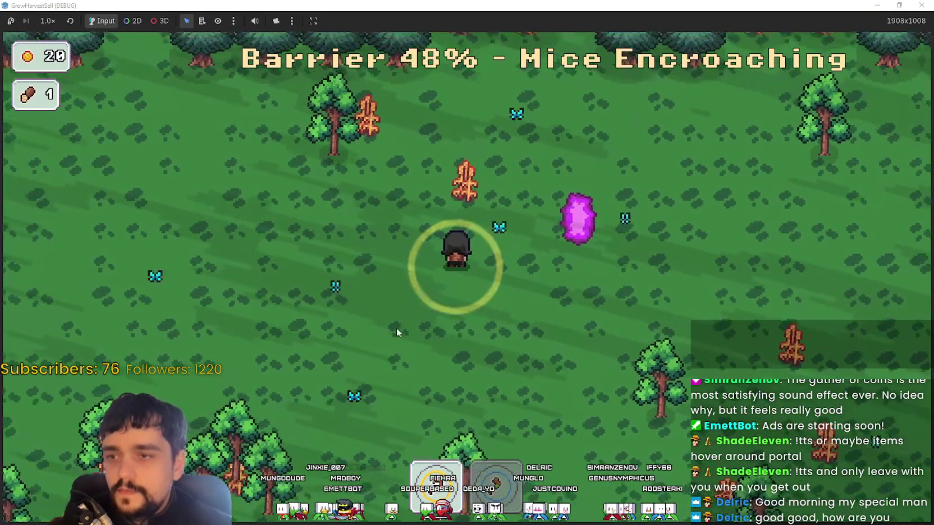
pyautogui.press('d')
pyautogui.press('w')
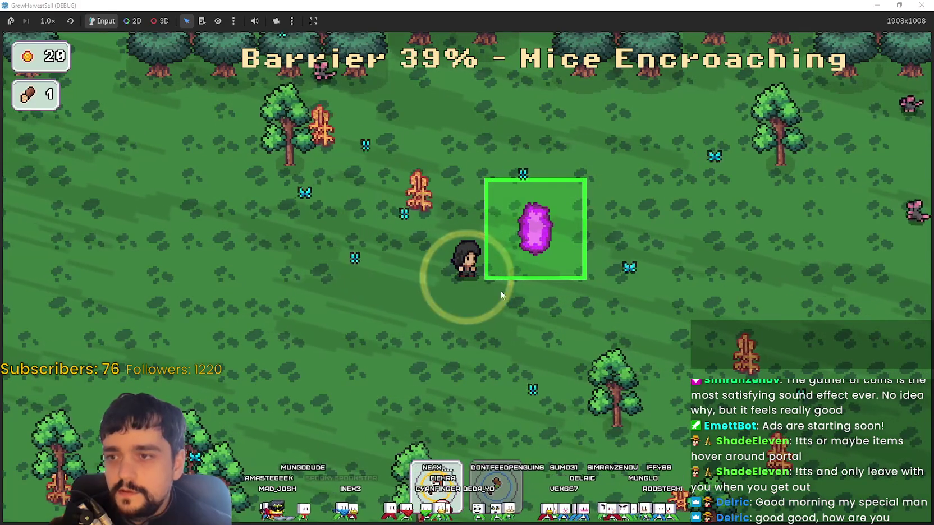
pyautogui.press('s')
pyautogui.press('w')
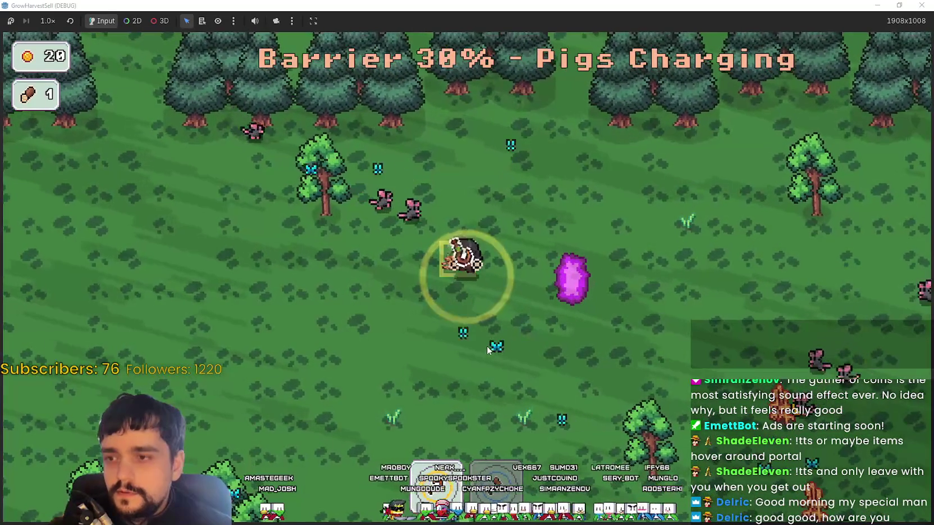
pyautogui.press('s')
pyautogui.press('d')
pyautogui.press('s')
pyautogui.press('d')
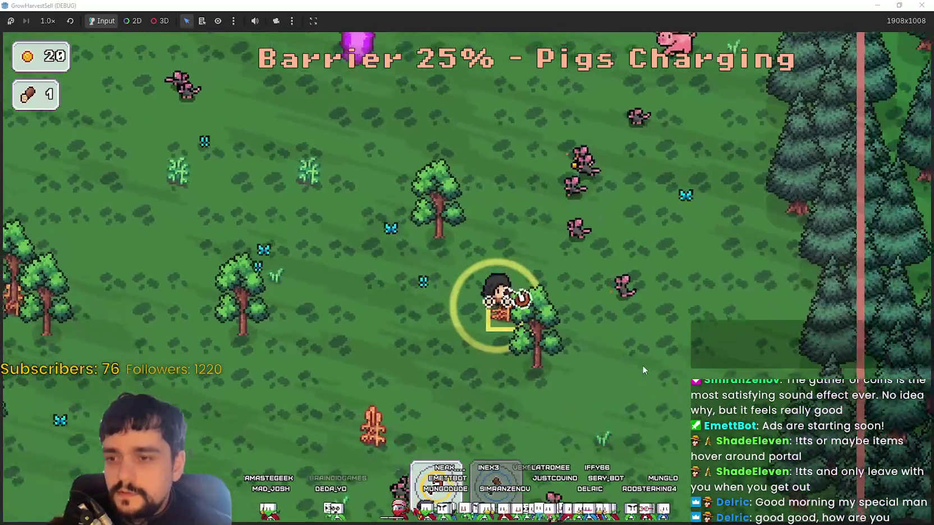
pyautogui.press('a')
pyautogui.press('s')
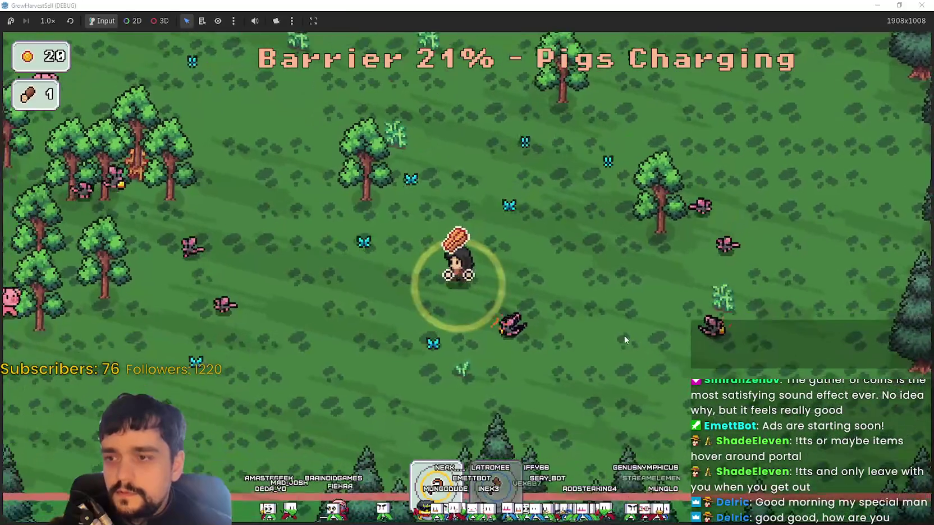
pyautogui.press('w')
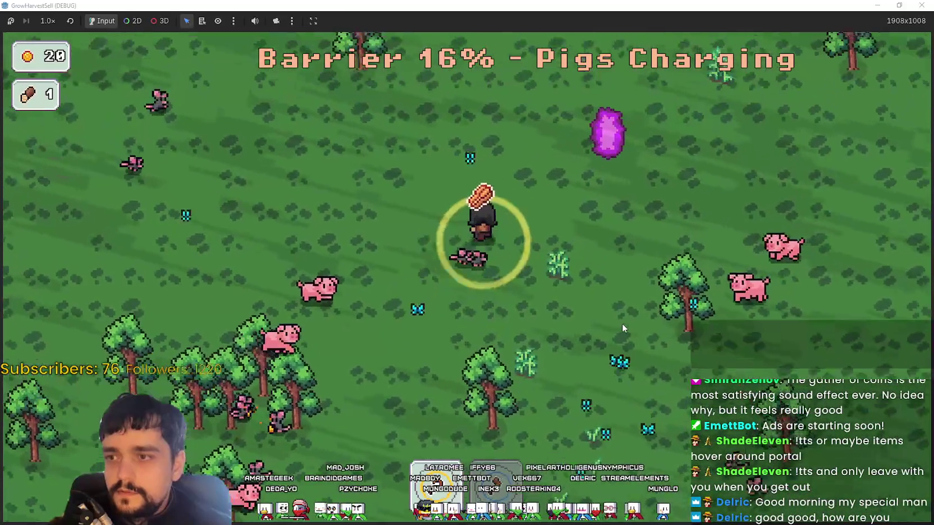
pyautogui.press('d')
# - Dodge the charging pigs and horse wall until the barrier collapses back to the village
pyautogui.press('a')
pyautogui.press('w')
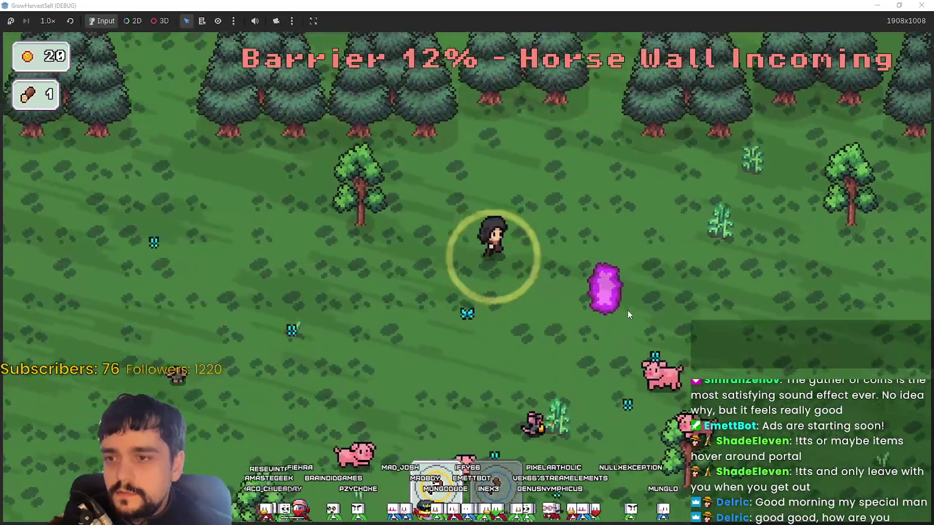
pyautogui.press('d')
pyautogui.press('a')
pyautogui.press('w')
pyautogui.press('d')
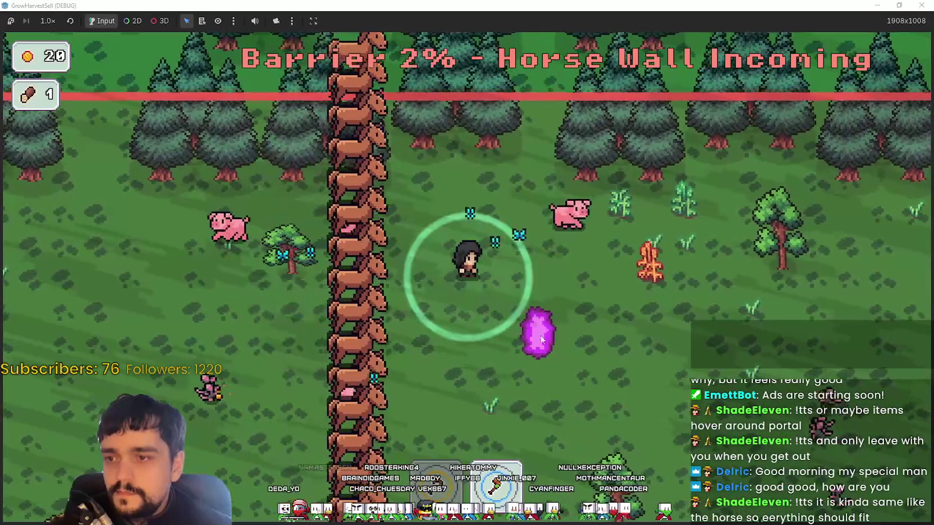
pyautogui.press('a')
pyautogui.press('s')
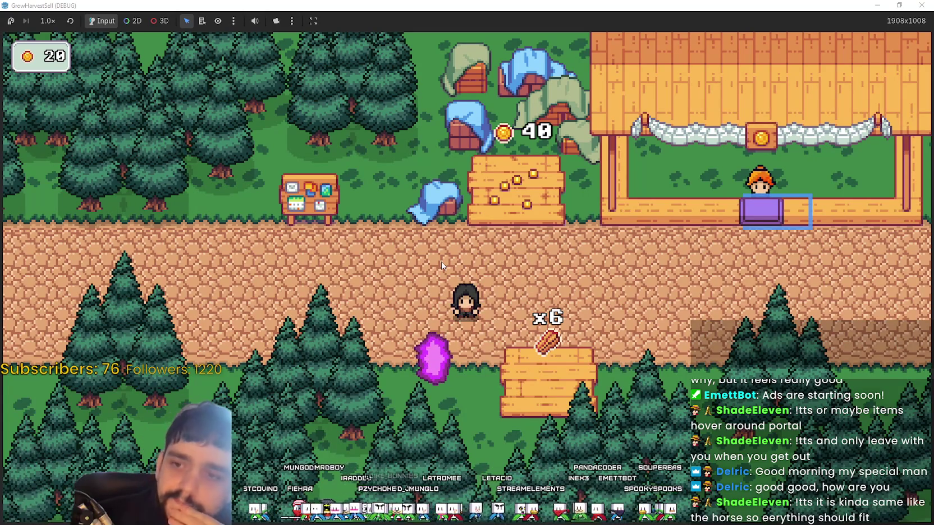
# - Pick up the x6 carrot stack and place all the carrots on the market stall counter
pyautogui.press('d')
pyautogui.press('e')
pyautogui.press('w')
pyautogui.press('d')
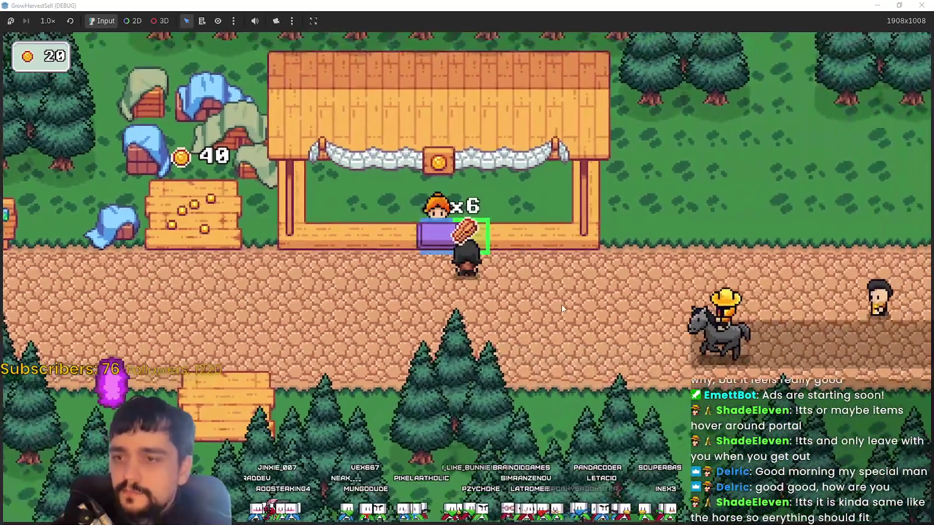
pyautogui.press('e')
pyautogui.press('e')
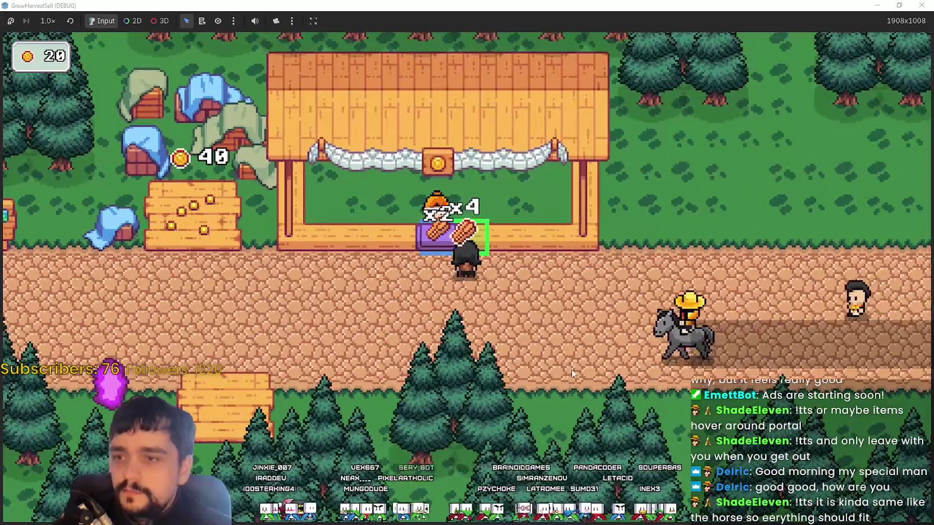
pyautogui.press('a')
pyautogui.press('d')
pyautogui.press('e')
pyautogui.press('e')
pyautogui.press('a')
pyautogui.press('d')
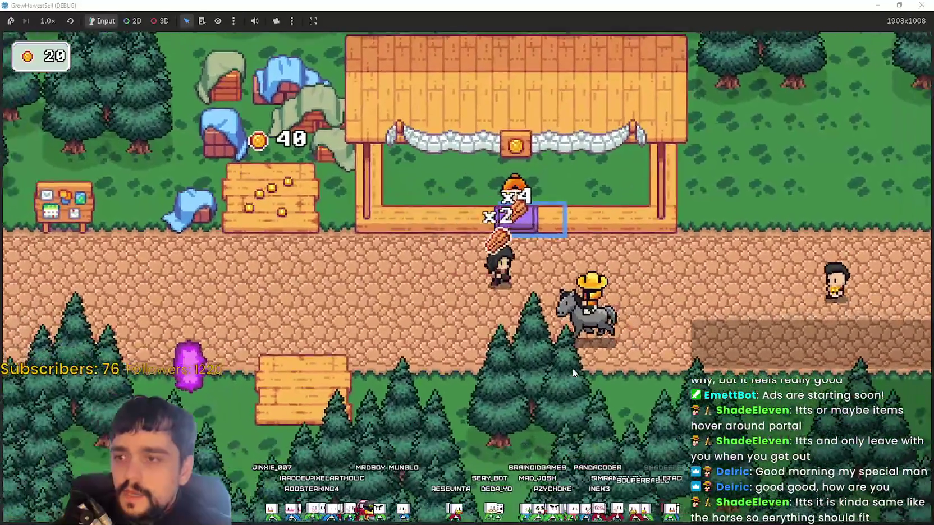
pyautogui.press('e')
# - Walk left along the market road and harvest the coin plot, raising gold to 120
pyautogui.press('a')
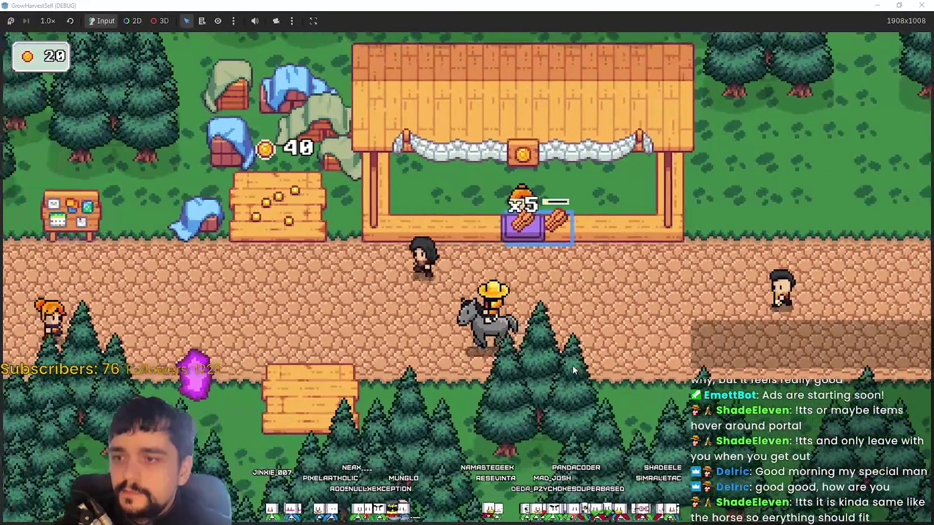
pyautogui.press('a')
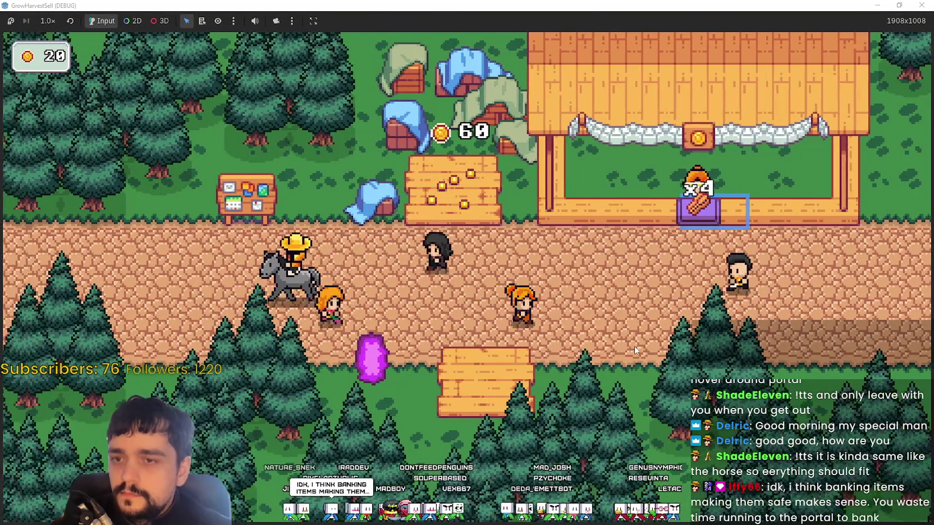
pyautogui.press('a')
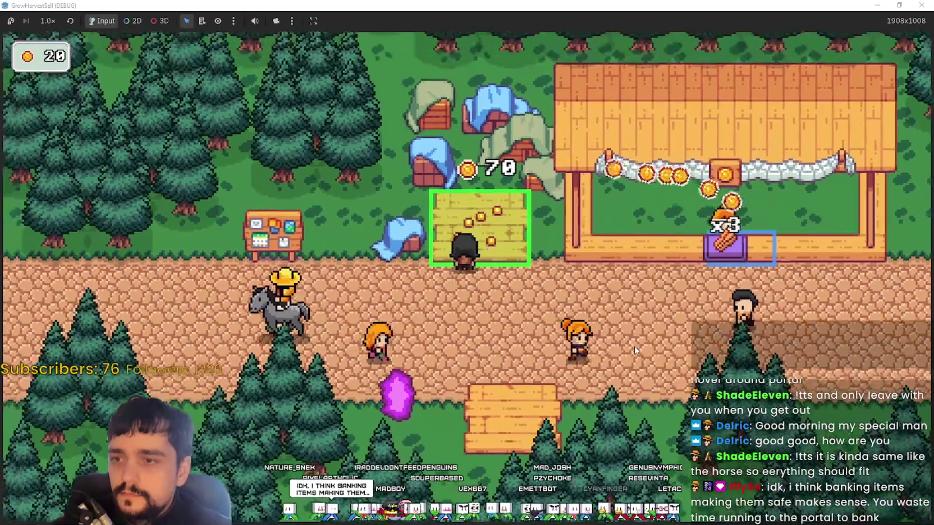
pyautogui.press('a')
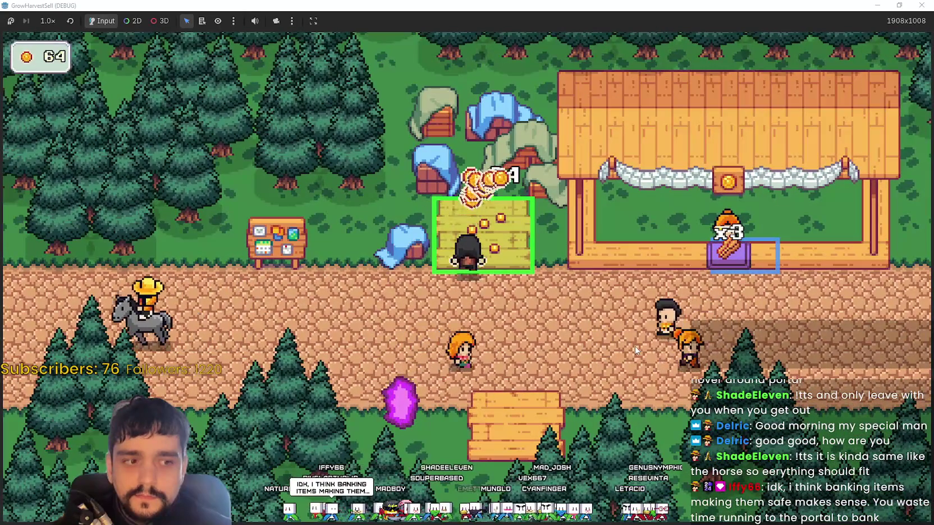
pyautogui.press('a')
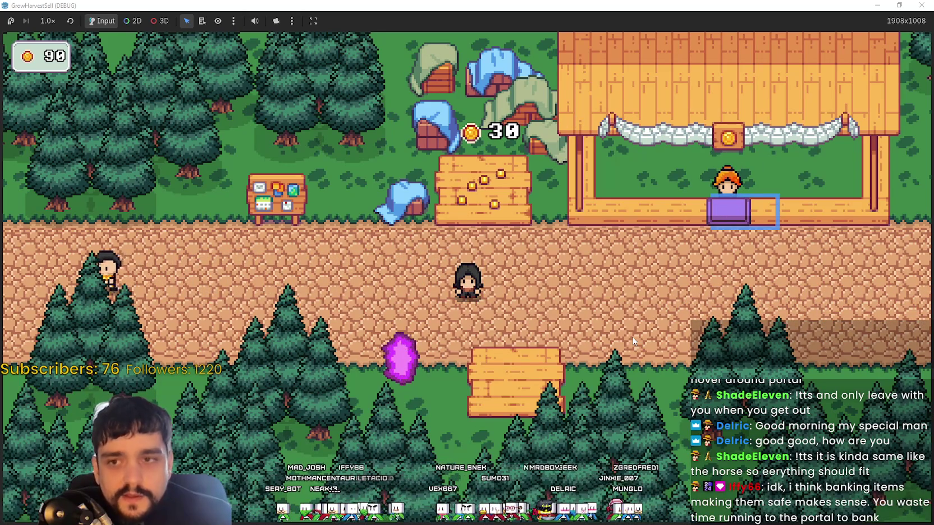
pyautogui.press('w')
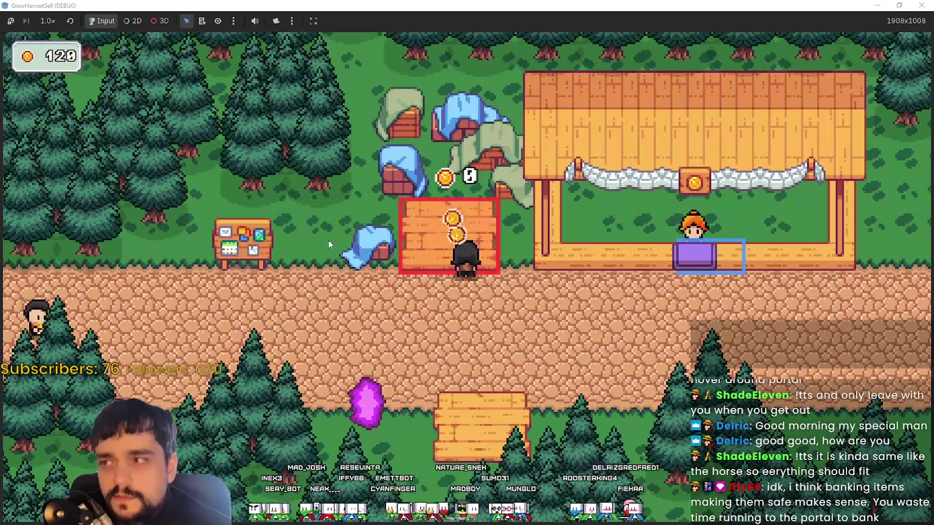
pyautogui.press('s')
pyautogui.press('d')
# - Walk over to the notice board and open the Prestige skill tree
pyautogui.press('a')
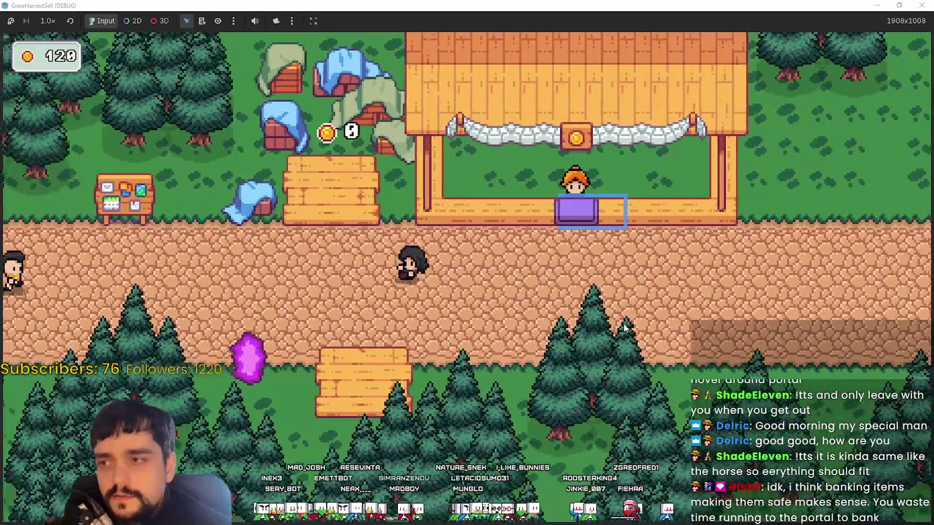
pyautogui.press('w')
pyautogui.press('e')
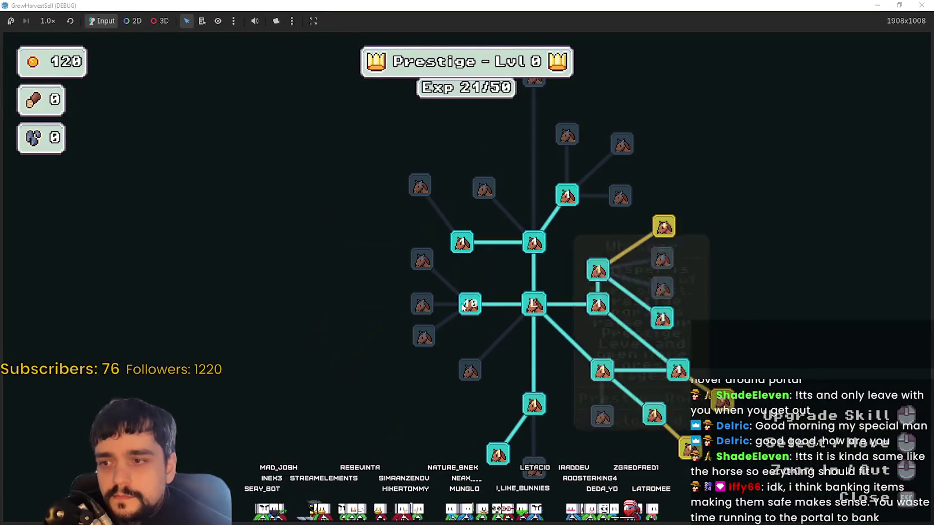
# - Spend the gold levelling Wood Gatherer to 5/10, then close the skill tree
pyautogui.moveTo(536, 413)
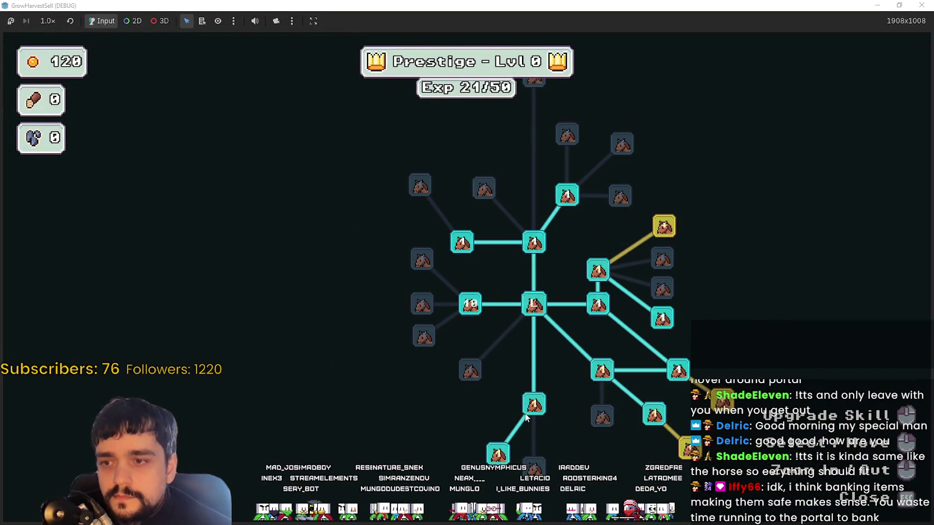
pyautogui.moveTo(496, 456)
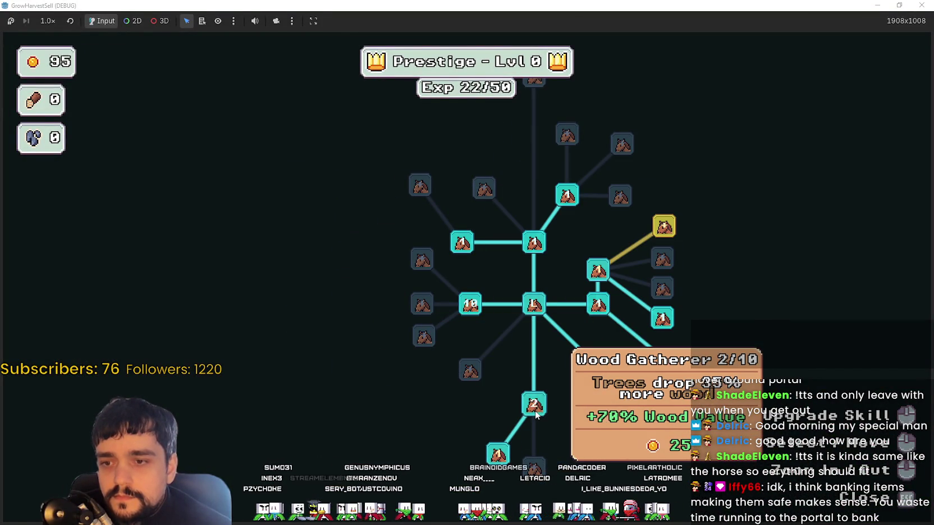
pyautogui.click(497, 454)
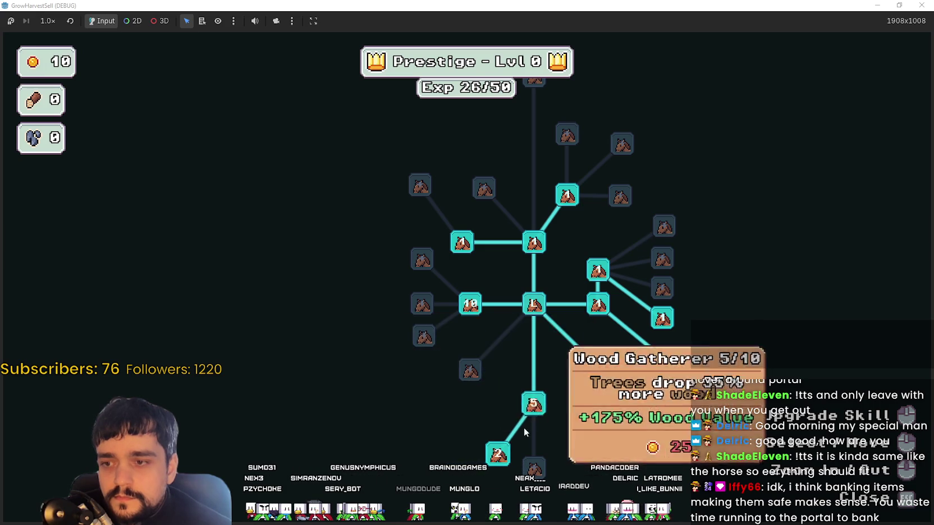
pyautogui.moveTo(653, 413)
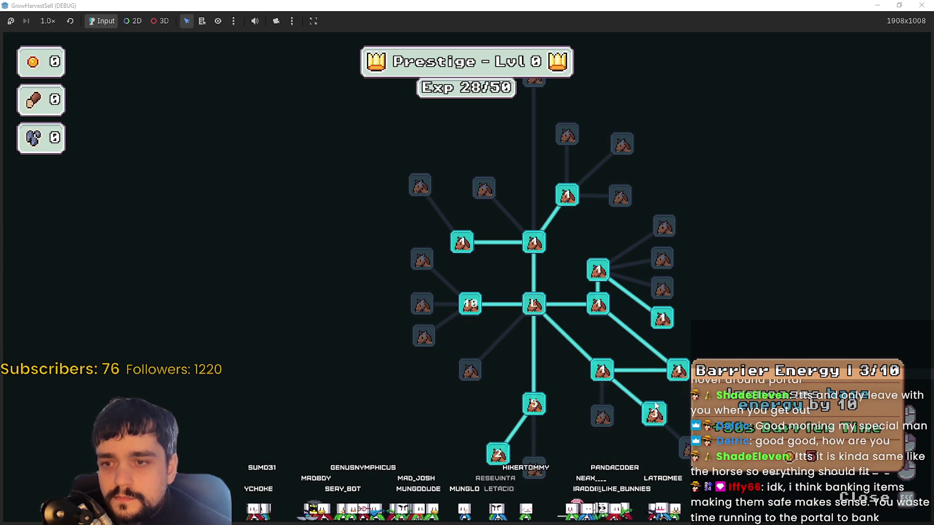
pyautogui.press('Escape')
# - Walk into the purple portal and travel to Stage 1, the forest
pyautogui.press('d')
pyautogui.press('s')
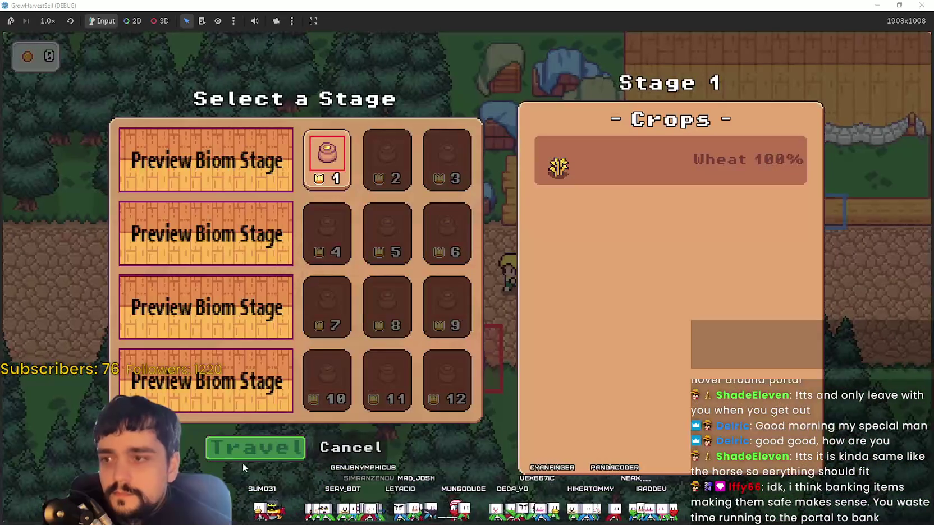
pyautogui.click(260, 446)
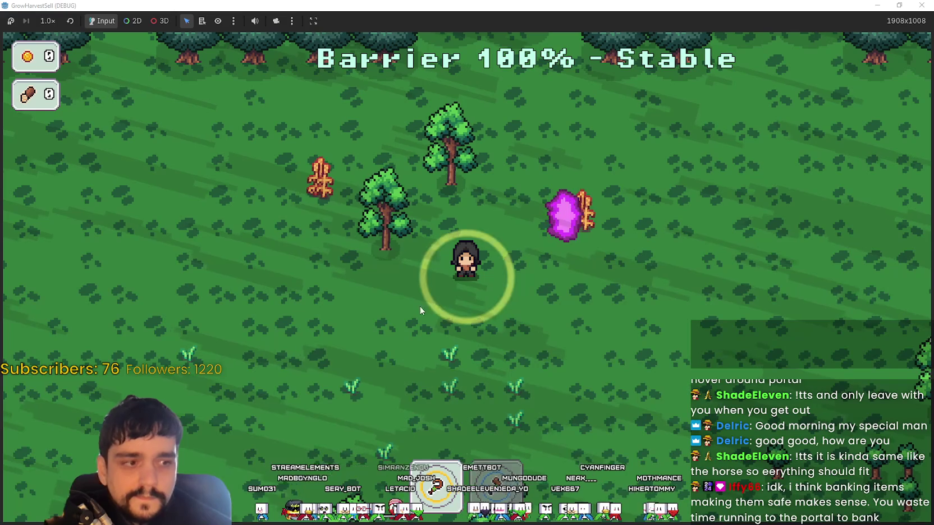
# - Walk down-left to the pine trees and pick up the first two wood items
pyautogui.press('d')
pyautogui.press('a')
pyautogui.press('s')
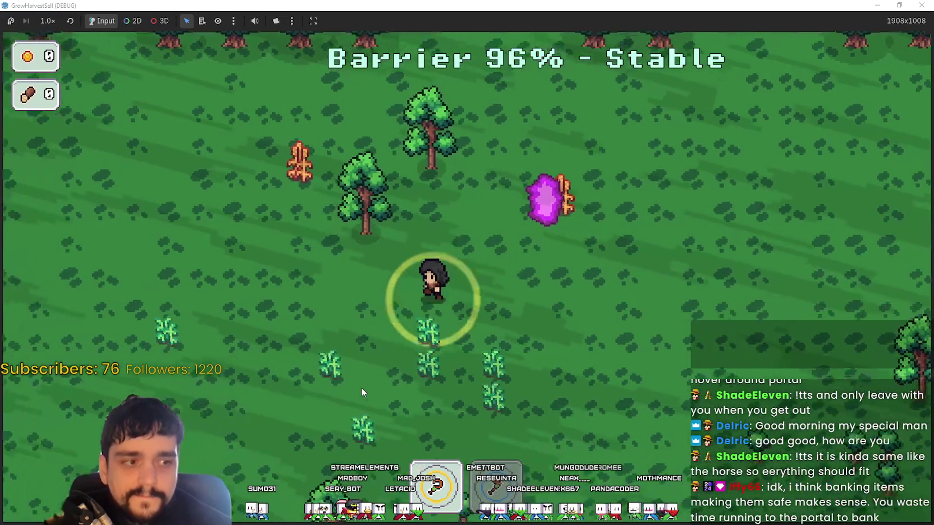
pyautogui.press('s')
pyautogui.press('a')
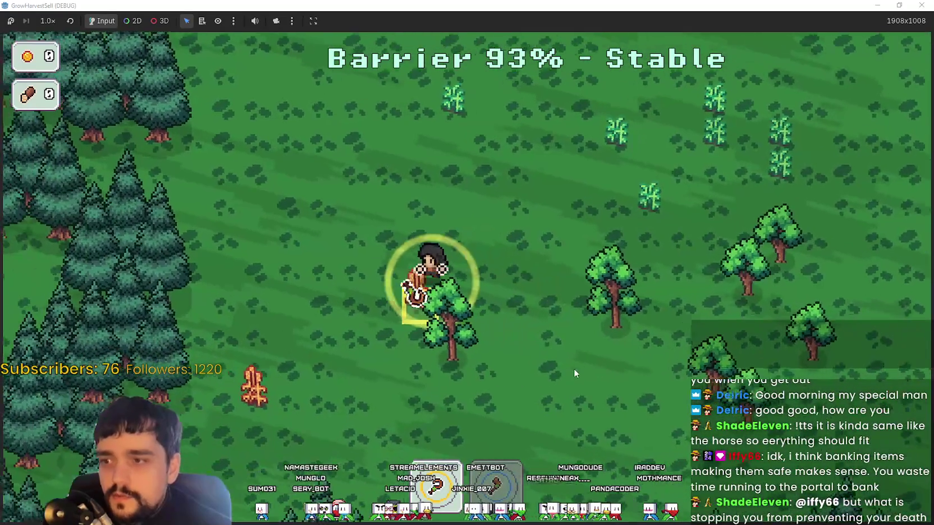
pyautogui.press('s')
pyautogui.press('a')
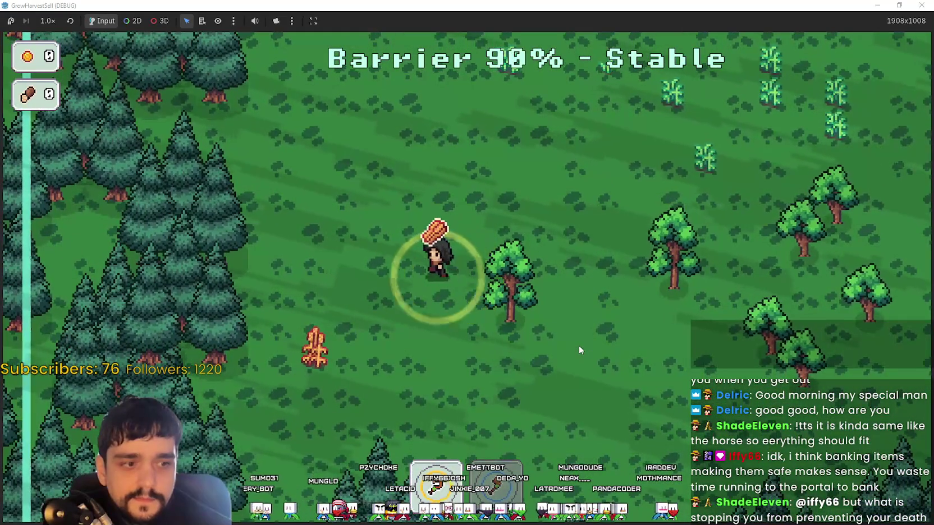
pyautogui.press('s')
pyautogui.press('a')
pyautogui.press('d')
pyautogui.press('d')
# - Harvest several crops in the orange crop patch
pyautogui.press('w')
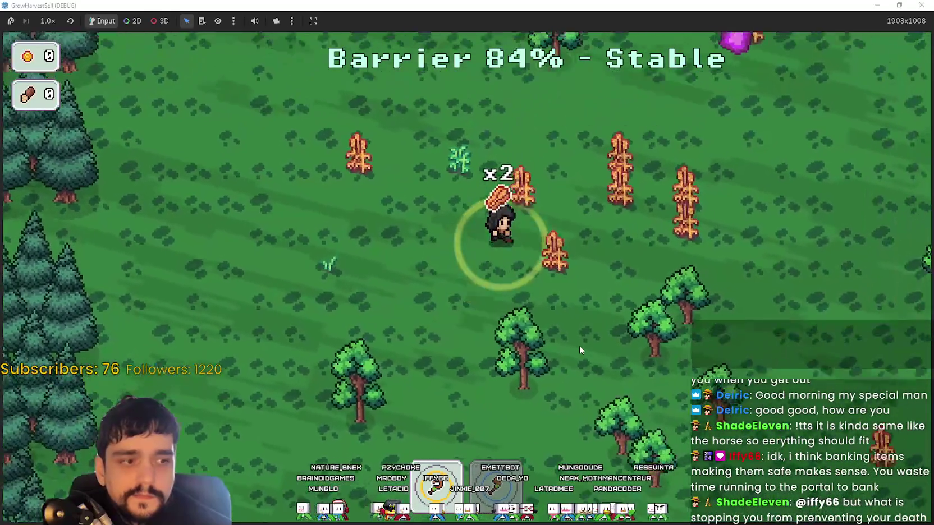
pyautogui.press('d')
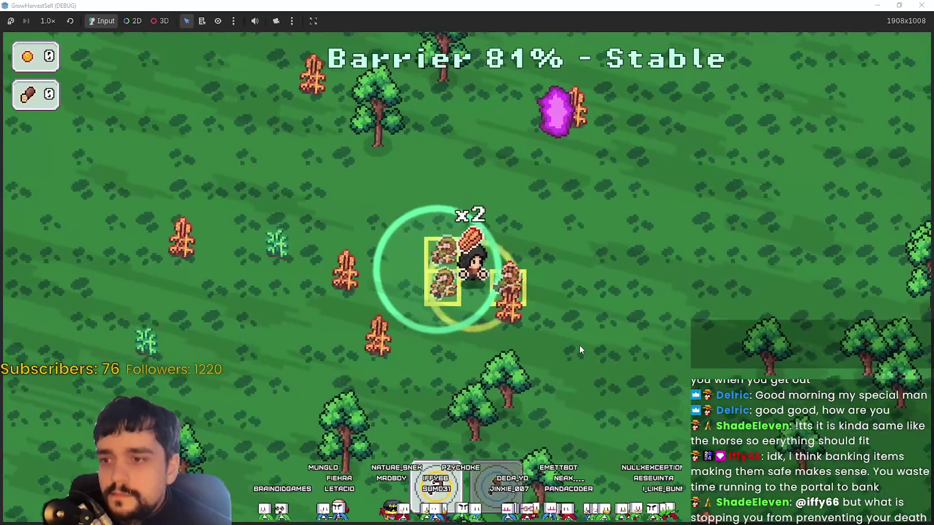
pyautogui.press('w')
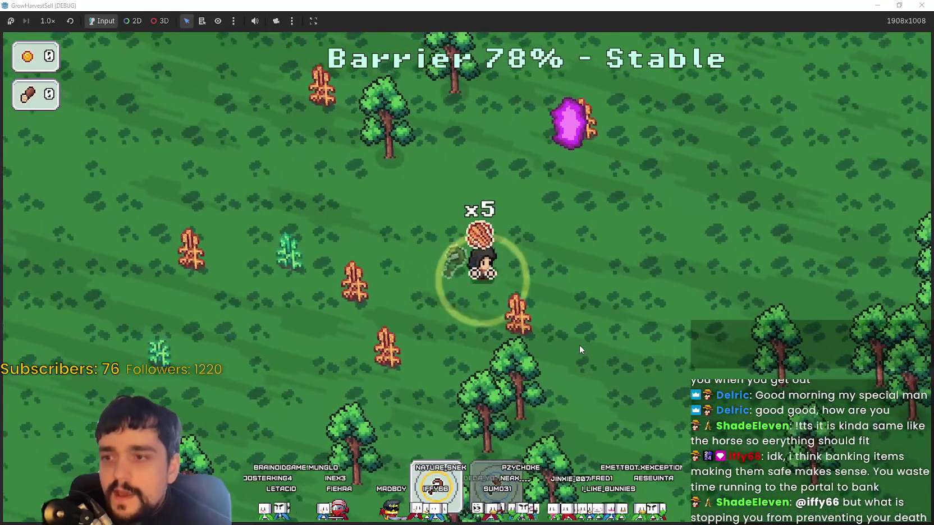
pyautogui.press('s')
pyautogui.press('a')
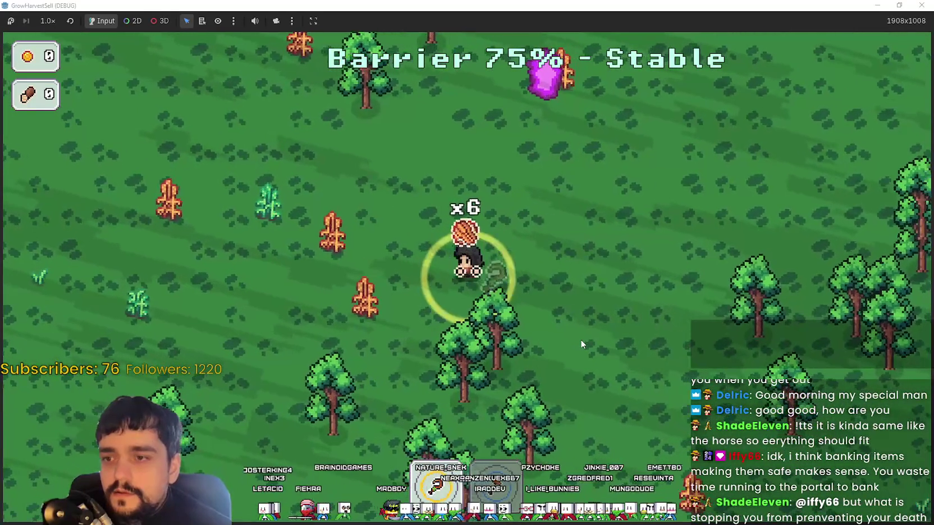
pyautogui.press('a')
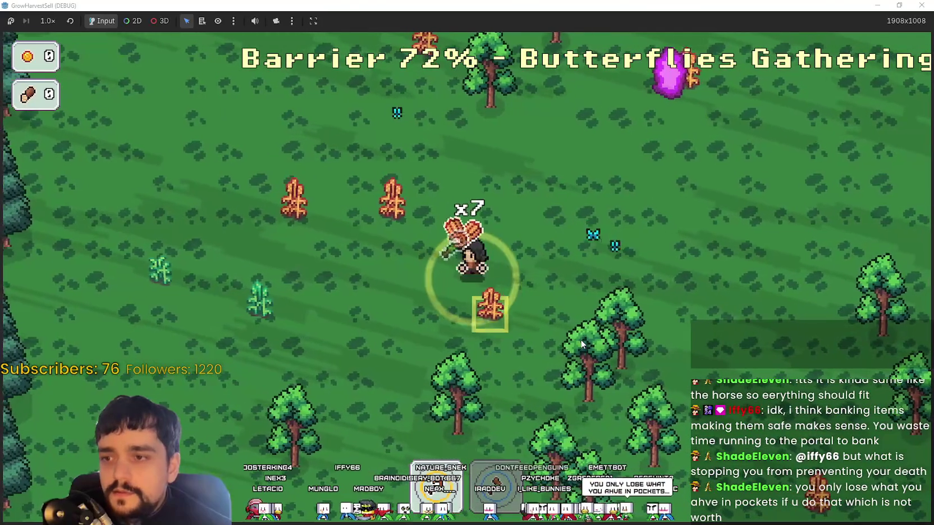
# - Carry the gathered load up and deliver it into the portal
pyautogui.press('d')
pyautogui.press('w')
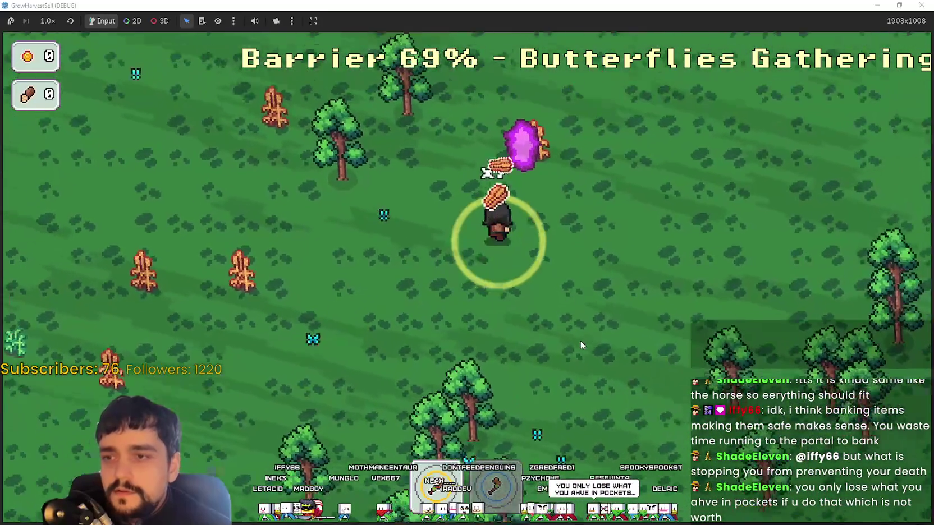
pyautogui.press('w')
pyautogui.press('a')
pyautogui.press('d')
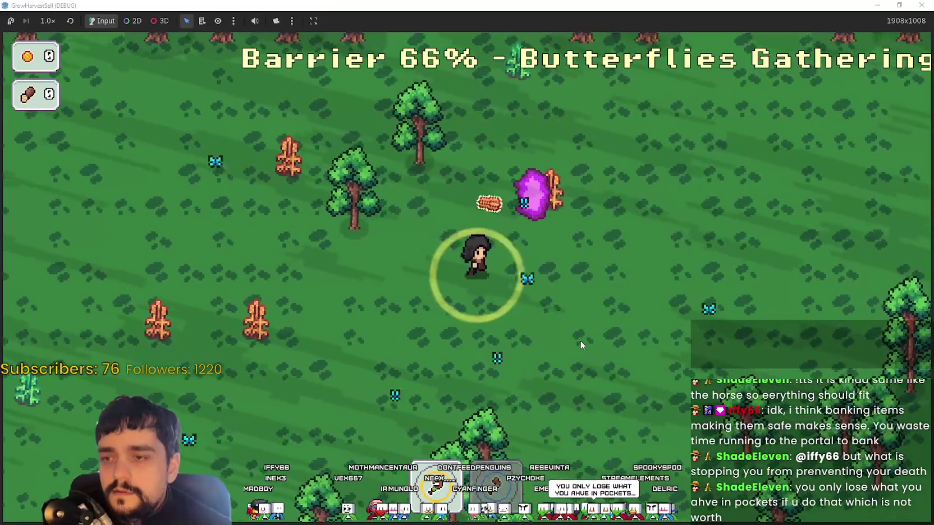
# - Gather another item down to the left and drop it into the portal
pyautogui.press('a')
pyautogui.press('s')
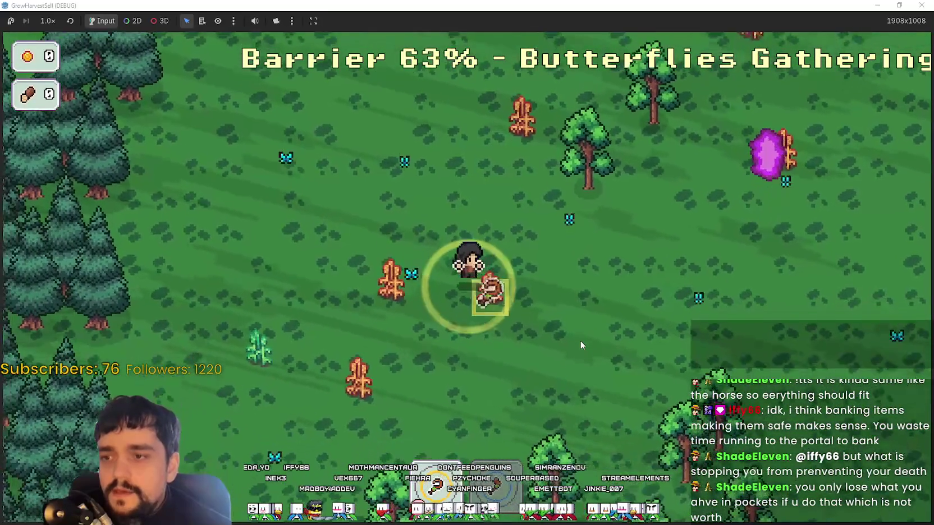
pyautogui.press('a')
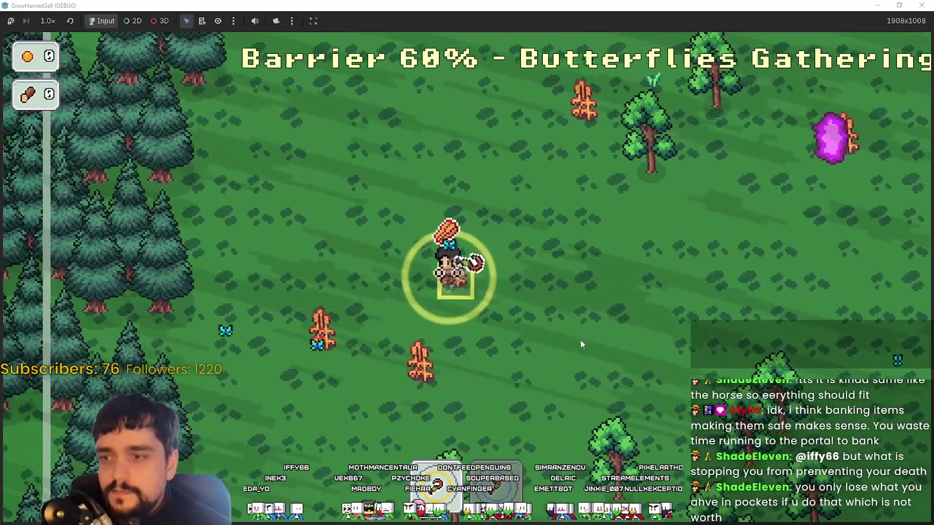
pyautogui.press('s')
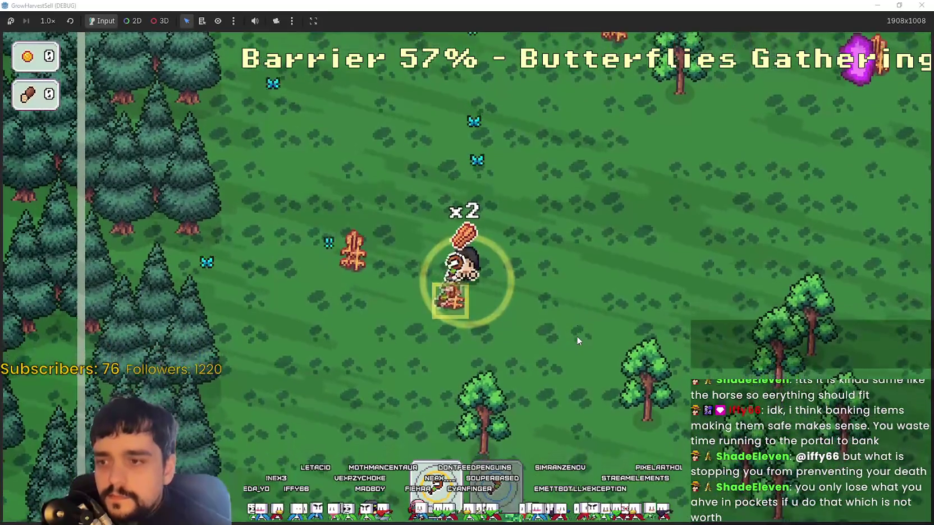
pyautogui.press('a')
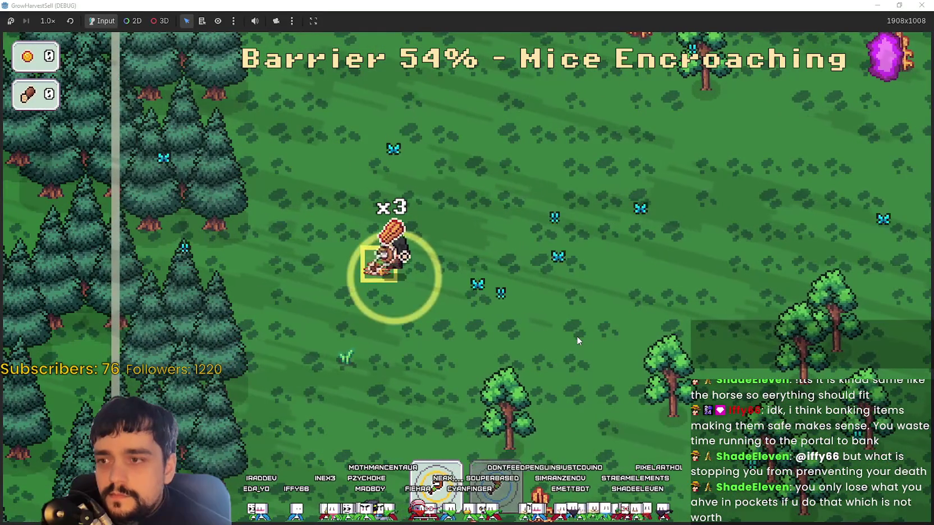
pyautogui.press('d')
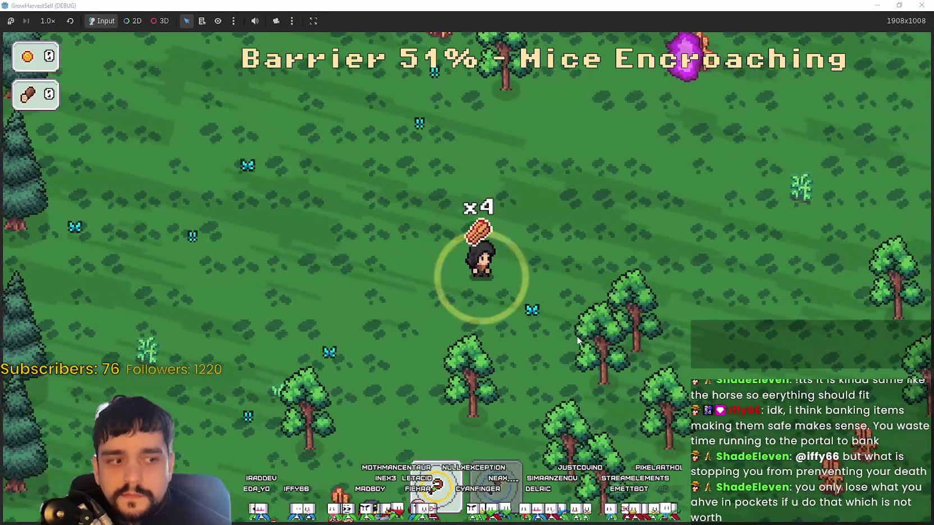
pyautogui.press('w')
pyautogui.press('d')
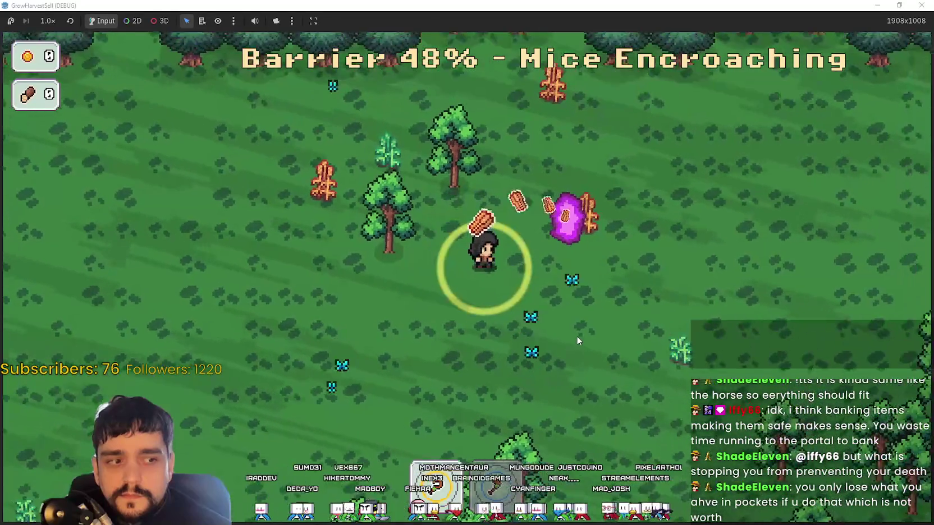
# - Roam up to the pine treeline and back down, picking up nearby wood
pyautogui.press('d')
pyautogui.press('w')
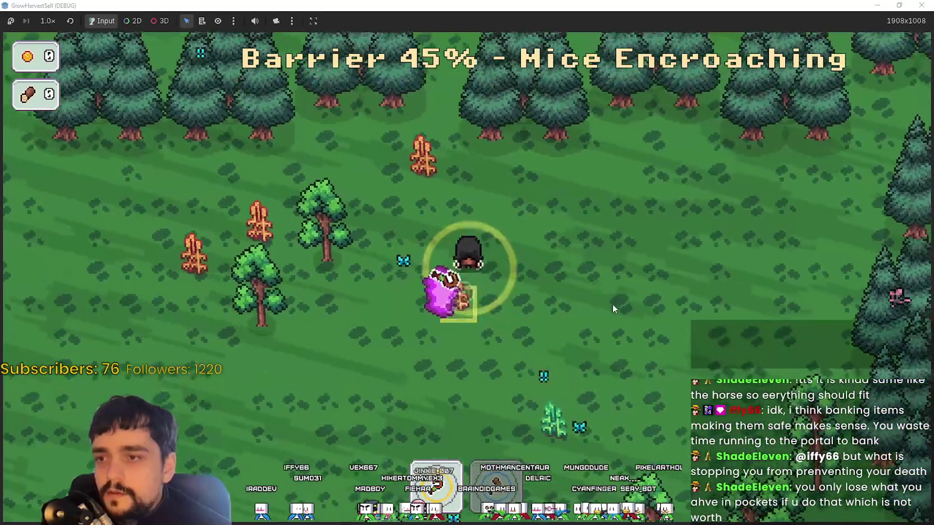
pyautogui.press('w')
pyautogui.press('a')
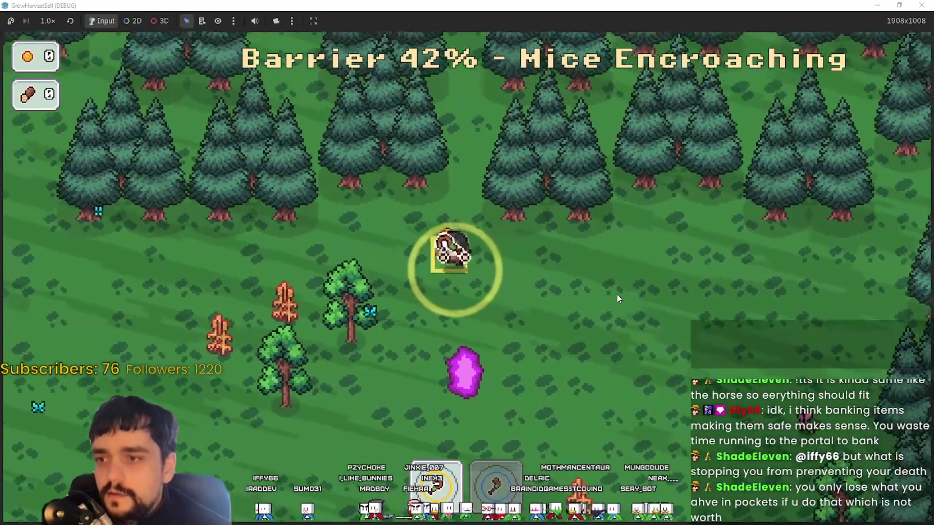
pyautogui.press('a')
pyautogui.press('s')
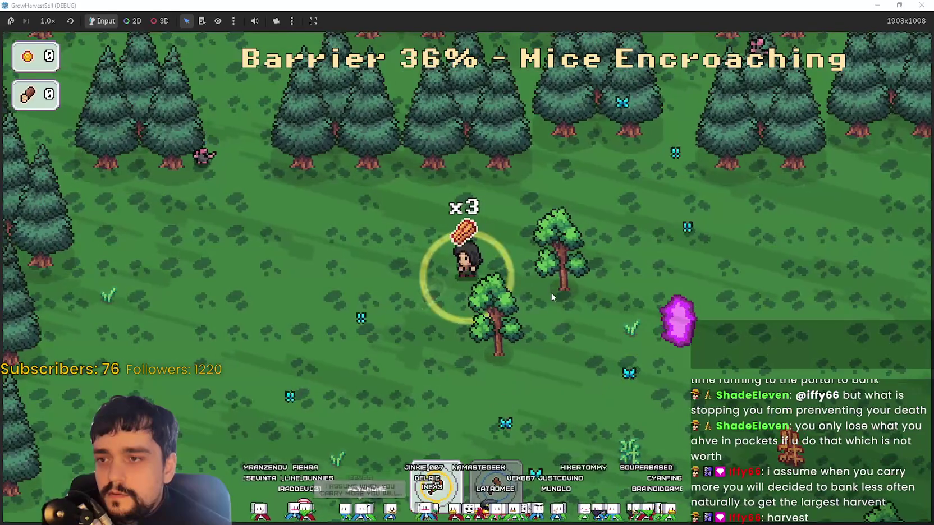
pyautogui.press('d')
pyautogui.press('s')
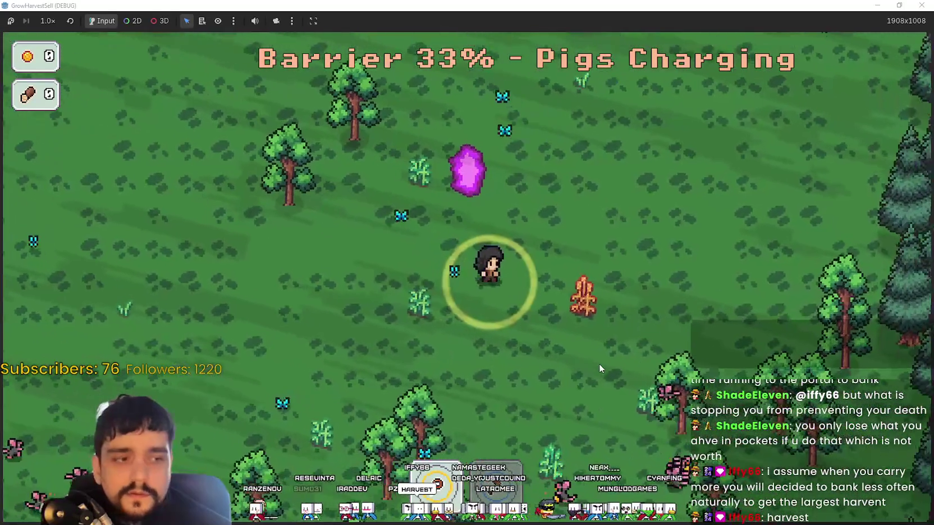
pyautogui.press('s')
pyautogui.press('a')
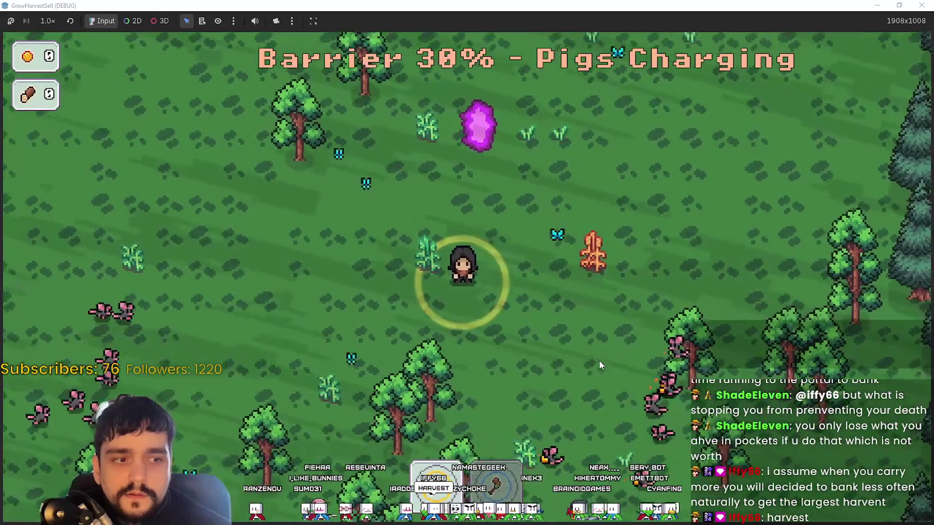
pyautogui.press('a')
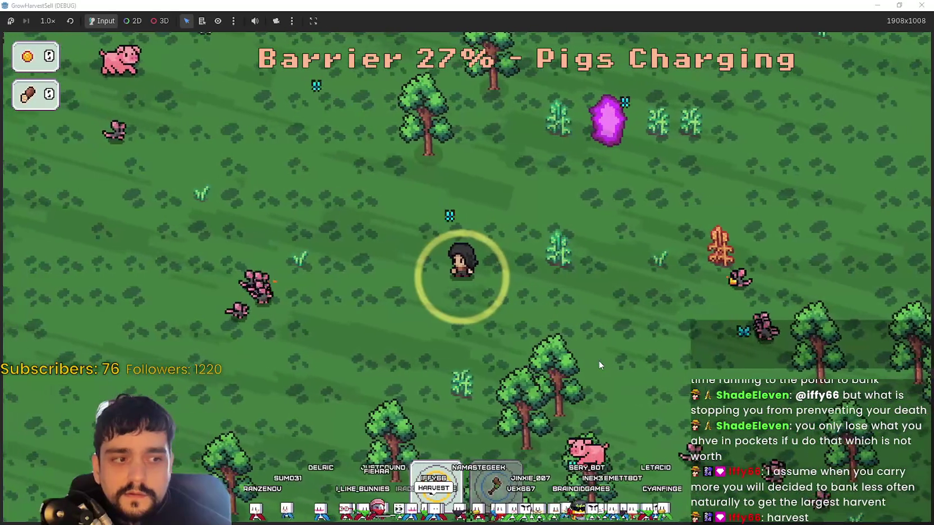
pyautogui.press('a')
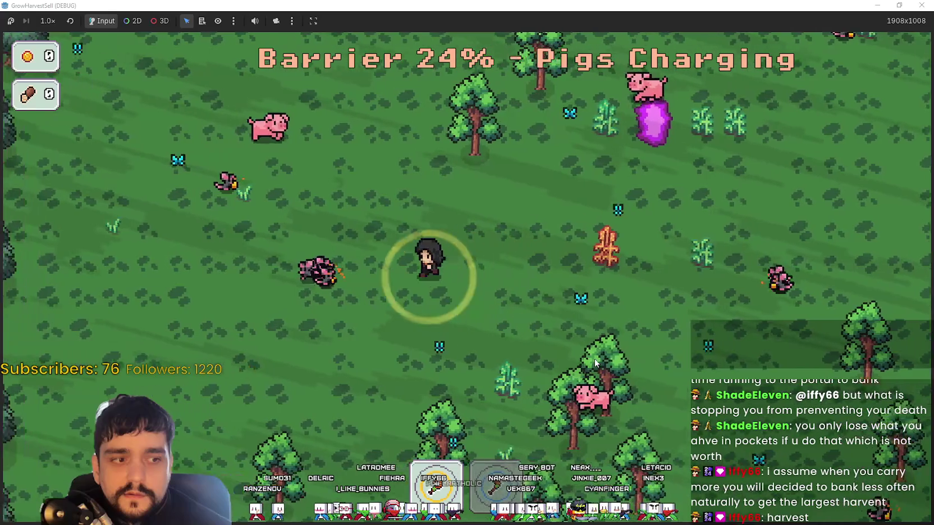
# - Keep collecting until 9 wood is carried as the barrier drains to 6%
pyautogui.press('s')
pyautogui.press('d')
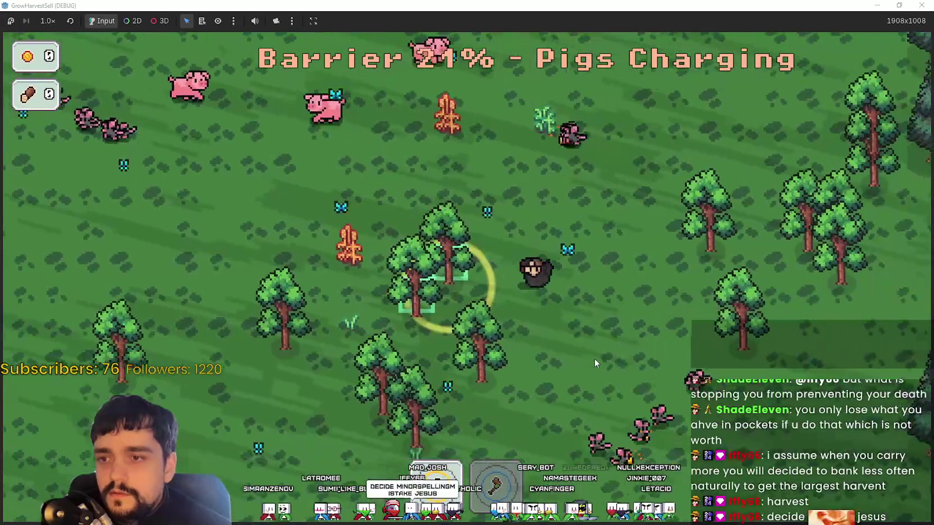
pyautogui.press('d')
pyautogui.press('w')
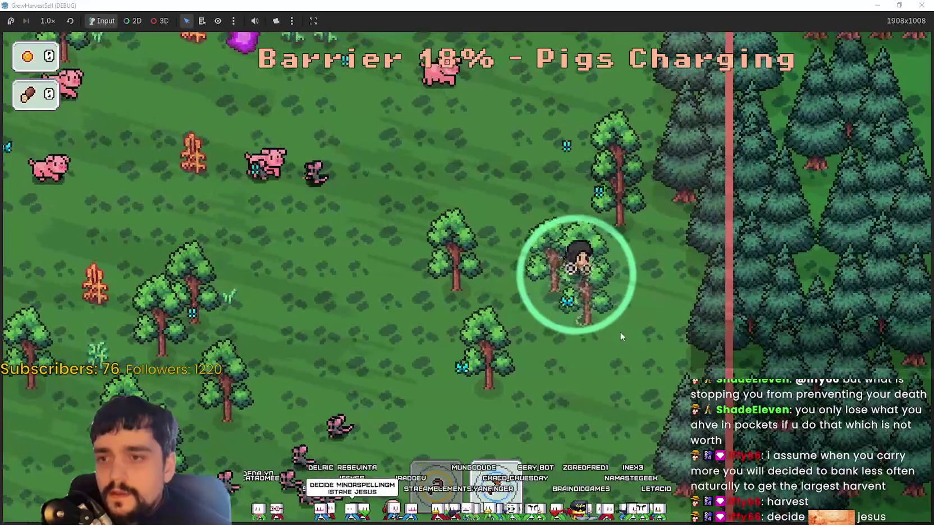
pyautogui.press('s')
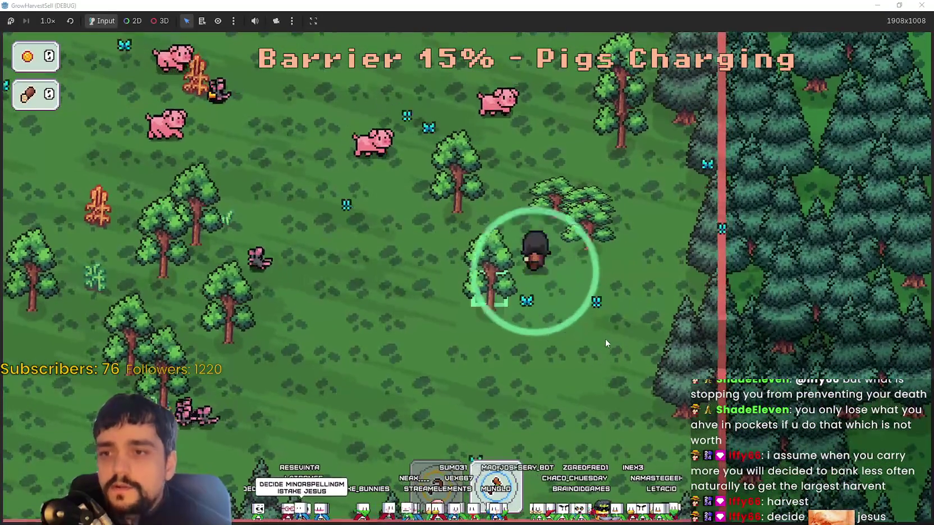
pyautogui.press('s')
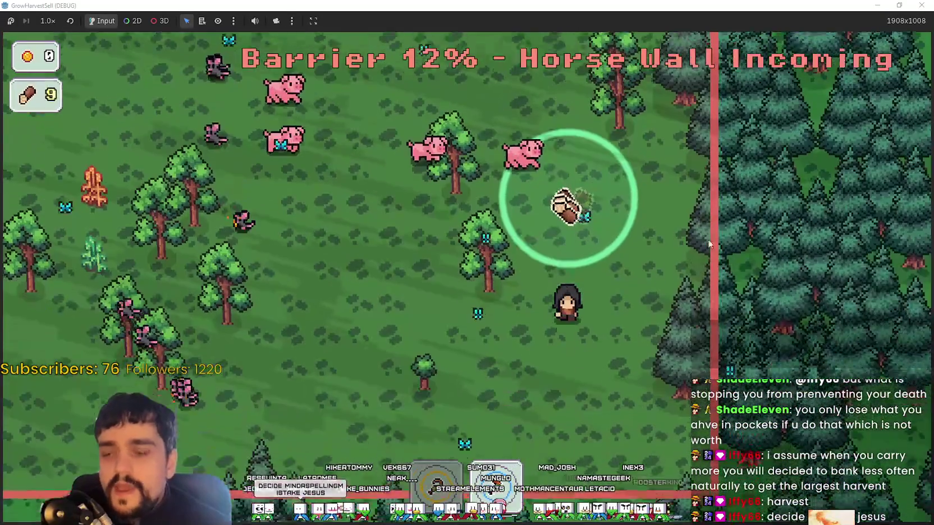
pyautogui.press('s')
pyautogui.press('a')
pyautogui.press('w')
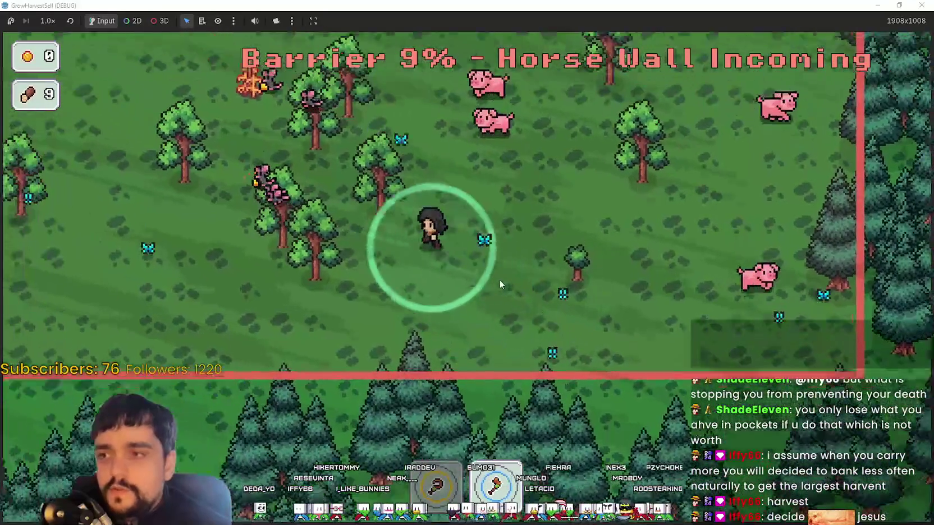
pyautogui.press('w')
pyautogui.press('a')
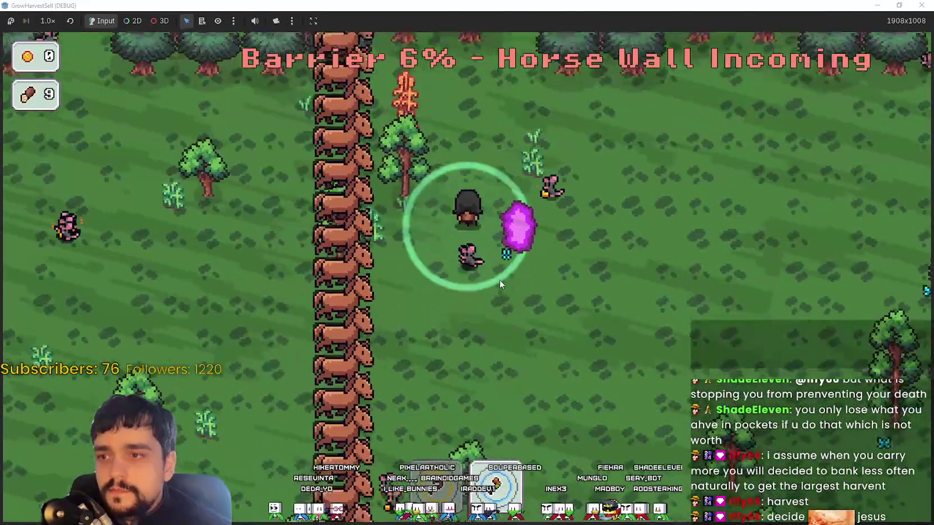
pyautogui.press('a')
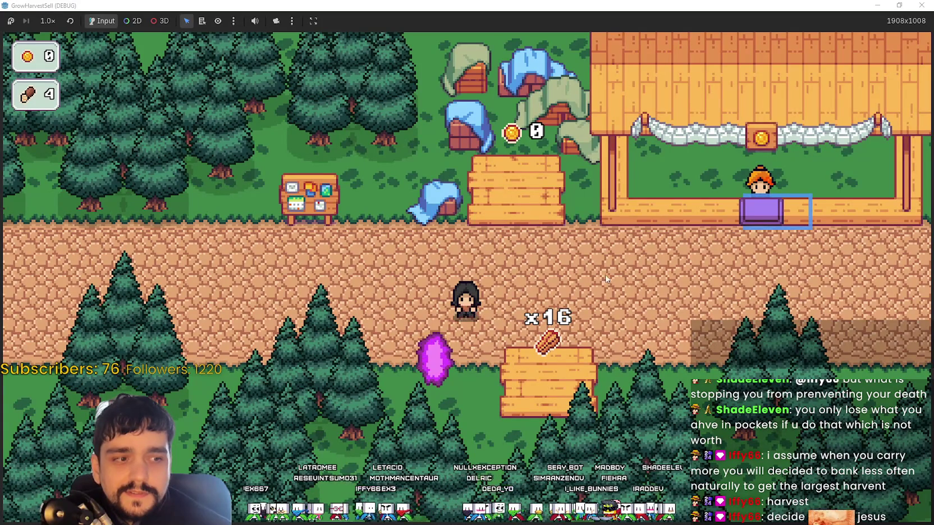
# - Walk along the village path to the market stall and drop the first crops
pyautogui.press('d')
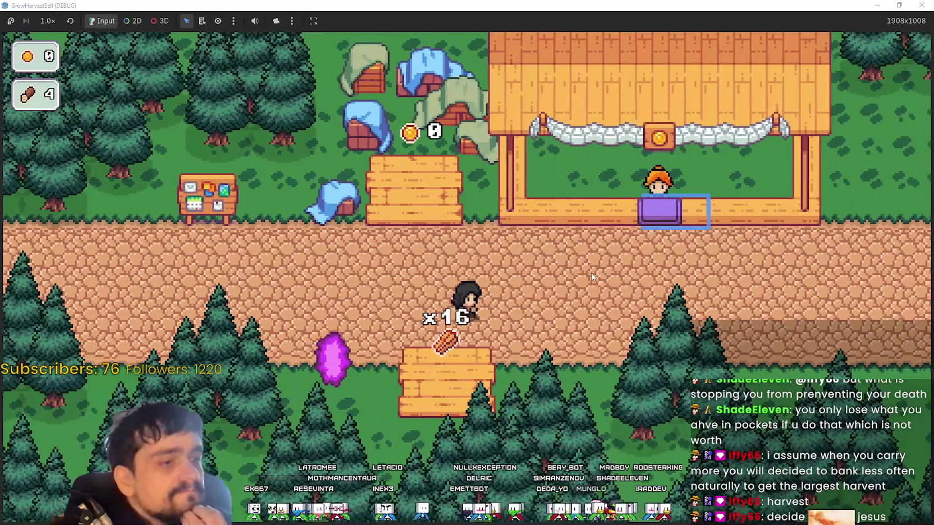
pyautogui.press('d')
pyautogui.press('a')
pyautogui.press('s')
pyautogui.press('d')
pyautogui.press('w')
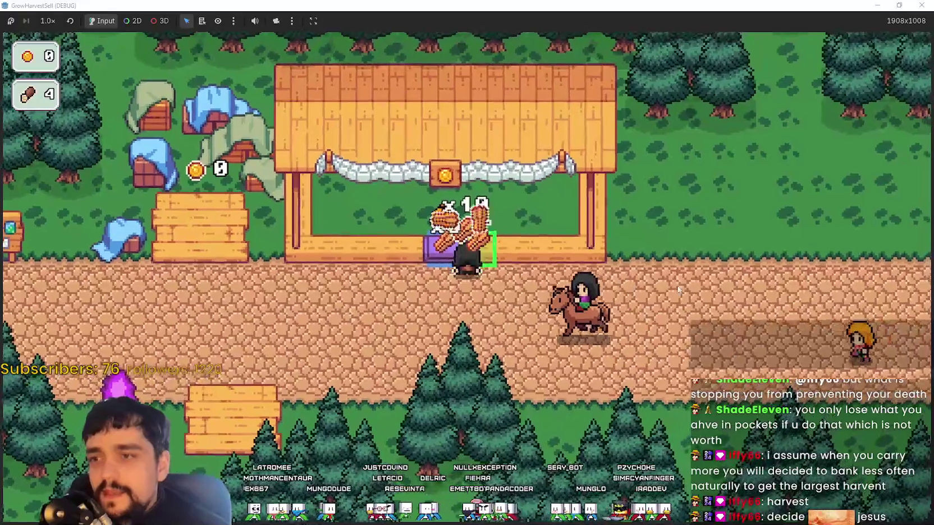
# - Step off and back onto the stall counter to drop more crops for coins
pyautogui.press('a')
pyautogui.press('s')
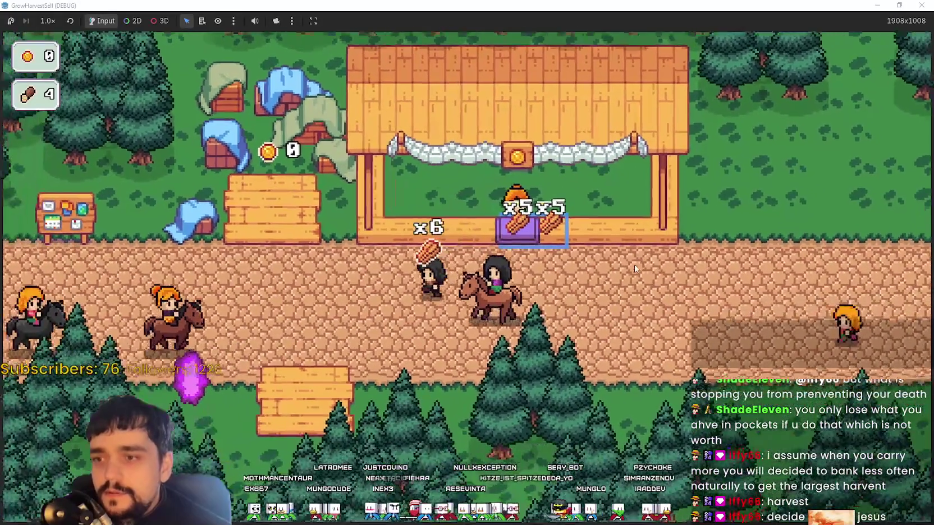
pyautogui.press('d')
pyautogui.press('w')
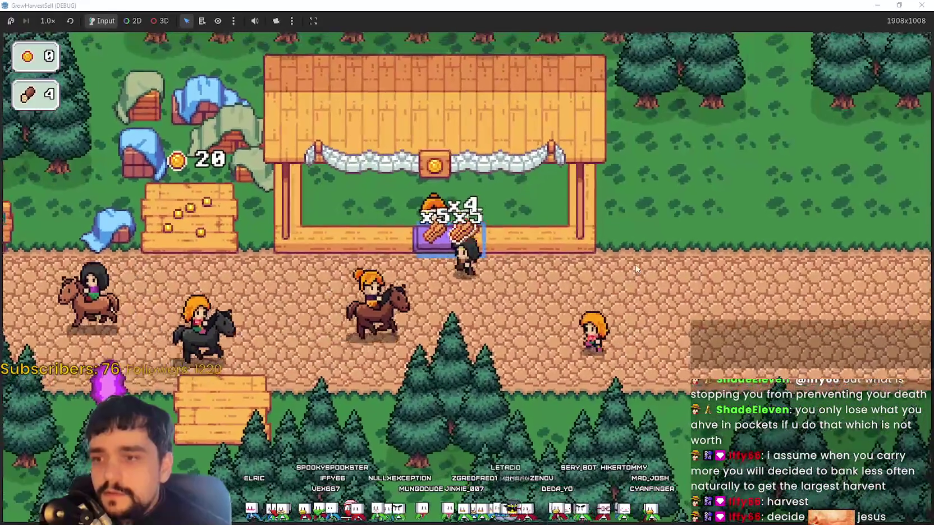
pyautogui.press('a')
pyautogui.press('s')
pyautogui.press('d')
pyautogui.press('w')
pyautogui.press('s')
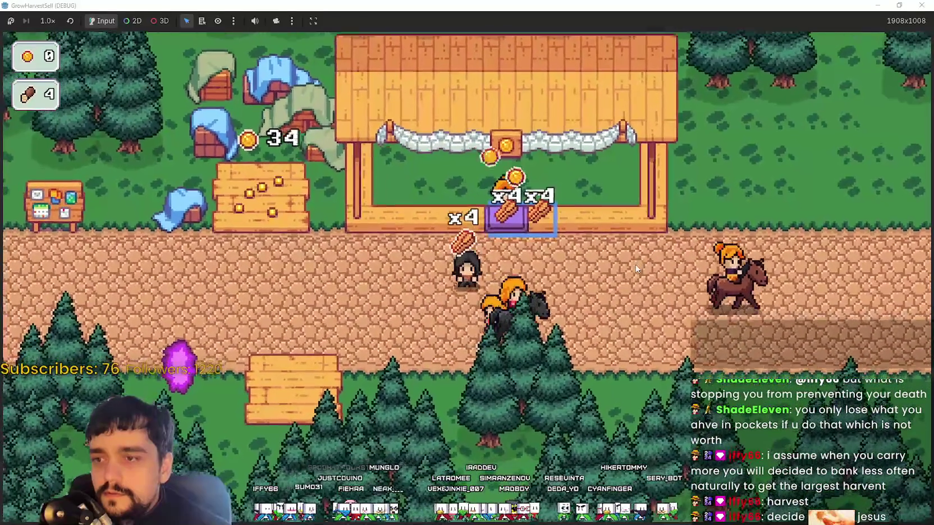
# - Drop the last crops at the stall, bringing the coin pile to 60
pyautogui.press('w')
pyautogui.press('s')
pyautogui.press('w')
pyautogui.press('d')
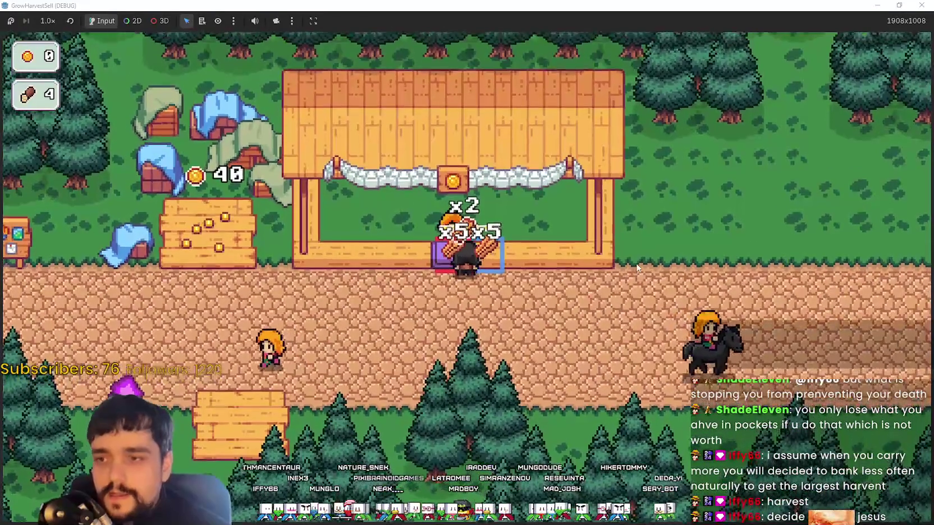
pyautogui.press('a')
pyautogui.press('s')
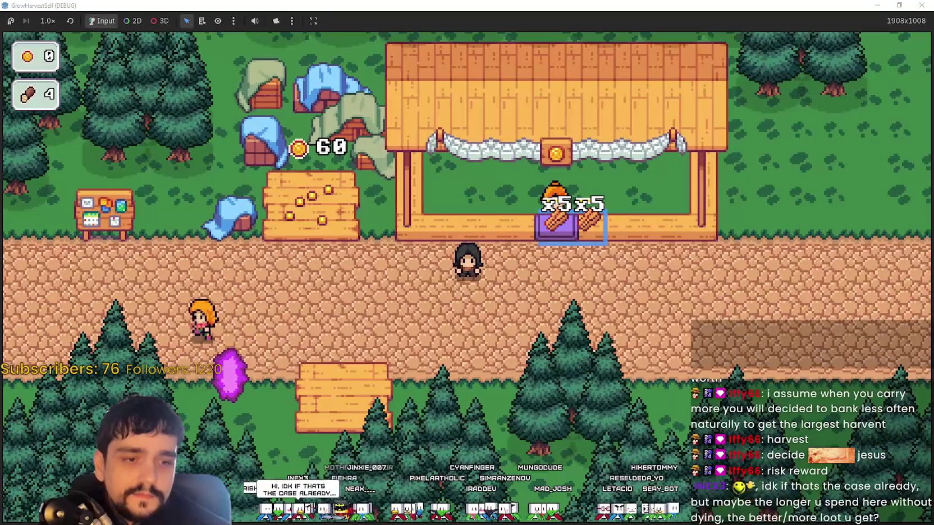
pyautogui.hotkey('alt', 'Tab')
# - Zoom into the character sprites and eyedrop the #F9E6CF skin tone
pyautogui.scroll(2, 489, 234)
pyautogui.scroll(-1, 460, 280)
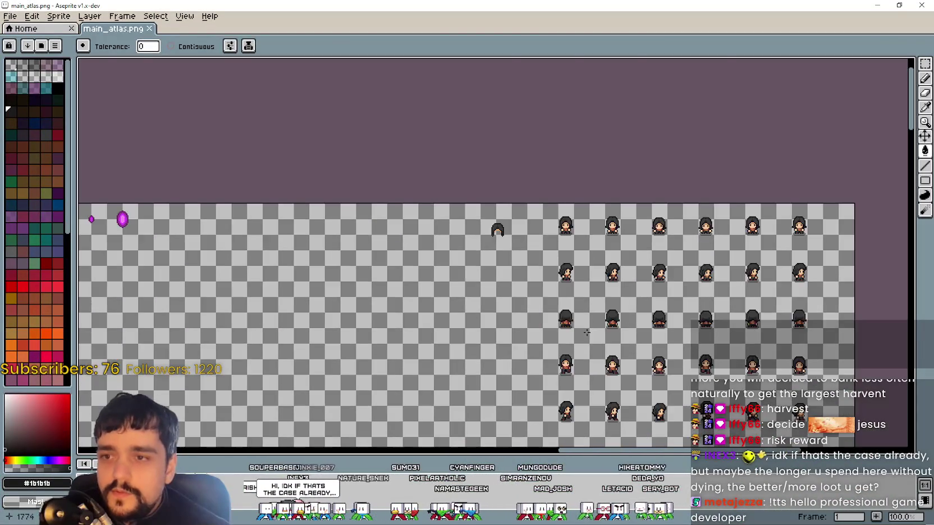
pyautogui.scroll(-1, 437, 328)
pyautogui.scroll(6, 426, 264)
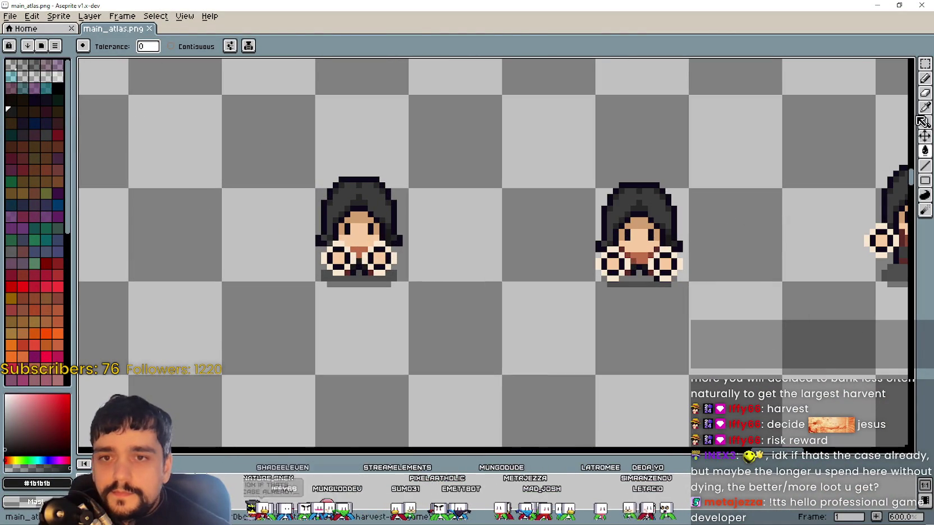
pyautogui.scroll(4, 374, 221)
pyautogui.click(379, 250)
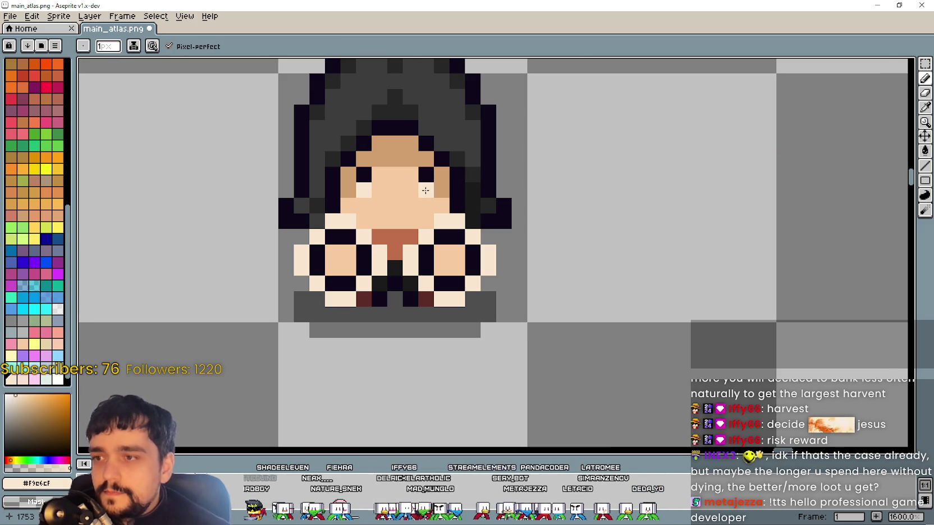
# - Retouch the player character frames with #F9E6CF and save main_atlas.png
pyautogui.scroll(-4, 494, 278)
pyautogui.scroll(1, 361, 235)
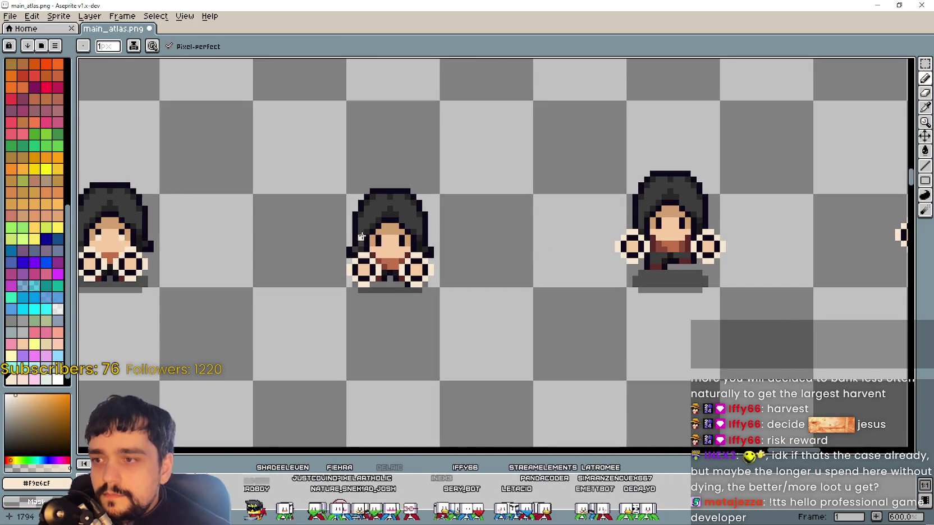
pyautogui.scroll(-1, 502, 252)
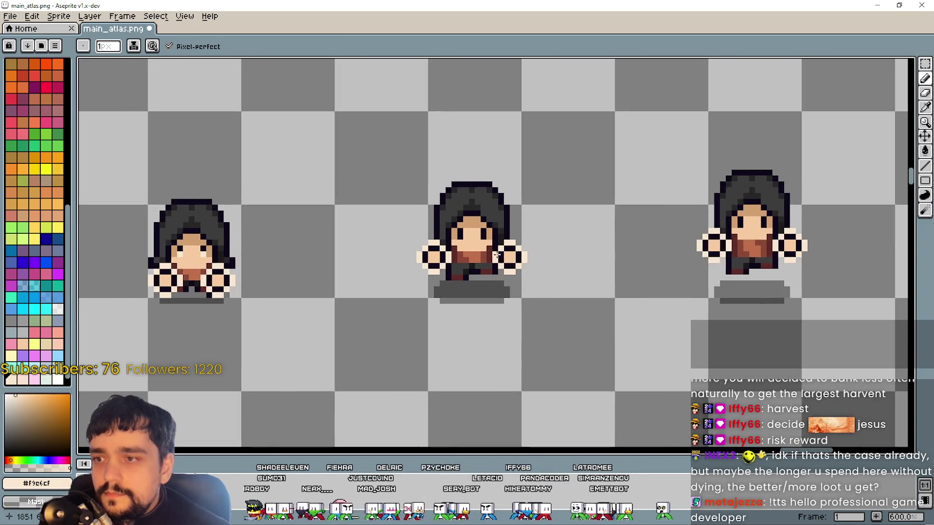
pyautogui.scroll(2, 453, 237)
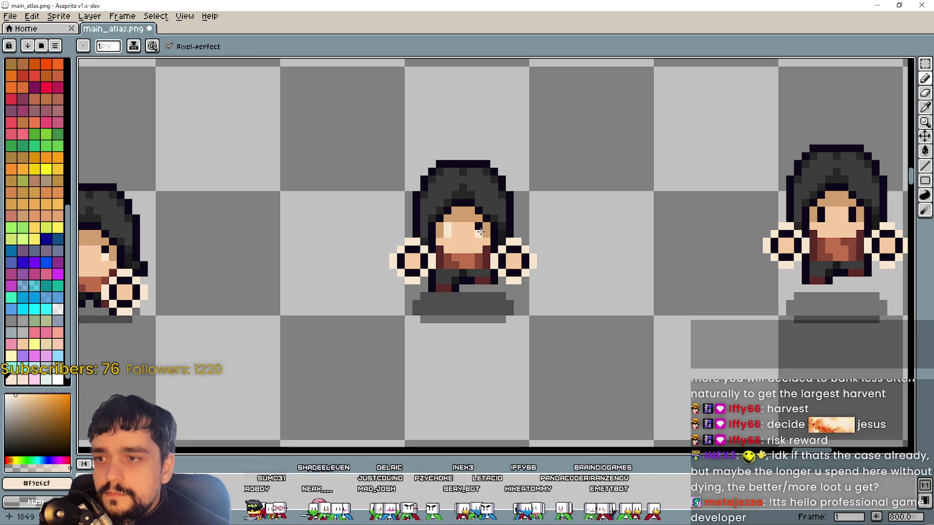
pyautogui.hscroll(3, 561, 257)
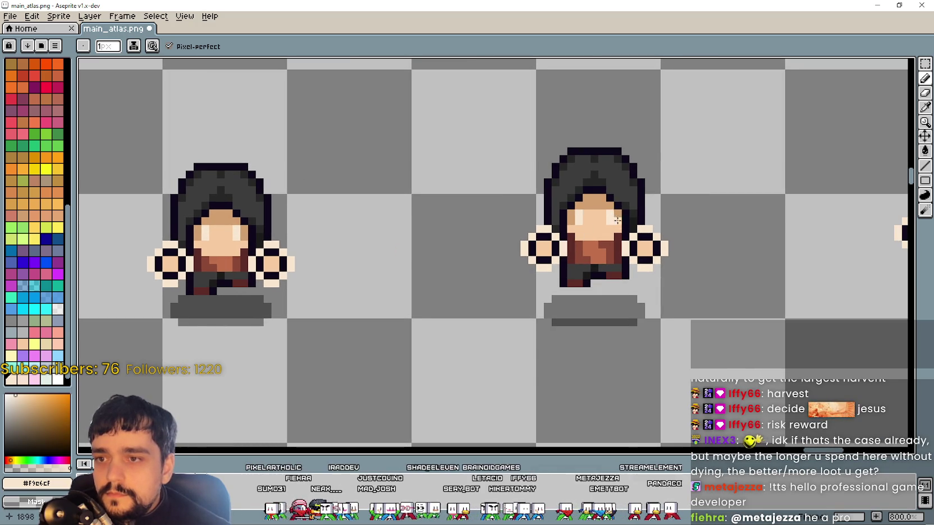
pyautogui.scroll(-2, 615, 220)
pyautogui.scroll(2, 496, 206)
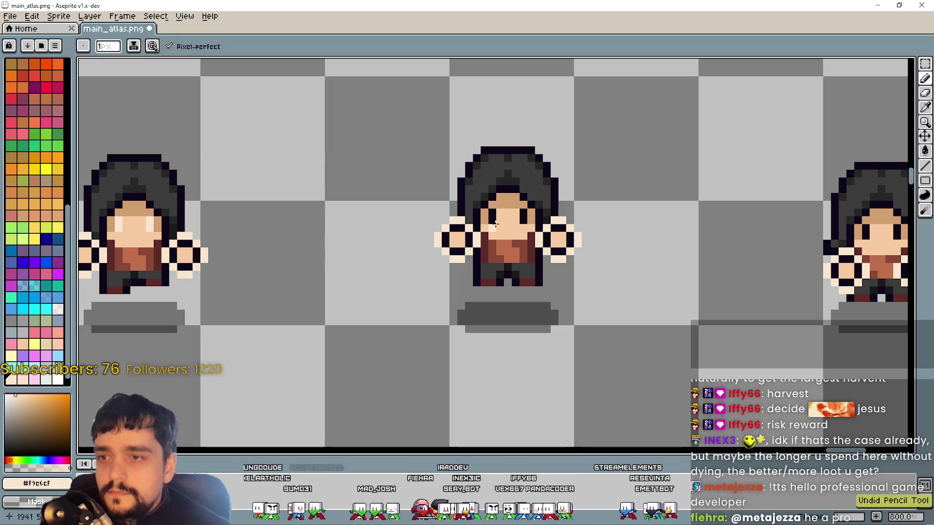
pyautogui.hscroll(4, 354, 263)
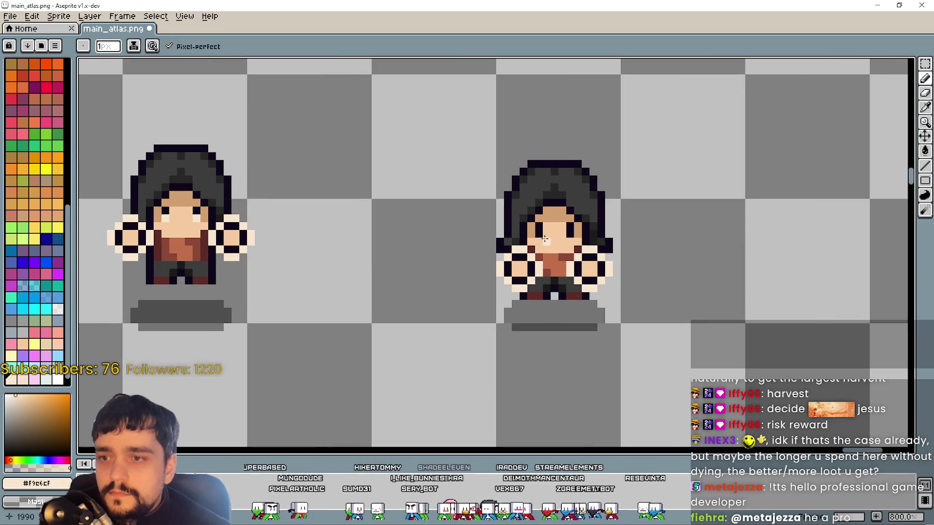
pyautogui.scroll(-4, 655, 312)
pyautogui.hscroll(-4, 449, 264)
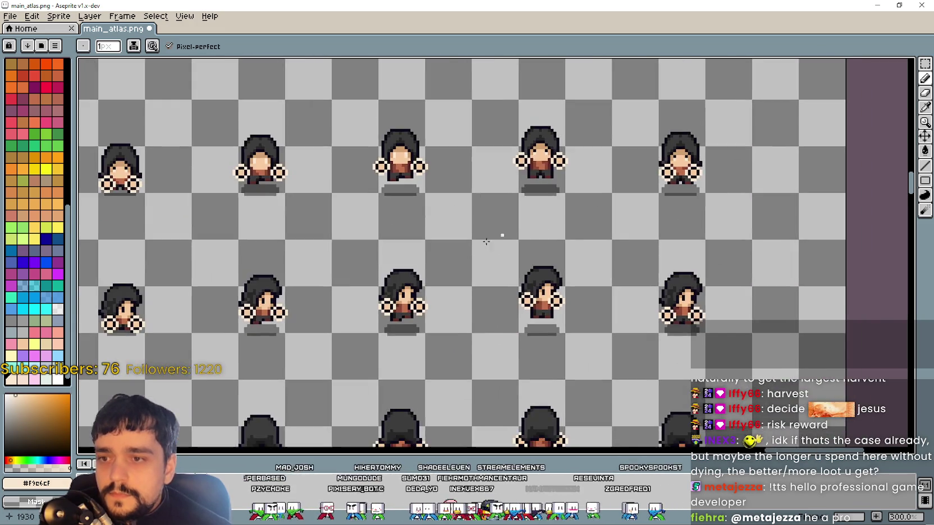
pyautogui.hscroll(-1, 253, 221)
pyautogui.hotkey('ctrl', 's')
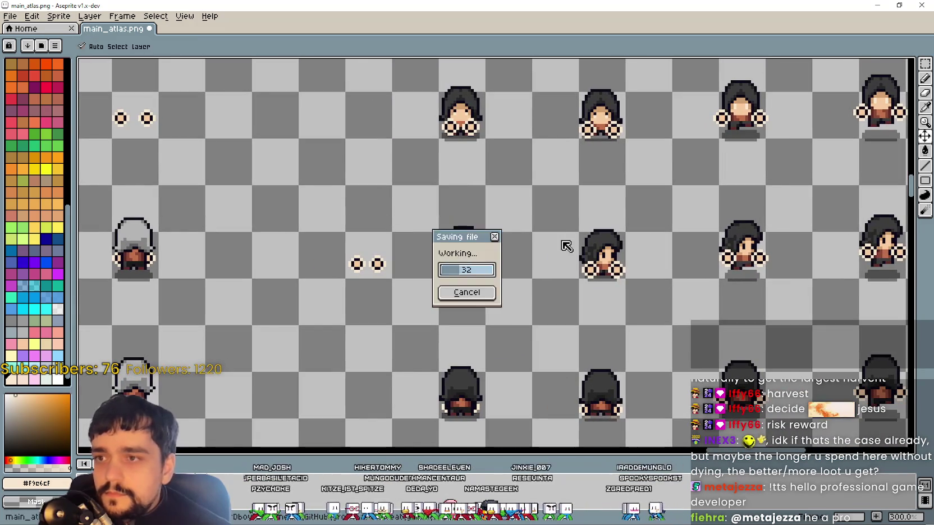
pyautogui.hotkey('alt', 'Tab')
# - Choose the forest_1 stage at the crystal and travel into The Forest
pyautogui.press('s')
pyautogui.press('a')
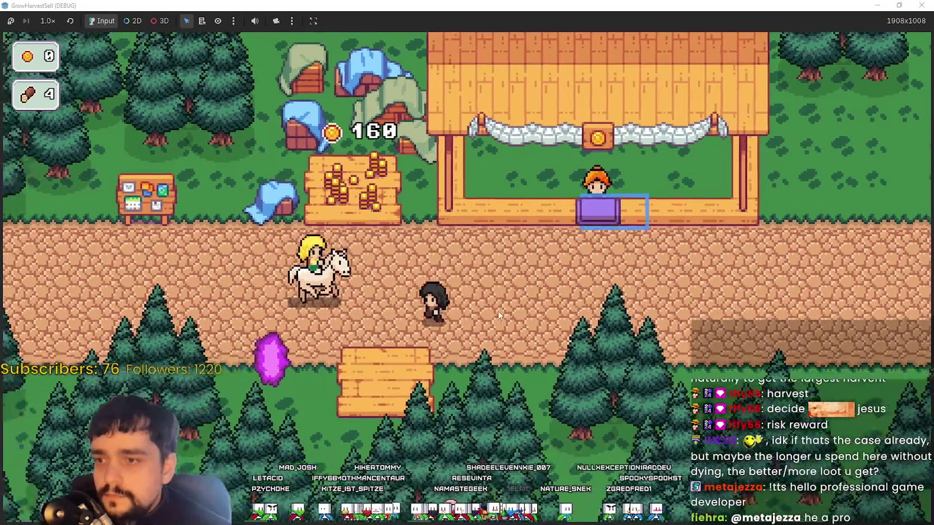
pyautogui.press('e')
pyautogui.press('Return')
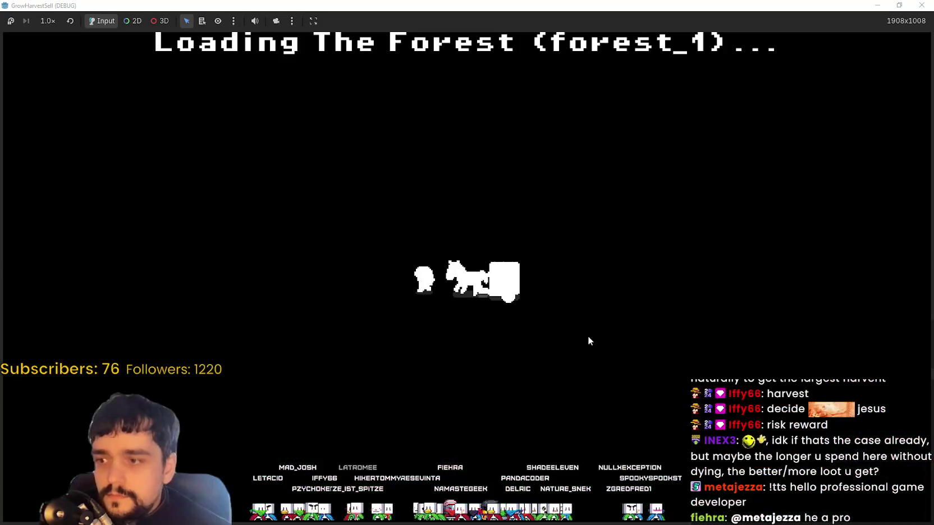
pyautogui.press('s')
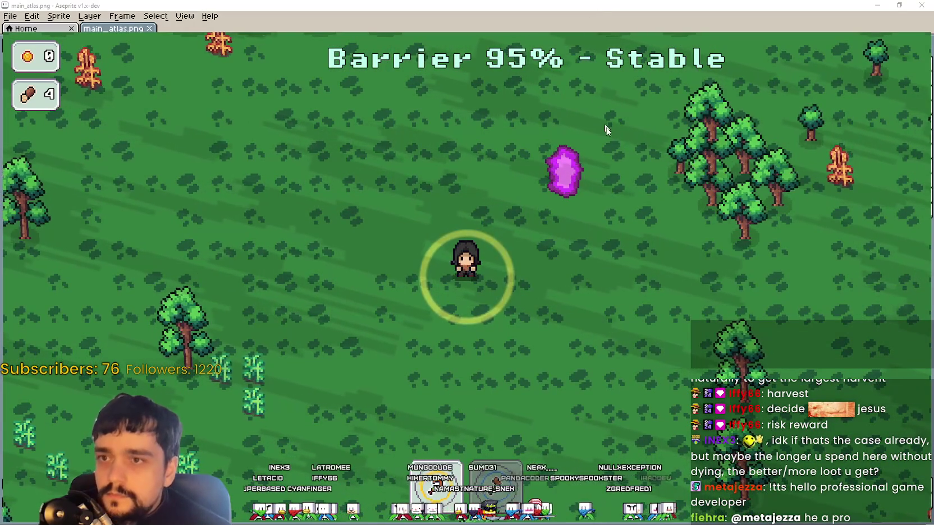
# - Check the editor behind the game, then maximize the debug game window and keep exploring
pyautogui.doubleClick(425, 6)
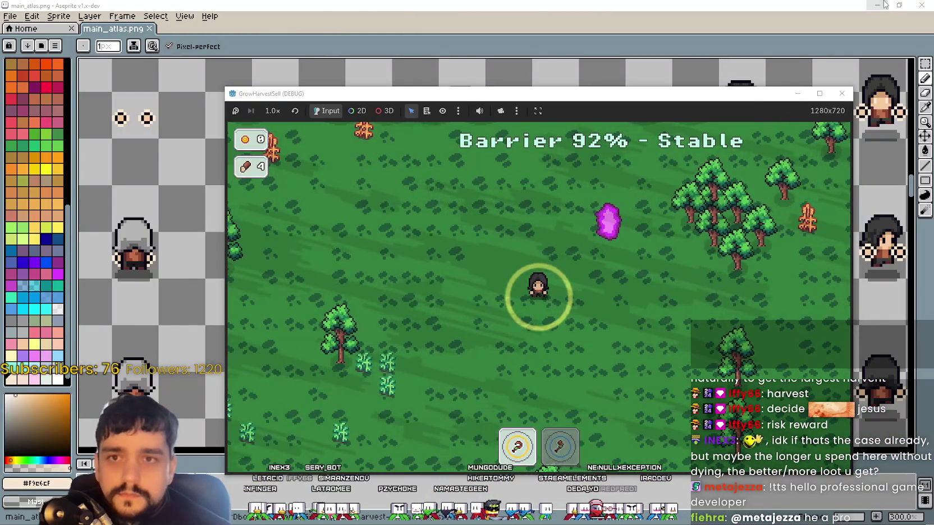
pyautogui.hotkey('alt', 'Tab')
pyautogui.click(603, 9)
pyautogui.hotkey('alt', 'Tab')
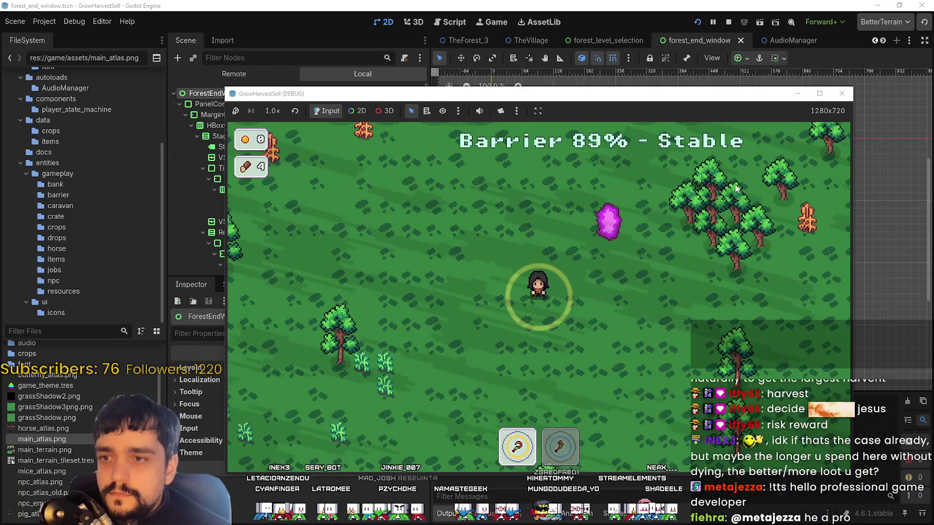
pyautogui.click(819, 93)
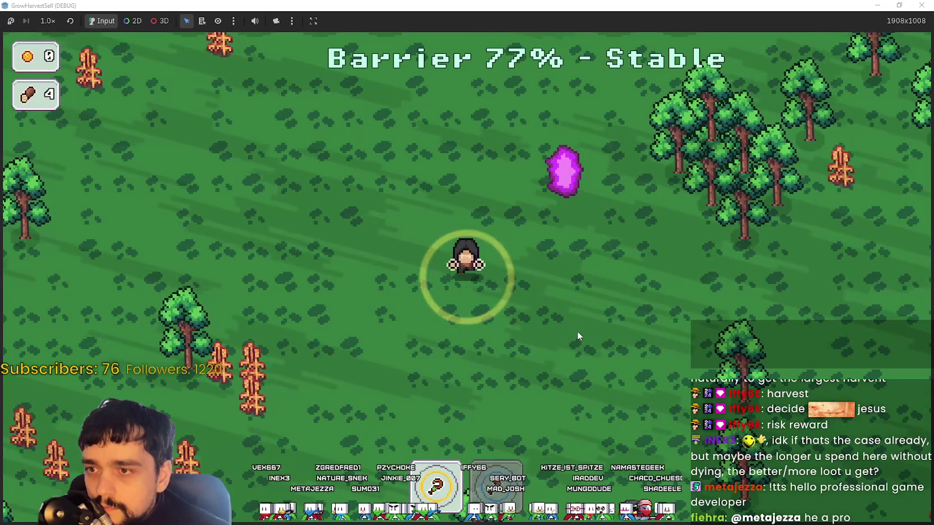
pyautogui.press('d')
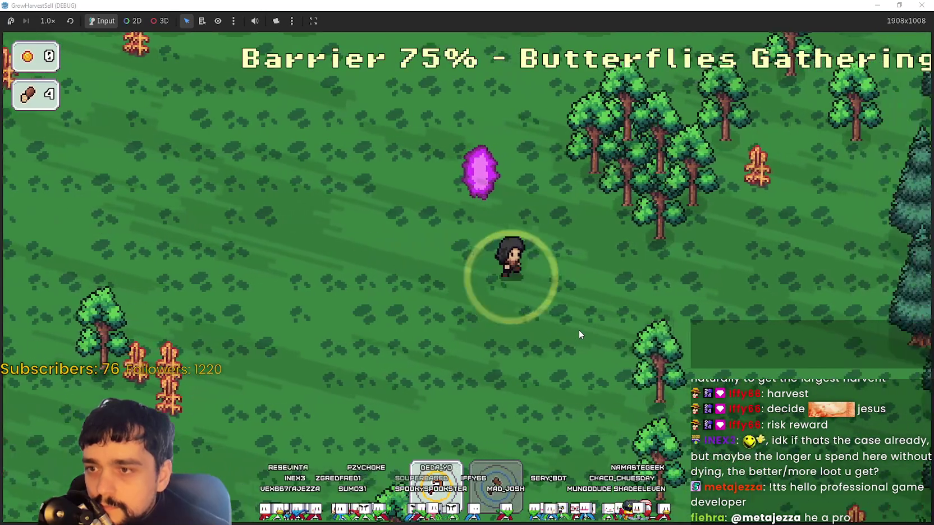
pyautogui.press('s')
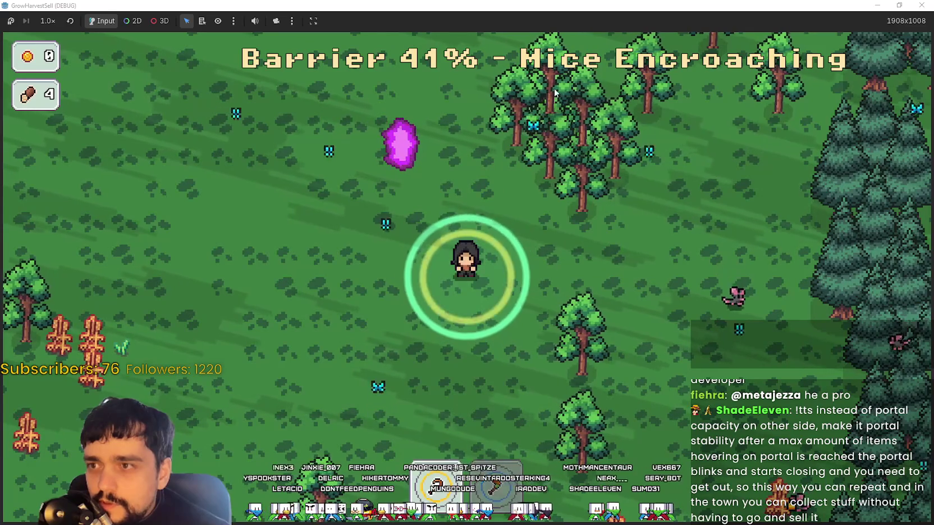
# - Shift the row of hand pixels left in the sprite sheet and commit it
pyautogui.doubleClick(629, 5)
pyautogui.hotkey('alt', 'Tab')
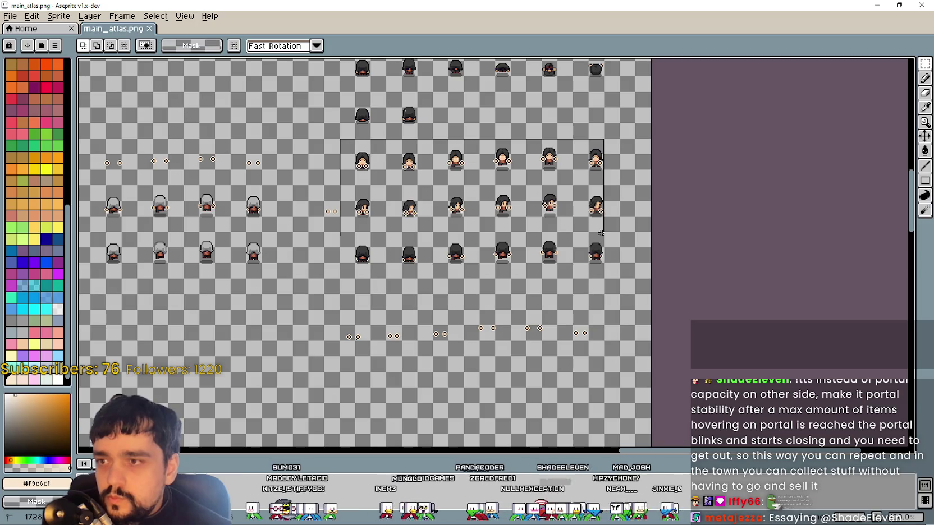
pyautogui.scroll(-3, 617, 273)
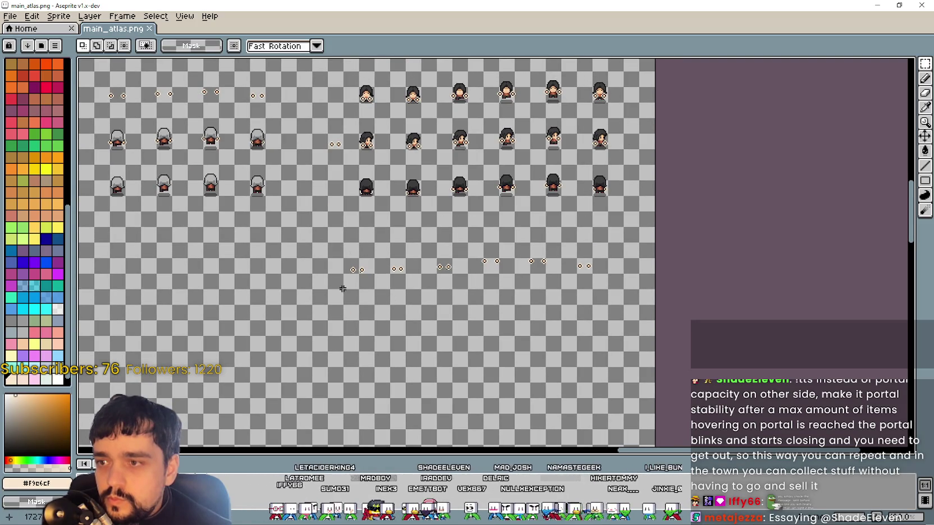
pyautogui.moveTo(629, 248)
pyautogui.mouseDown()
pyautogui.moveTo(375, 306)
pyautogui.moveTo(627, 297)
pyautogui.moveTo(500, 279)
pyautogui.mouseUp()
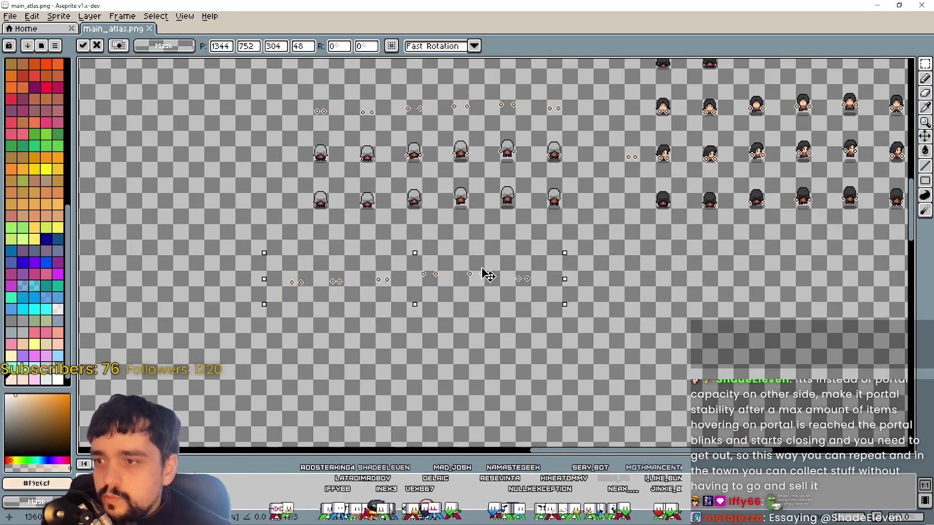
pyautogui.hscroll(5, 798, 295)
pyautogui.press('Return')
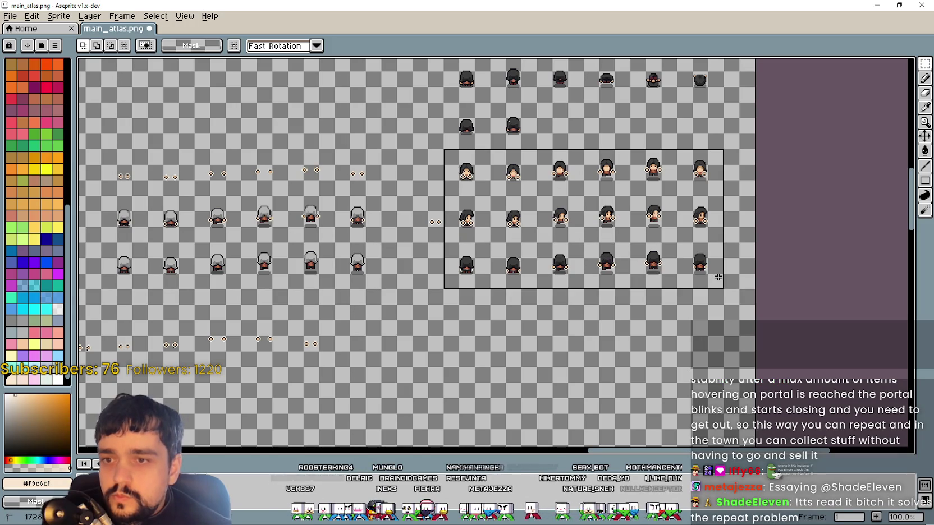
# - Copy the three-row hooded character block into the empty rows below and deselect
pyautogui.scroll(-2, 592, 313)
pyautogui.moveTo(596, 185)
pyautogui.mouseDown()
pyautogui.moveTo(617, 323)
pyautogui.moveTo(630, 314)
pyautogui.mouseUp()
pyautogui.click(538, 192)
pyautogui.hscroll(2, 610, 215)
pyautogui.scroll(1, 610, 215)
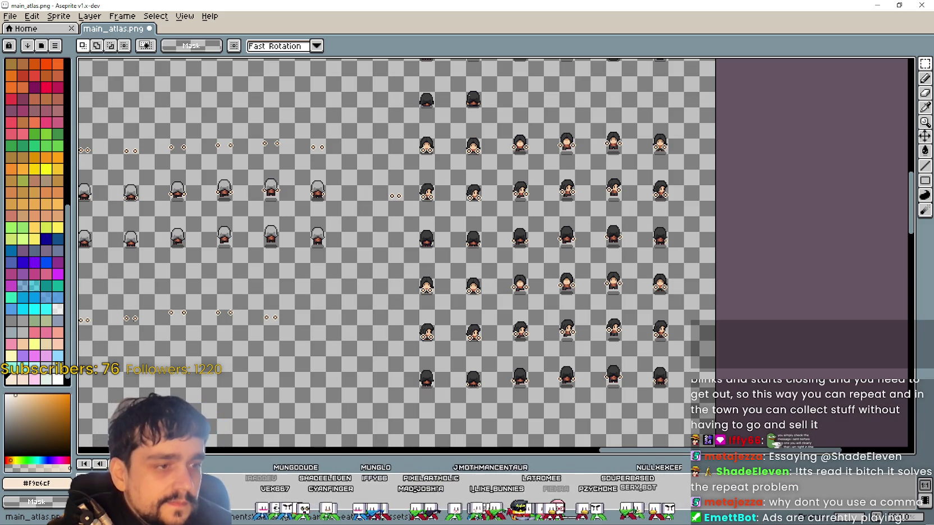
pyautogui.hotkey('alt', 'Tab')
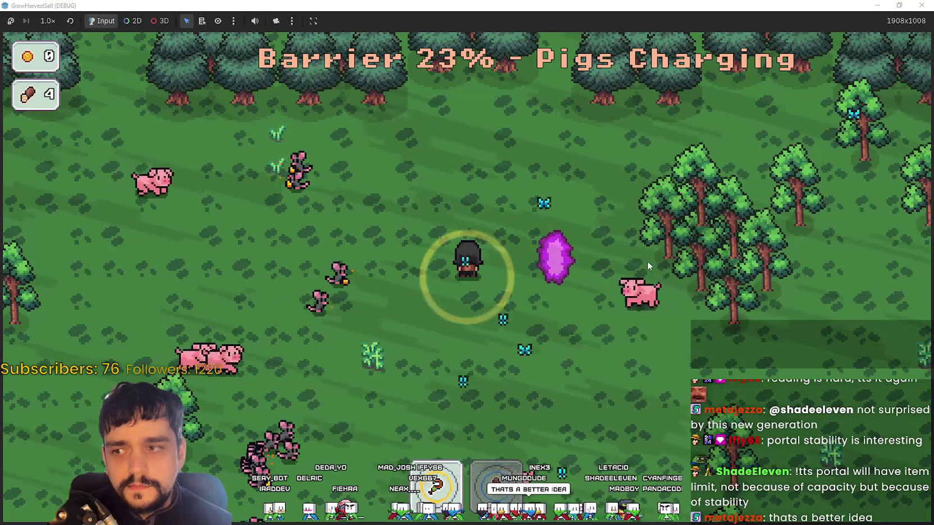
# - Walk to the forest portal and travel back to the village
pyautogui.press('s')
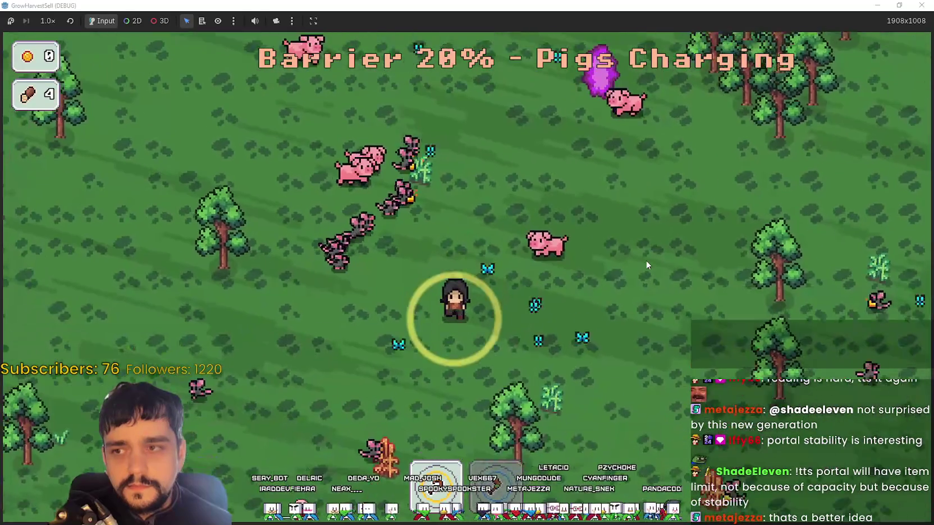
pyautogui.press('d')
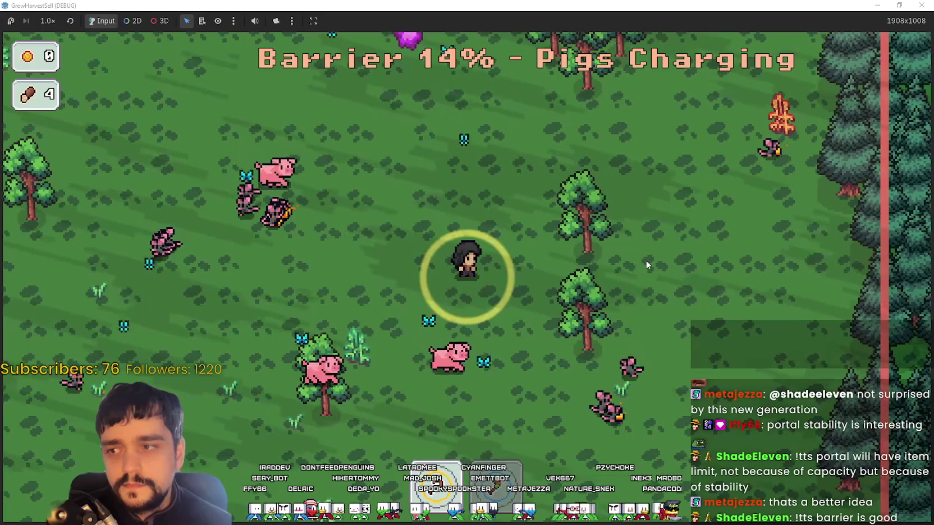
pyautogui.press('a')
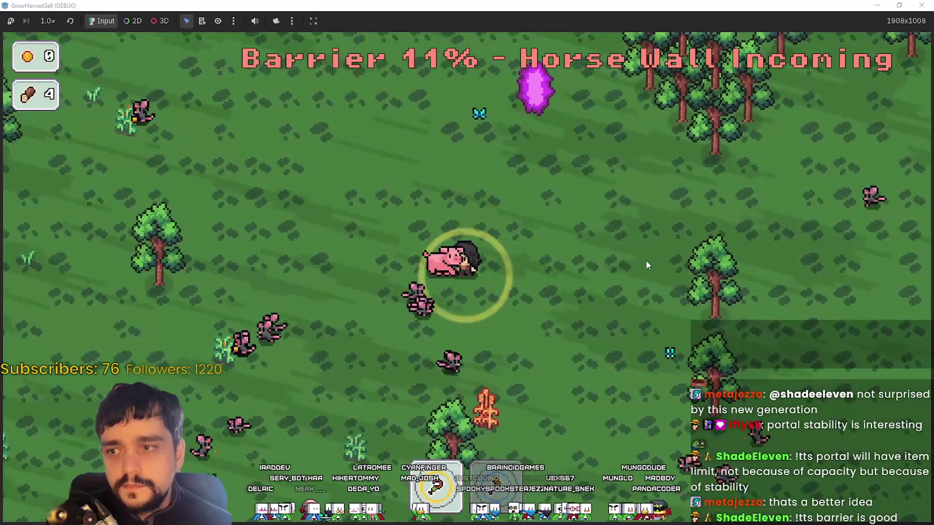
pyautogui.press('w')
pyautogui.press('a')
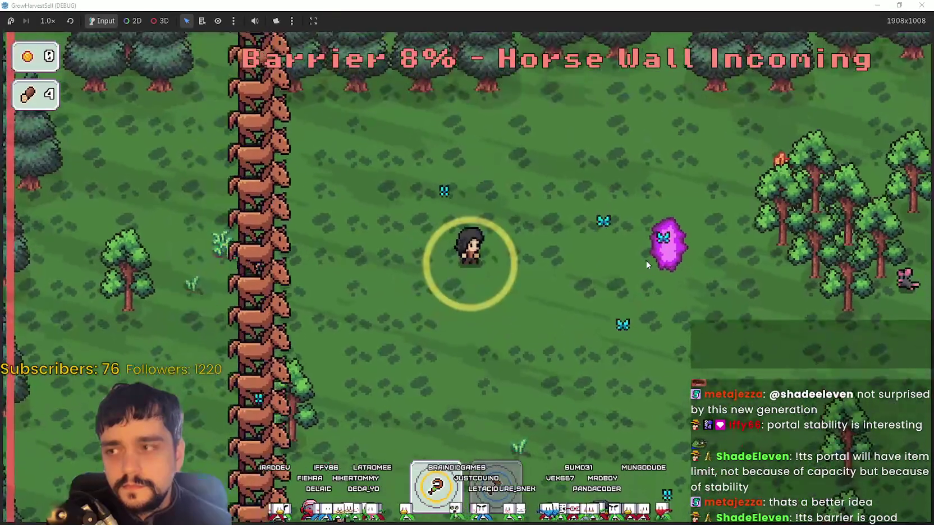
pyautogui.press('d')
pyautogui.press('e')
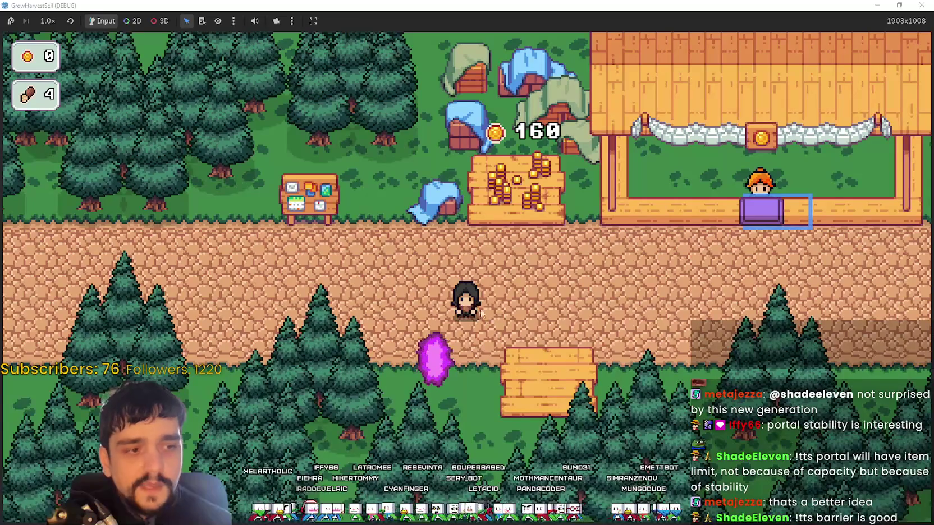
# - Withdraw 29 gold from the coin stand, leaving the plot at 131
pyautogui.press('d')
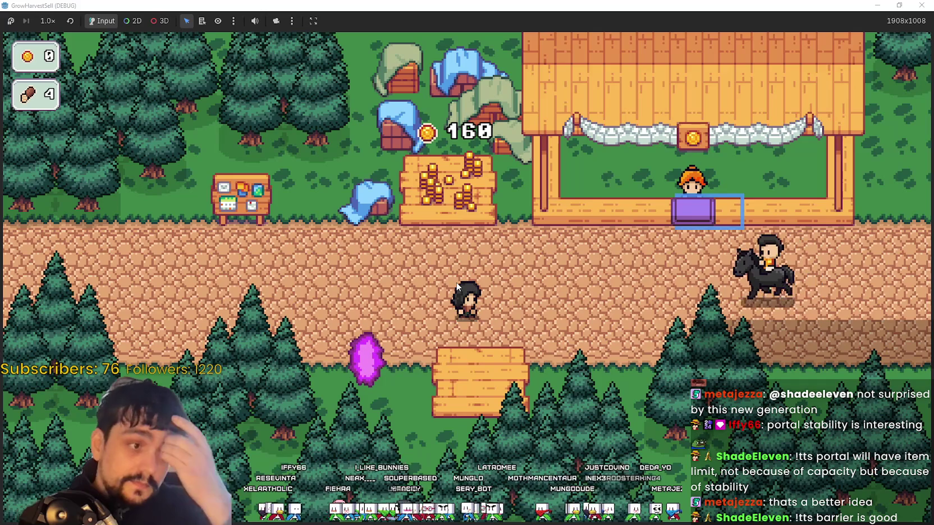
pyautogui.press('a')
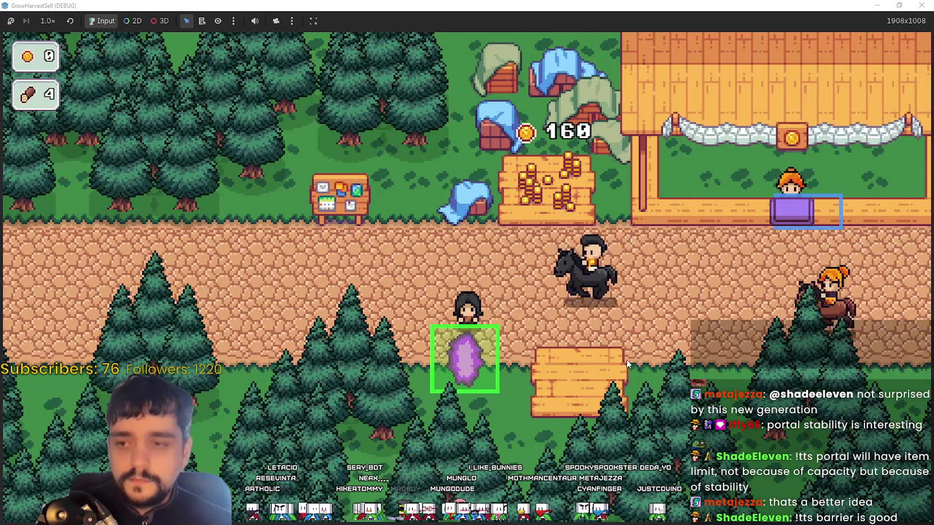
pyautogui.press('d')
pyautogui.press('w')
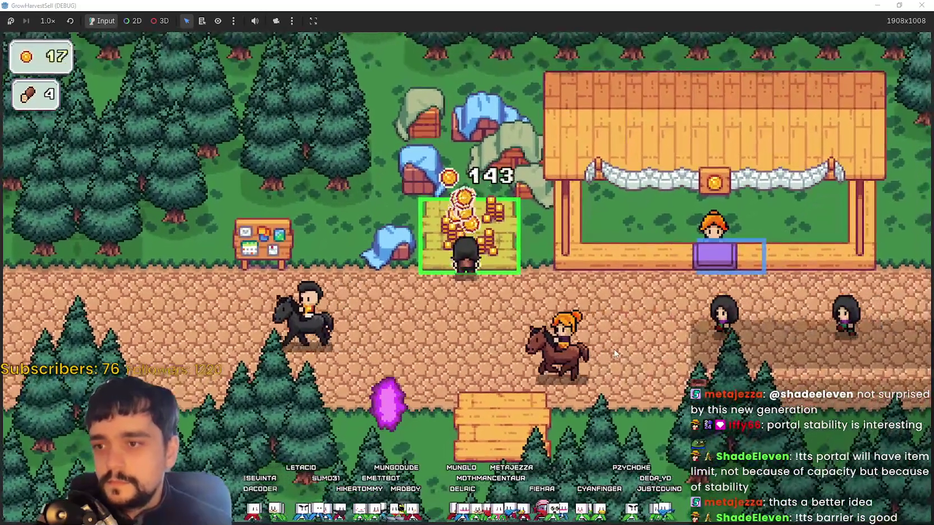
pyautogui.press('s')
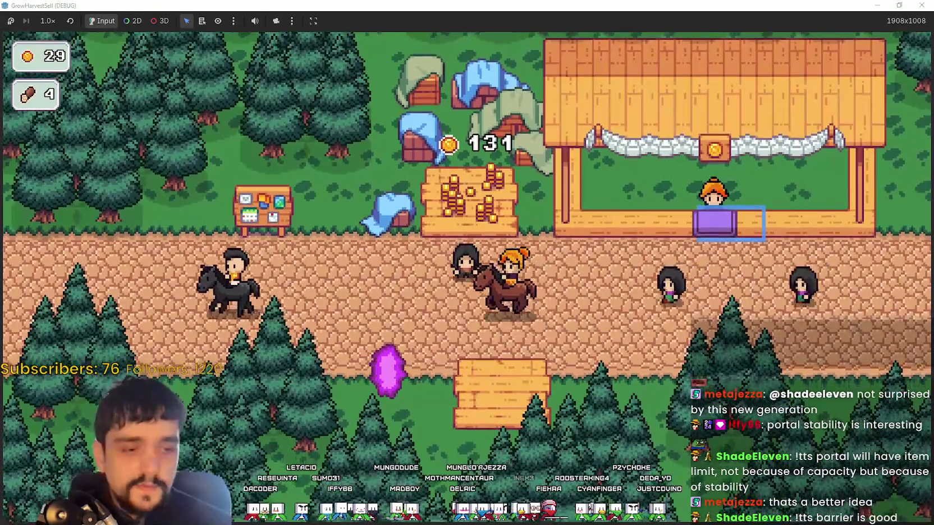
pyautogui.hotkey('alt', 'Tab')
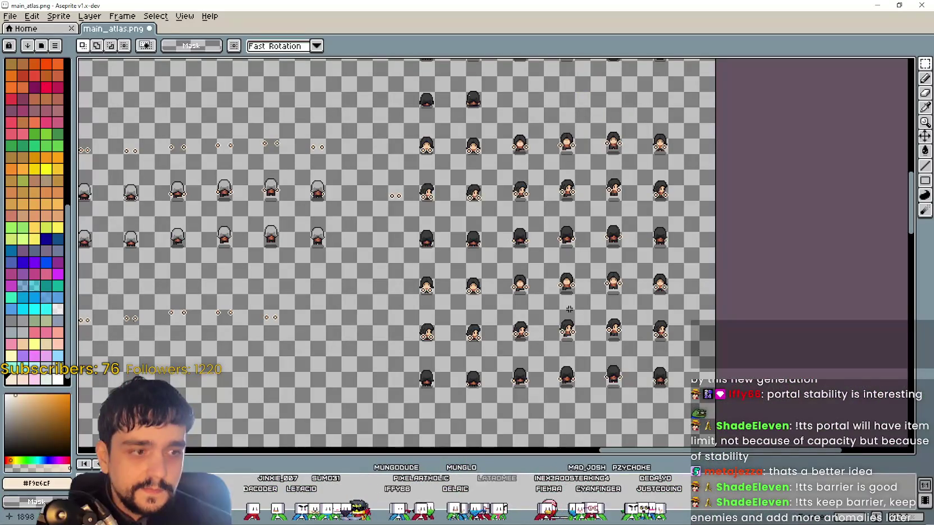
# - Pan around the atlas to inspect the new gather sprite rows and pick the Paint Bucket
pyautogui.scroll(-5, 571, 309)
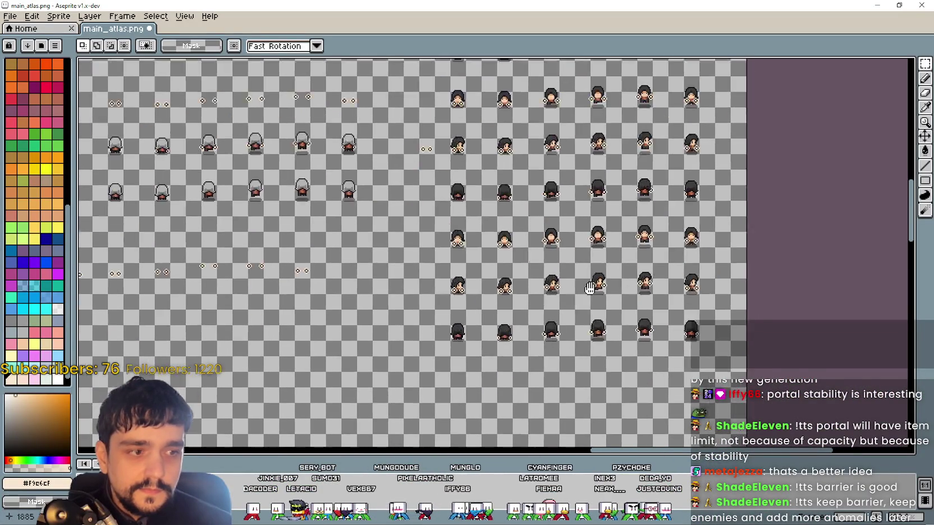
pyautogui.scroll(1, 491, 161)
pyautogui.scroll(-2, 492, 161)
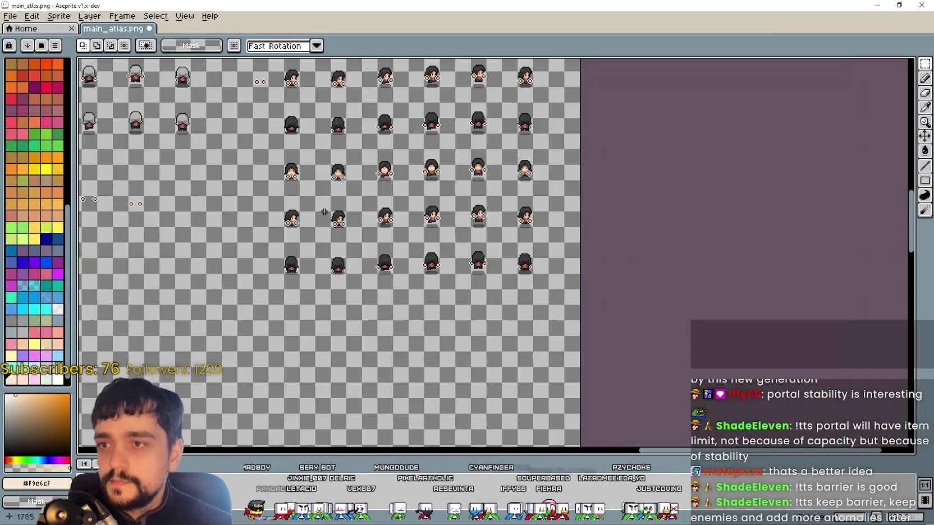
pyautogui.scroll(2, 441, 269)
pyautogui.scroll(5, 441, 269)
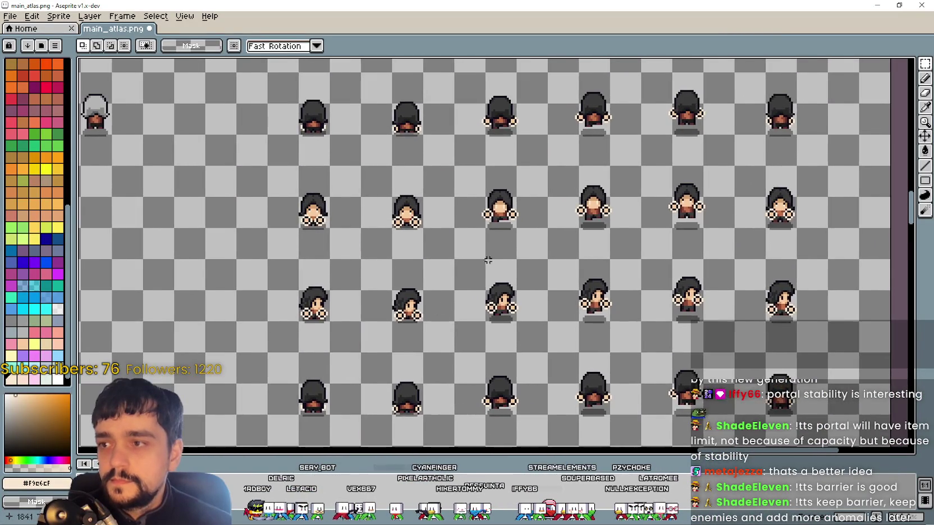
pyautogui.scroll(-1, 402, 214)
pyautogui.scroll(2, 264, 221)
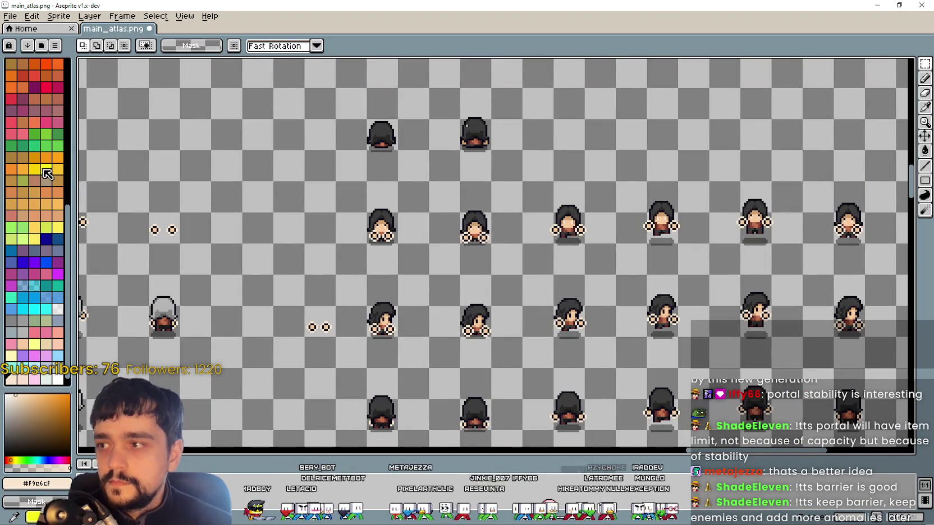
pyautogui.scroll(1, 400, 222)
pyautogui.scroll(-1, 400, 223)
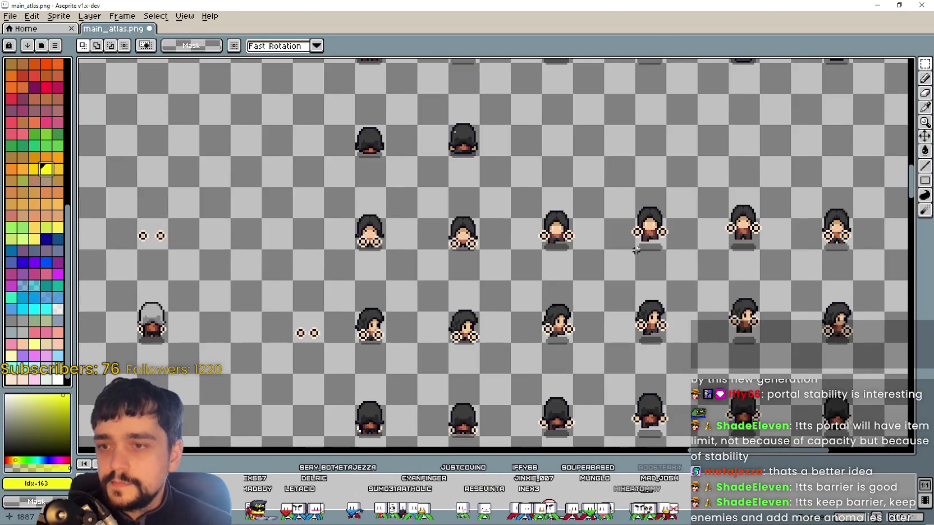
pyautogui.hscroll(2, 825, 125)
pyautogui.scroll(-2, 576, 239)
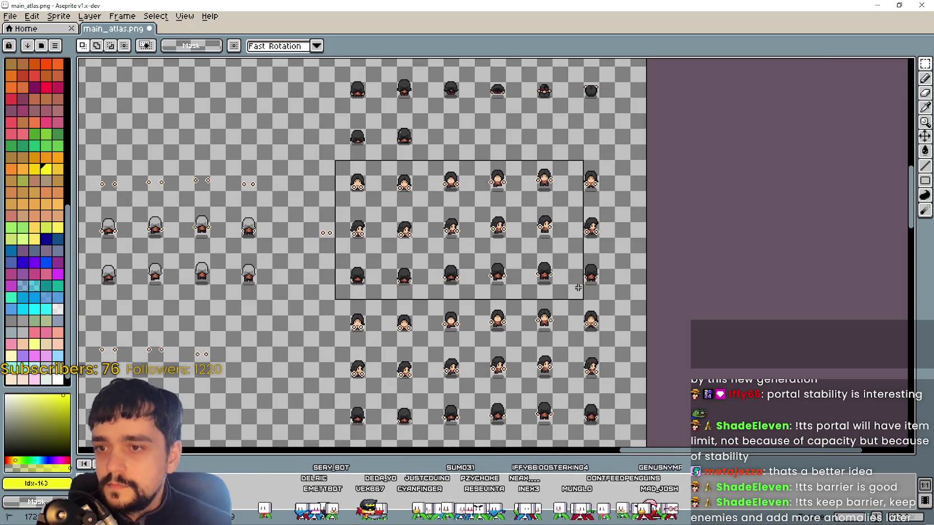
pyautogui.scroll(3, 489, 213)
pyautogui.scroll(1, 699, 194)
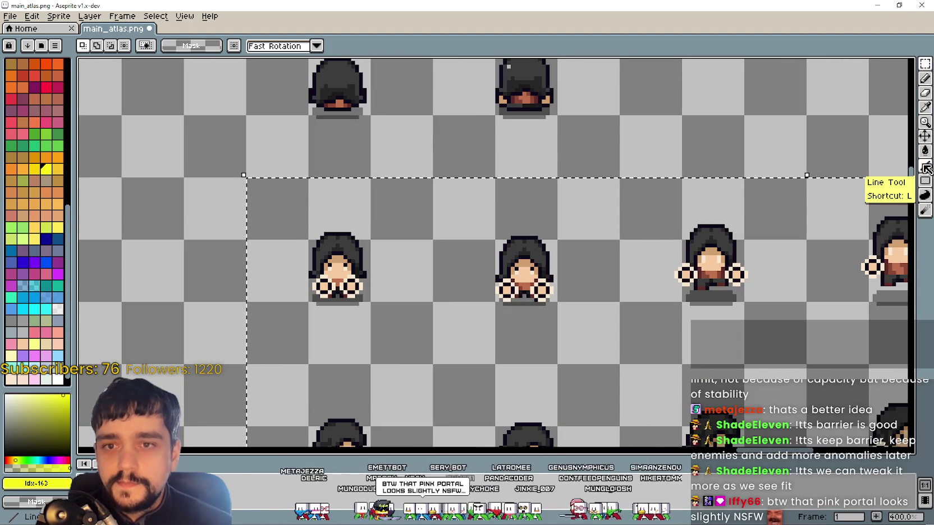
pyautogui.scroll(1, 384, 293)
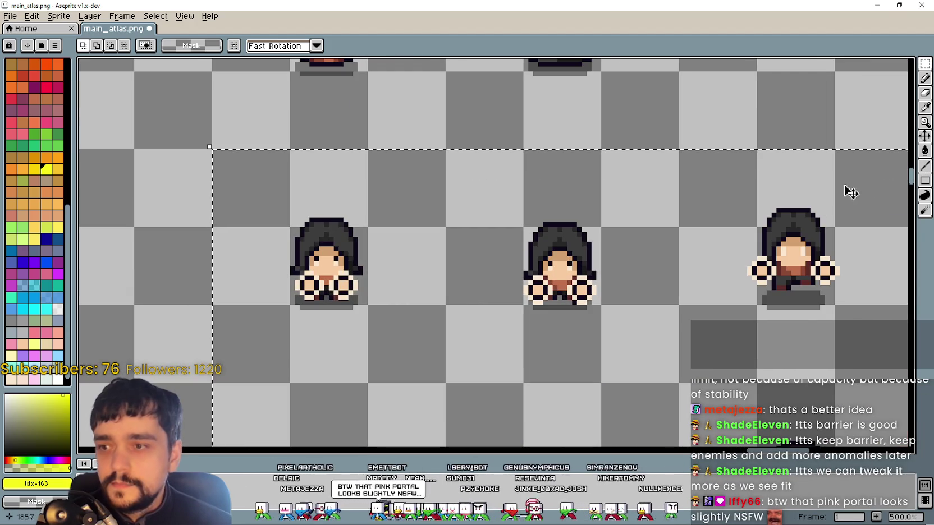
pyautogui.click(921, 152)
# - Undo the yellow fill twice so the new block's hand rings turn white again
pyautogui.scroll(2, 314, 273)
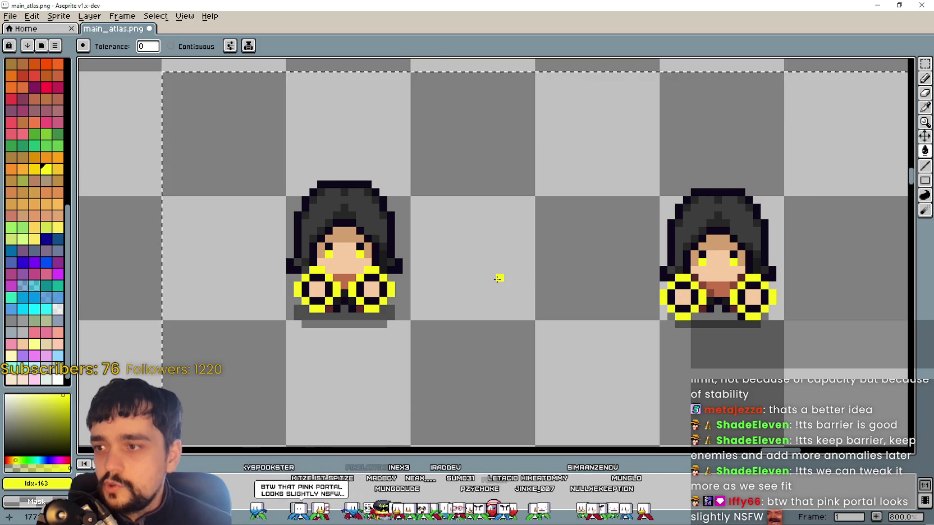
pyautogui.scroll(-4, 491, 278)
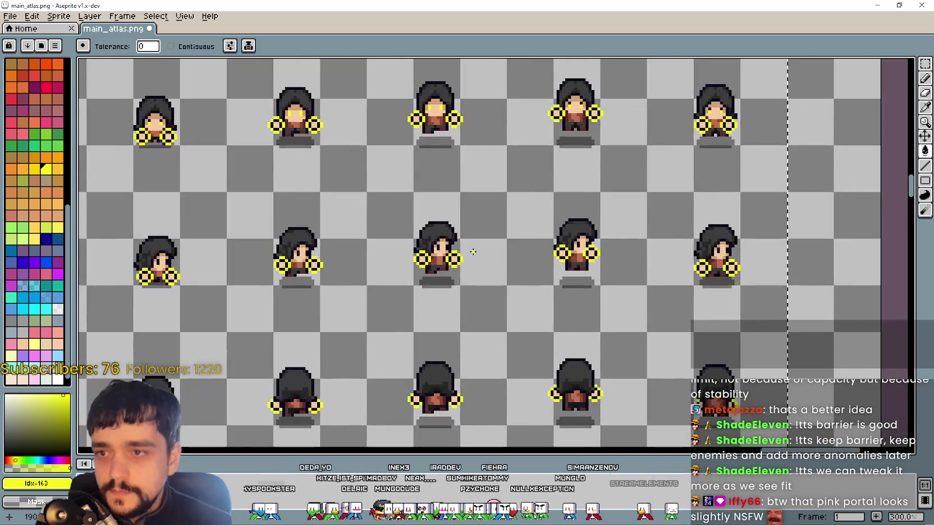
pyautogui.scroll(-1, 478, 252)
pyautogui.scroll(2, 449, 254)
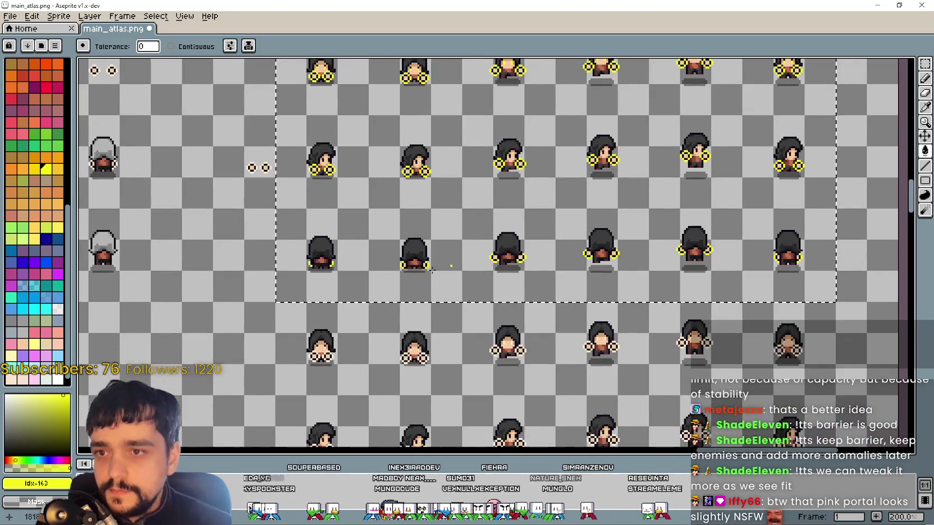
pyautogui.moveTo(369, 265); pyautogui.dragTo(409, 230)
pyautogui.moveTo(506, 317)
pyautogui.mouseDown()
pyautogui.moveTo(457, 304)
pyautogui.moveTo(479, 281)
pyautogui.moveTo(425, 280)
pyautogui.moveTo(390, 421)
pyautogui.moveTo(414, 219)
pyautogui.moveTo(383, 281)
pyautogui.mouseUp()
pyautogui.hotkey('ctrl', 'z')
pyautogui.press('i')
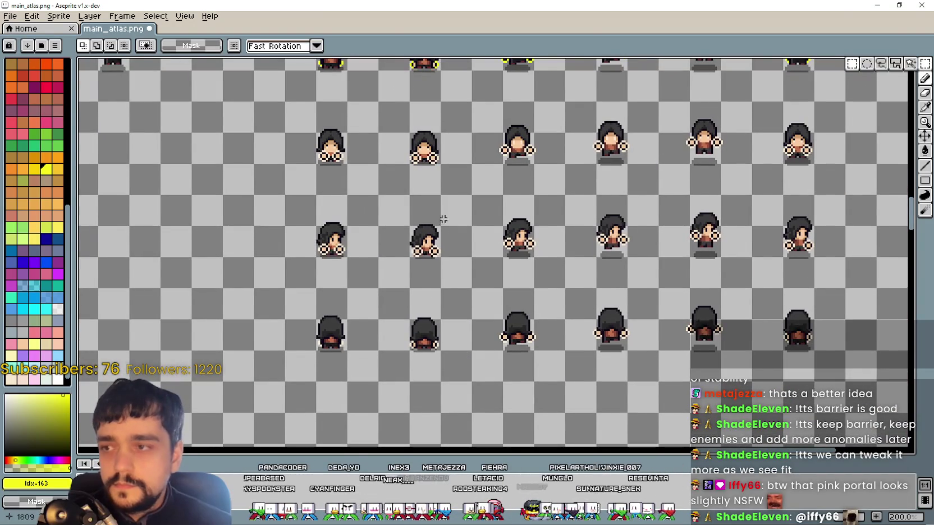
pyautogui.moveTo(443, 224); pyautogui.dragTo(431, 207)
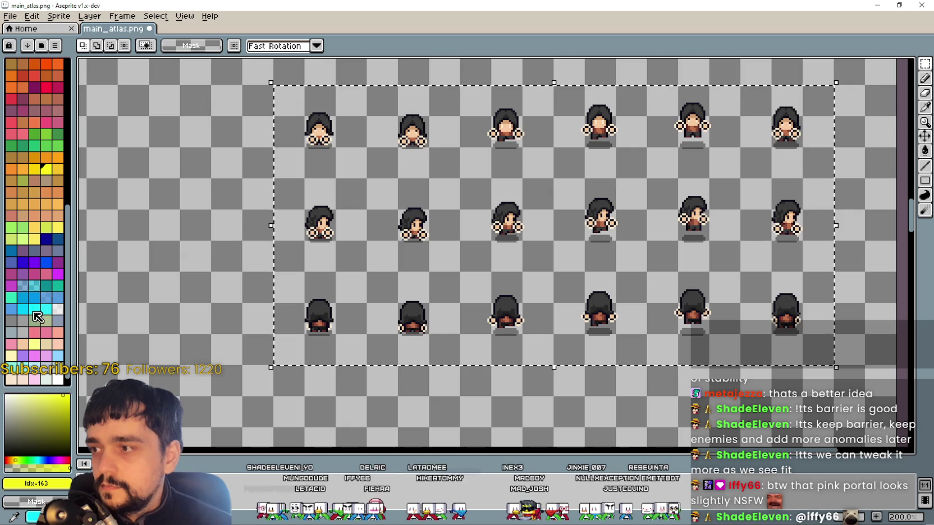
# - Fill the new block's hand rings with cyan using the Paint Bucket
pyautogui.click(25, 313)
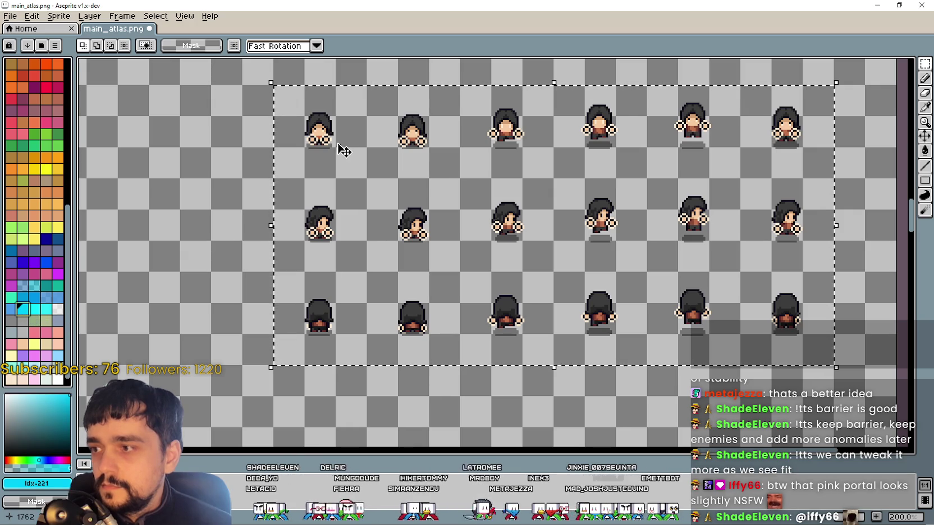
pyautogui.scroll(3, 333, 200)
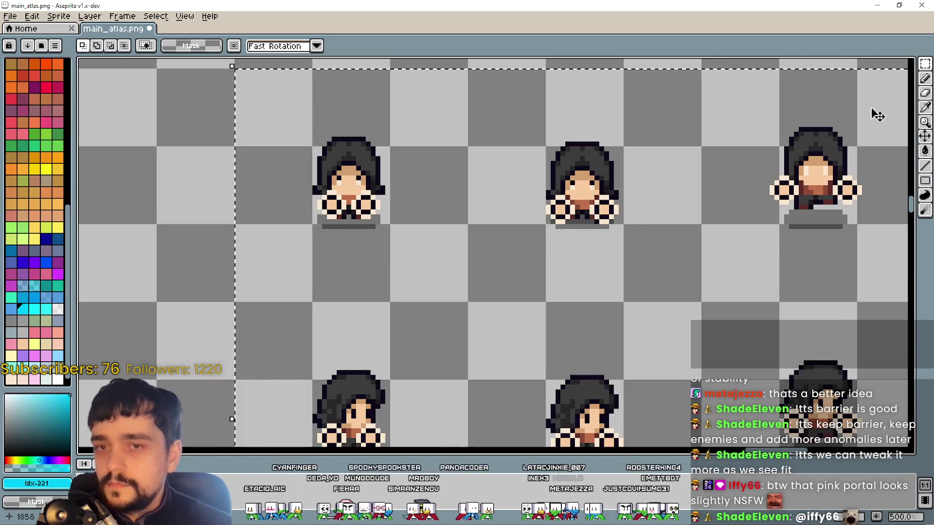
pyautogui.click(925, 150)
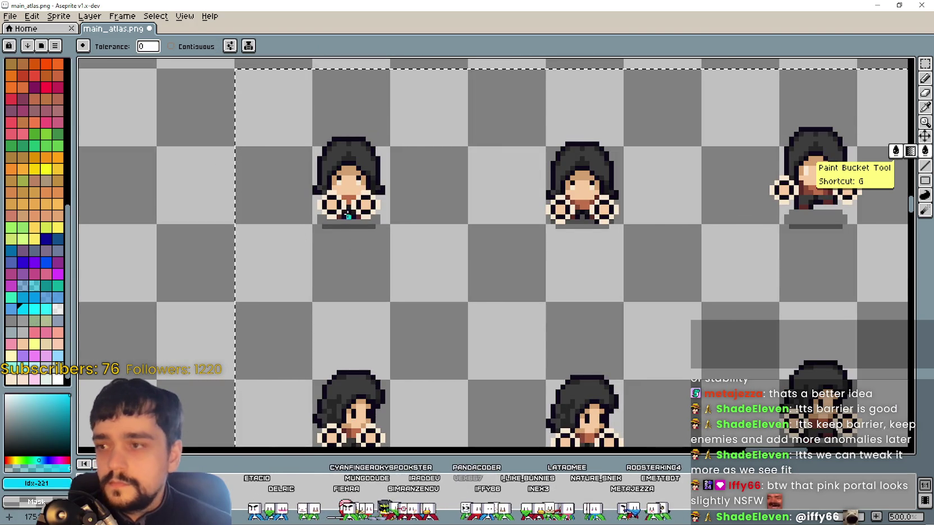
pyautogui.click(332, 196)
pyautogui.scroll(-3, 489, 373)
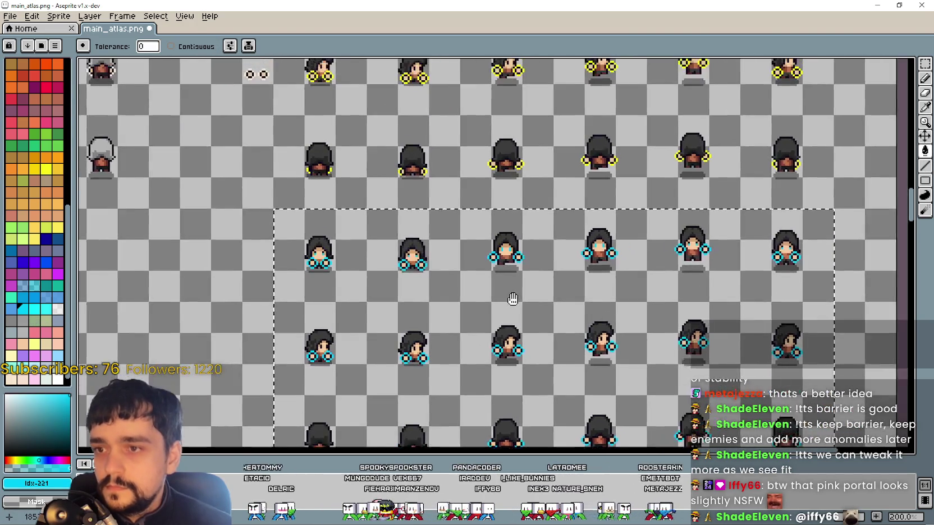
pyautogui.scroll(-1, 489, 372)
pyautogui.scroll(2, 542, 277)
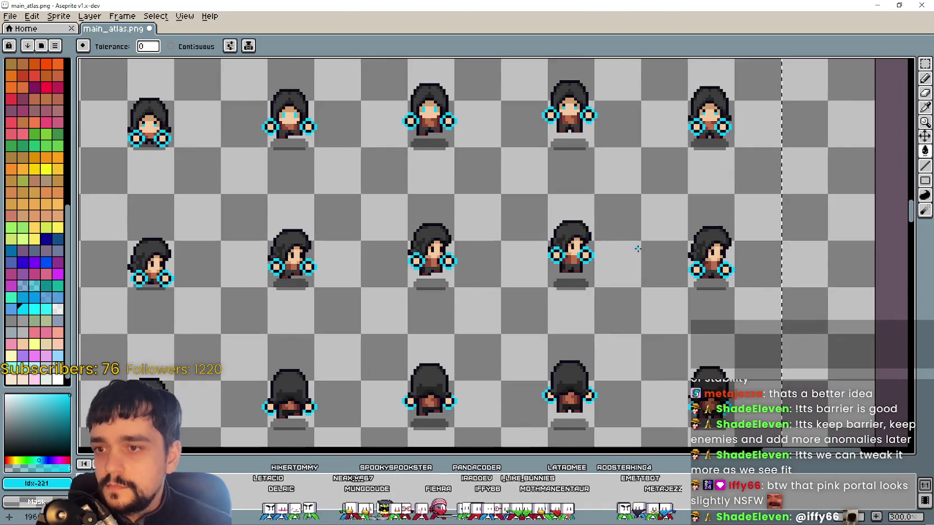
pyautogui.scroll(-5, 542, 277)
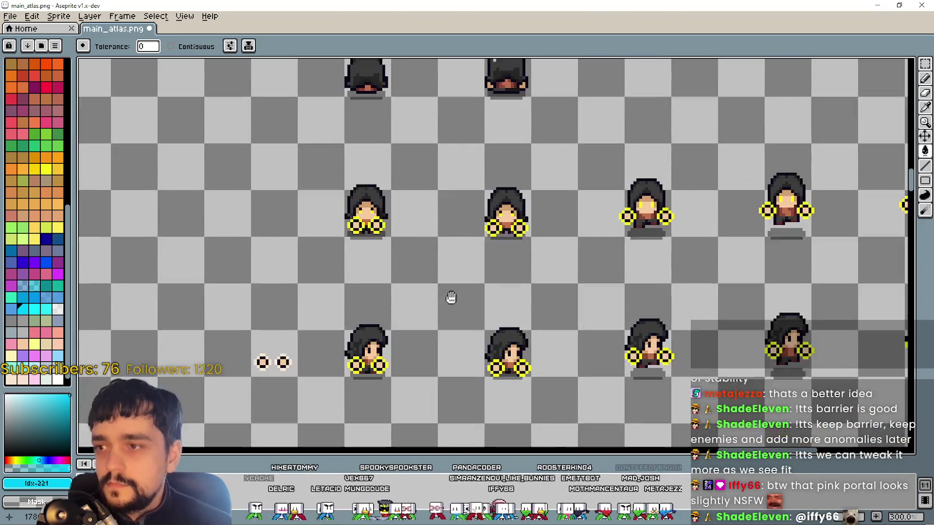
pyautogui.scroll(-3, 434, 282)
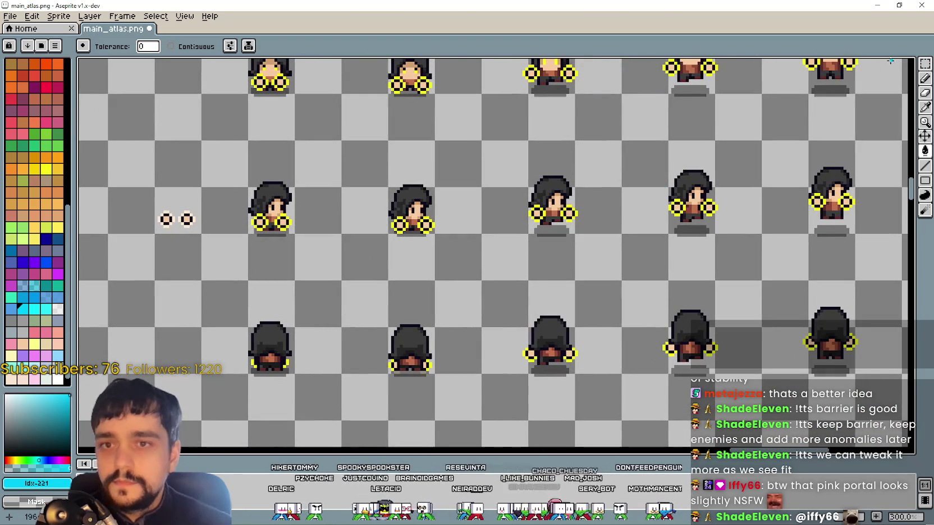
# - Sample the yellow ring colour from a sprite and switch to the Pencil
pyautogui.click(925, 106)
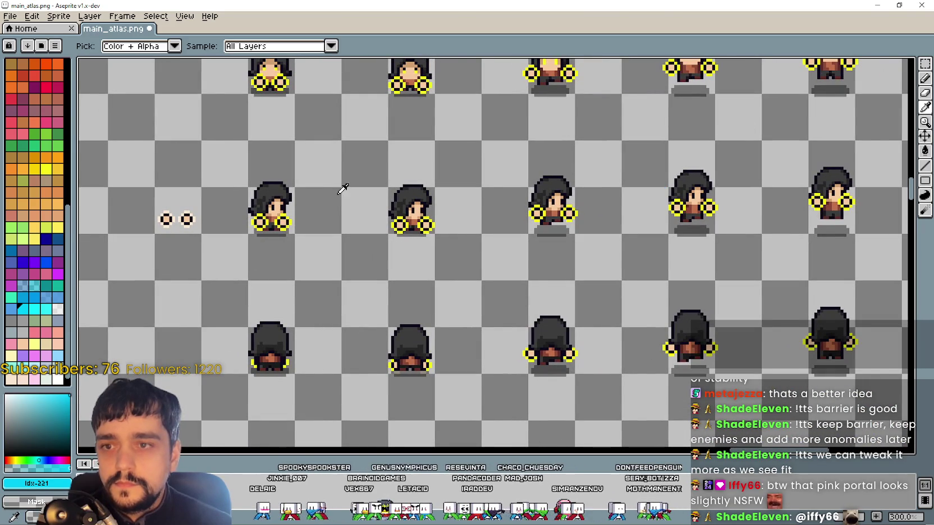
pyautogui.scroll(2, 345, 189)
pyautogui.click(436, 232)
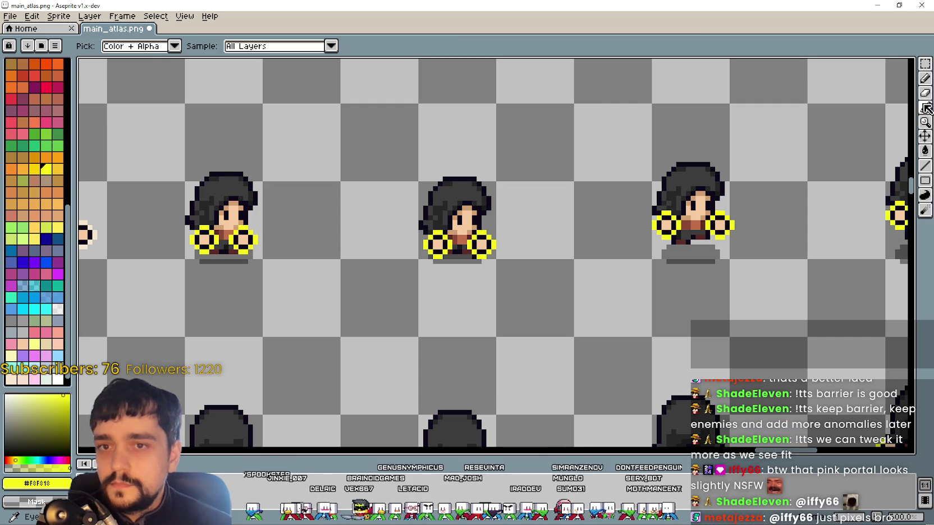
pyautogui.click(925, 78)
pyautogui.scroll(1, 225, 225)
pyautogui.scroll(-2, 350, 304)
pyautogui.scroll(2, 359, 331)
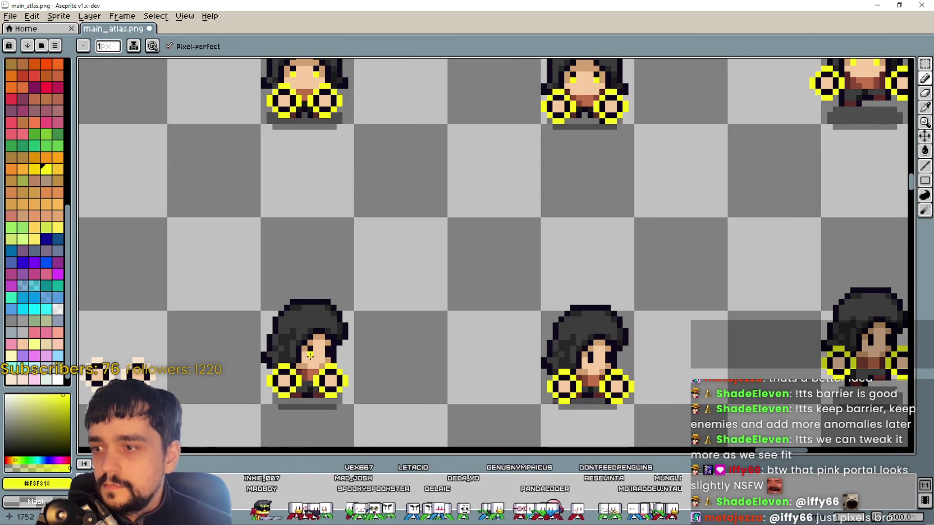
pyautogui.moveTo(571, 331); pyautogui.dragTo(470, 338)
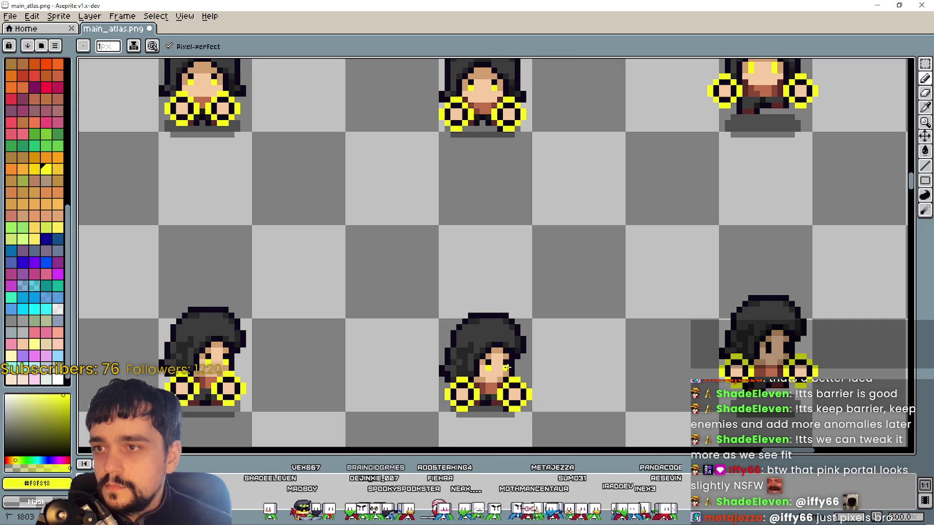
# - Paint yellow eye pixels on the yellow-ringed sprites across the atlas
pyautogui.moveTo(405, 327); pyautogui.dragTo(431, 325)
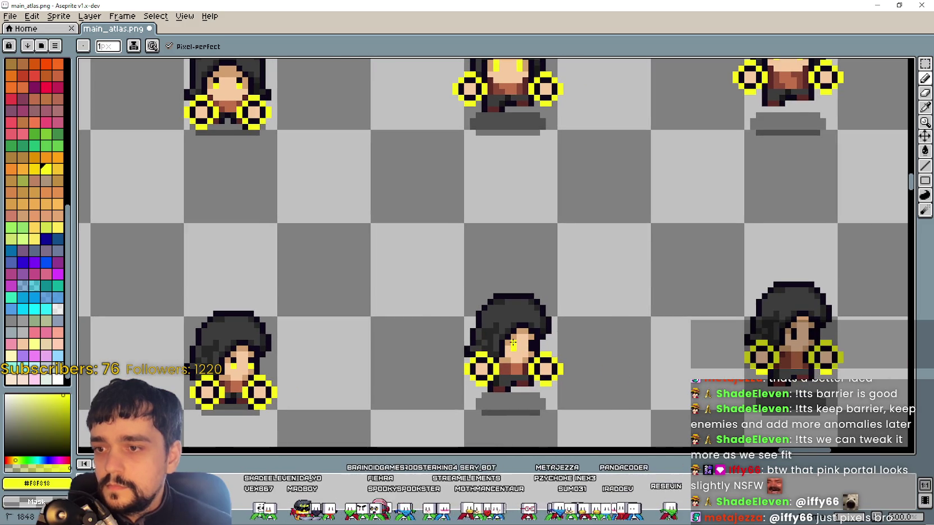
pyautogui.moveTo(659, 341); pyautogui.dragTo(688, 320)
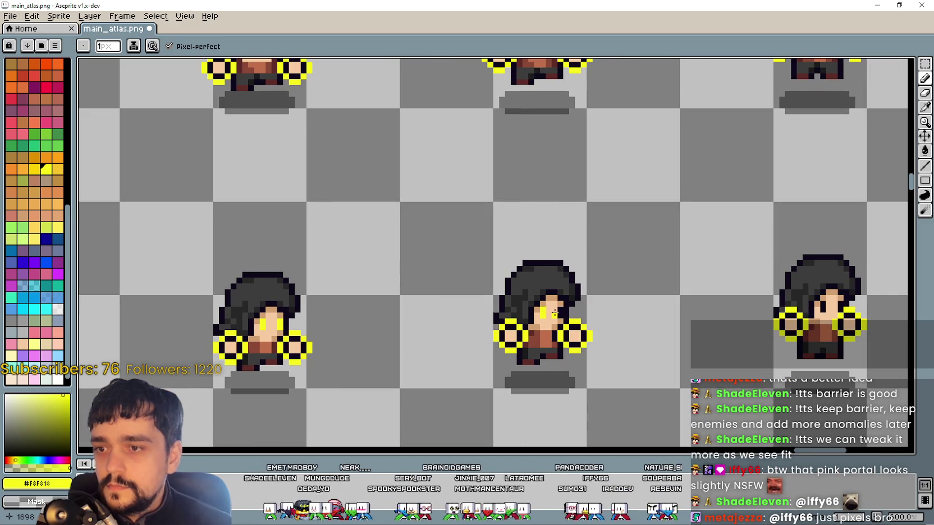
pyautogui.scroll(-1, 664, 297)
pyautogui.moveTo(663, 292)
pyautogui.mouseDown()
pyautogui.moveTo(500, 354)
pyautogui.moveTo(388, 321)
pyautogui.mouseUp()
pyautogui.scroll(1, 521, 351)
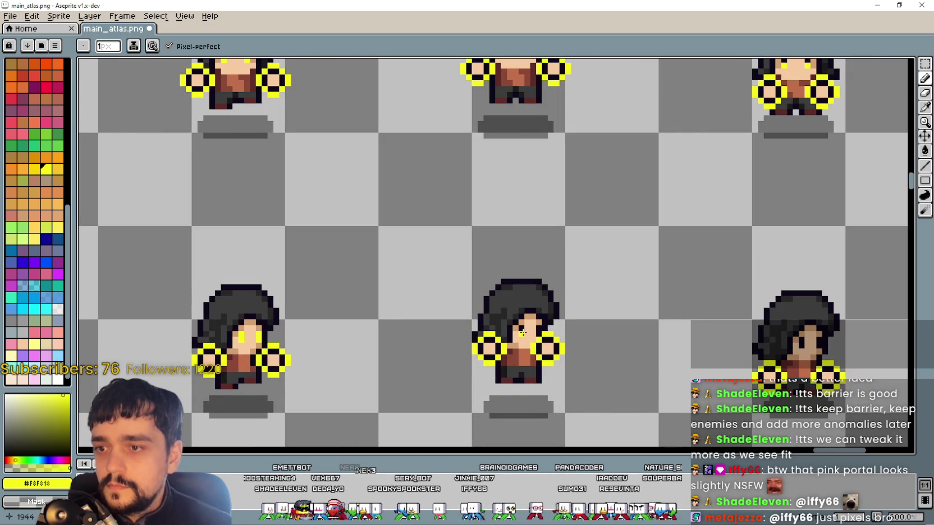
pyautogui.moveTo(584, 333); pyautogui.dragTo(553, 345)
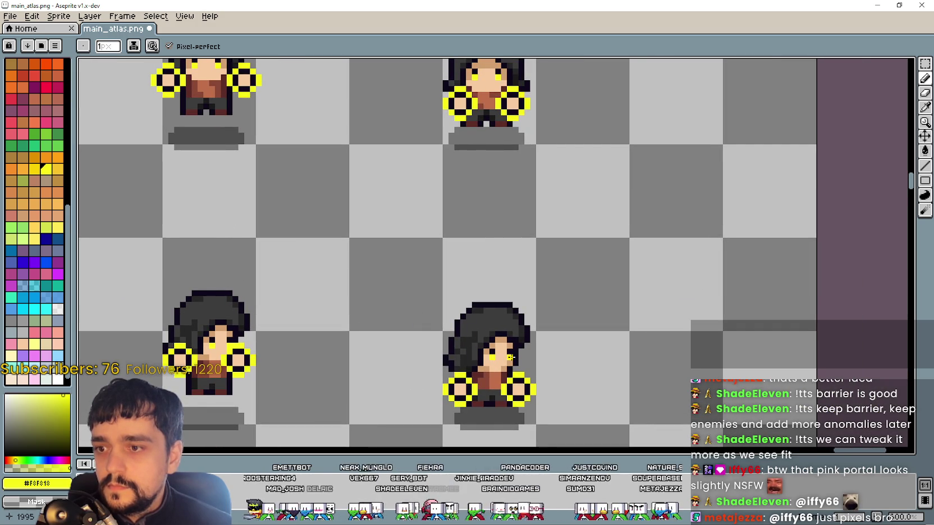
pyautogui.scroll(-2, 509, 356)
pyautogui.scroll(1, 449, 337)
pyautogui.moveTo(392, 353)
pyautogui.mouseDown()
pyautogui.moveTo(420, 296)
pyautogui.moveTo(420, 212)
pyautogui.moveTo(396, 219)
pyautogui.mouseUp()
pyautogui.scroll(1, 368, 248)
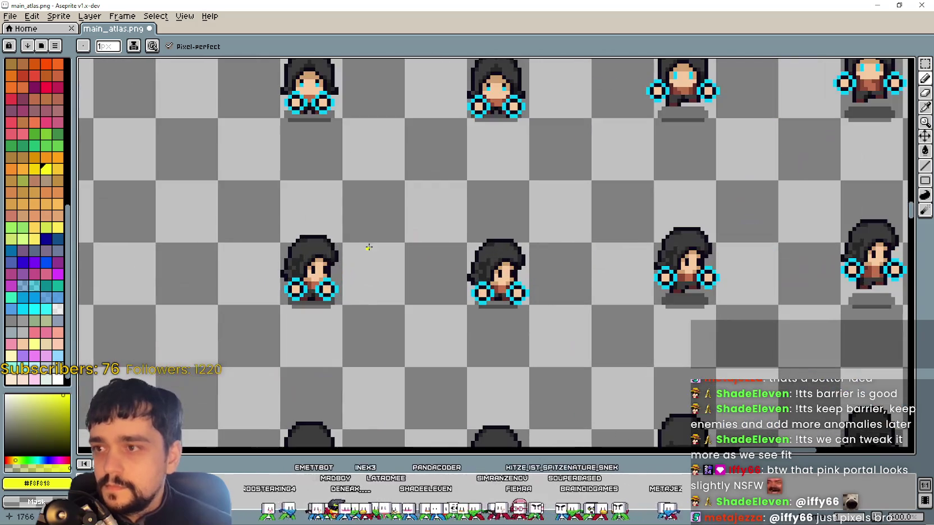
# - Sample the cyan ring colour from a sprite and switch to the Pencil
pyautogui.click(924, 108)
pyautogui.scroll(1, 542, 214)
pyautogui.click(339, 280)
pyautogui.scroll(-1, 797, 111)
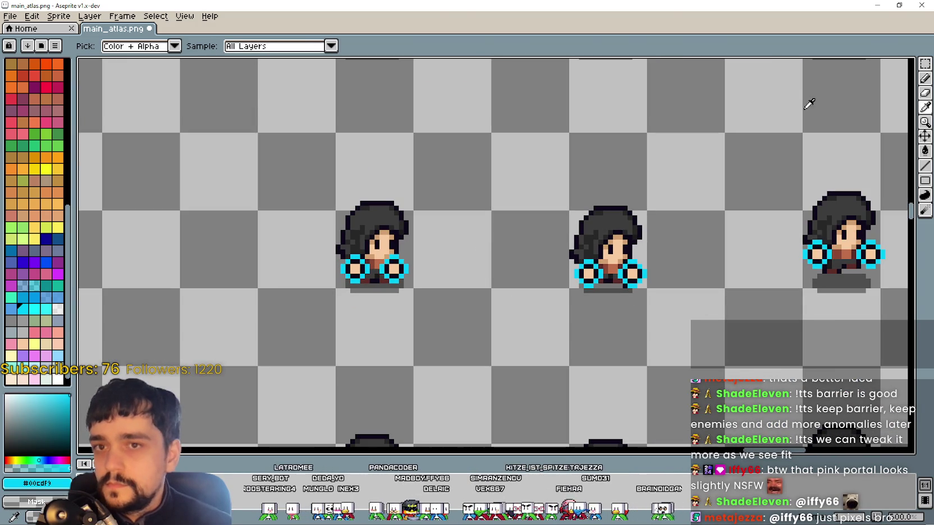
pyautogui.click(924, 79)
pyautogui.scroll(3, 751, 162)
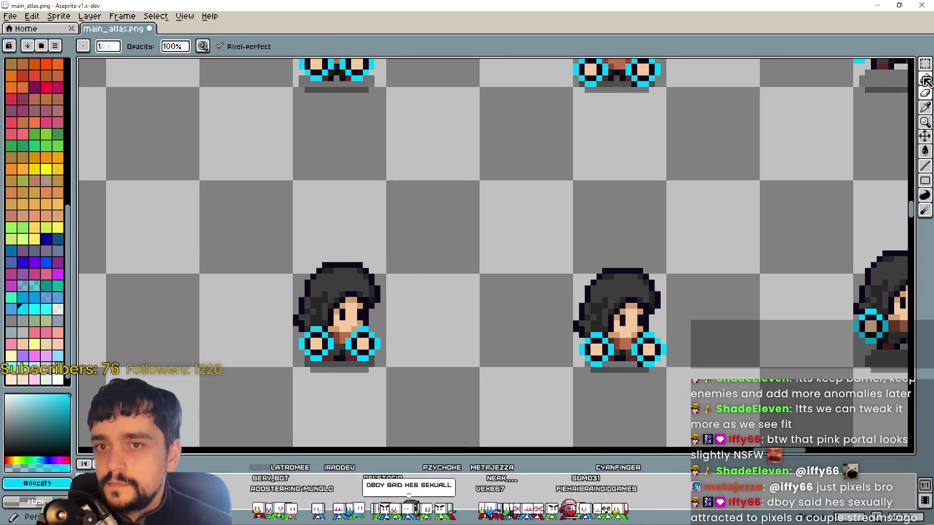
pyautogui.click(924, 82)
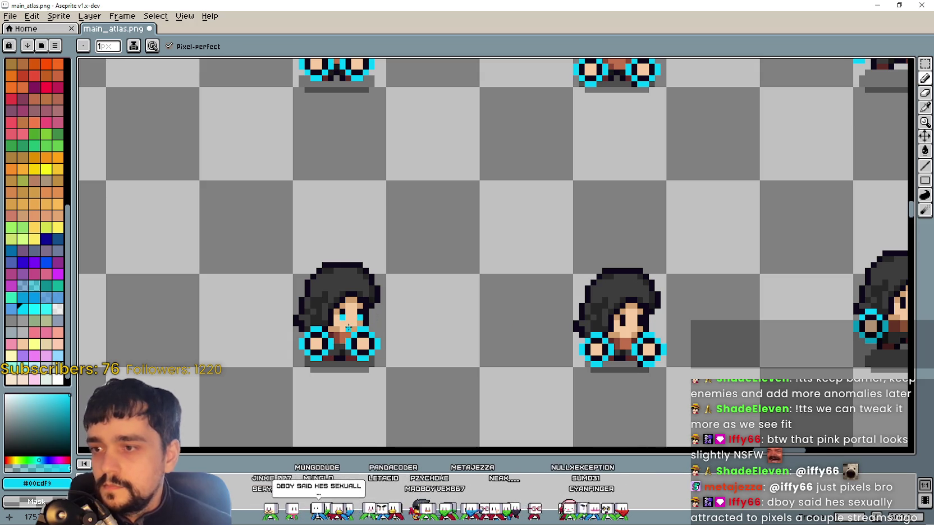
# - Paint cyan eyes on each cyan-ringed sprite and save main_atlas.png
pyautogui.moveTo(348, 327); pyautogui.dragTo(425, 328)
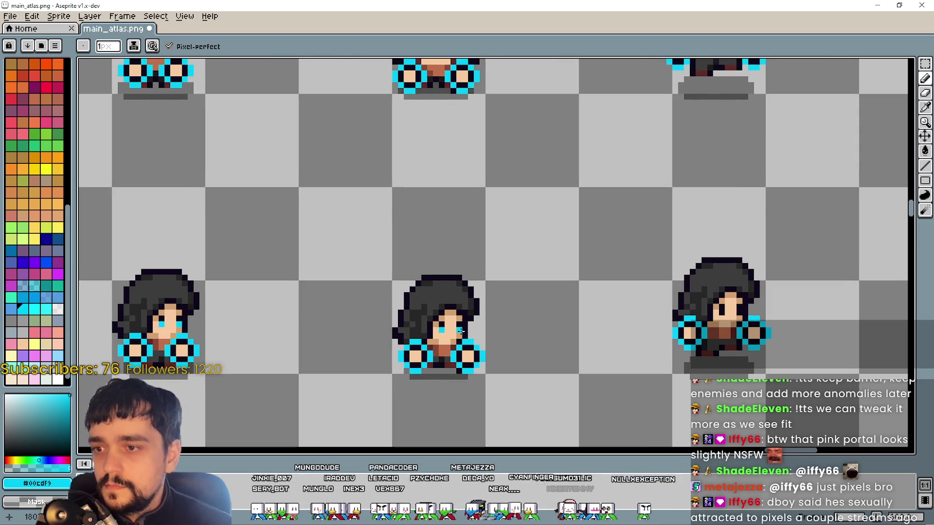
pyautogui.scroll(-1, 533, 317)
pyautogui.scroll(1, 481, 335)
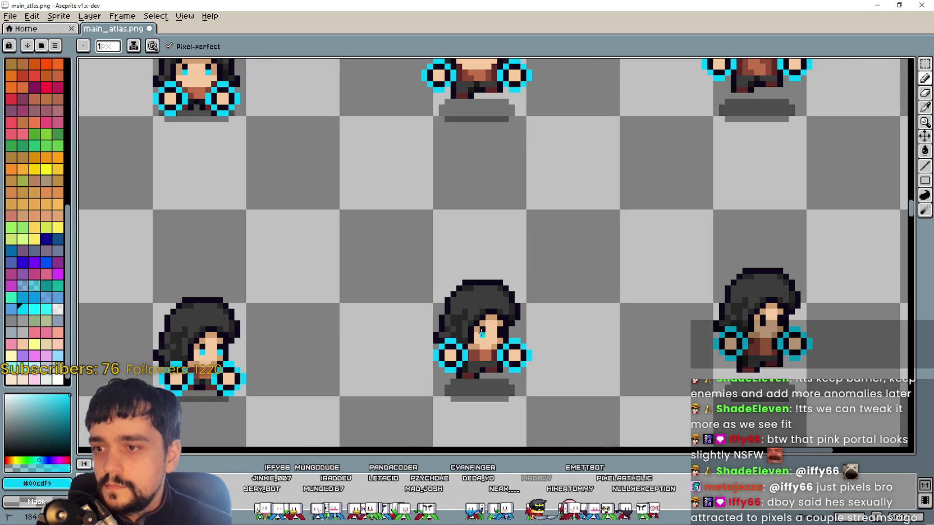
pyautogui.scroll(-1, 500, 330)
pyautogui.scroll(1, 392, 382)
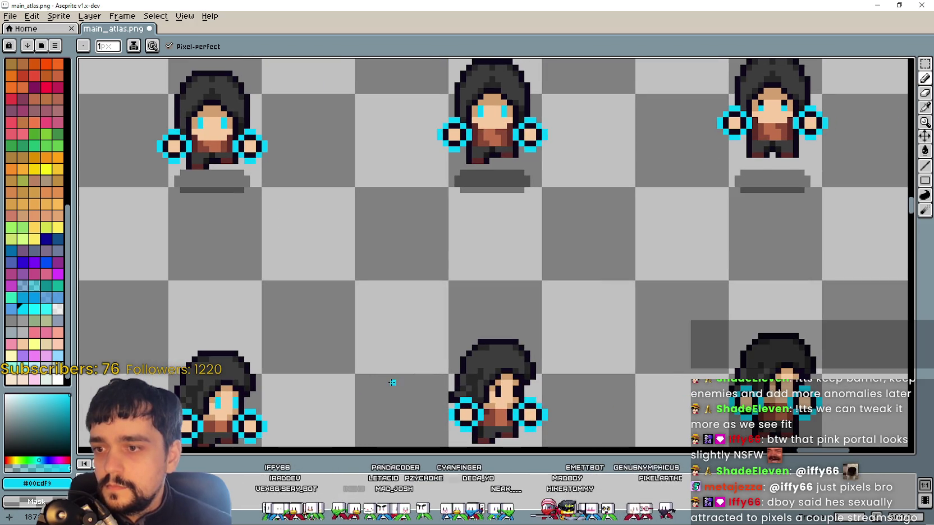
pyautogui.scroll(-1, 479, 387)
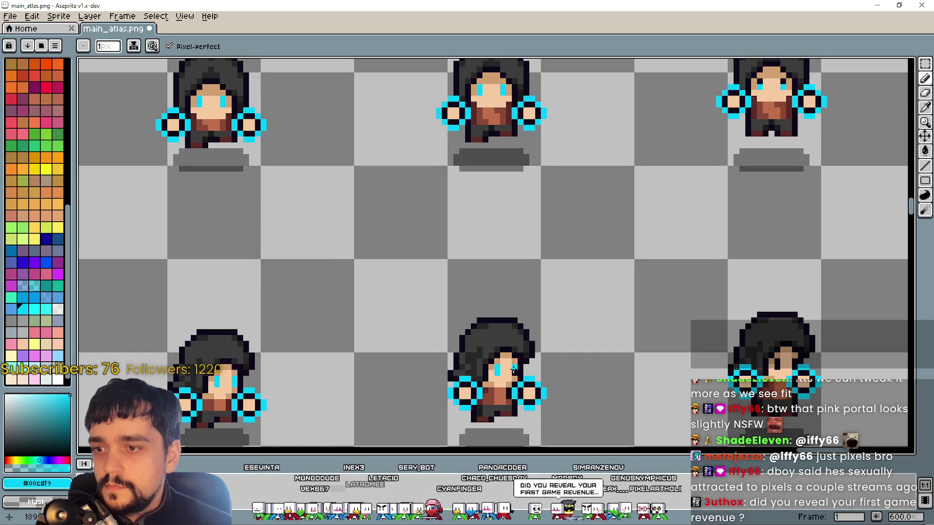
pyautogui.moveTo(534, 369); pyautogui.dragTo(458, 347)
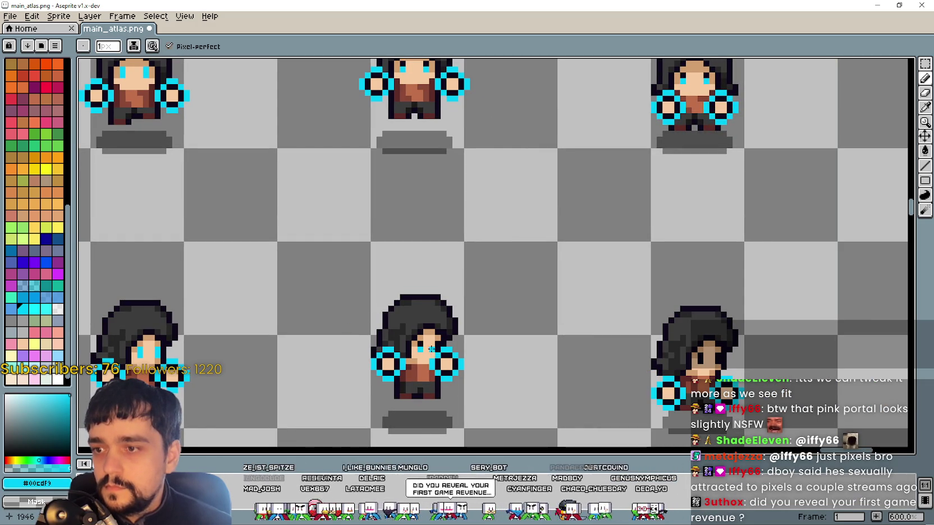
pyautogui.moveTo(610, 350); pyautogui.dragTo(316, 363)
pyautogui.moveTo(436, 370); pyautogui.dragTo(477, 380)
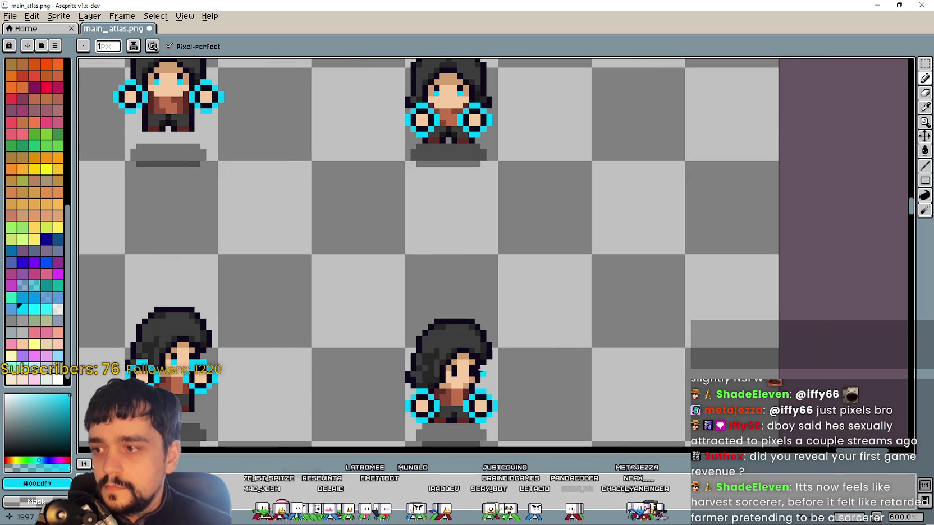
pyautogui.scroll(-4, 470, 373)
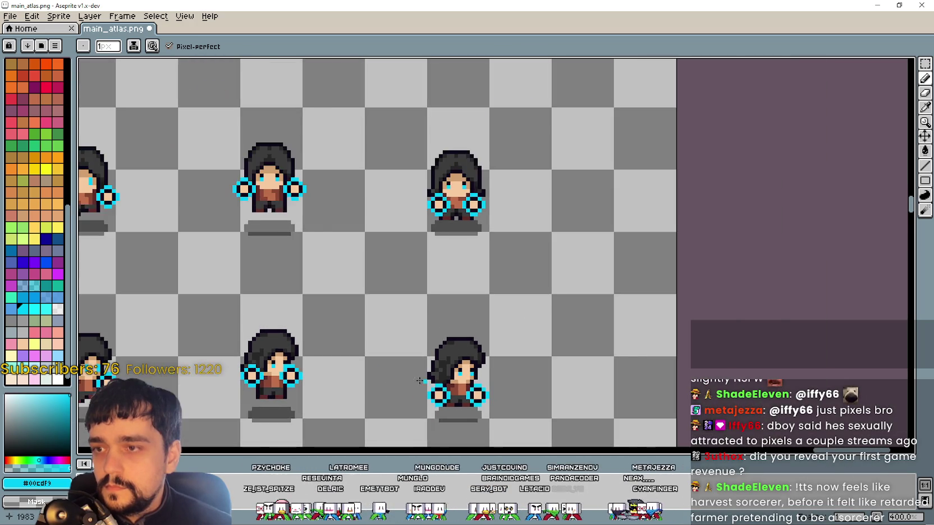
pyautogui.hotkey('ctrl', 's')
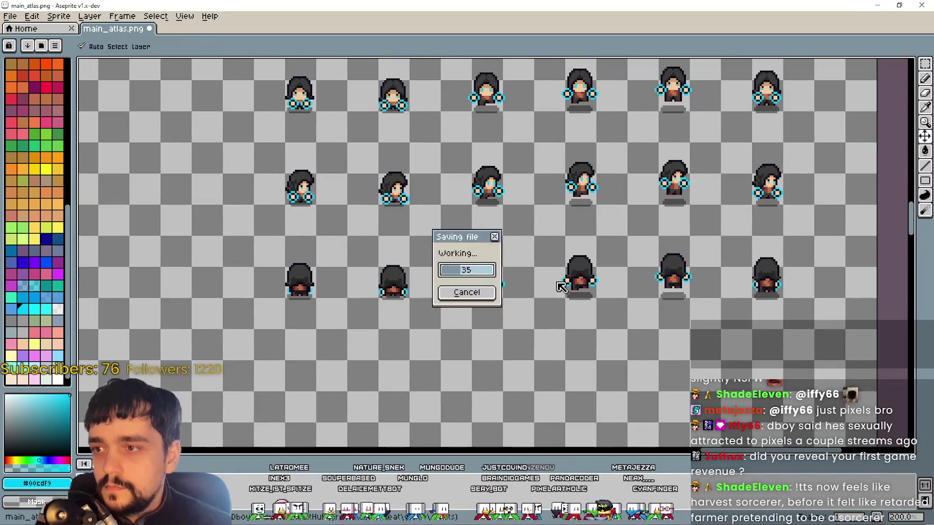
pyautogui.hotkey('alt', 'Tab')
# - Maximize the game window, walk onto the portal and travel to The Forest
pyautogui.press('Right')
pyautogui.press('Right')
pyautogui.press('Right')
pyautogui.hotkey('alt', 'Tab')
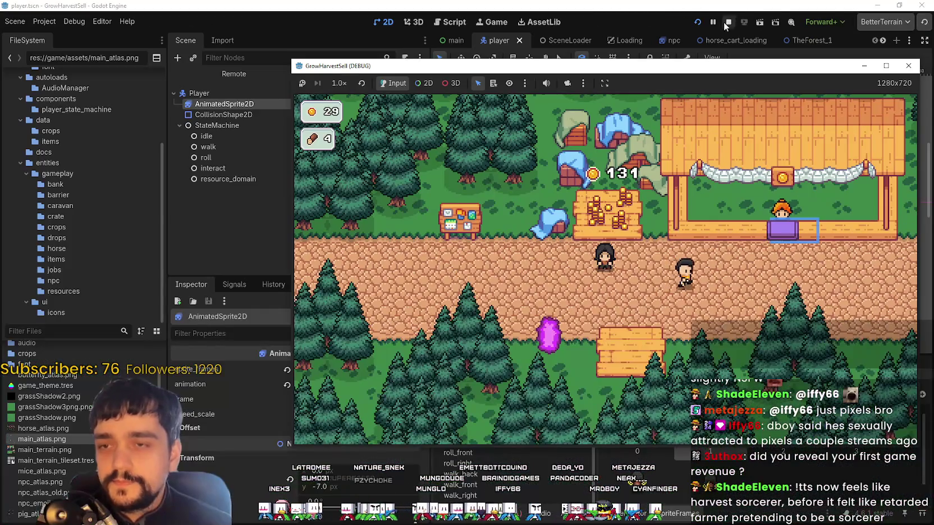
pyautogui.click(727, 22)
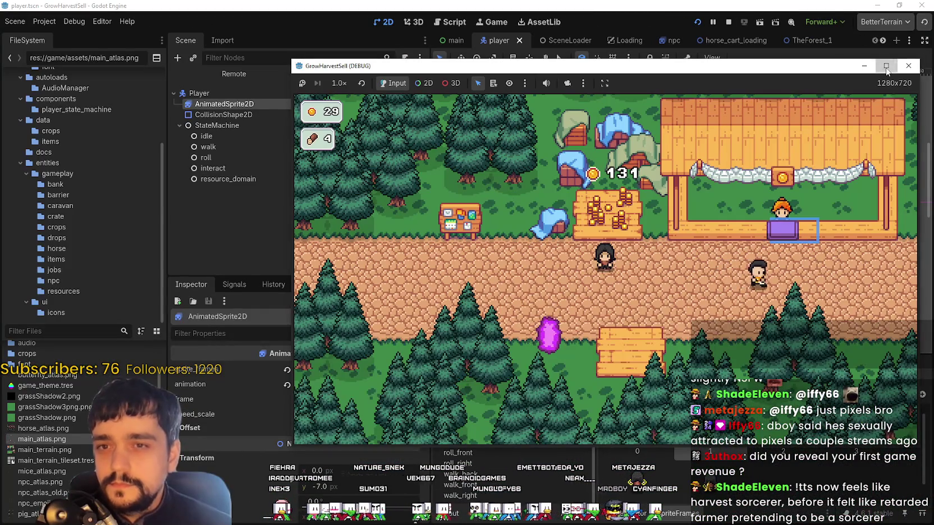
pyautogui.click(886, 66)
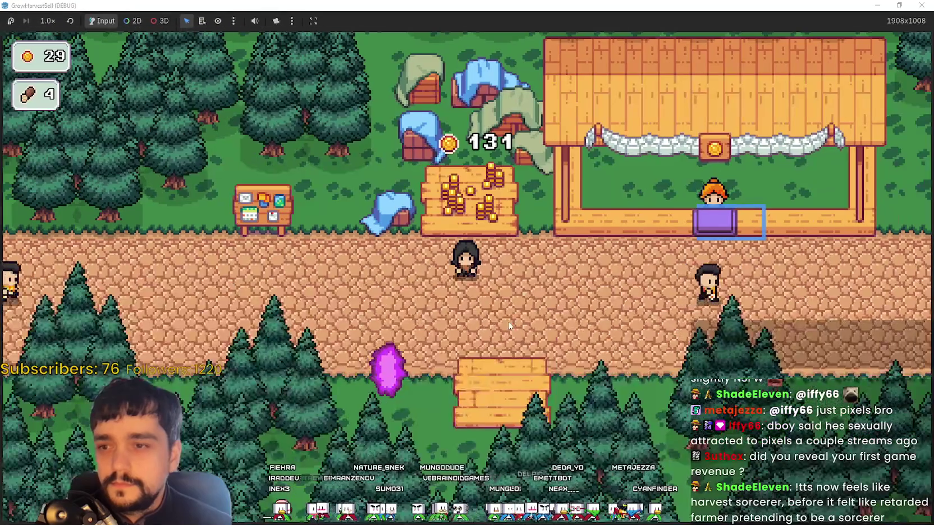
pyautogui.press('Left')
pyautogui.press('Down')
pyautogui.click(238, 440)
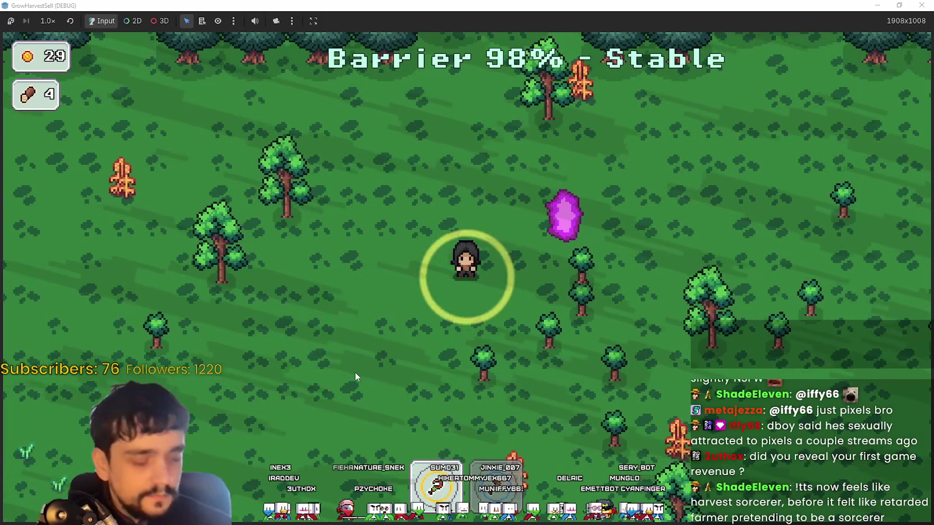
# - Walk through the forest to the trees and gather logs
pyautogui.press('Right')
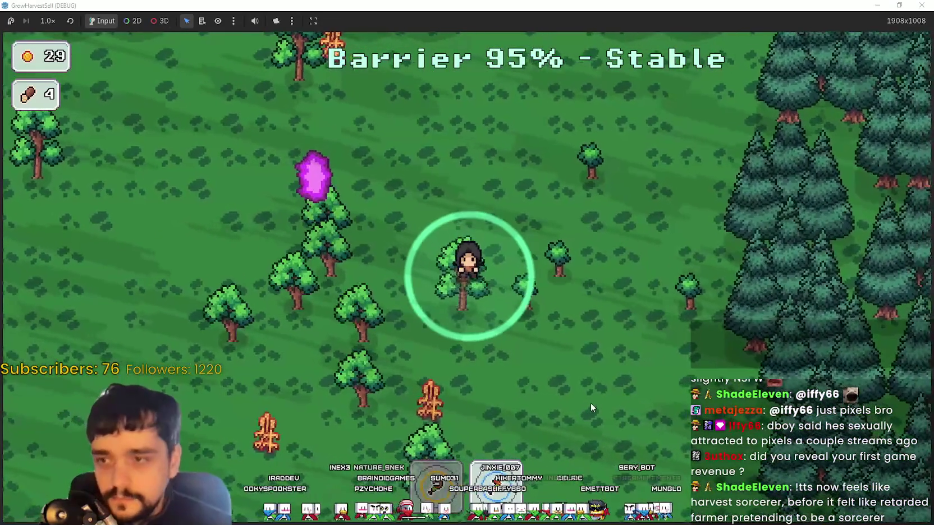
pyautogui.press('Down')
pyautogui.press('Left')
pyautogui.press('Up')
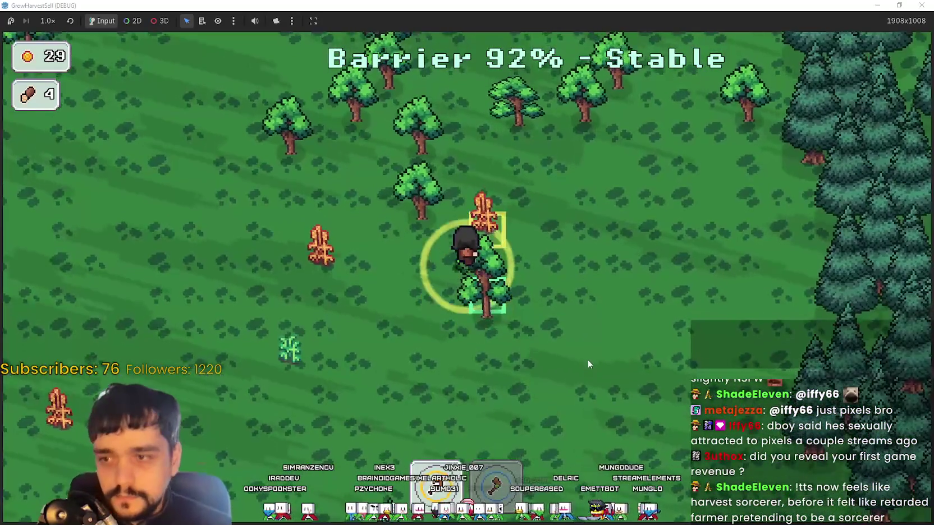
pyautogui.press('Left')
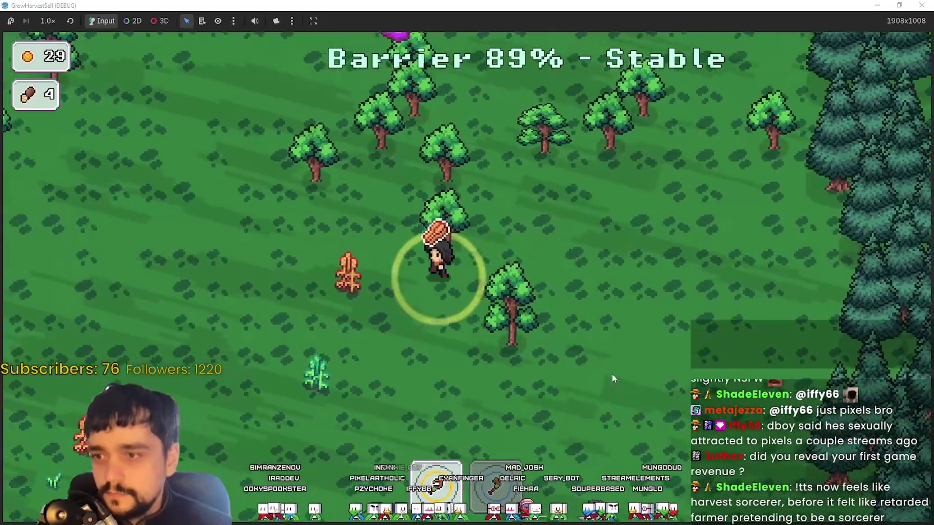
pyautogui.press('Down')
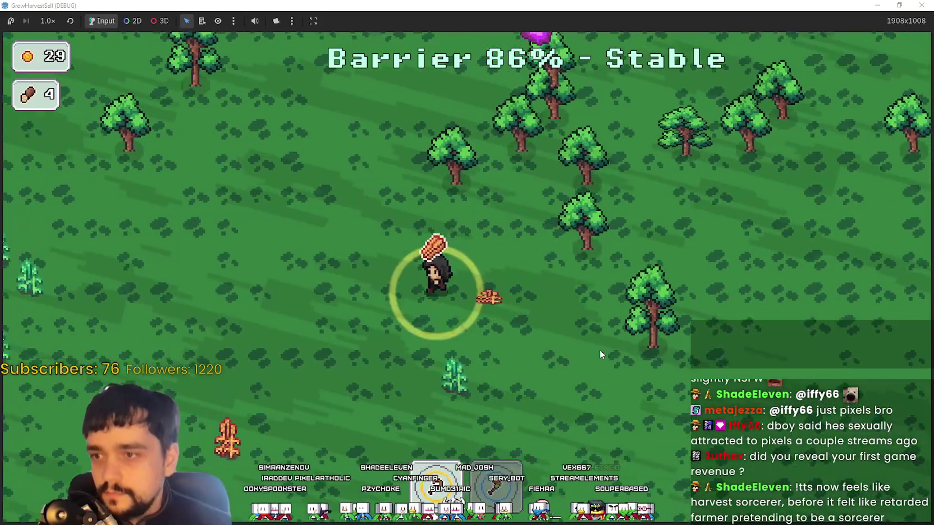
# - Walk past the pines to the crops and gather them
pyautogui.press('Down')
pyautogui.press('Left')
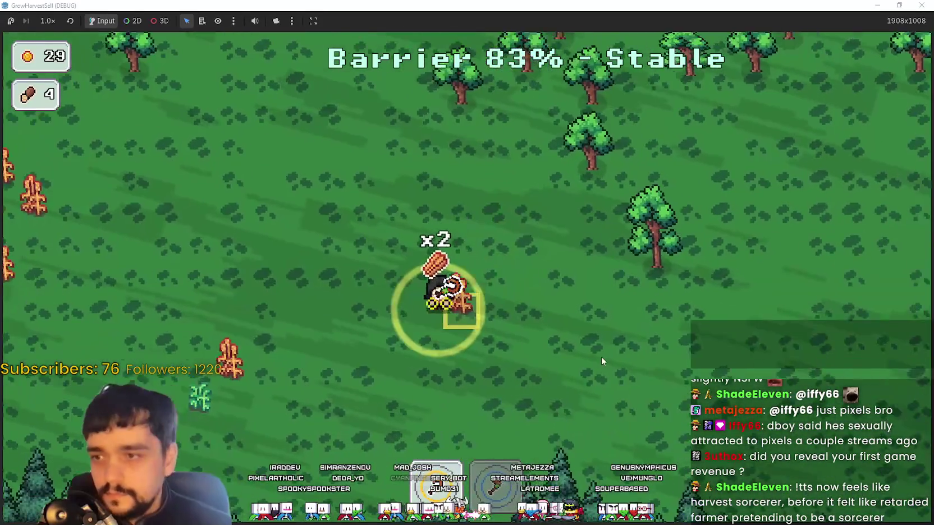
pyautogui.press('Left')
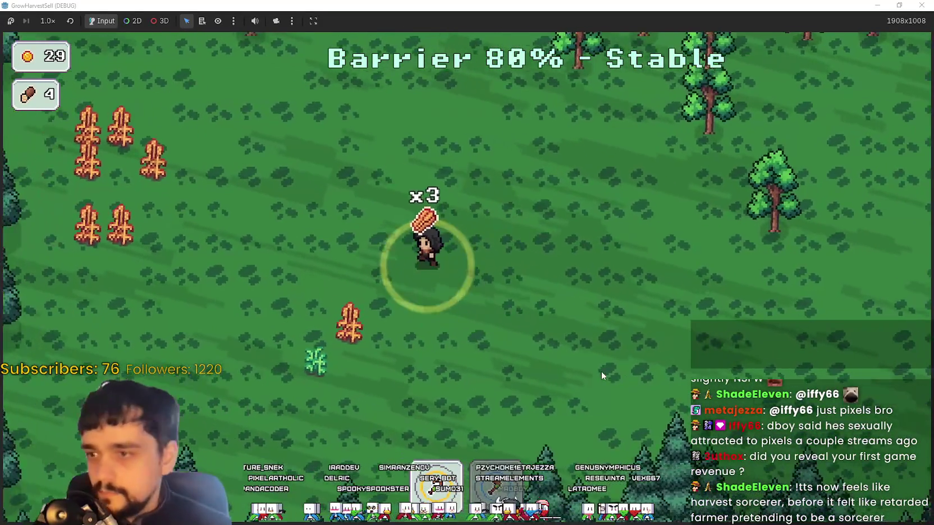
pyautogui.press('Down')
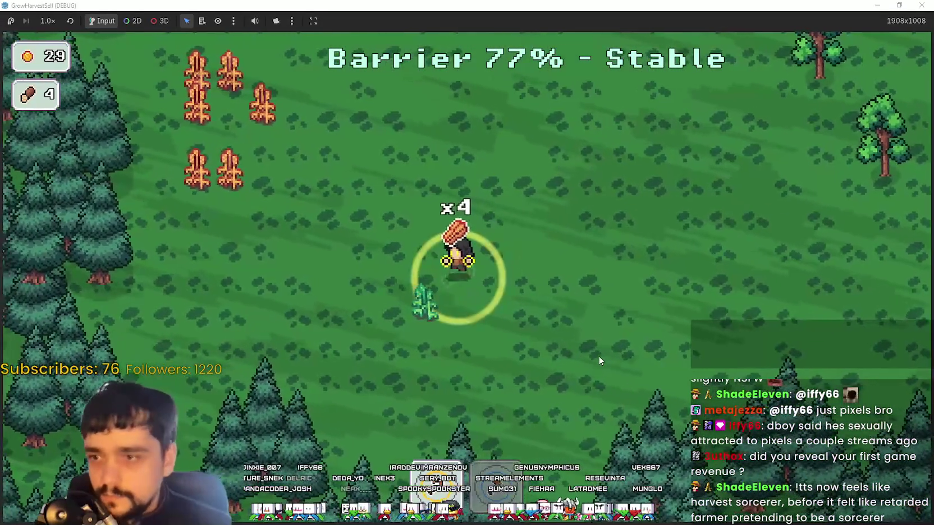
pyautogui.press('Up')
pyautogui.press('Left')
pyautogui.press('Left')
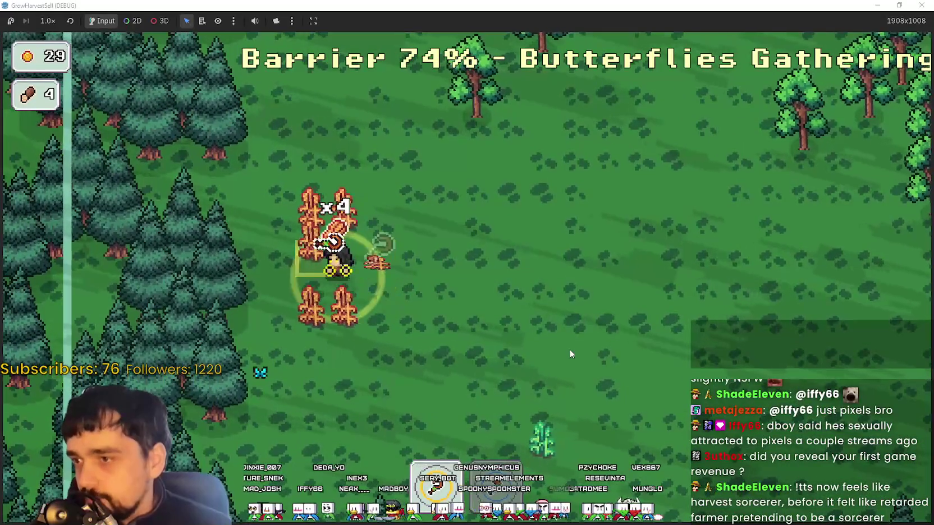
pyautogui.press('Up')
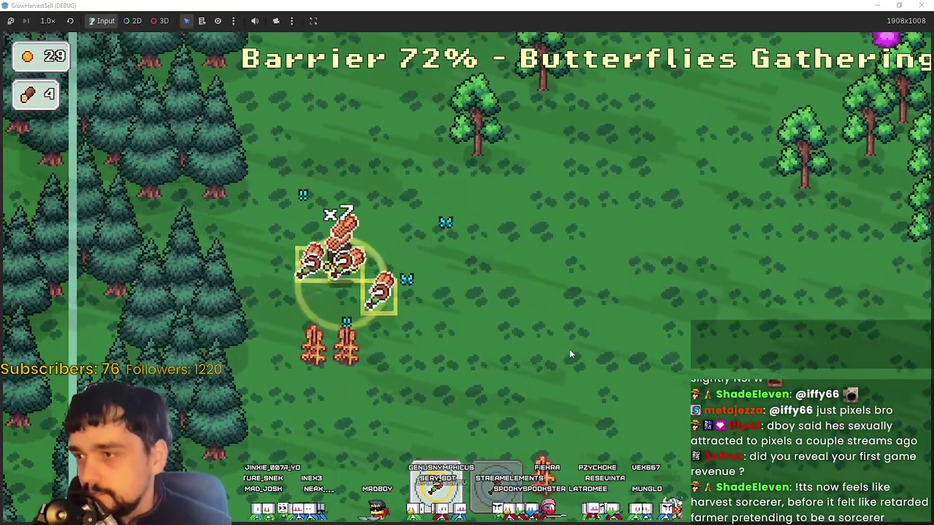
pyautogui.press('Down')
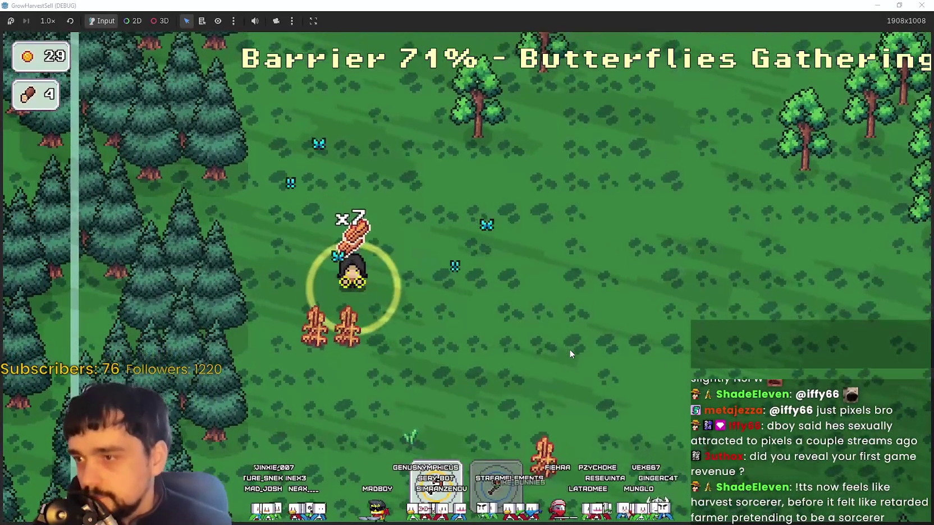
pyautogui.press('Right')
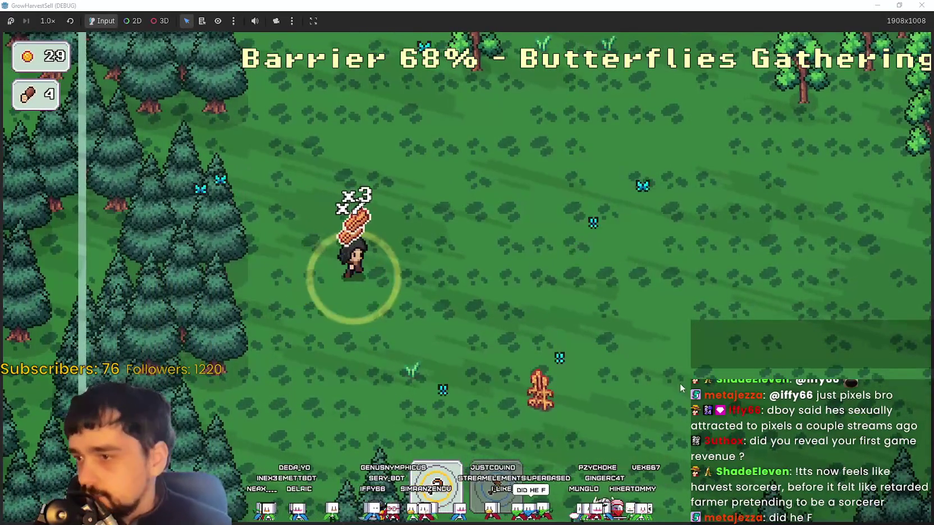
pyautogui.press('Down')
pyautogui.press('Down')
pyautogui.press('Right')
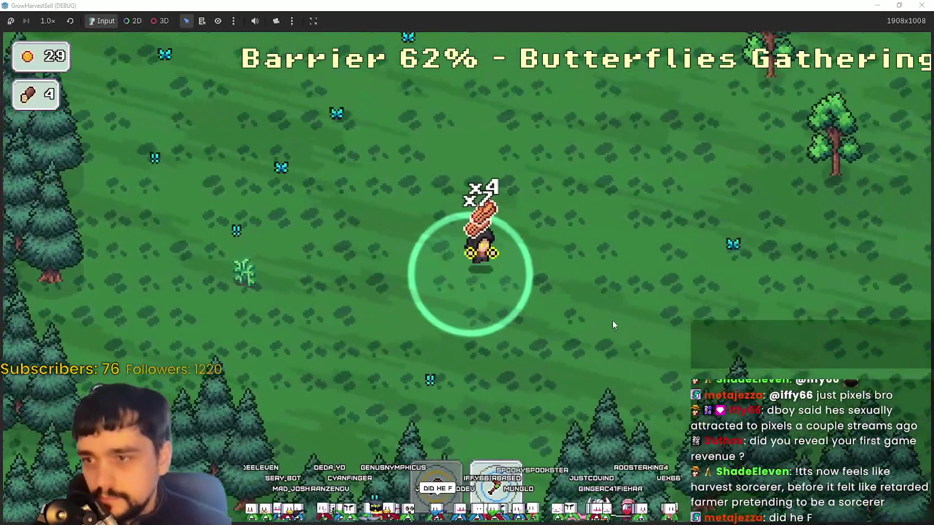
pyautogui.press('Right')
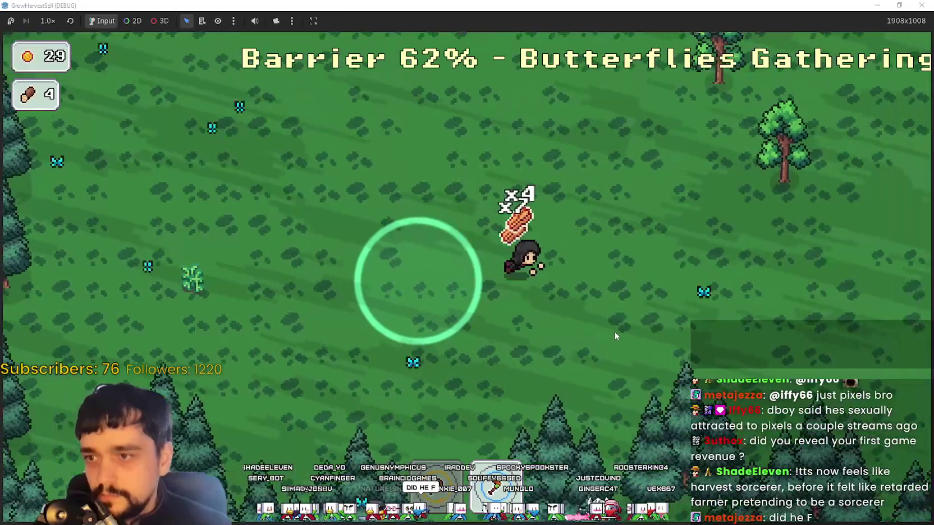
pyautogui.press('Up')
# - Stop the game with F8 and select player.tscn's resource_domain state node
pyautogui.moveTo(622, 5); pyautogui.dragTo(623, 78)
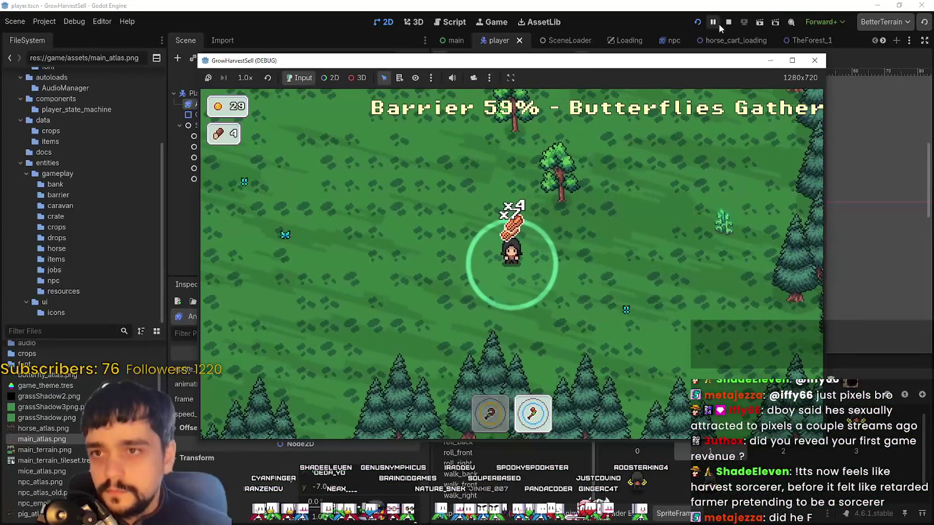
pyautogui.press('F8')
pyautogui.click(237, 163)
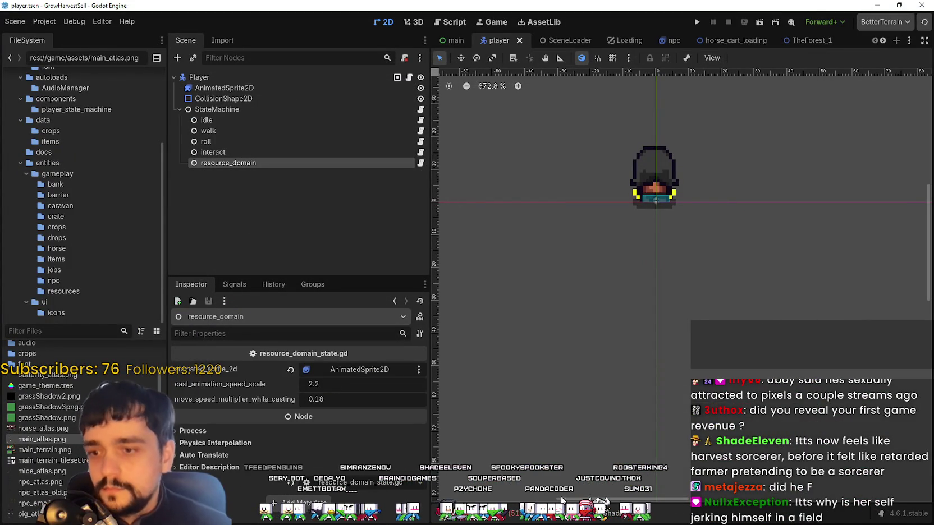
# - Select AnimatedSprite2D and browse its SpriteFrames, previewing walk_right and gather_back
pyautogui.click(247, 88)
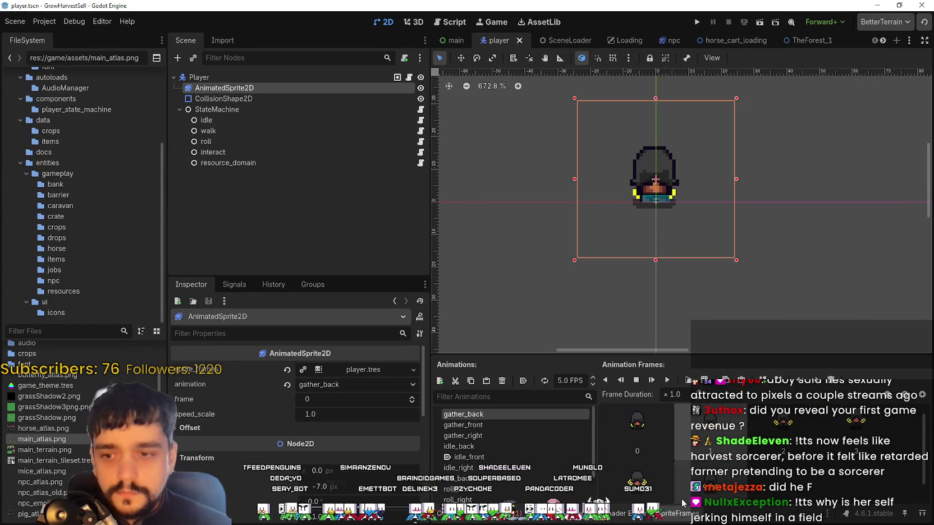
pyautogui.scroll(-2, 543, 470)
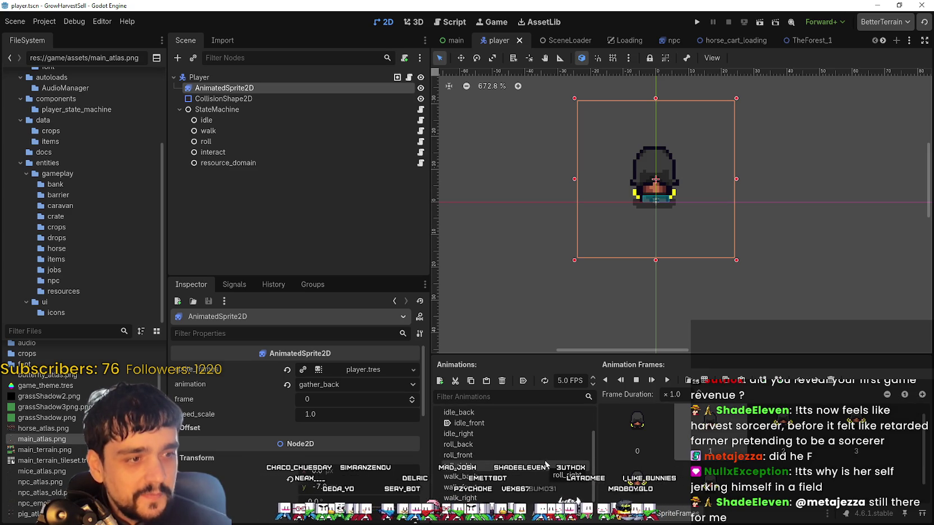
pyautogui.scroll(-1, 543, 495)
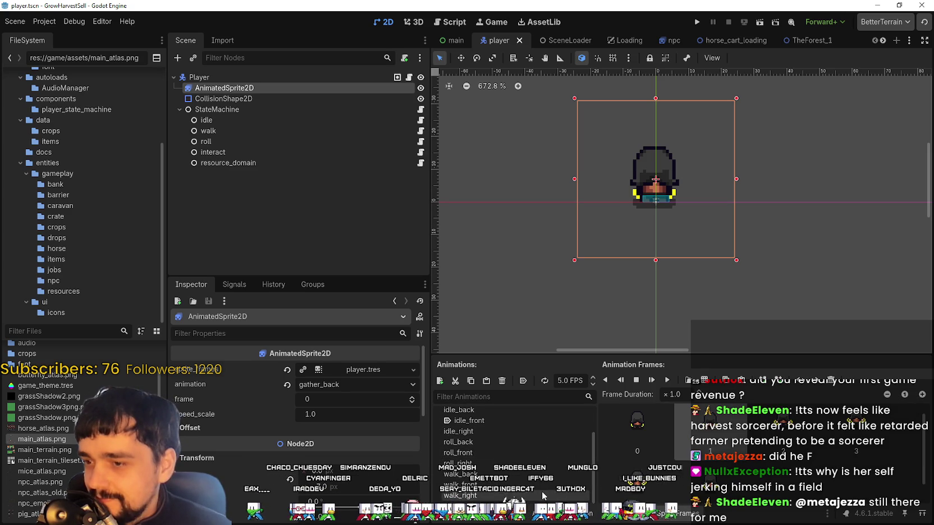
pyautogui.click(543, 495)
pyautogui.scroll(3, 517, 454)
pyautogui.click(490, 416)
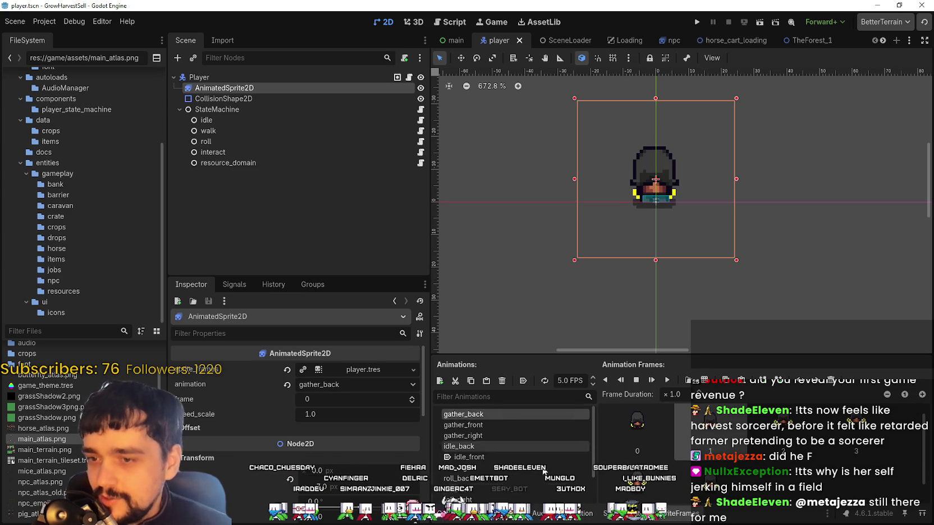
pyautogui.scroll(-2, 525, 443)
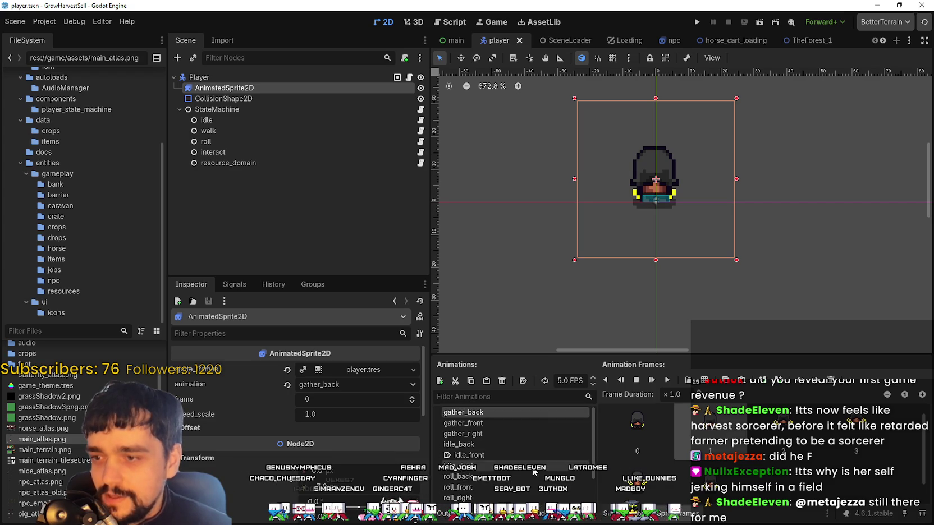
pyautogui.scroll(-2, 522, 444)
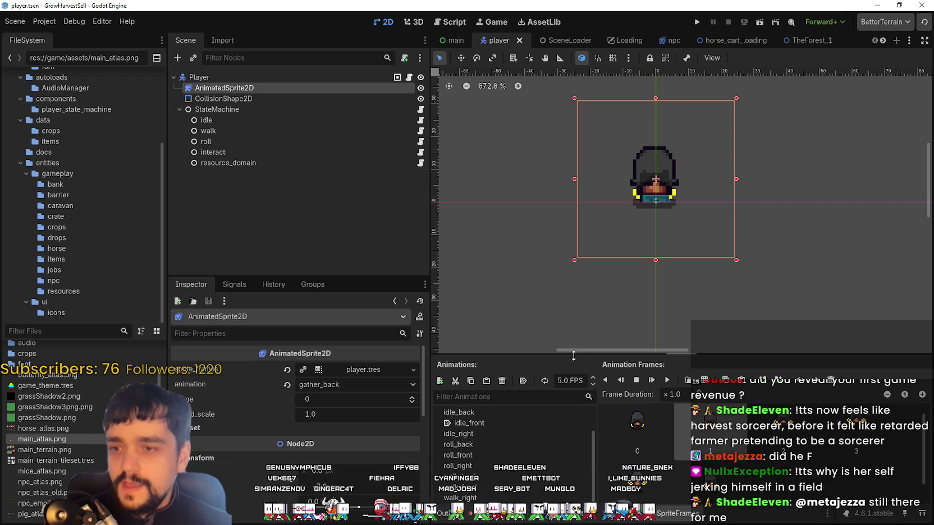
pyautogui.moveTo(573, 355); pyautogui.dragTo(573, 250)
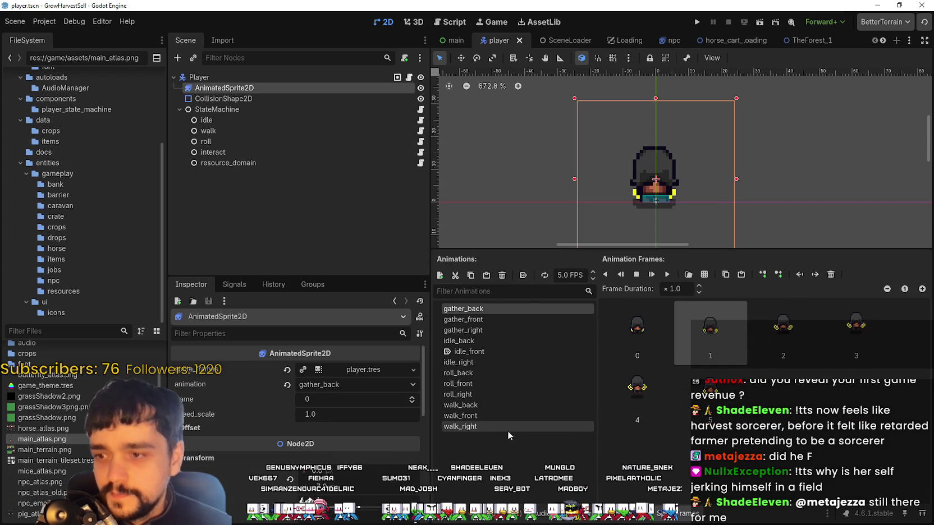
# - Duplicate gather_right, gather_front and gather_back as gather_right_2, gather_front_2 and gather_back_2
pyautogui.click(494, 330)
pyautogui.click(505, 319)
pyautogui.click(485, 311)
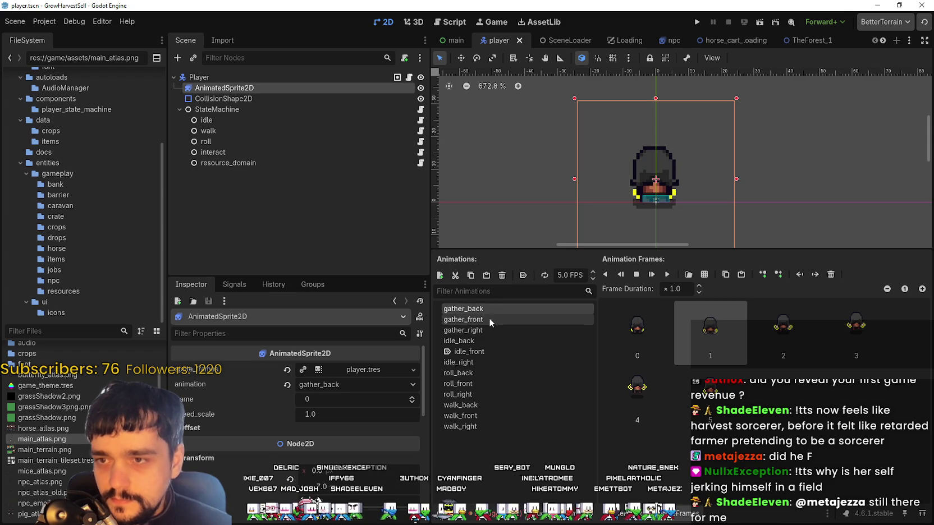
pyautogui.click(486, 330)
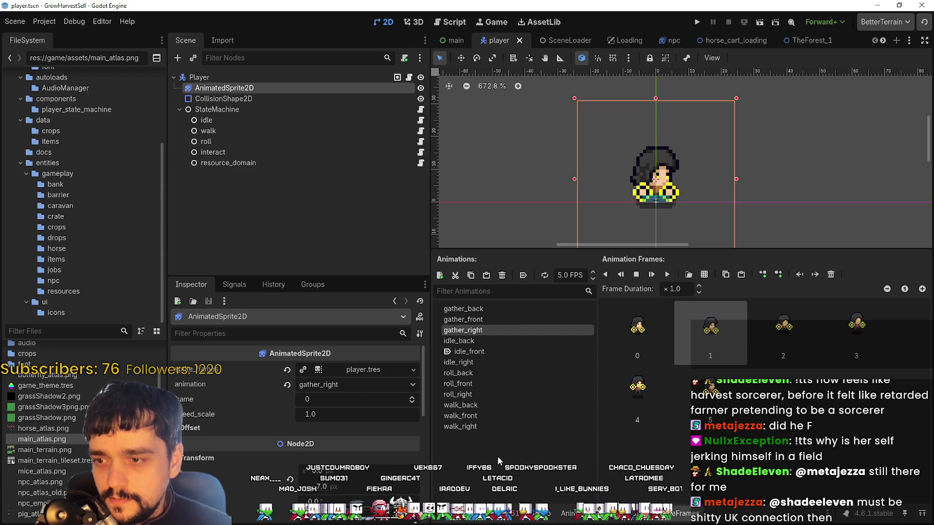
pyautogui.click(487, 275)
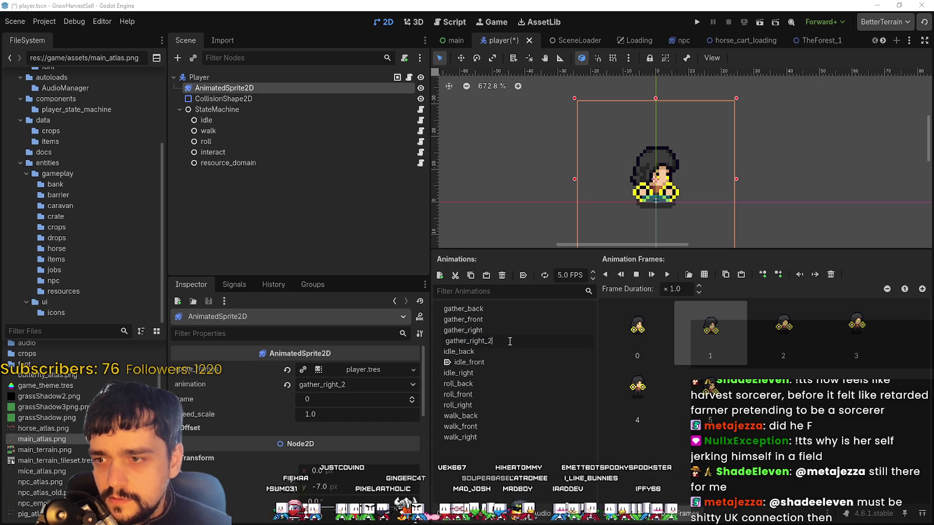
pyautogui.click(489, 341)
pyautogui.click(495, 320)
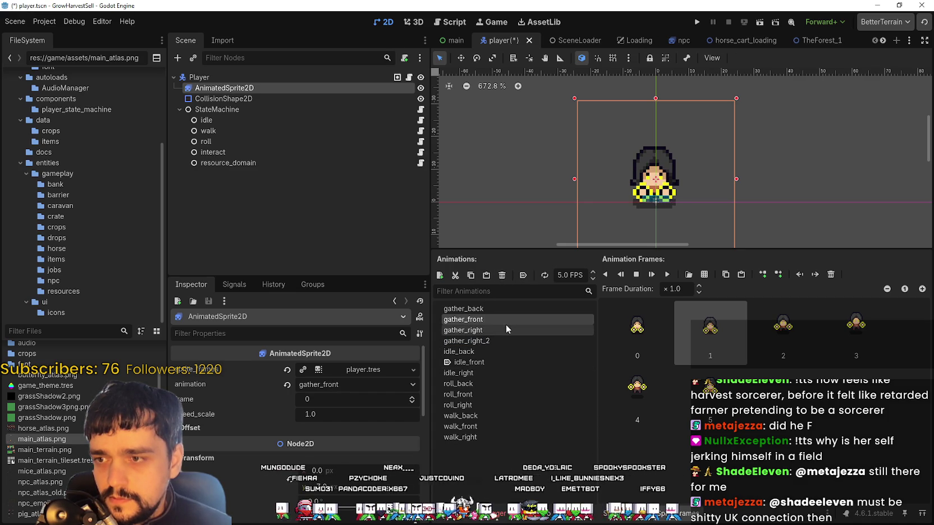
pyautogui.click(486, 275)
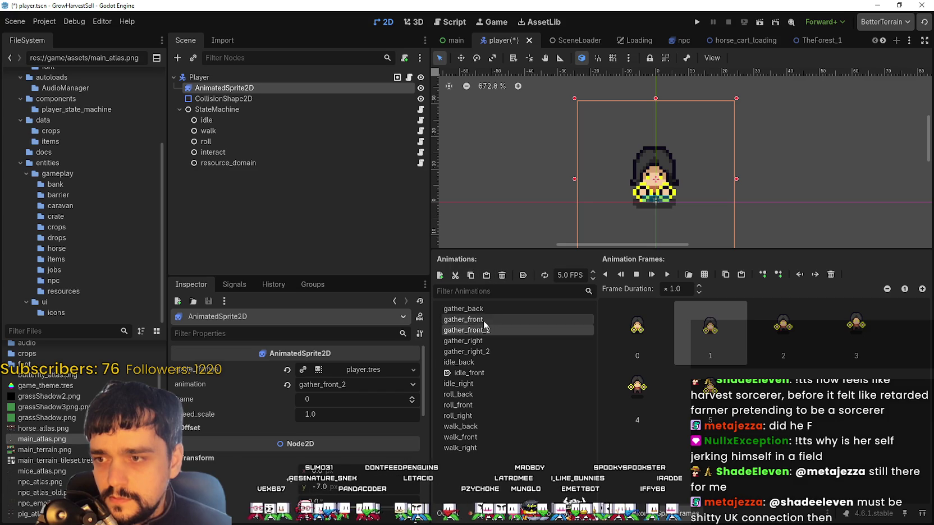
pyautogui.click(483, 312)
pyautogui.click(493, 275)
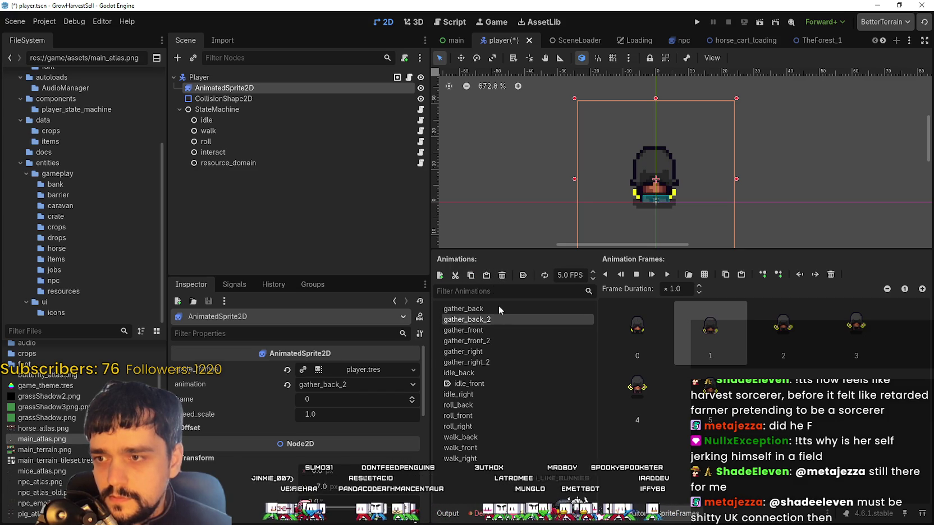
# - Select and delete all six frames of gather_front_2
pyautogui.click(498, 343)
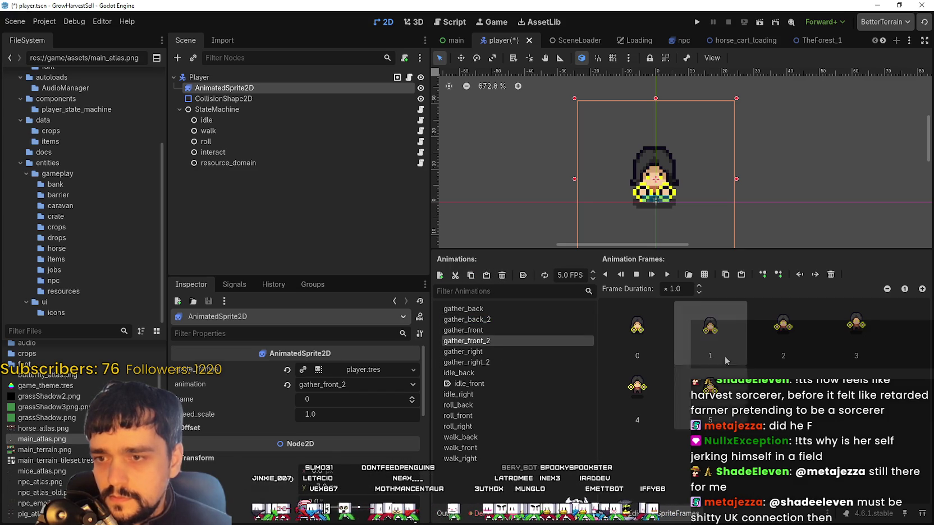
pyautogui.keyDown('shift'); pyautogui.click(705, 409); pyautogui.keyUp('shift')
pyautogui.press('Delete')
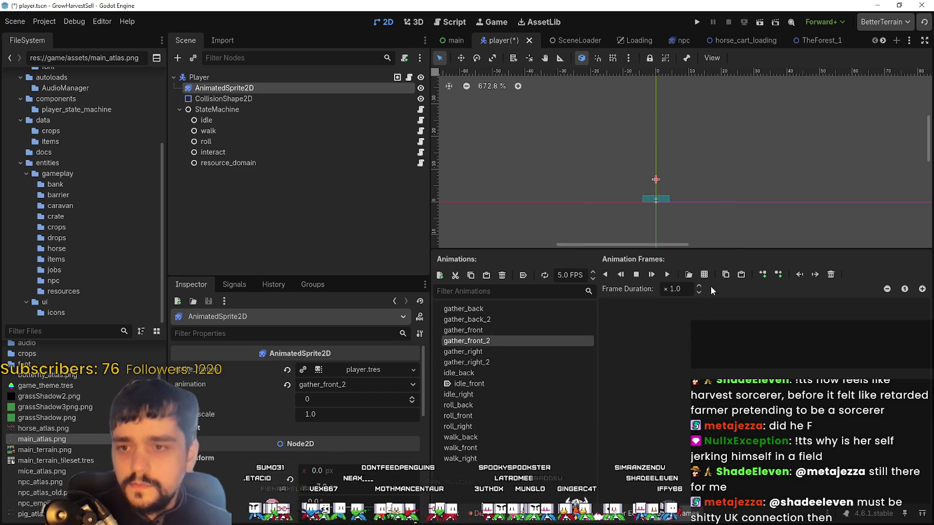
# - Load main_atlas.png as a sprite sheet and set its grid cell size to 48×48 px
pyautogui.click(704, 274)
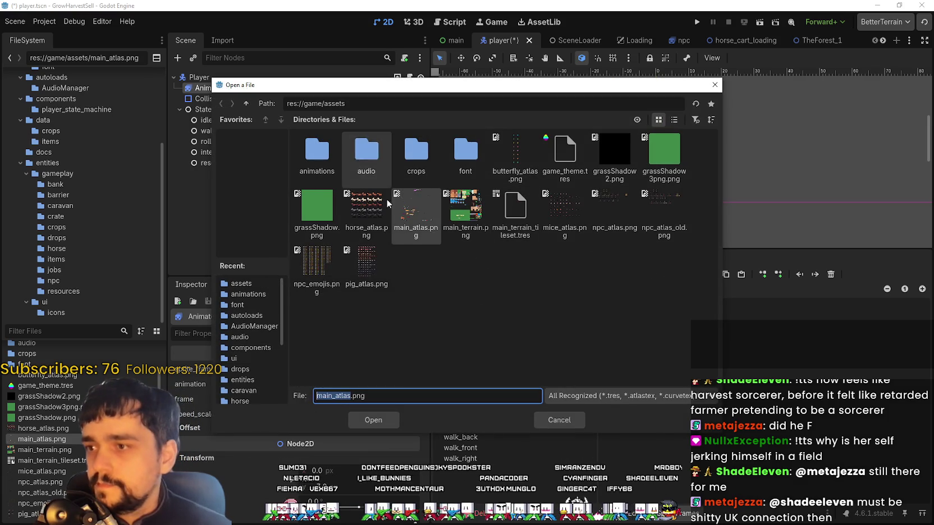
pyautogui.click(376, 421)
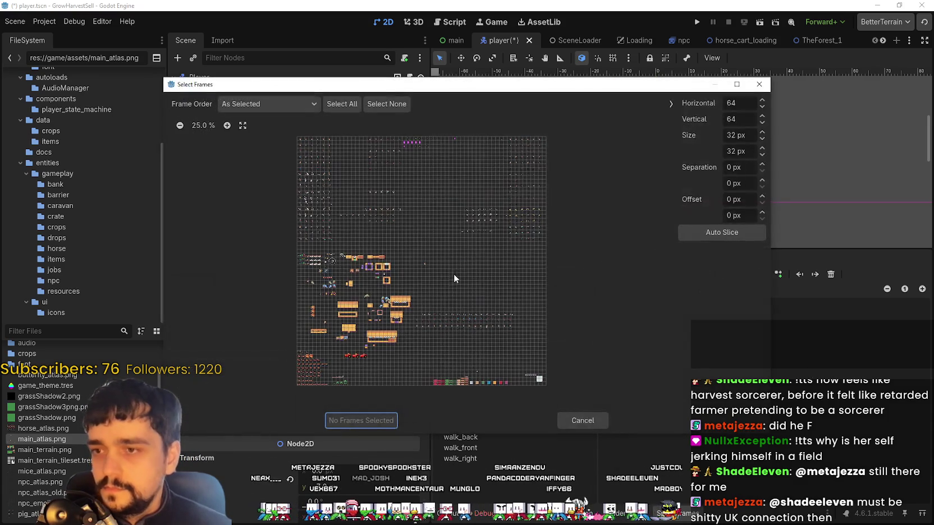
pyautogui.click(227, 125)
pyautogui.click(227, 125)
pyautogui.doubleClick(735, 103)
pyautogui.write('4')
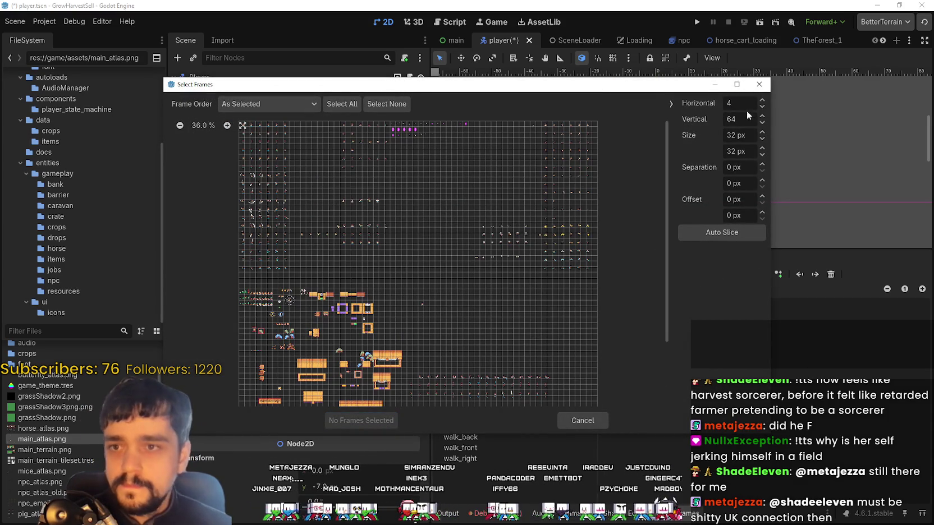
pyautogui.click(742, 148)
pyautogui.doubleClick(742, 135)
pyautogui.write('48')
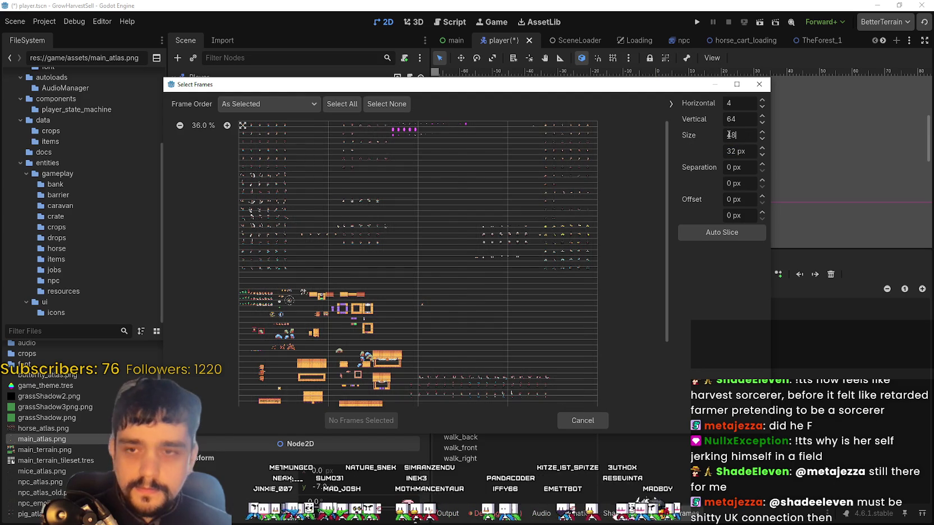
pyautogui.doubleClick(745, 157)
pyautogui.write('4')
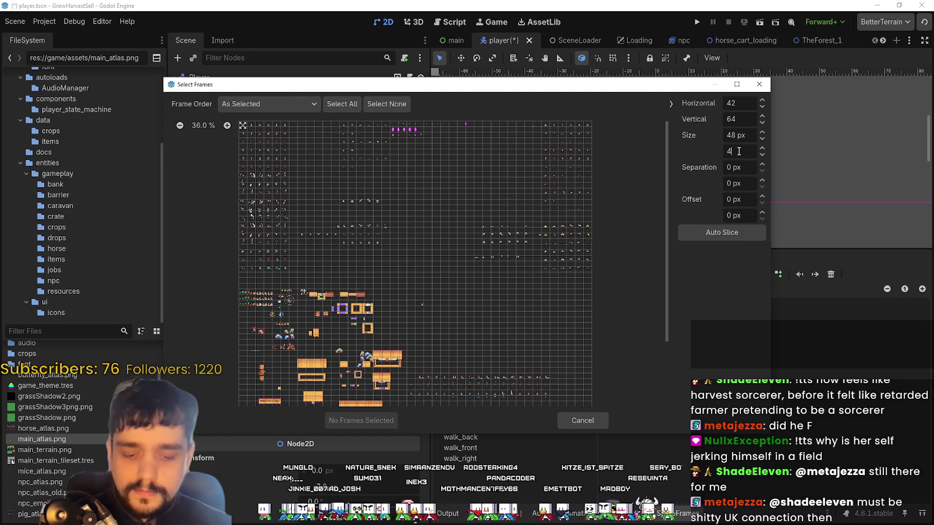
pyautogui.write('8')
pyautogui.press('Return')
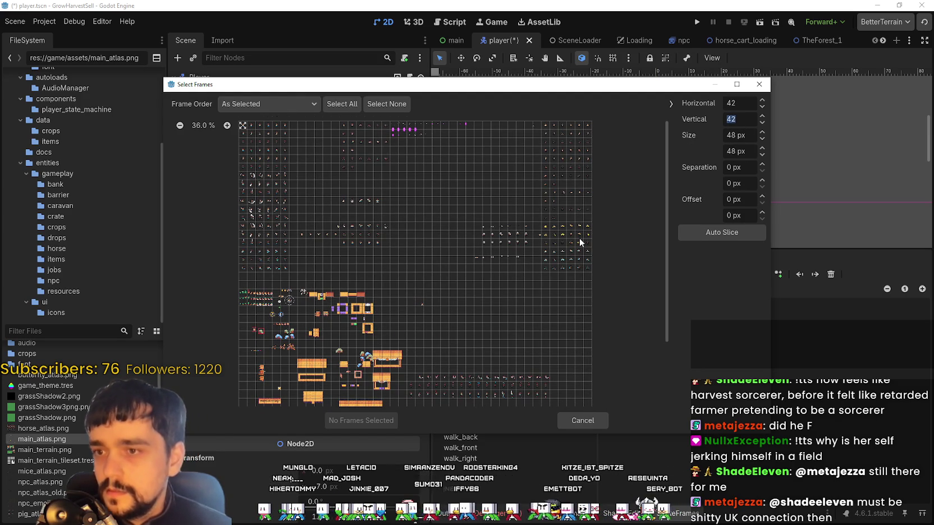
# - Select the six cyan-hand front gathering frames and add them to gather_front_2
pyautogui.scroll(3, 359, 224)
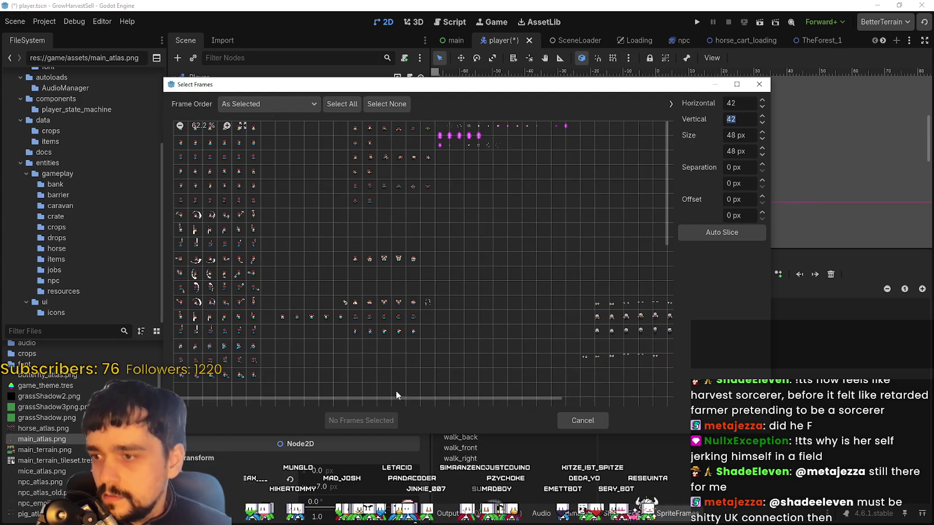
pyautogui.moveTo(541, 396); pyautogui.dragTo(625, 321)
pyautogui.scroll(-2, 623, 319)
pyautogui.moveTo(577, 280); pyautogui.dragTo(626, 281)
pyautogui.click(360, 422)
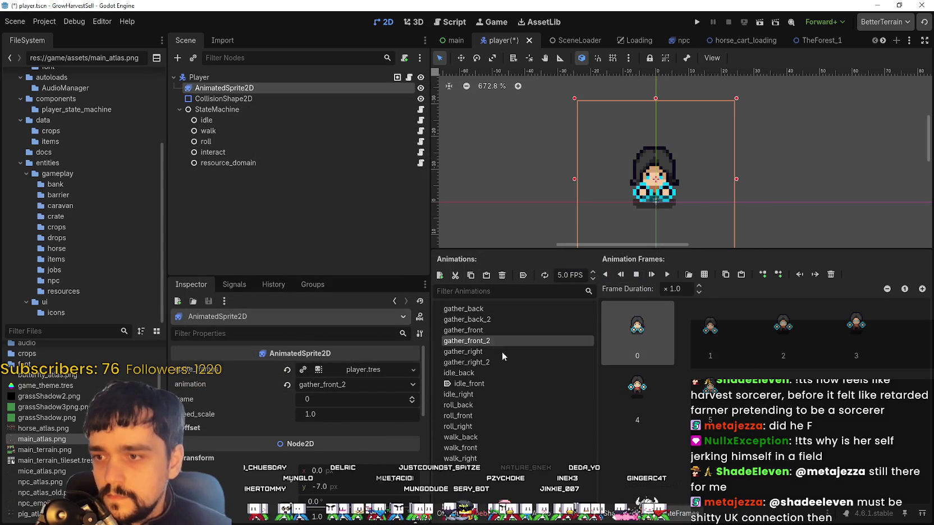
pyautogui.click(491, 361)
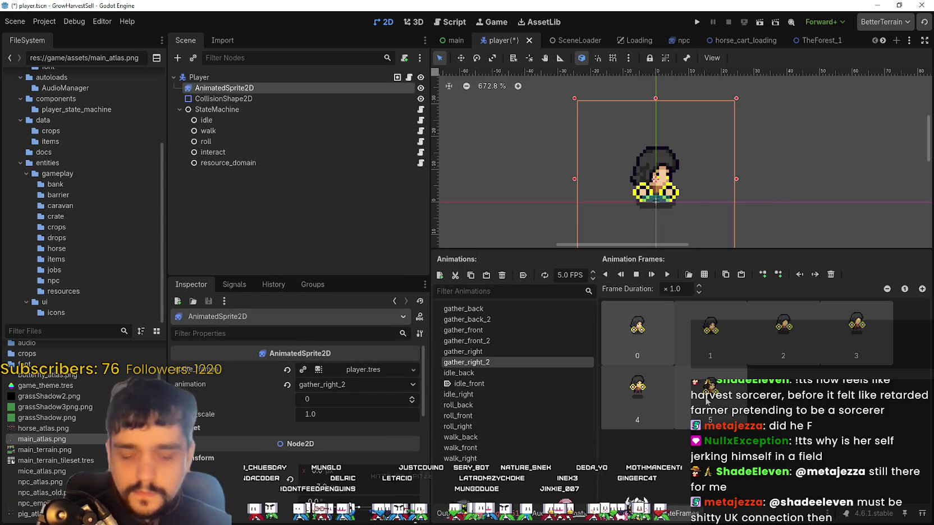
# - Replace gather_right_2's old frames with six cyan-hand frames from main_atlas.png
pyautogui.hotkey('ctrl', 'z')
pyautogui.click(704, 275)
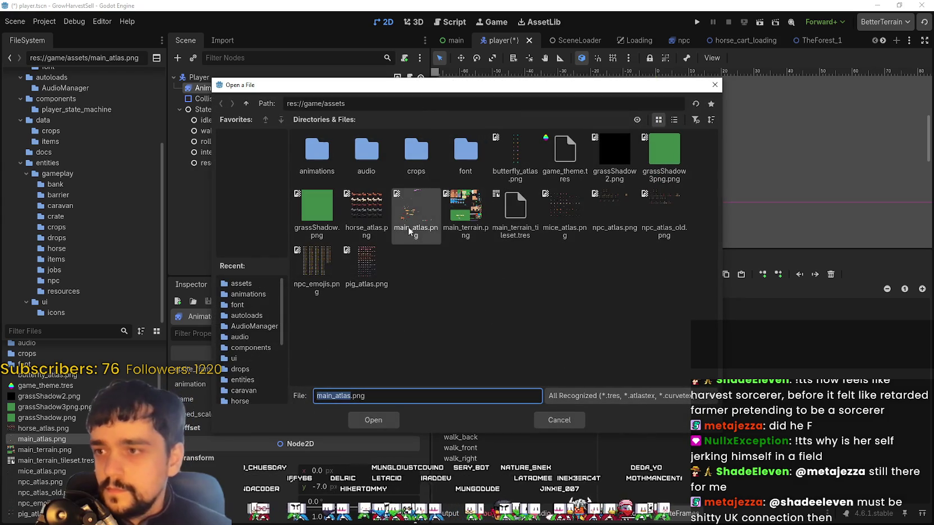
pyautogui.doubleClick(415, 224)
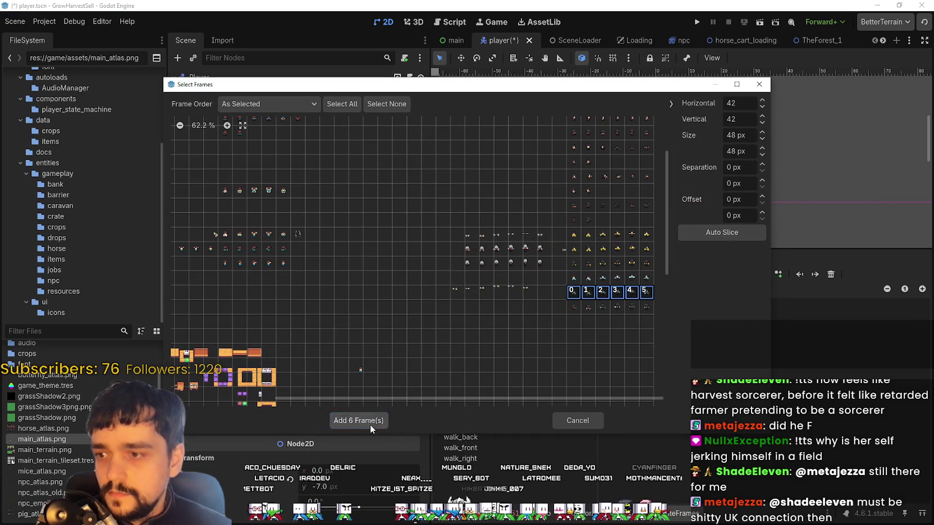
pyautogui.click(369, 423)
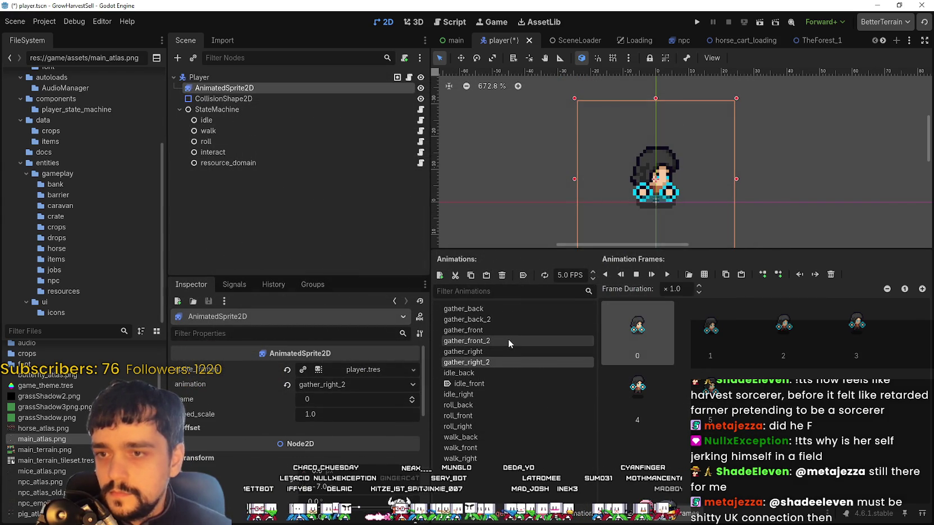
# - Replace gather_back_2's frames with six back-facing cyan-hand frames from main_atlas.png, then save player.tscn
pyautogui.click(466, 319)
pyautogui.keyDown('shift'); pyautogui.click(715, 409); pyautogui.keyUp('shift')
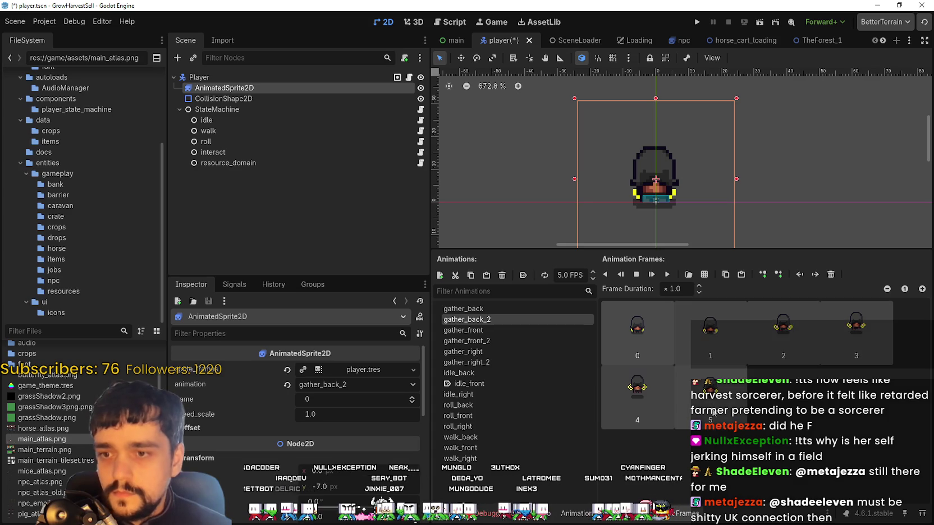
pyautogui.press('Delete')
pyautogui.click(708, 274)
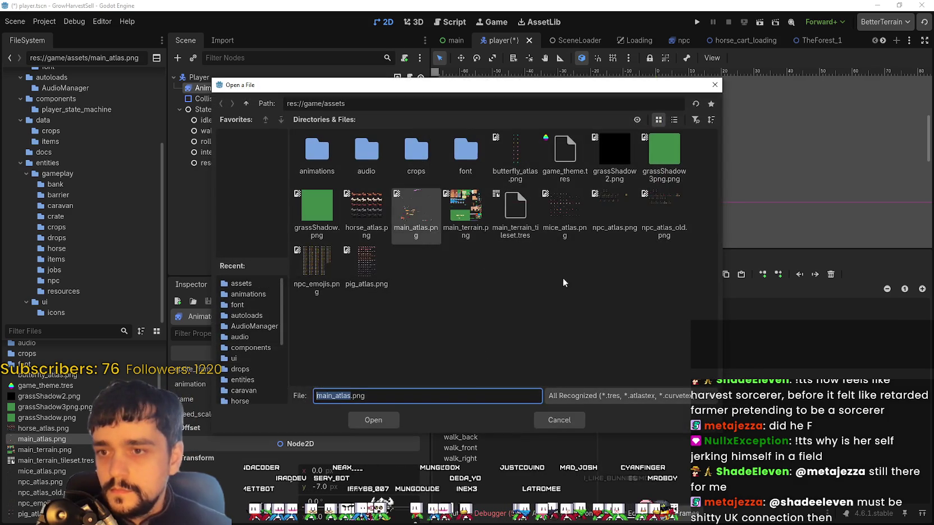
pyautogui.doubleClick(436, 224)
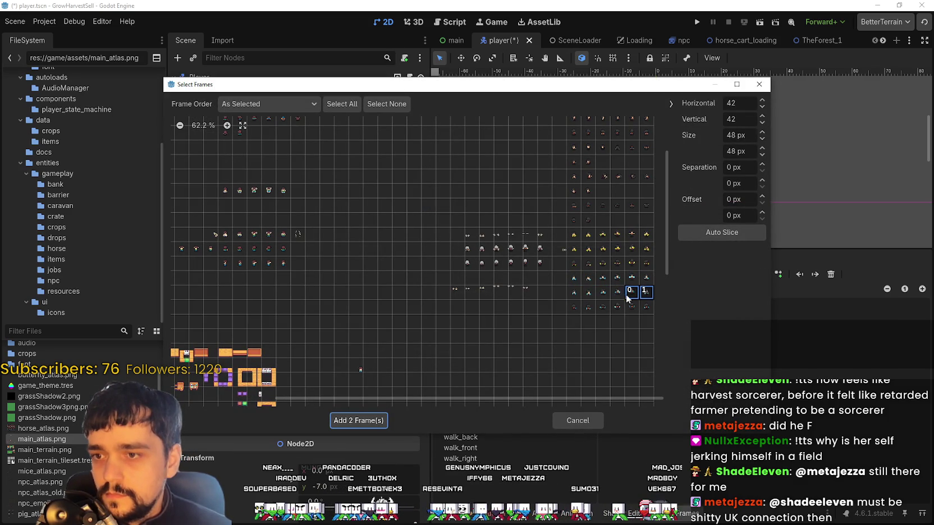
pyautogui.click(347, 421)
pyautogui.hotkey('ctrl', 's')
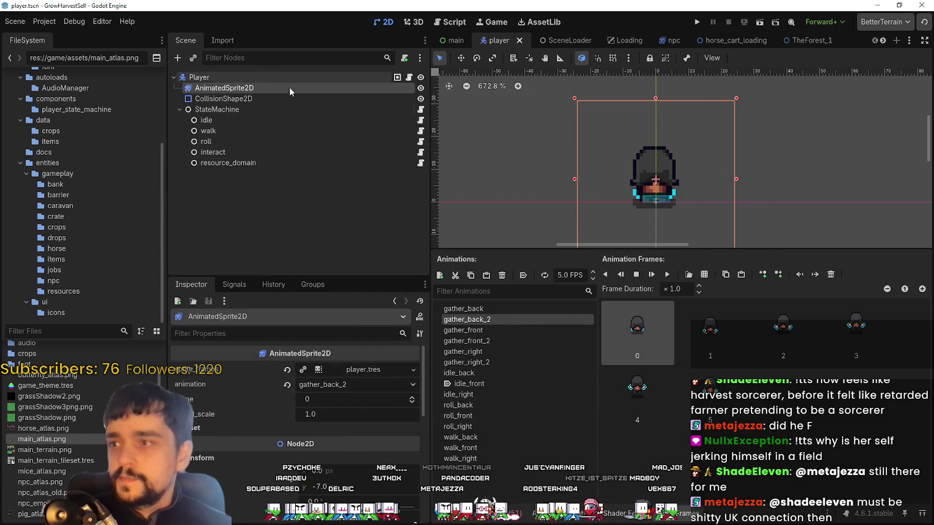
# - In resource_domain_state.gd, append '_2' to all five gather animation names, then save and run
pyautogui.click(422, 162)
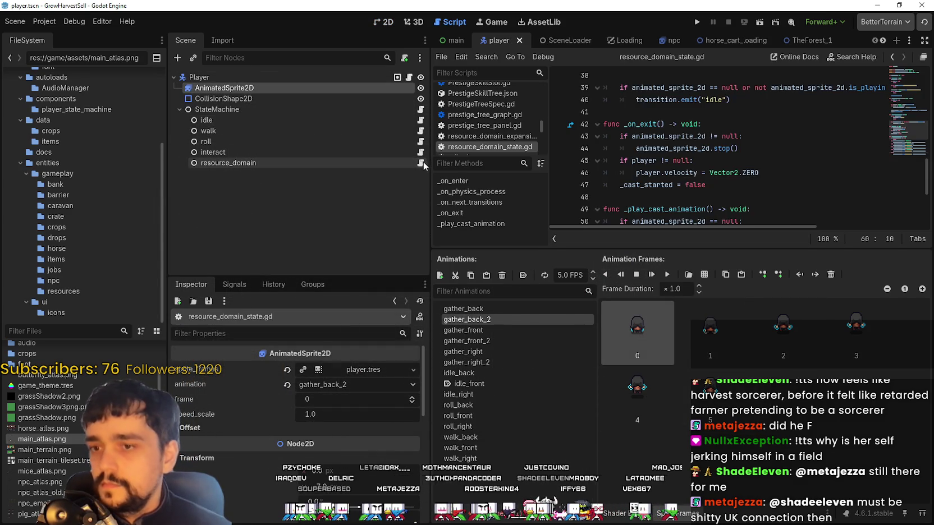
pyautogui.click(784, 112)
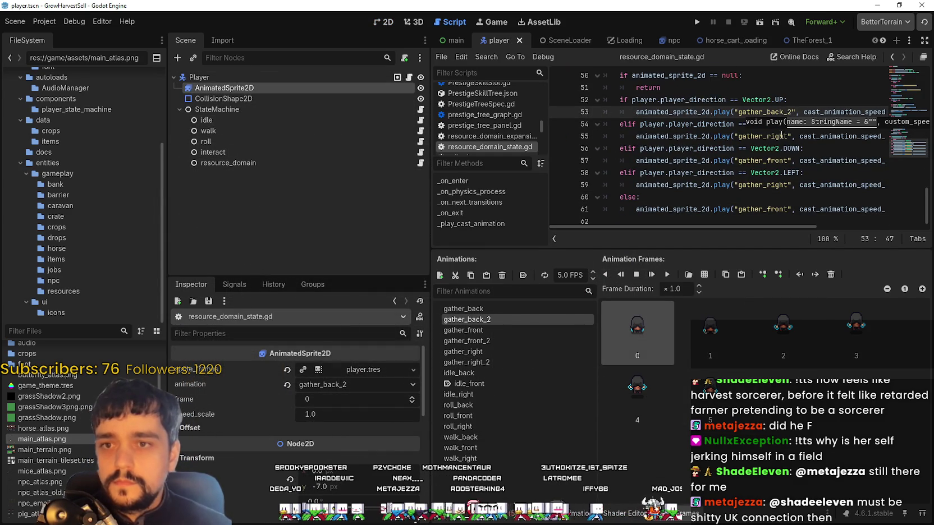
pyautogui.click(788, 136)
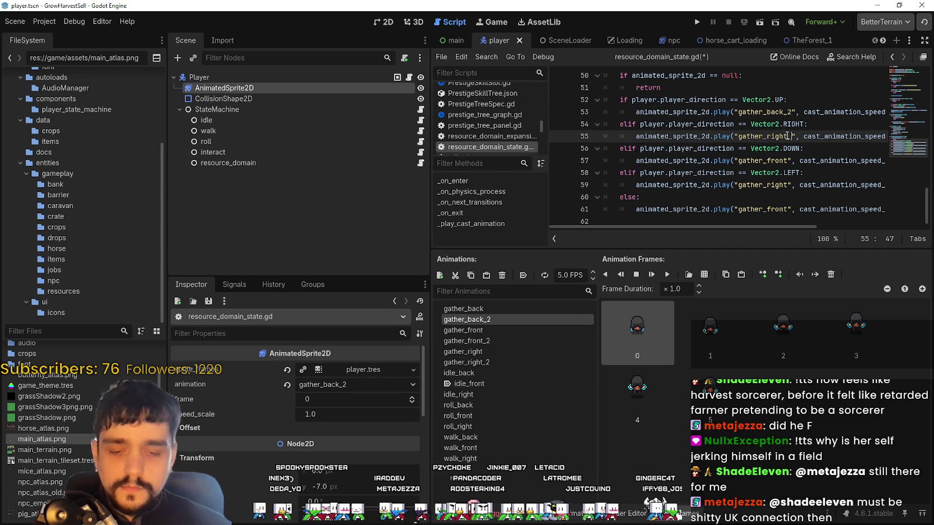
pyautogui.click(790, 161)
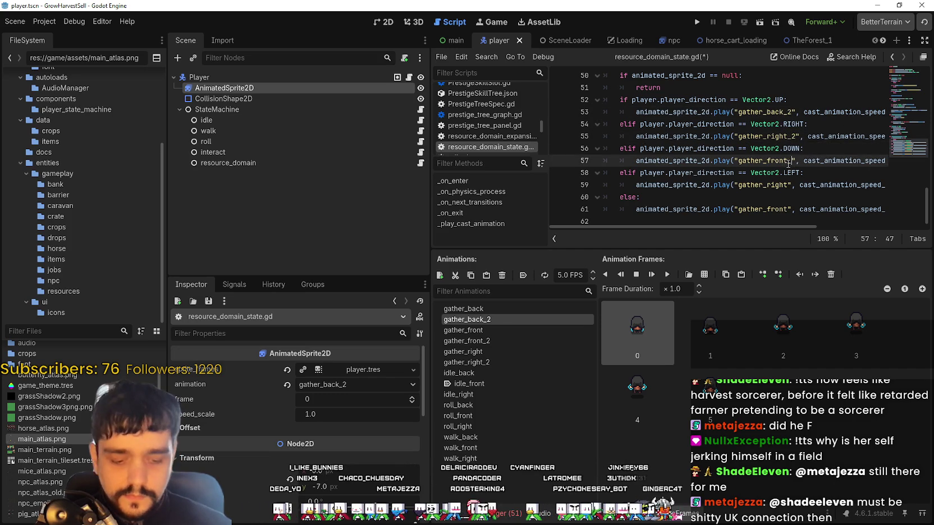
pyautogui.write('_2')
pyautogui.click(788, 184)
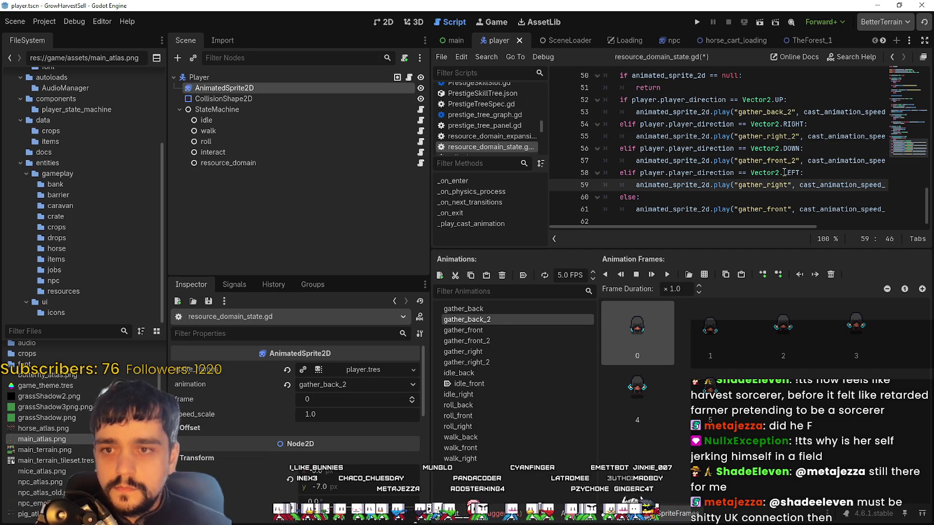
pyautogui.click(785, 208)
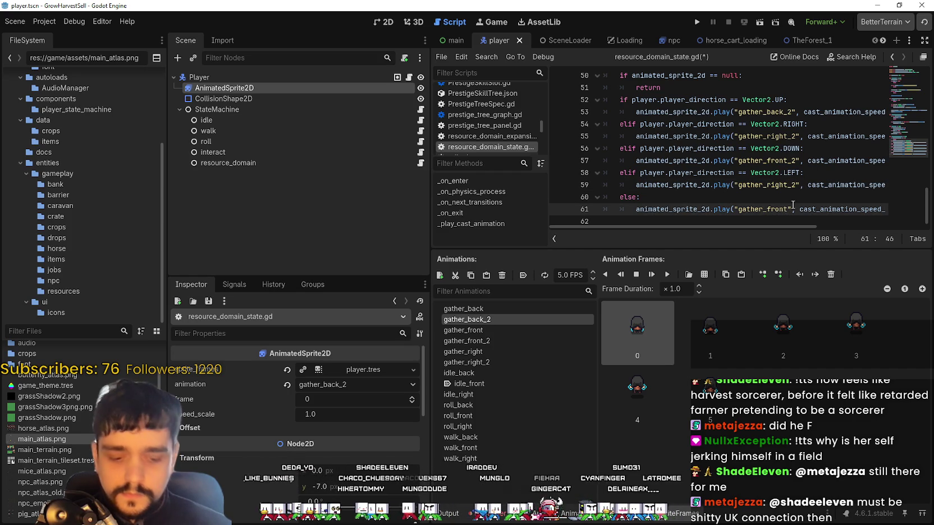
pyautogui.press('F5')
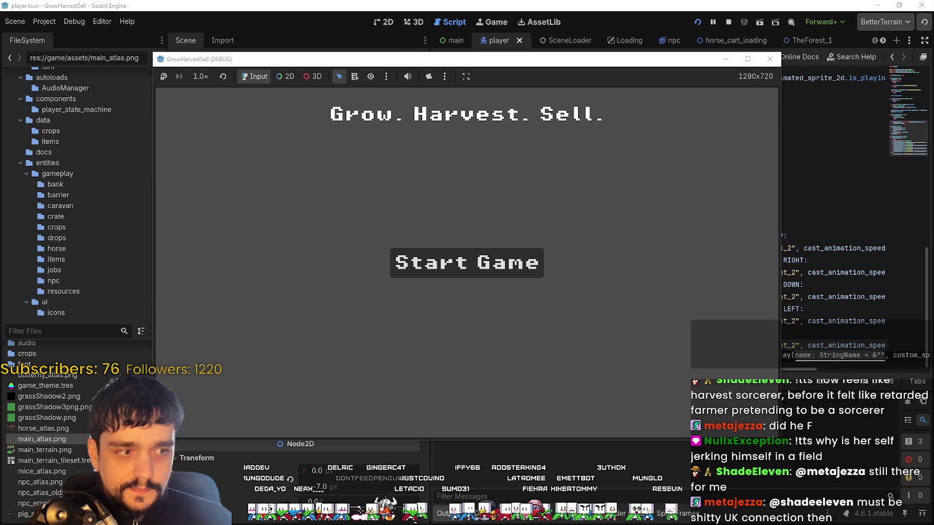
# - Start the game from the title screen and maximize the game window
pyautogui.click(457, 263)
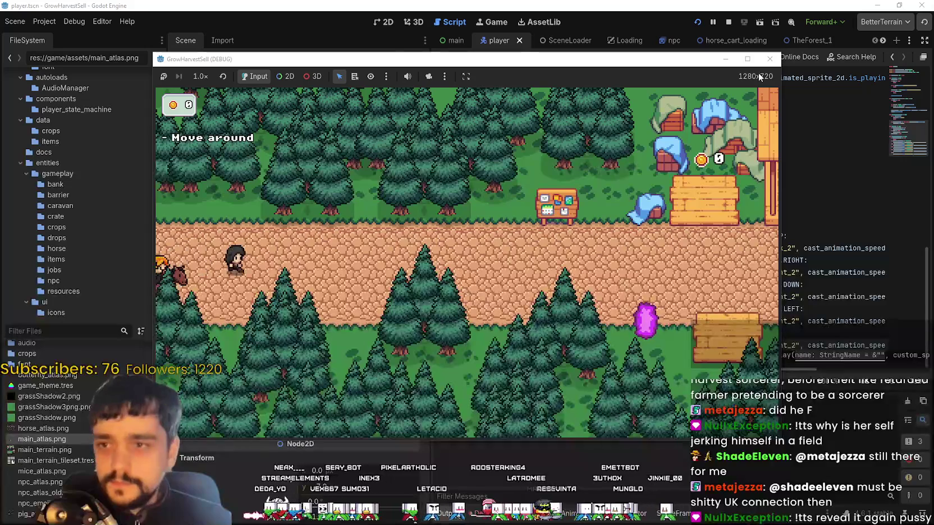
pyautogui.click(749, 61)
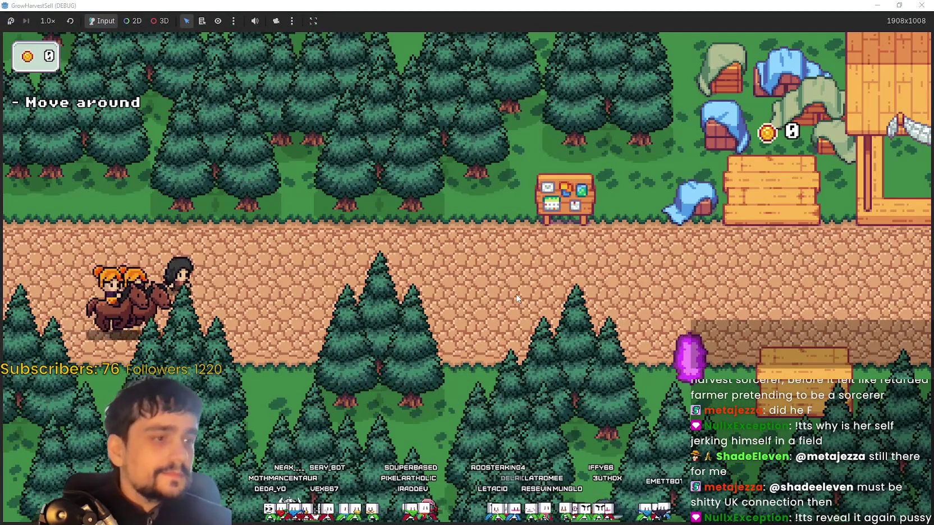
# - Walk to the Skill Board, open the Prestige skill tree, then close it
pyautogui.press('d')
pyautogui.press('d')
pyautogui.press('e')
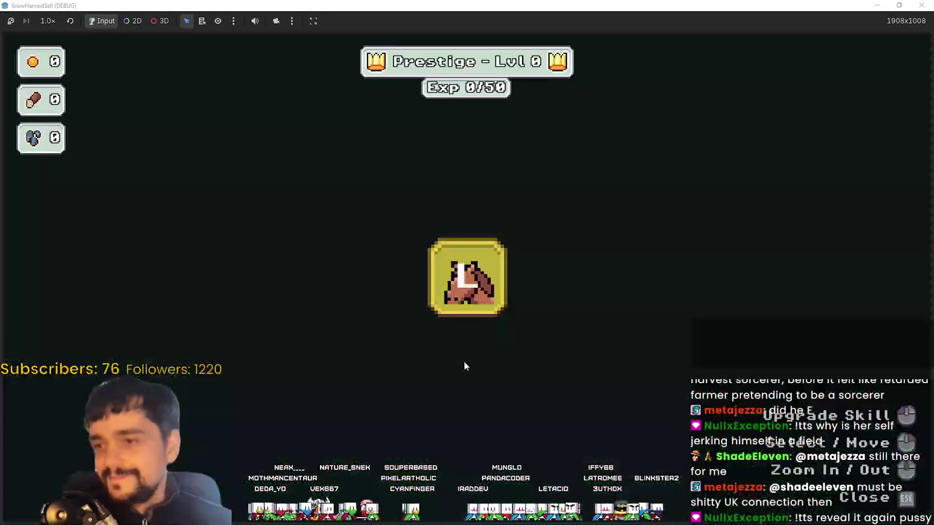
pyautogui.press('Escape')
# - Walk to the village portal and travel to Stage 1, The Forest
pyautogui.press('d')
pyautogui.press('s')
pyautogui.press('e')
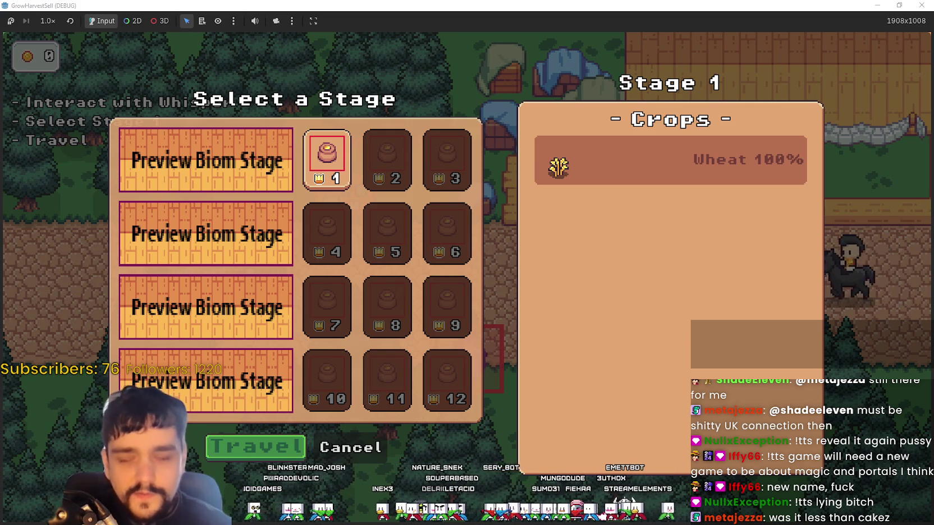
pyautogui.click(262, 448)
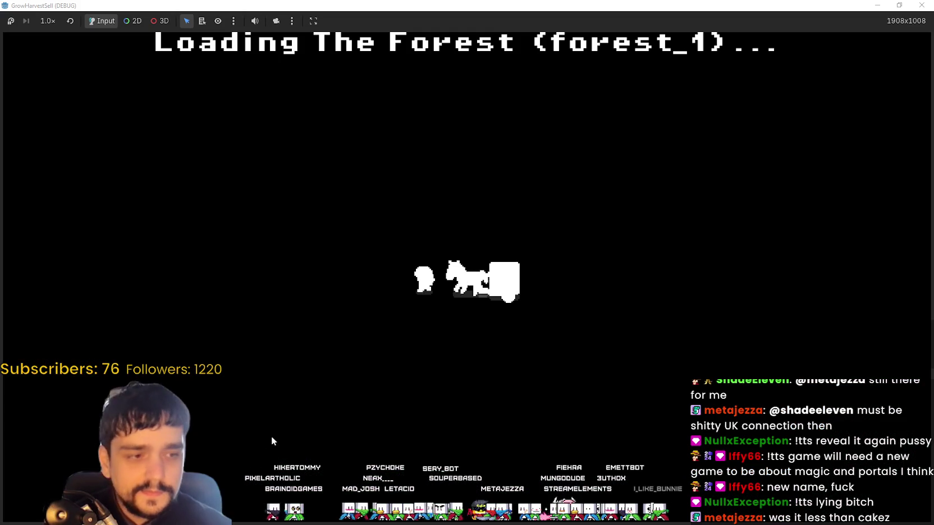
# - Walk around to the first forest crop and harvest it
pyautogui.press('d')
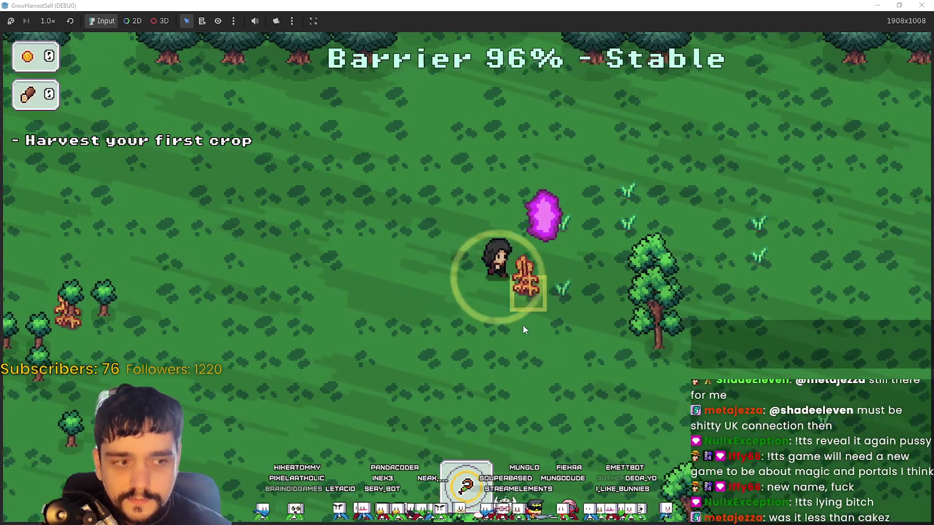
pyautogui.press('a')
pyautogui.press('s')
pyautogui.press('d')
pyautogui.press('w')
pyautogui.press('a')
pyautogui.press('w')
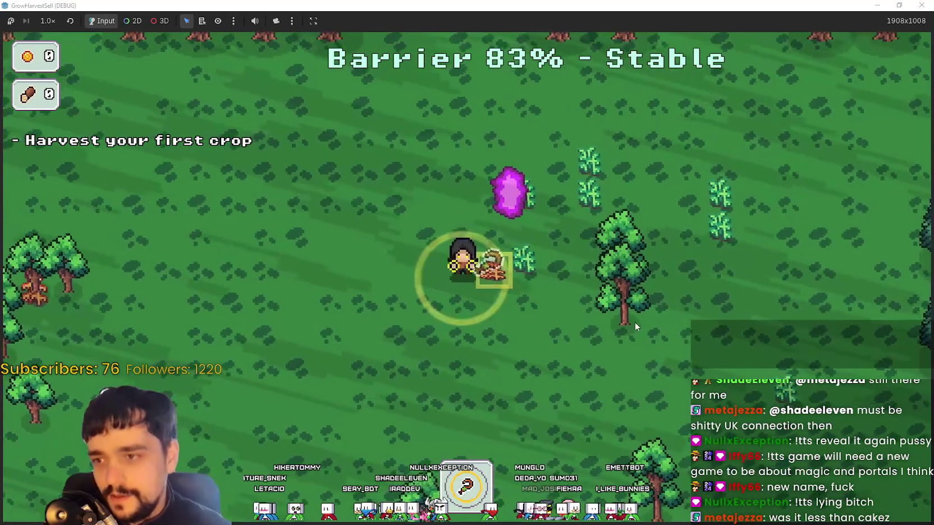
pyautogui.press('e')
# - Gather more crops onto the stack while crossing the field, setting one down
pyautogui.press('a')
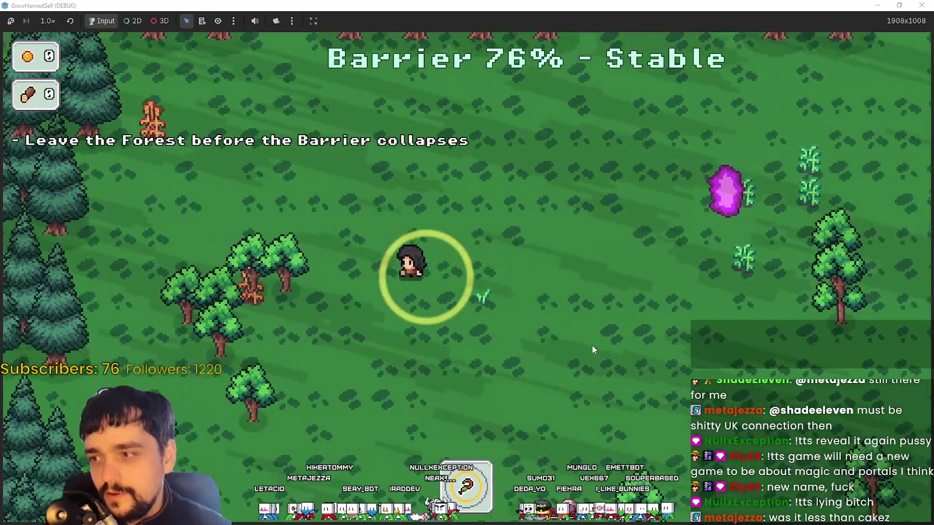
pyautogui.press('a')
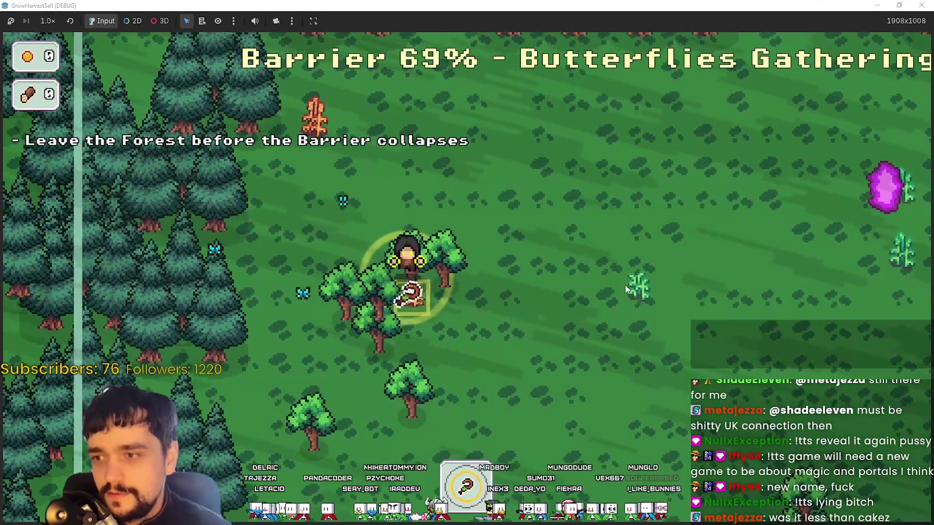
pyautogui.press('w')
pyautogui.press('a')
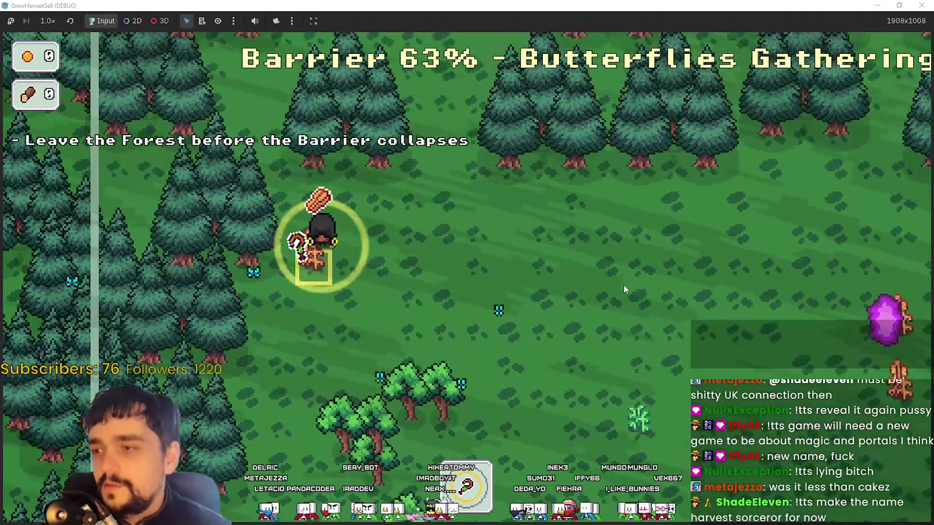
pyautogui.press('e')
pyautogui.press('s')
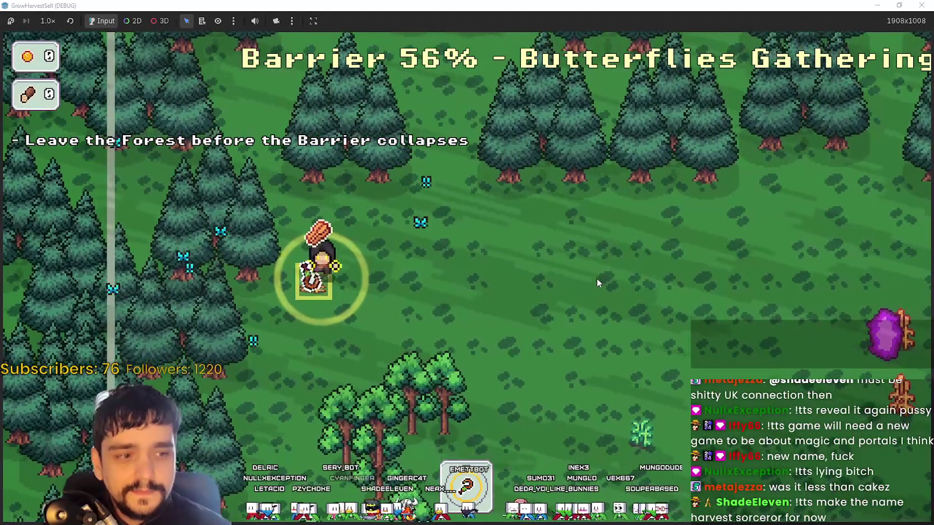
pyautogui.press('d')
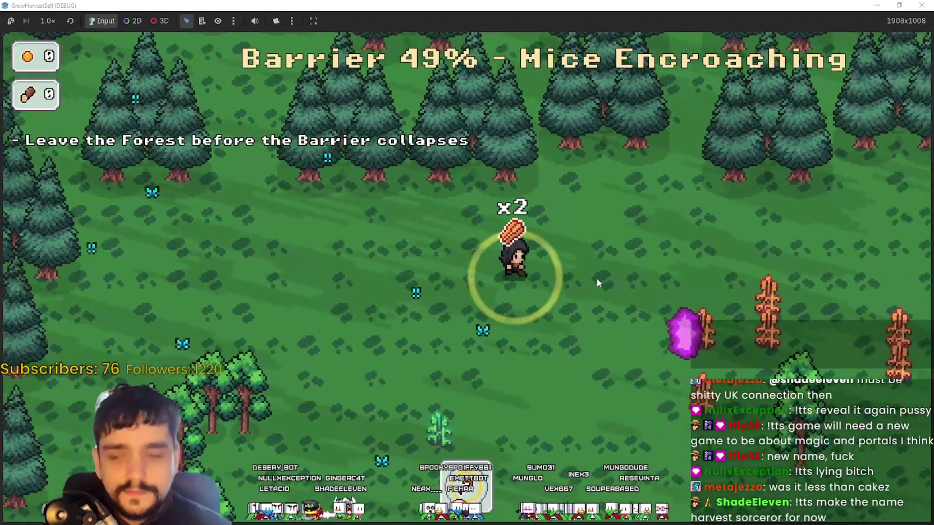
pyautogui.press('s')
pyautogui.press('d')
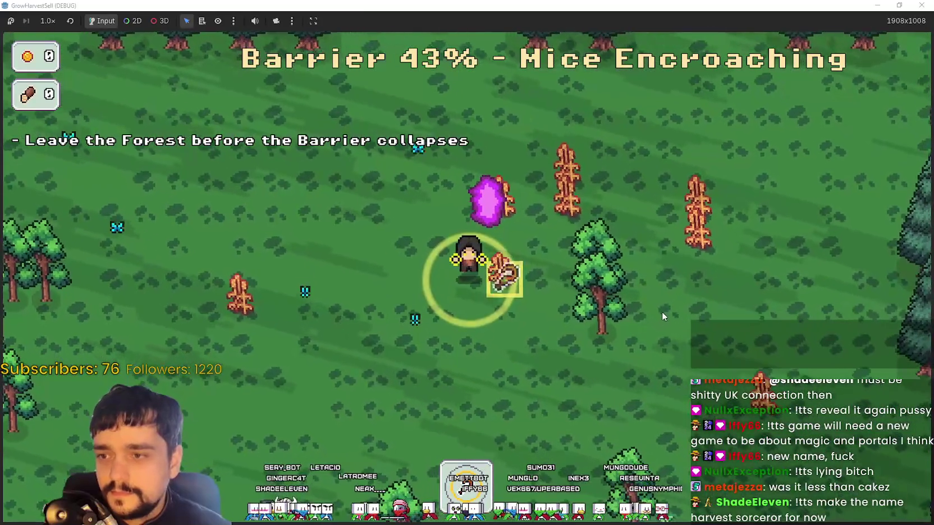
pyautogui.press('e')
# - Feed the nearby crops into the purple crystal, then circle back toward it
pyautogui.press('d')
pyautogui.press('w')
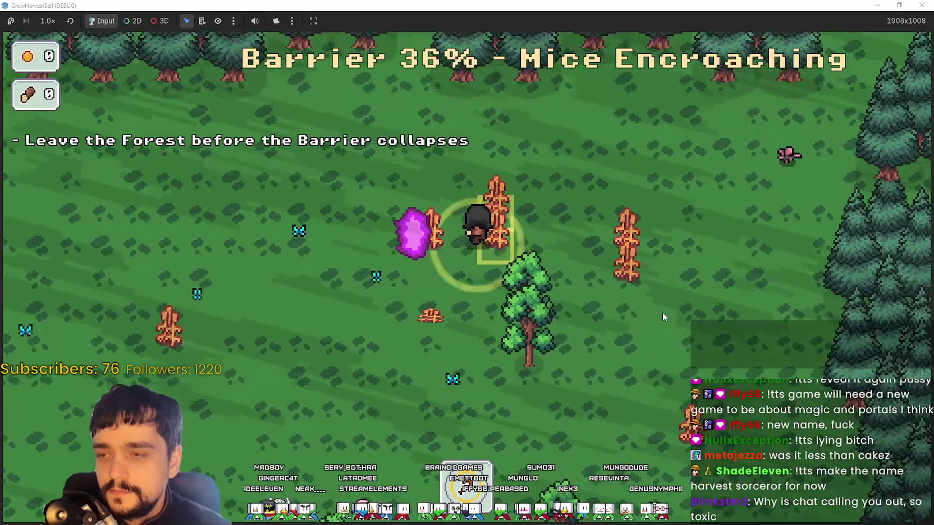
pyautogui.press('e')
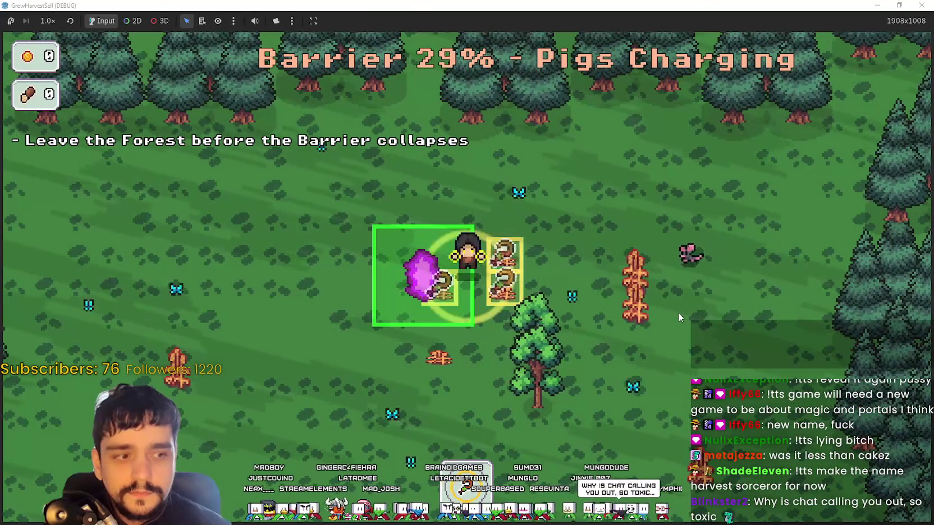
pyautogui.press('s')
pyautogui.press('a')
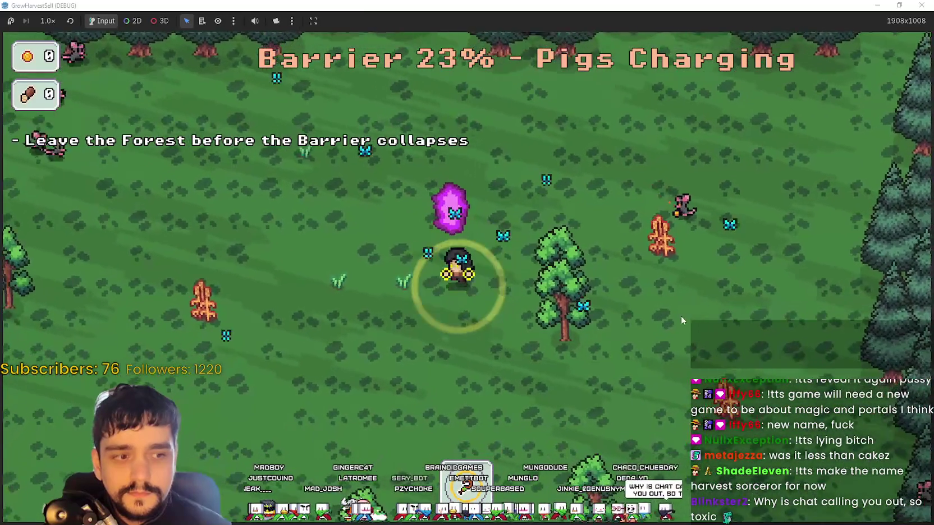
pyautogui.press('w')
pyautogui.press('d')
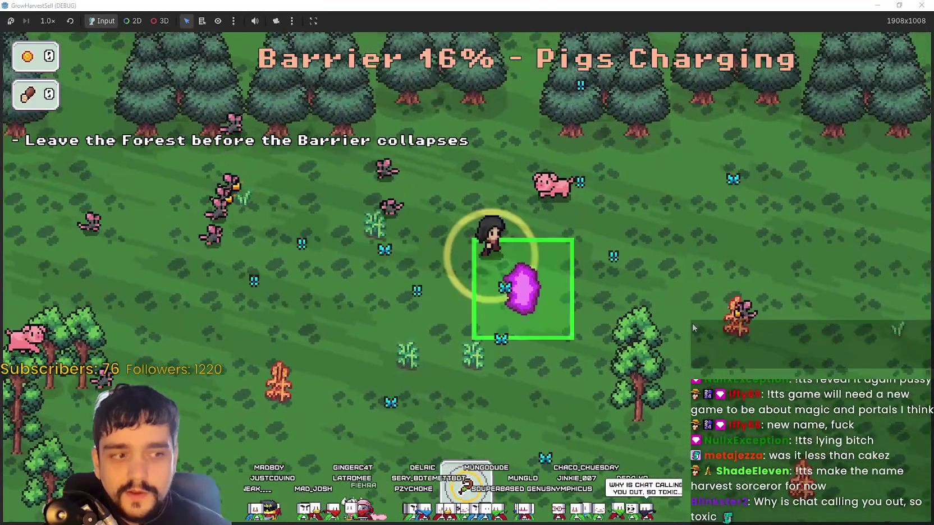
# - Reach the crystal and travel back to the village before the barrier collapses
pyautogui.press('a')
pyautogui.press('d')
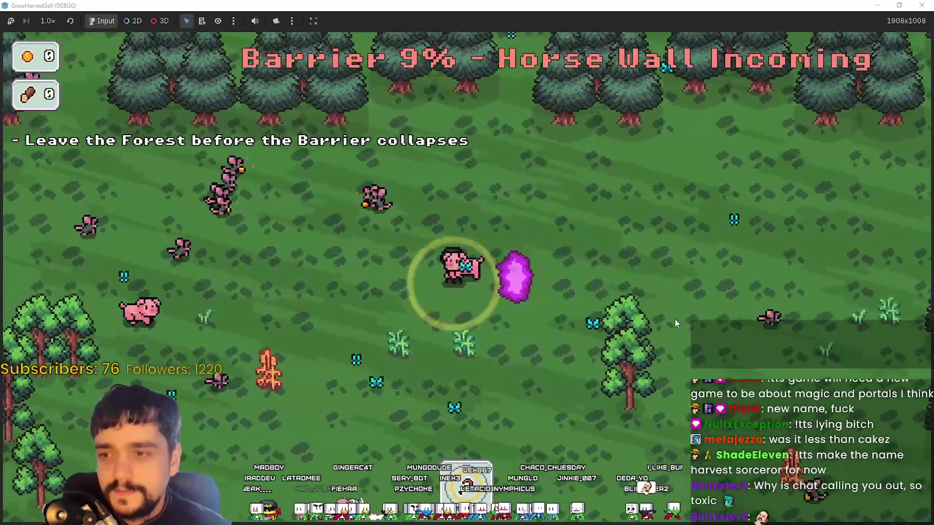
pyautogui.press('a')
pyautogui.press('s')
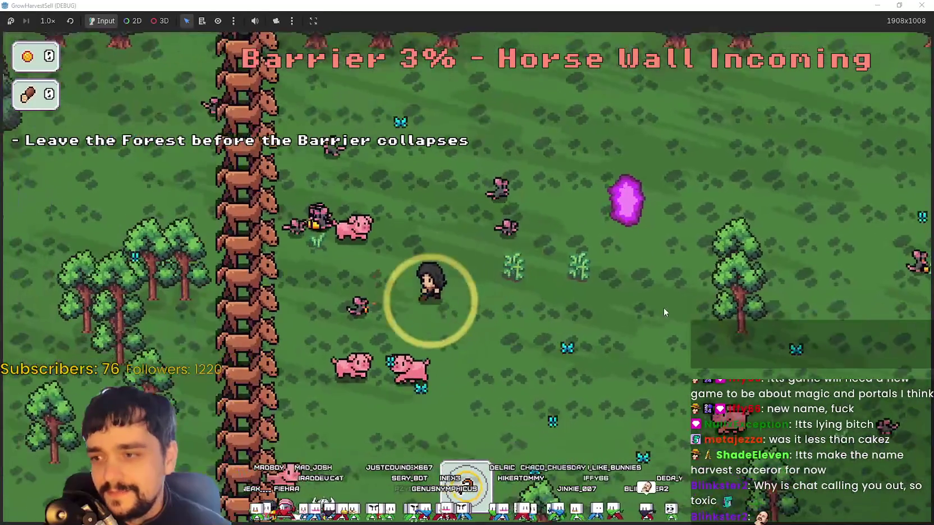
pyautogui.press('d')
pyautogui.press('w')
pyautogui.press('e')
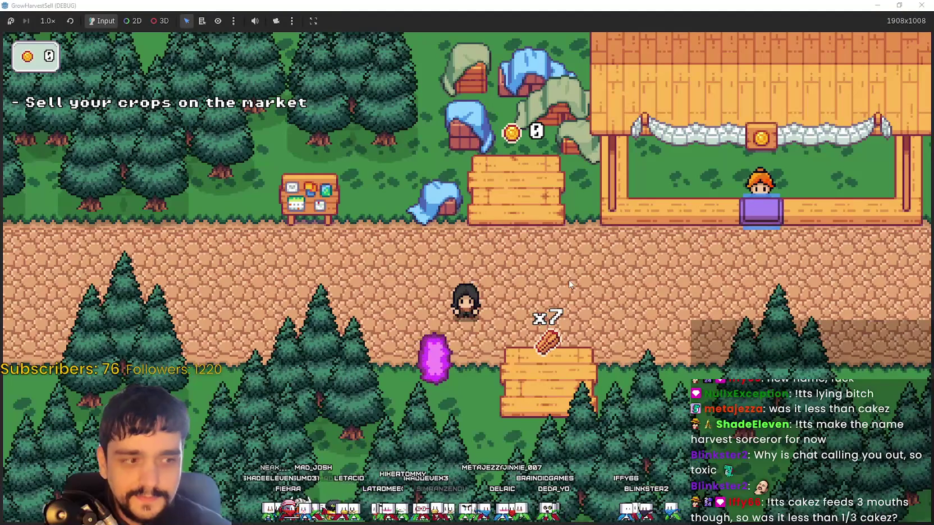
# - Pick up the x7 crops and carry them into the market stall to sell
pyautogui.press('d')
pyautogui.press('w')
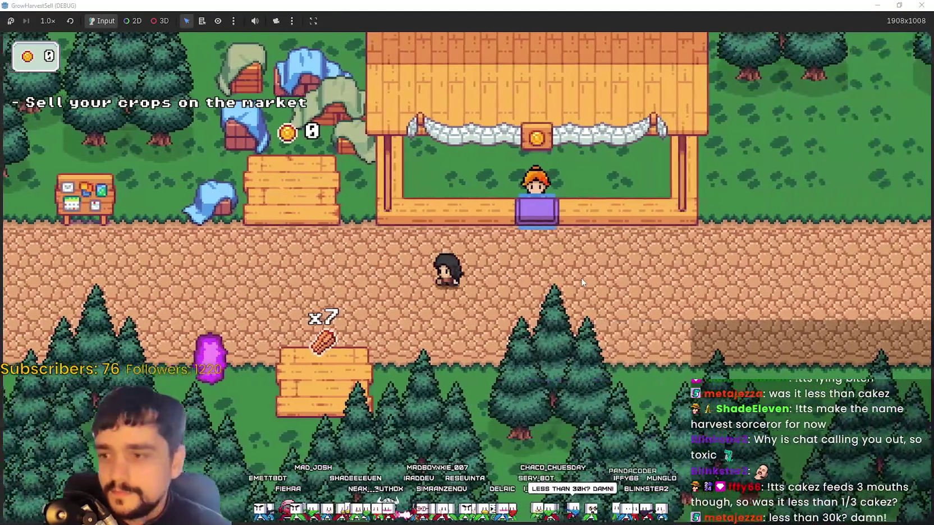
pyautogui.press('s')
pyautogui.press('a')
pyautogui.press('e')
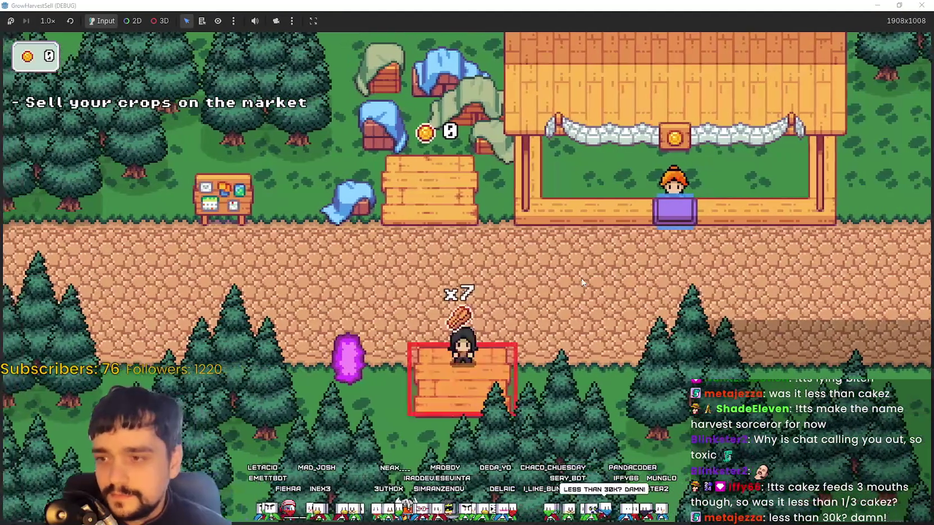
pyautogui.press('d')
pyautogui.press('w')
pyautogui.press('w')
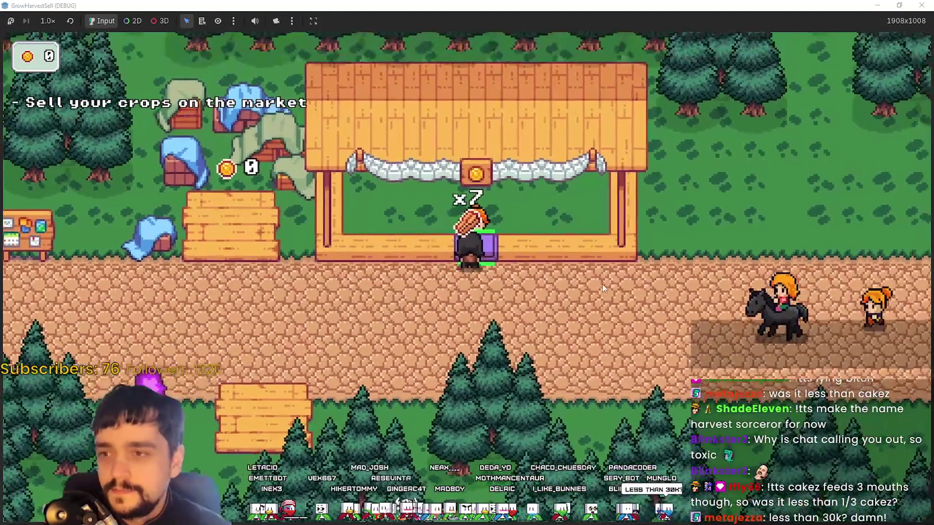
pyautogui.press('e')
# - Bring the remaining crops back to the stall and sell them for gold
pyautogui.press('s')
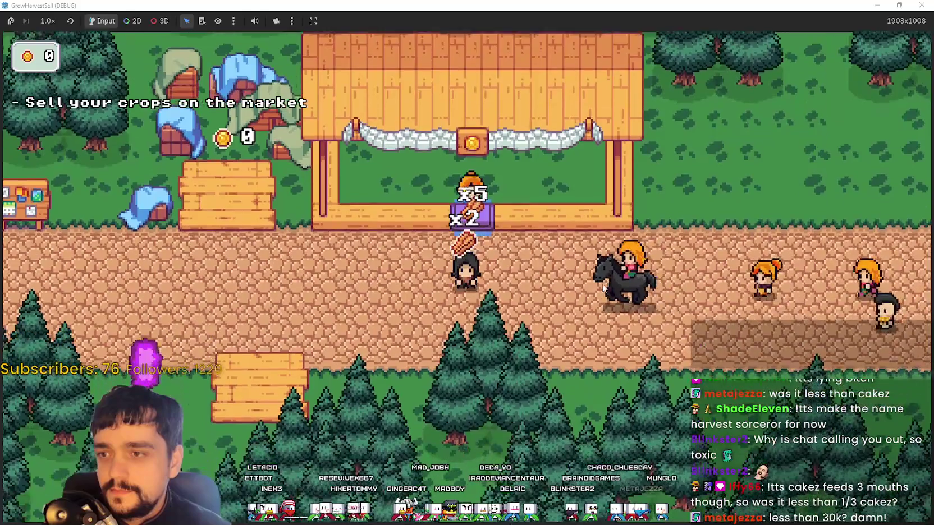
pyautogui.press('a')
pyautogui.press('d')
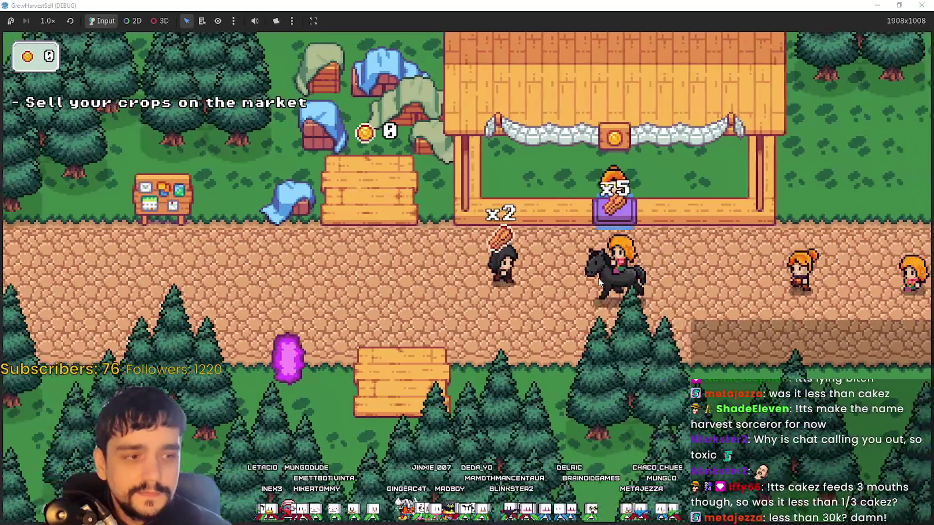
pyautogui.press('d')
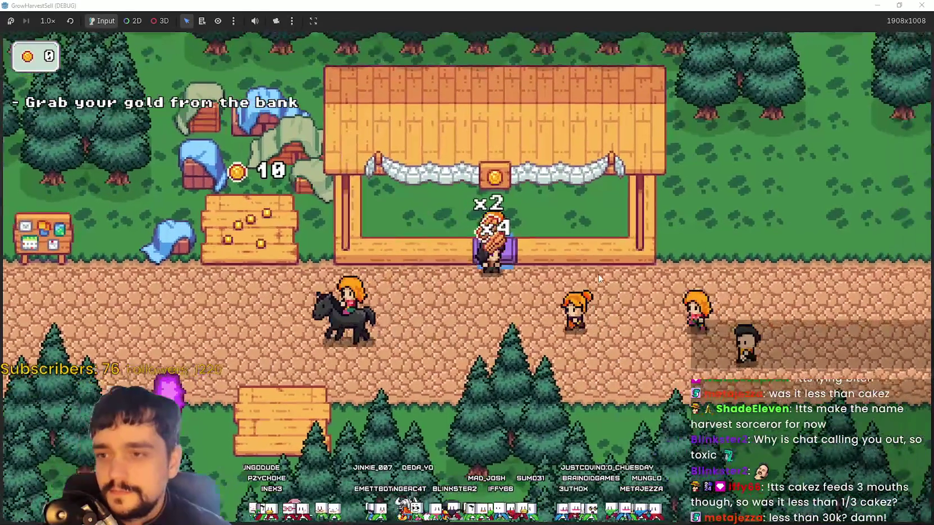
pyautogui.press('w')
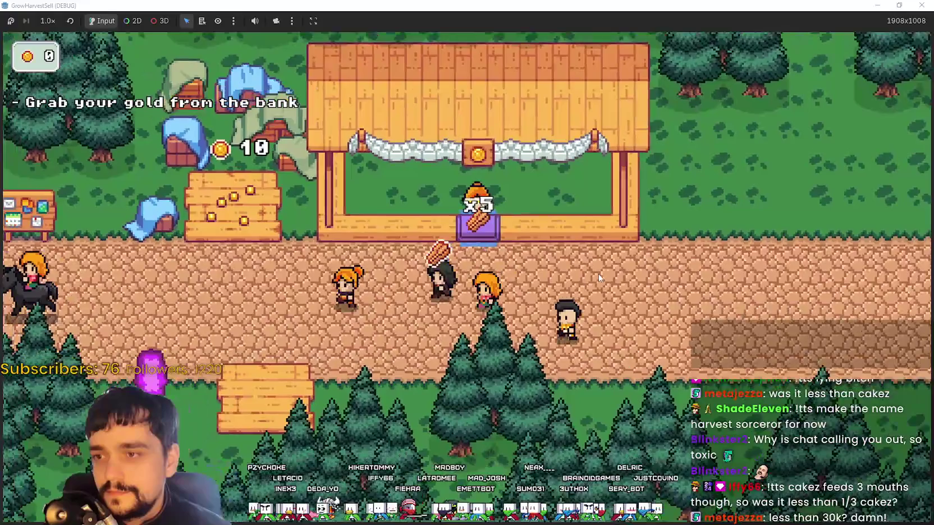
# - Step on and off the bank plate repeatedly to collect all the coins
pyautogui.press('a')
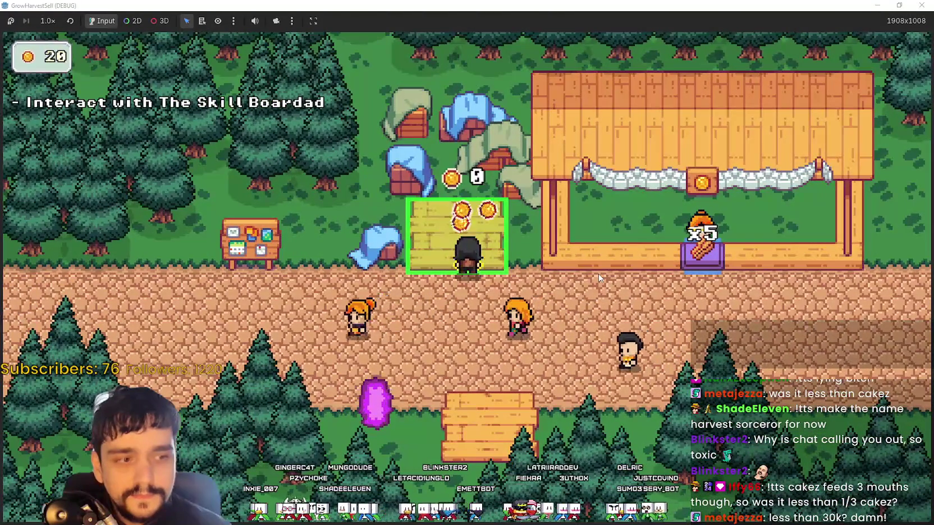
pyautogui.press('s')
pyautogui.press('d')
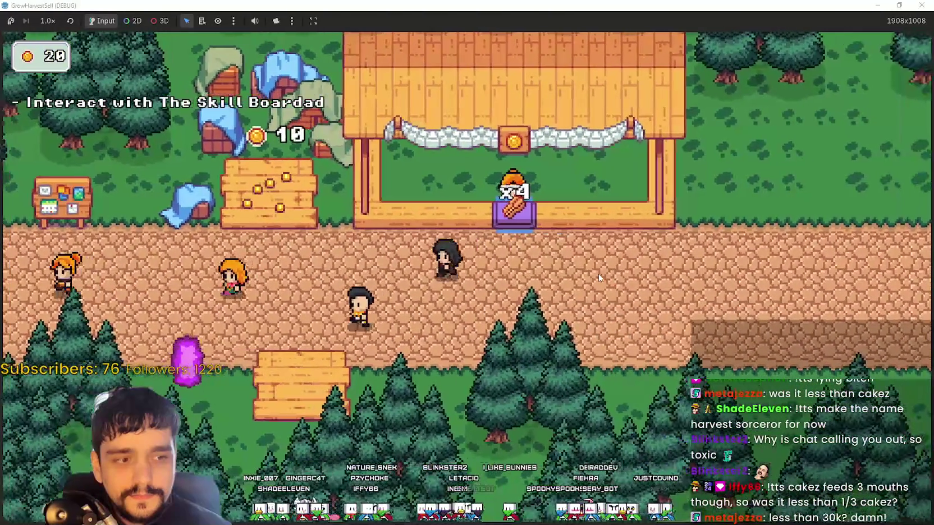
pyautogui.press('w')
pyautogui.press('d')
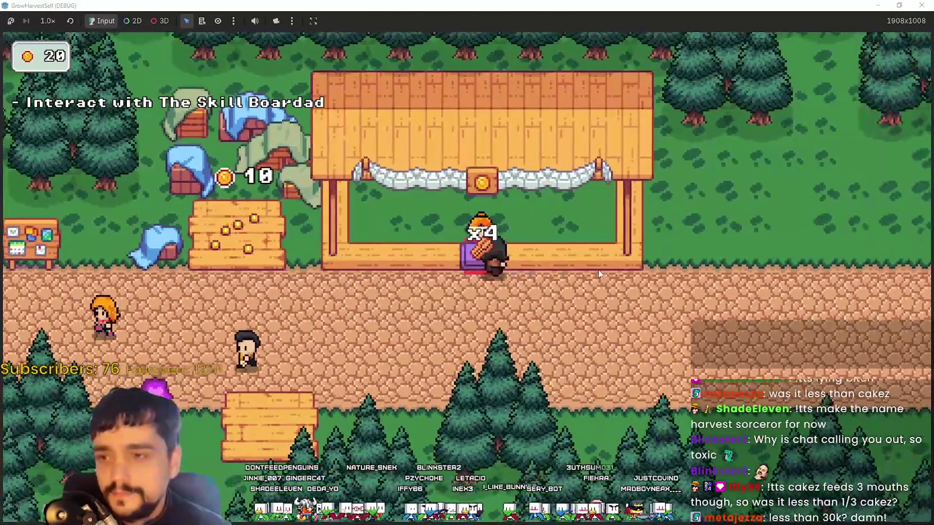
pyautogui.press('a')
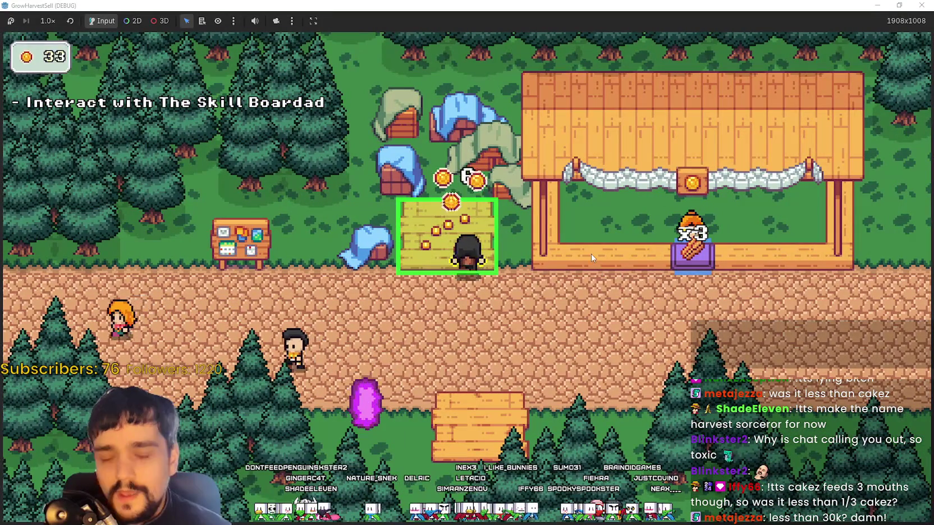
pyautogui.press('s')
pyautogui.press('d')
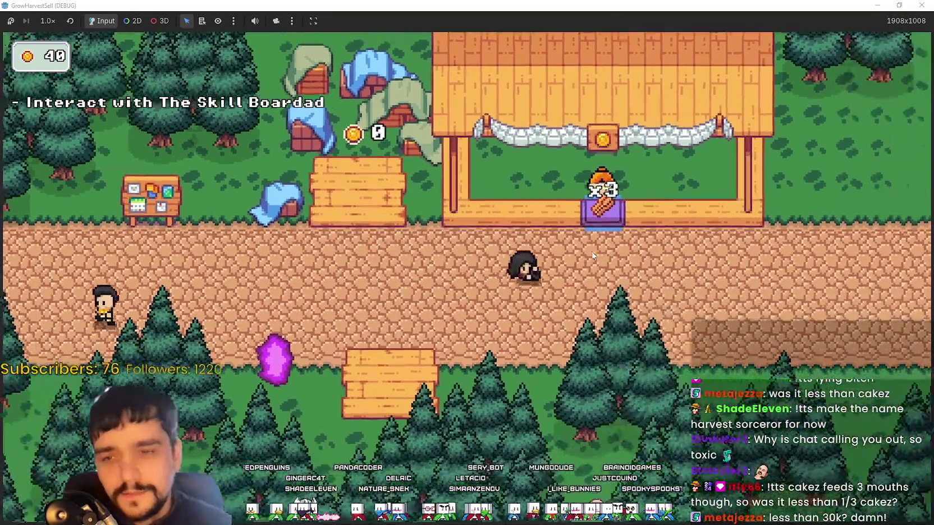
pyautogui.press('a')
pyautogui.press('w')
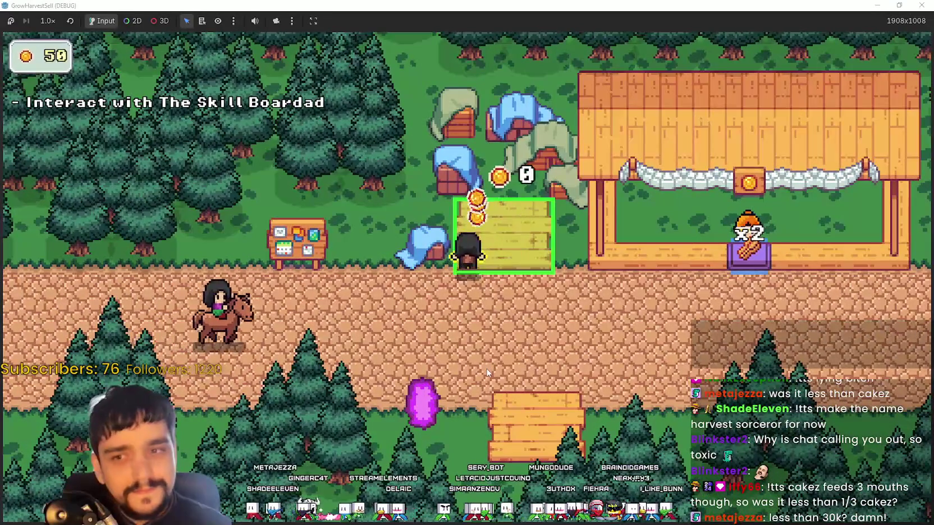
pyautogui.press('s')
# - Buy two skill nodes at the Skill Board, then close the tree and walk on
pyautogui.press('a')
pyautogui.press('w')
pyautogui.press('e')
pyautogui.click(591, 241)
pyautogui.click(582, 219)
pyautogui.press('Escape')
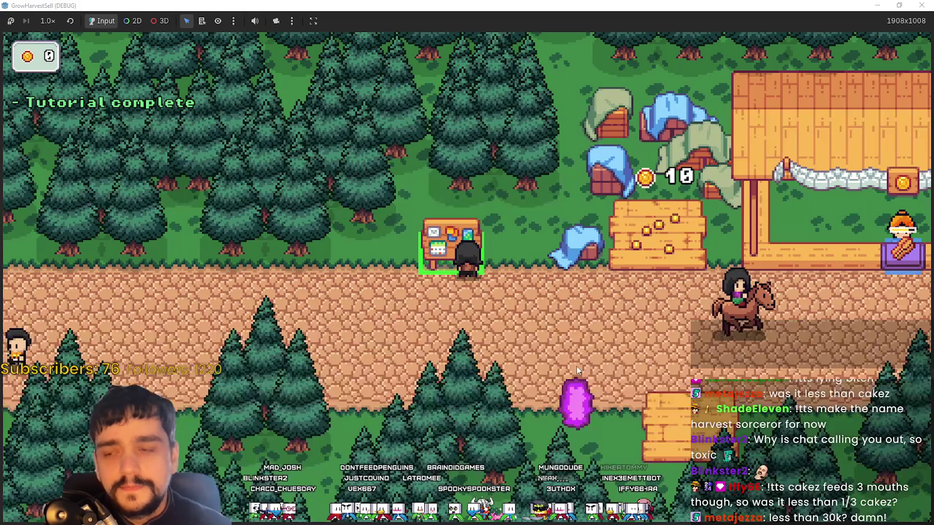
pyautogui.press('d')
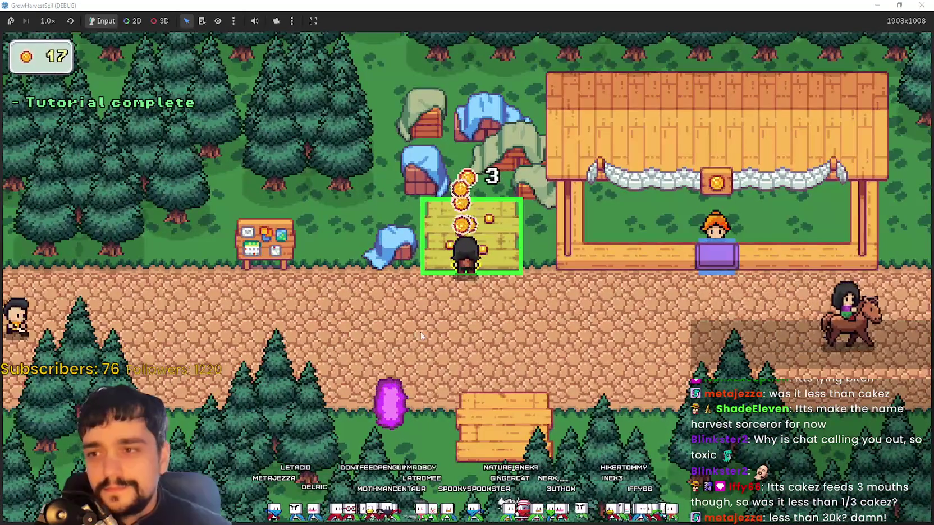
# - Travel through the portal to Stage 1 and walk into the forest
pyautogui.press('s')
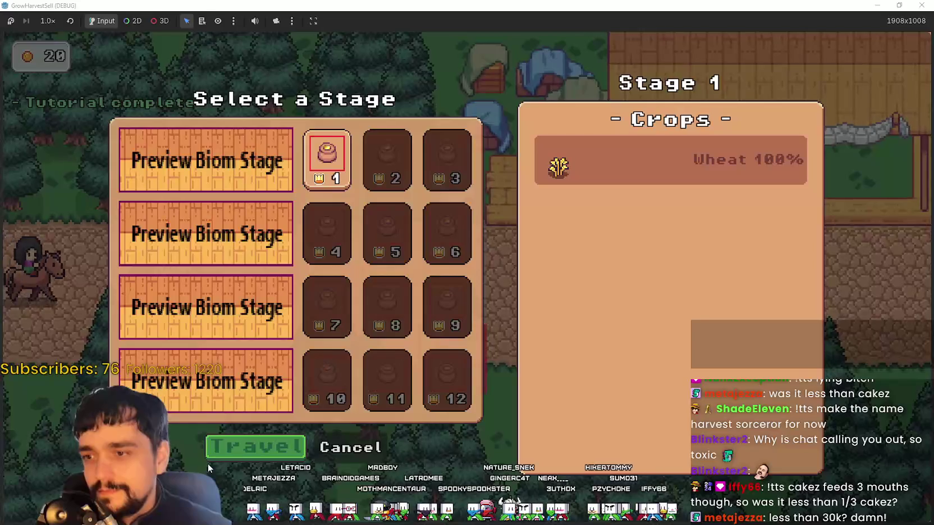
pyautogui.click(261, 445)
pyautogui.press('d')
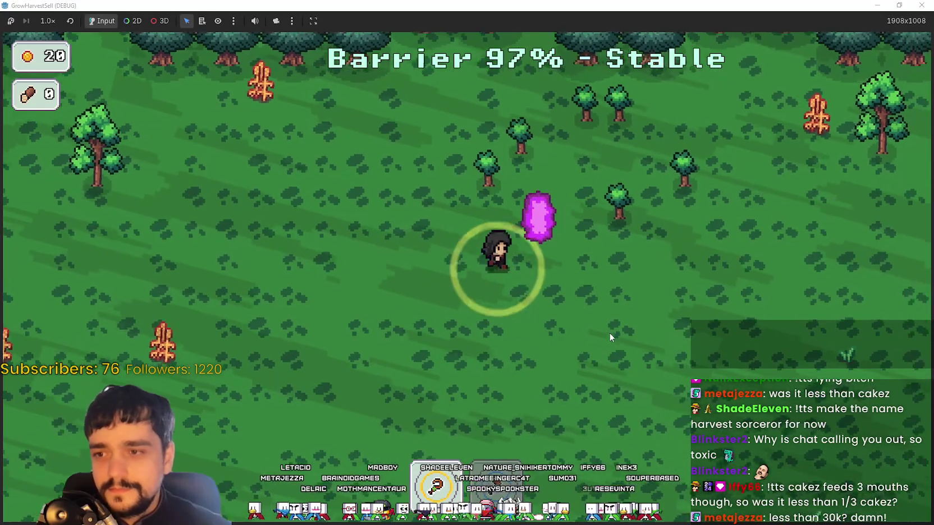
pyautogui.press('w')
pyautogui.press('d')
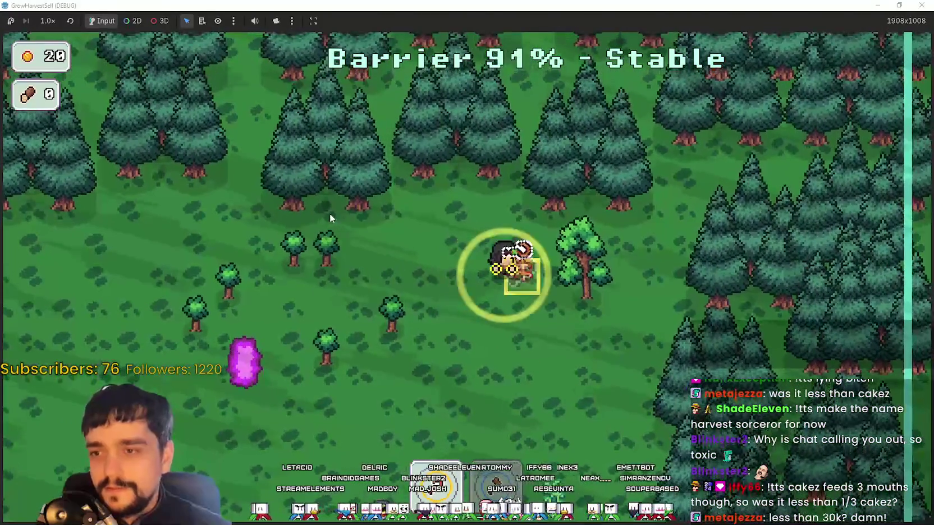
pyautogui.press('w')
pyautogui.press('s')
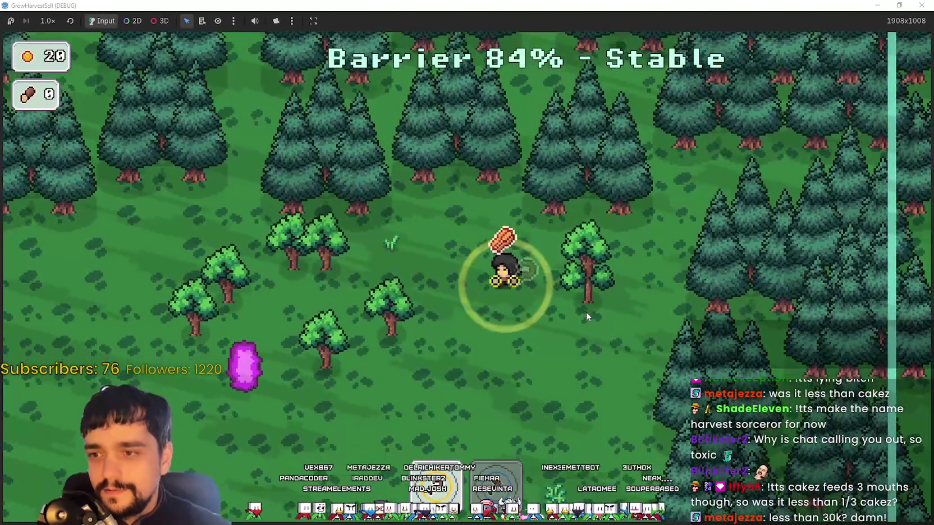
# - Gather logs from the trees and carry them through the forest
pyautogui.press('a')
pyautogui.press('s')
pyautogui.press('a')
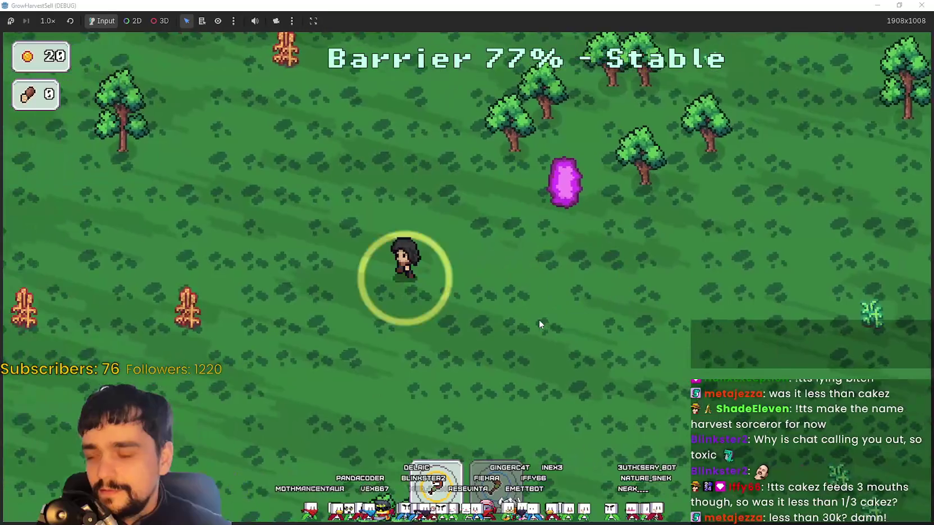
pyautogui.press('s')
pyautogui.press('a')
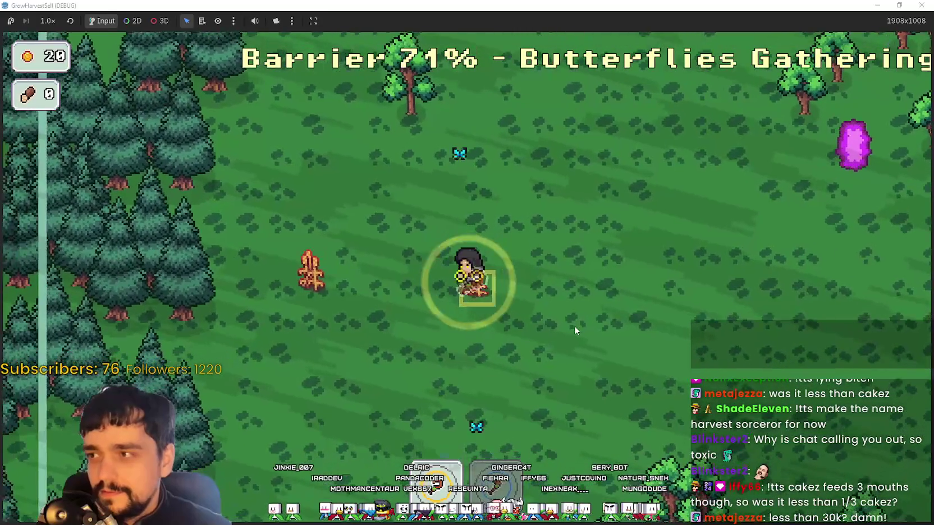
pyautogui.press('a')
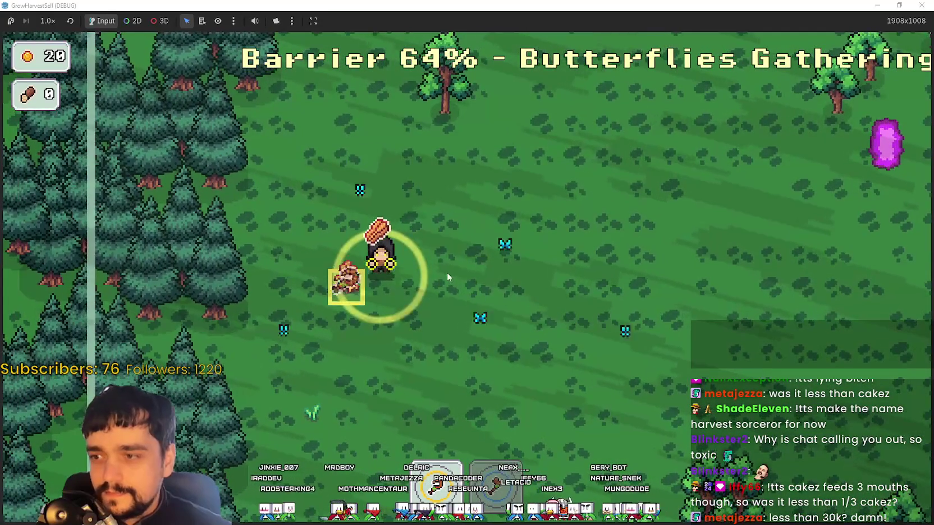
pyautogui.press('d')
pyautogui.press('d')
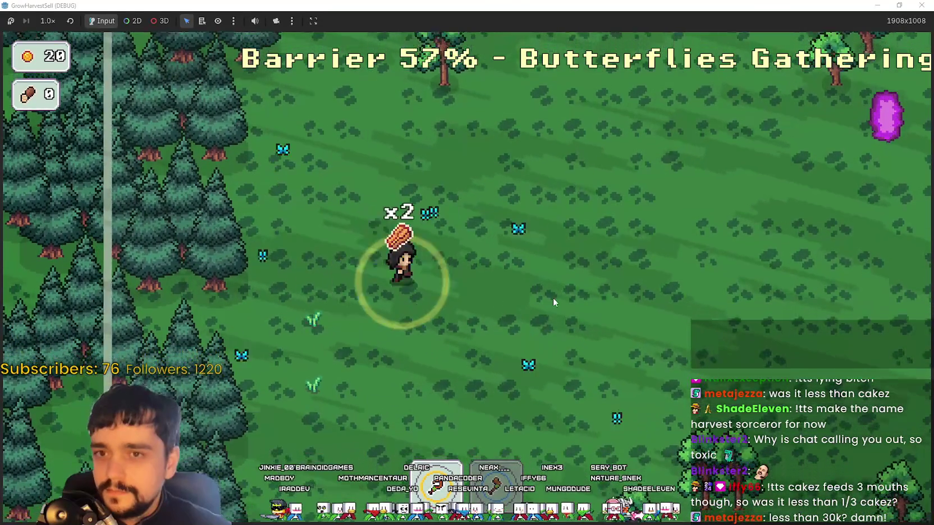
pyautogui.press('d')
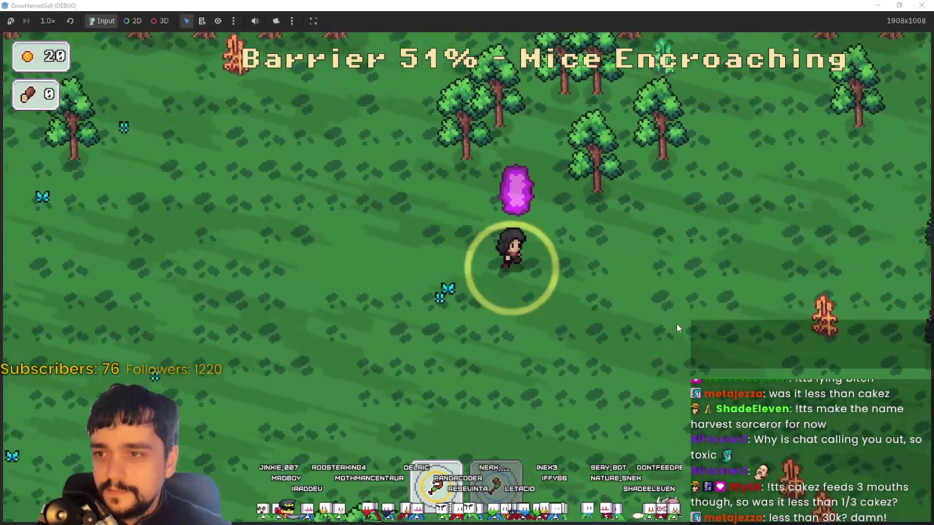
pyautogui.press('d')
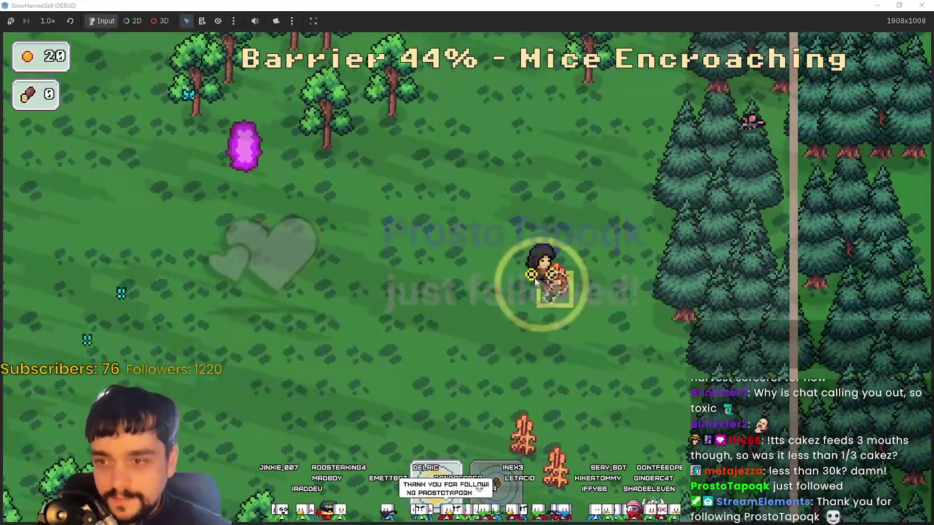
pyautogui.press('a')
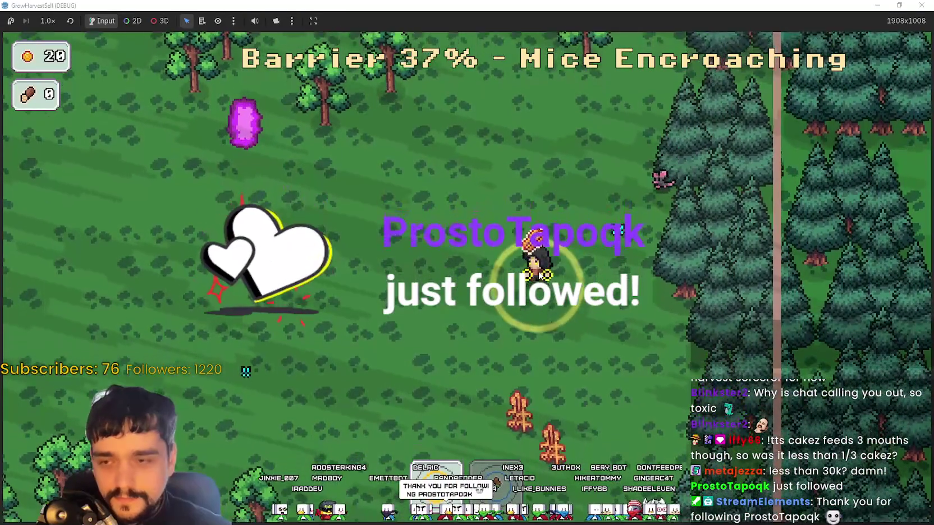
# - Dodge the closing barrier and enter the portal back to the village
pyautogui.press('w')
pyautogui.press('a')
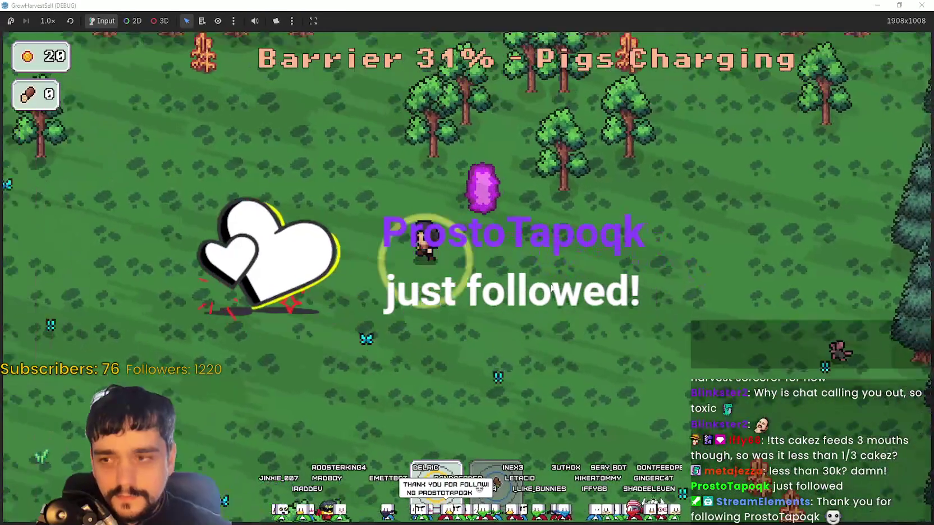
pyautogui.press('s')
pyautogui.press('d')
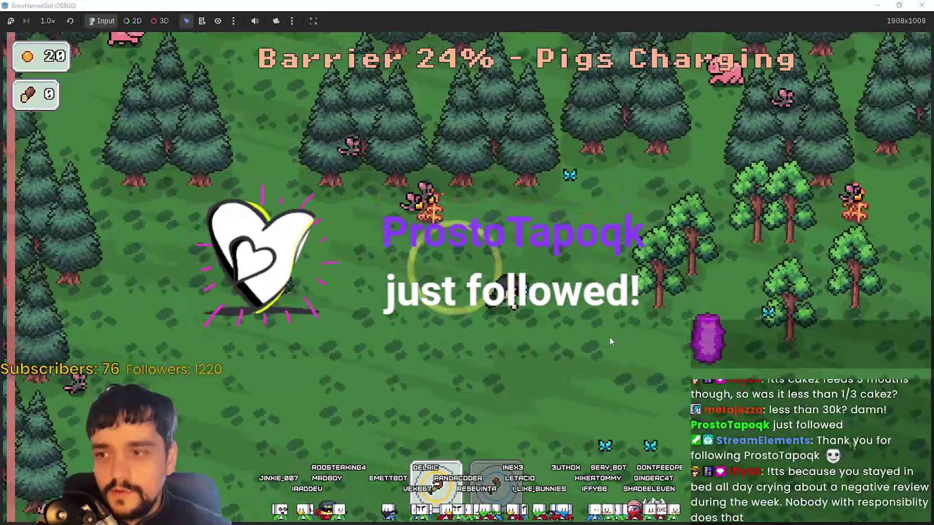
pyautogui.press('s')
pyautogui.press('d')
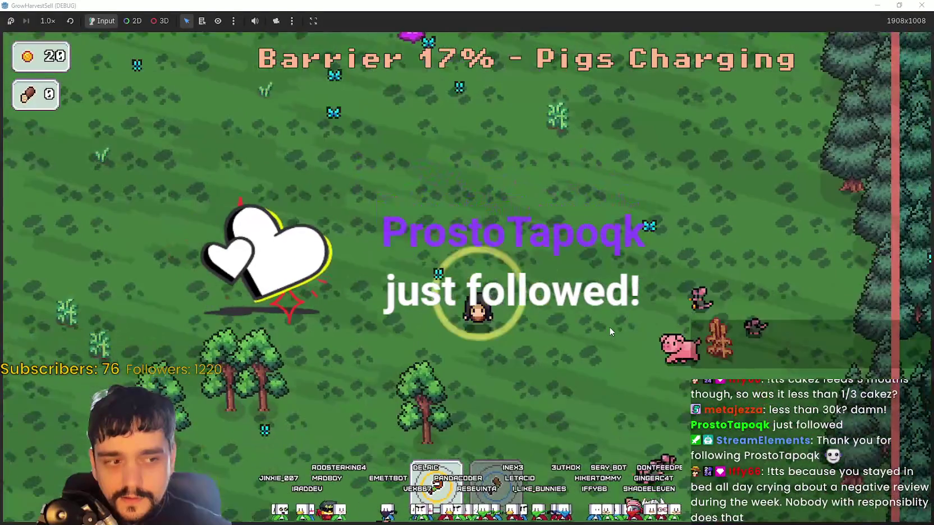
pyautogui.press('w')
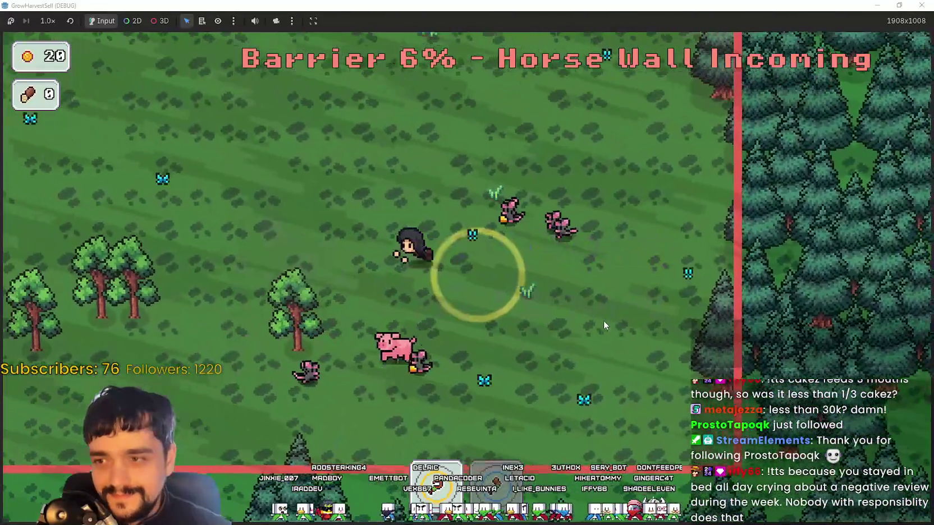
pyautogui.press('a')
pyautogui.press('w')
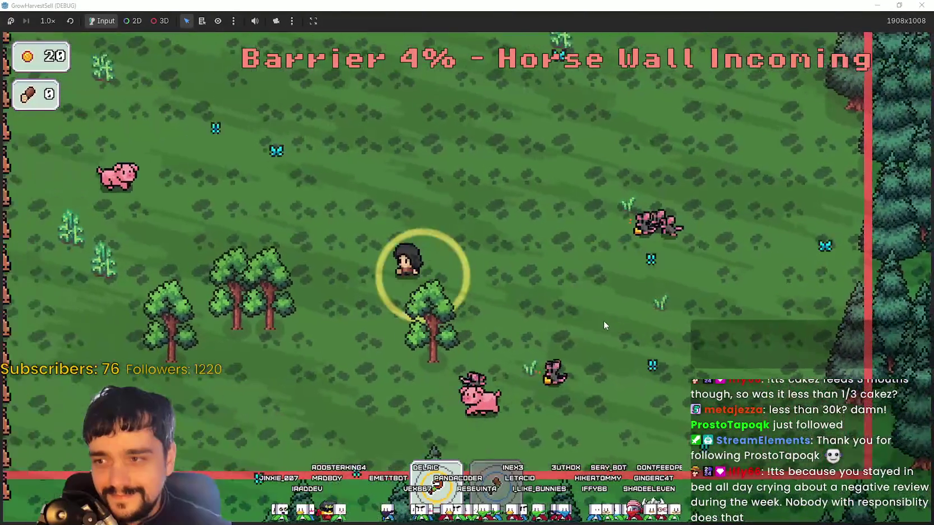
pyautogui.press('w')
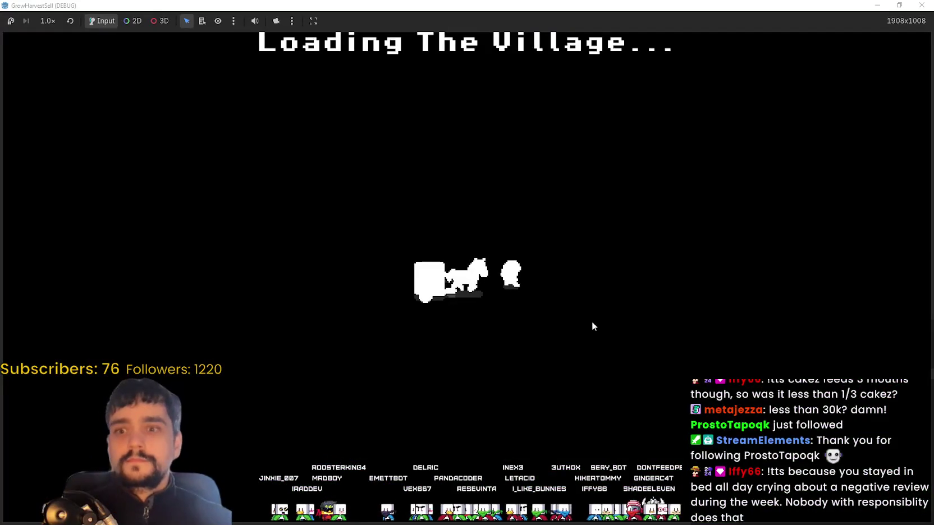
# - Carry the logs to the shop counter, then walk over to the crates
pyautogui.press('d')
pyautogui.press('s')
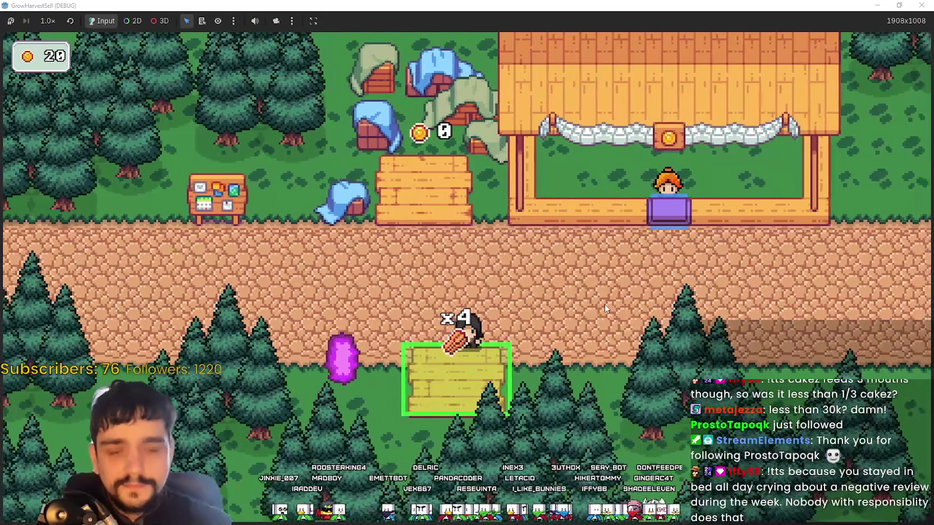
pyautogui.press('d')
pyautogui.press('w')
pyautogui.press('a')
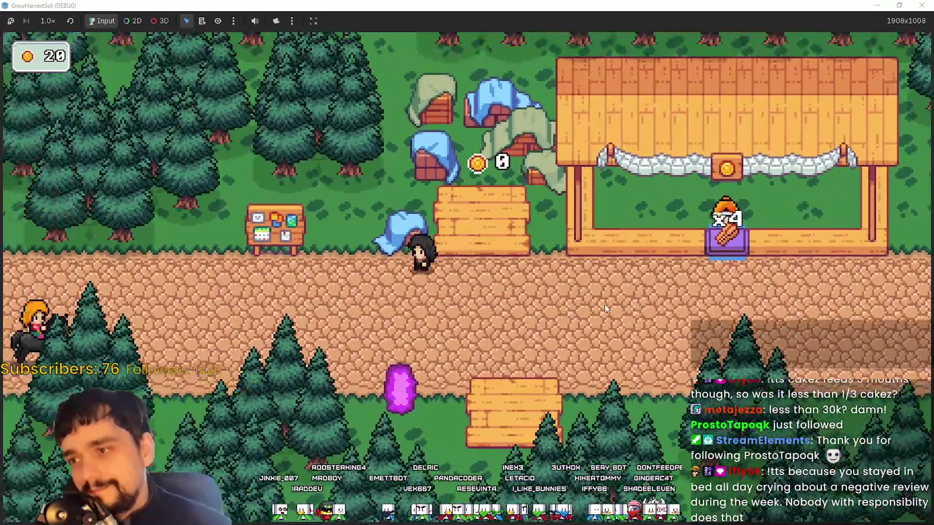
pyautogui.press('d')
pyautogui.press('s')
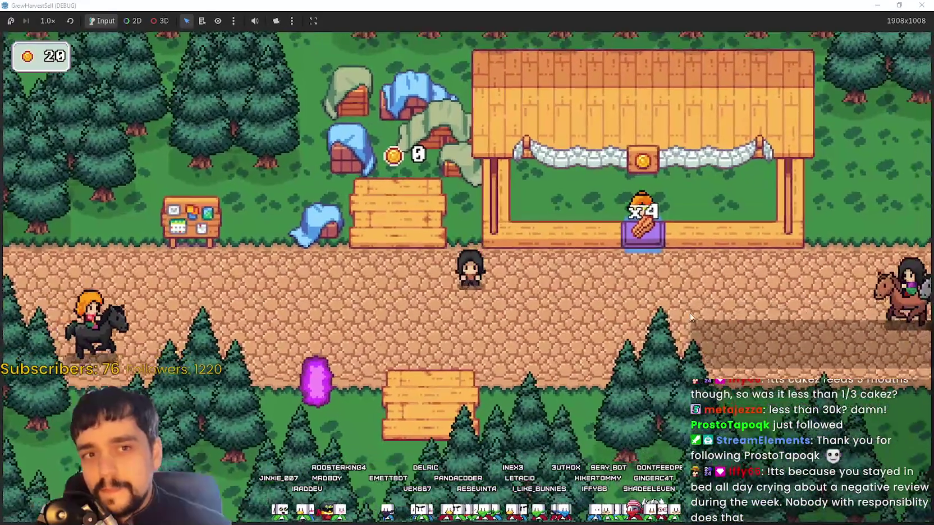
# - Step on and off the crate plot to collect coins until gold reaches 60
pyautogui.press('w')
pyautogui.press('a')
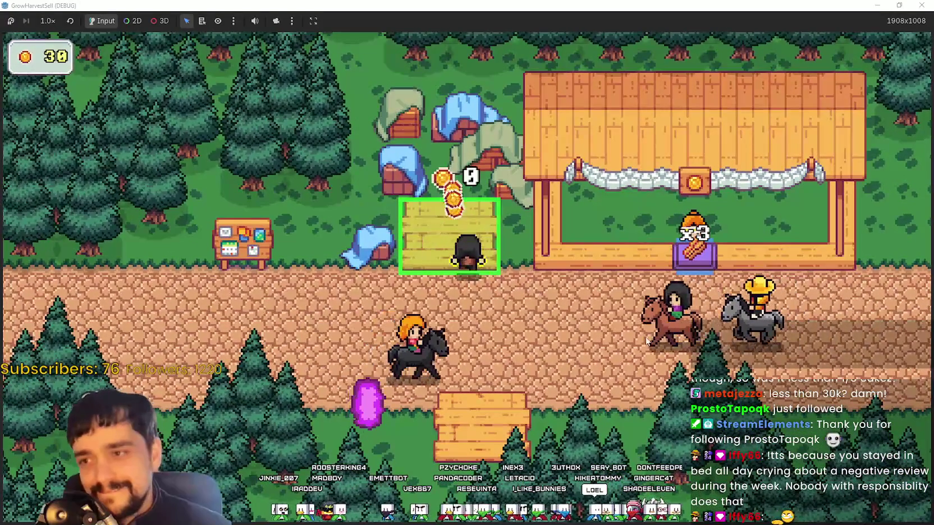
pyautogui.press('s')
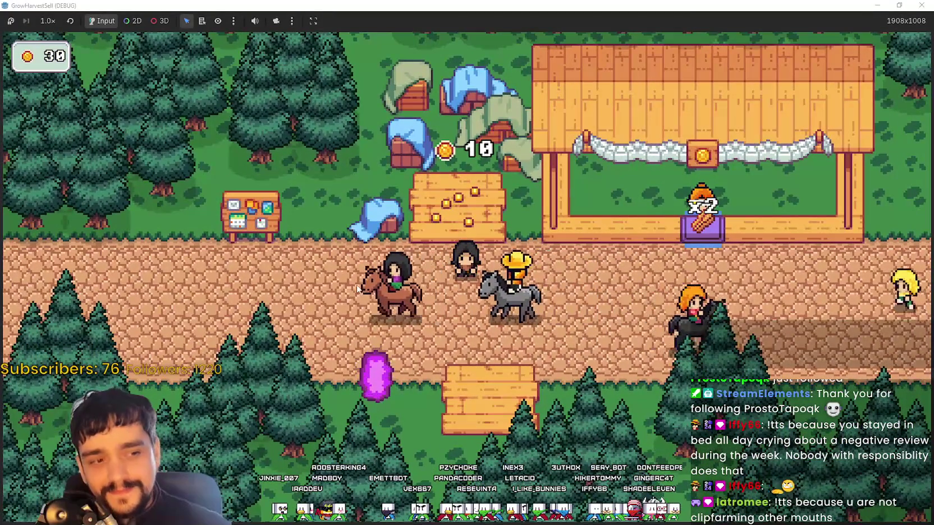
pyautogui.press('w')
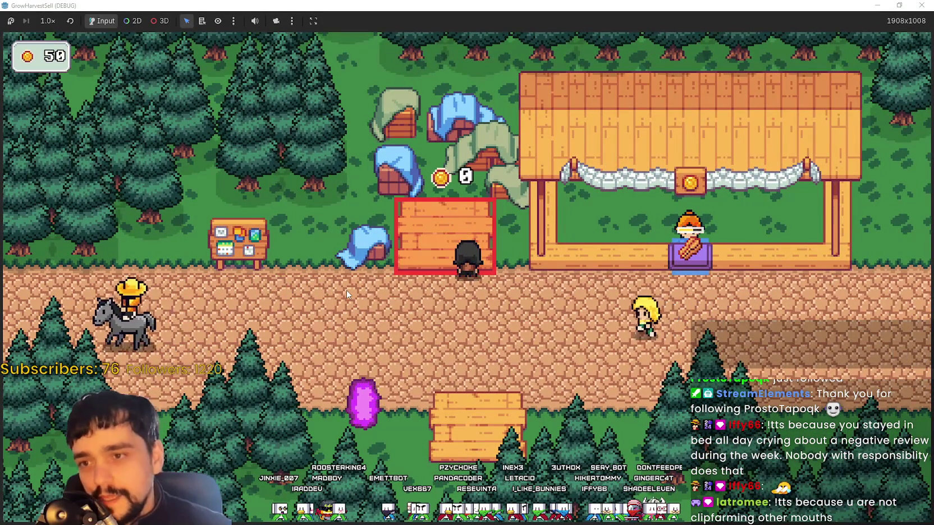
pyautogui.press('s')
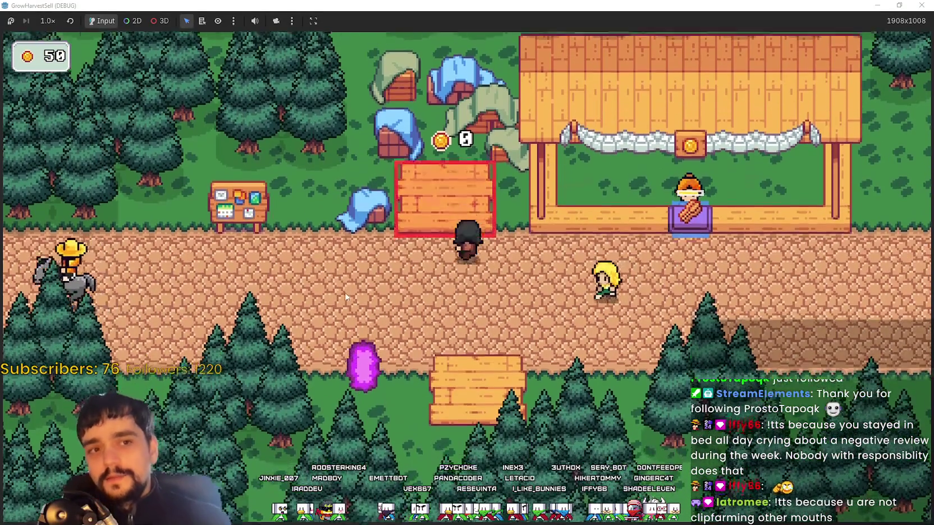
pyautogui.press('w')
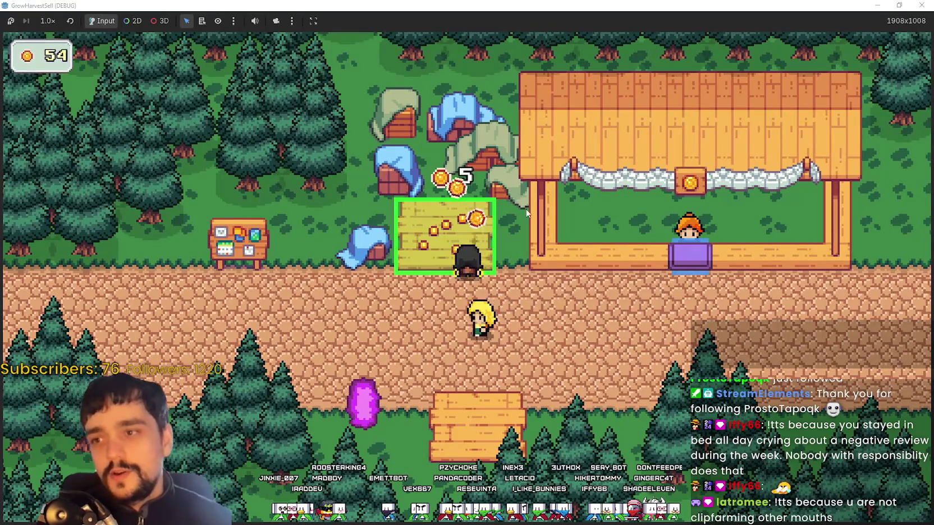
# - Walk down the road to the notice board and open the Prestige skill tree
pyautogui.press('s')
pyautogui.press('a')
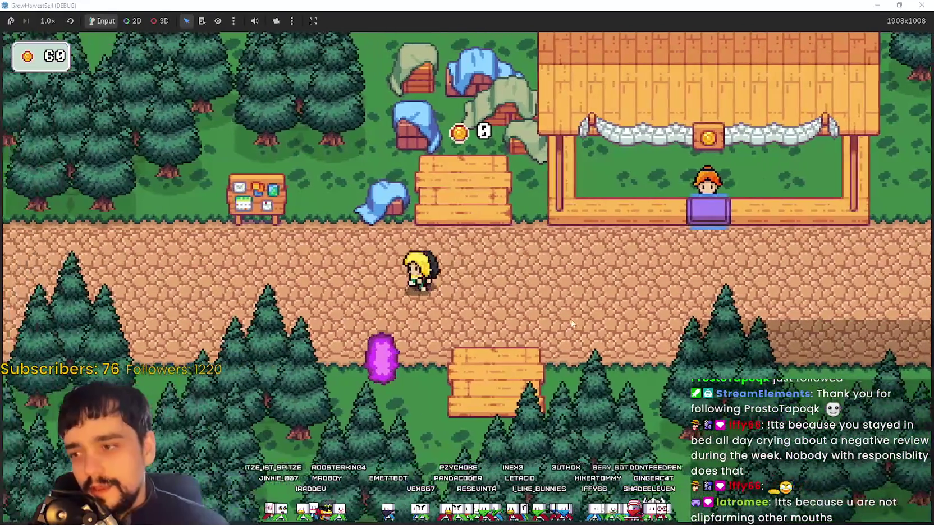
pyautogui.press('a')
pyautogui.press('w')
pyautogui.press('e')
# - Buy the Market Slots upgrade and the next skill node, leaving 15 gold and Exp at 6/50
pyautogui.click(485, 232)
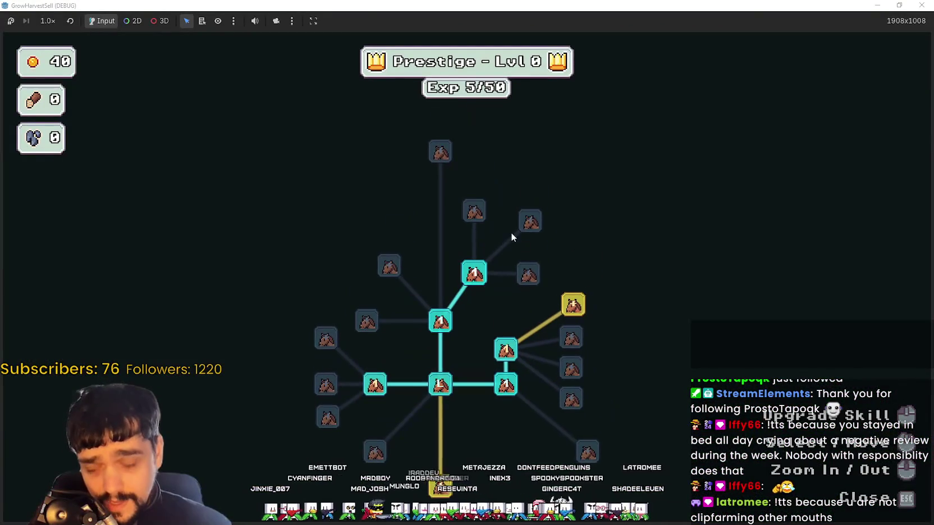
pyautogui.click(575, 306)
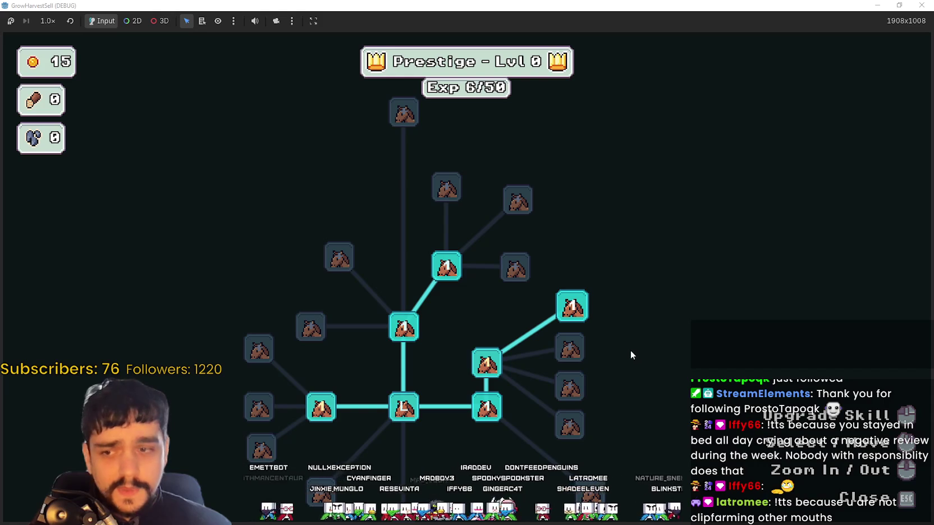
pyautogui.scroll(-1, 581, 418)
pyautogui.scroll(2, 449, 381)
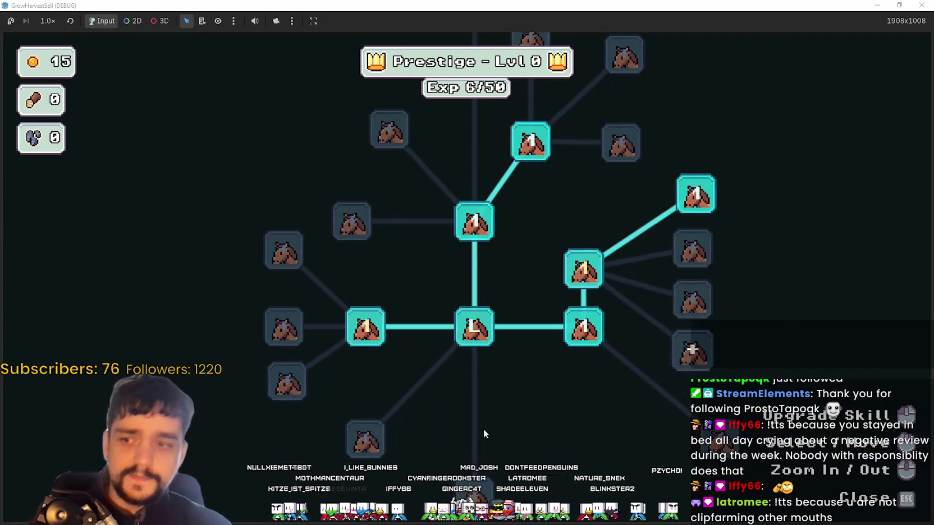
pyautogui.scroll(-2, 477, 432)
pyautogui.scroll(2, 462, 404)
# - Close the skill tree and walk right toward the shop stall and back in the village
pyautogui.press('Escape')
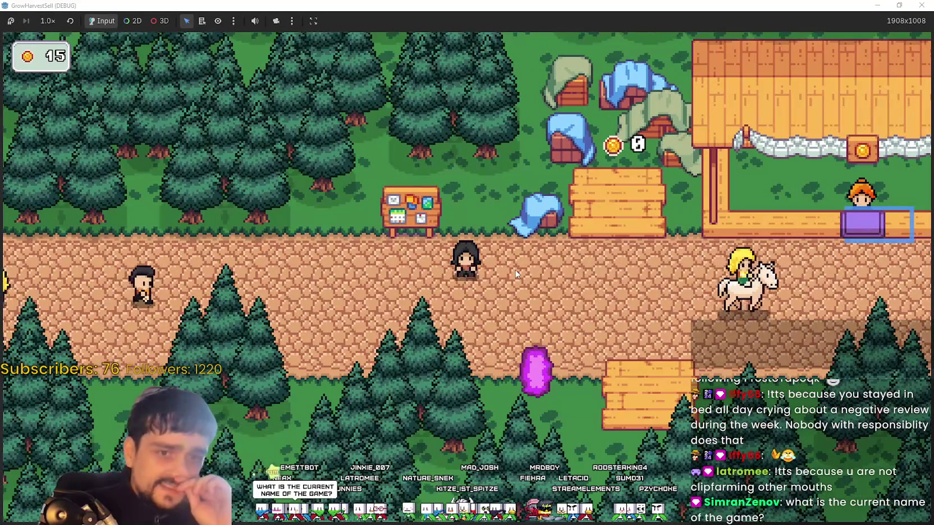
pyautogui.press('d')
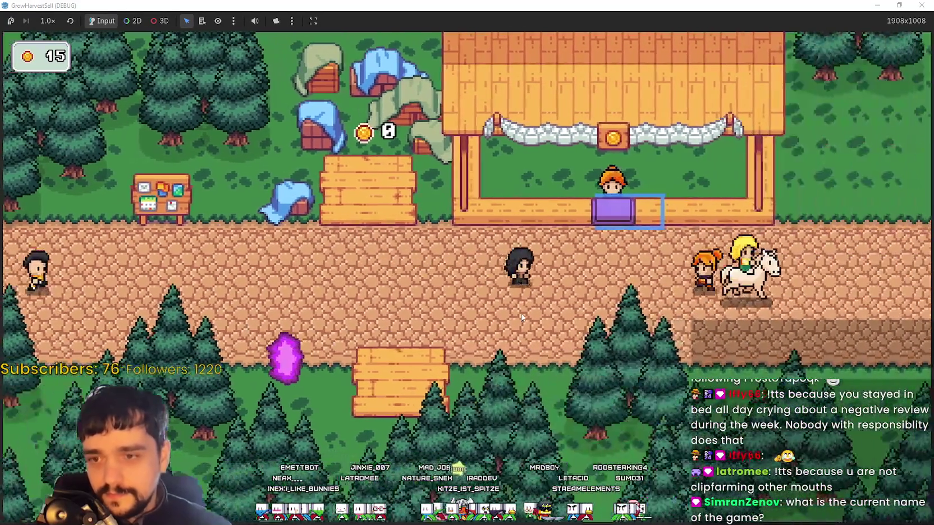
pyautogui.press('a')
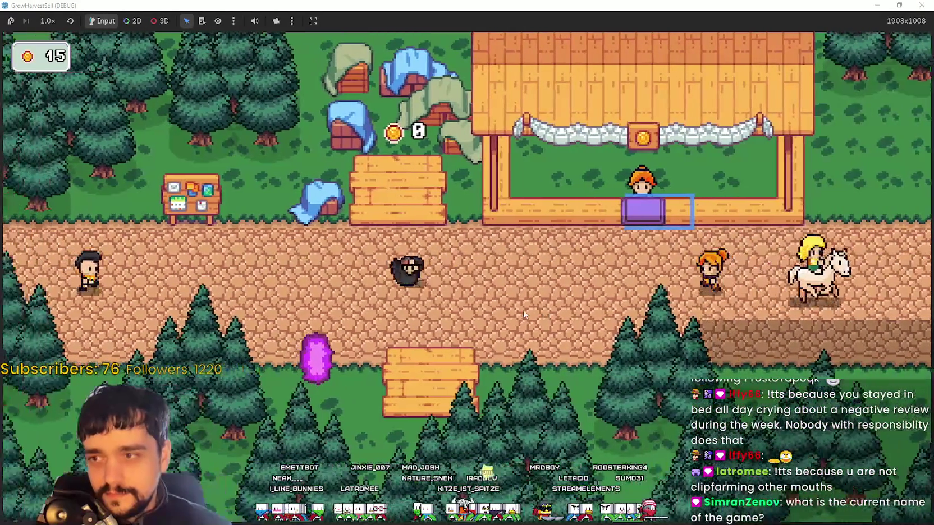
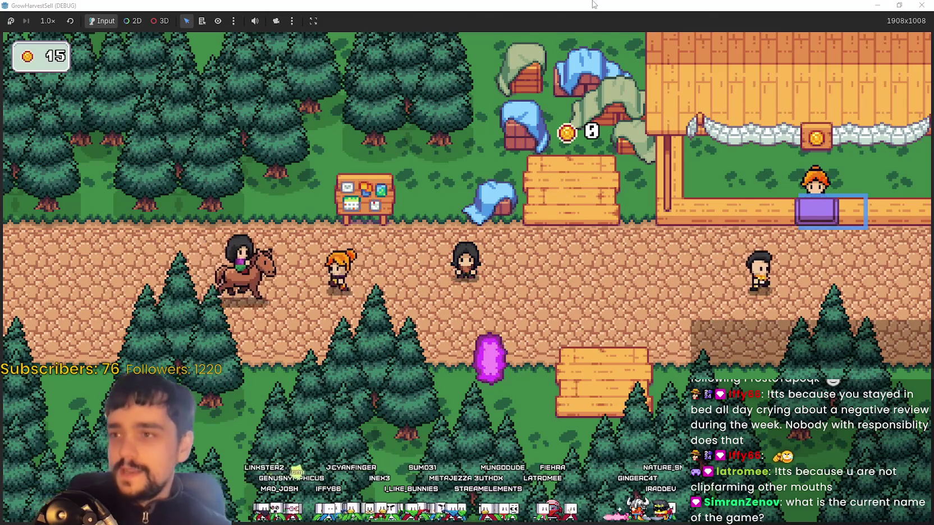
# - Stop the running game and change the TitleScreen label text to 'Harvest Sorcerer'
pyautogui.doubleClick(725, 5)
pyautogui.click(726, 23)
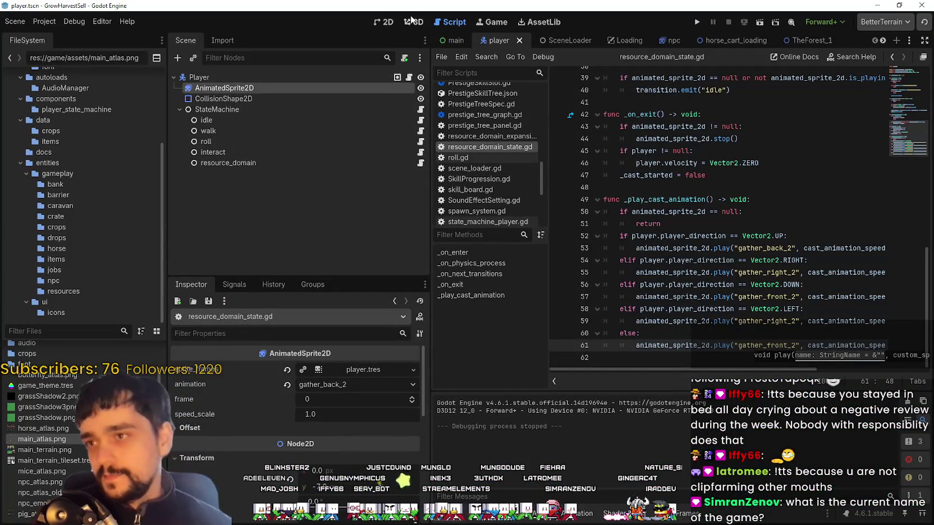
pyautogui.click(452, 41)
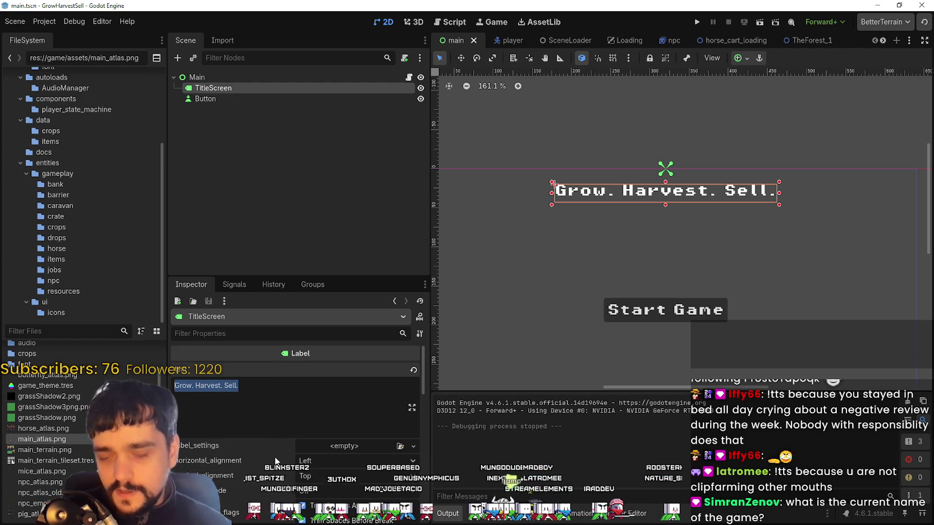
pyautogui.write('Harvest Sorc')
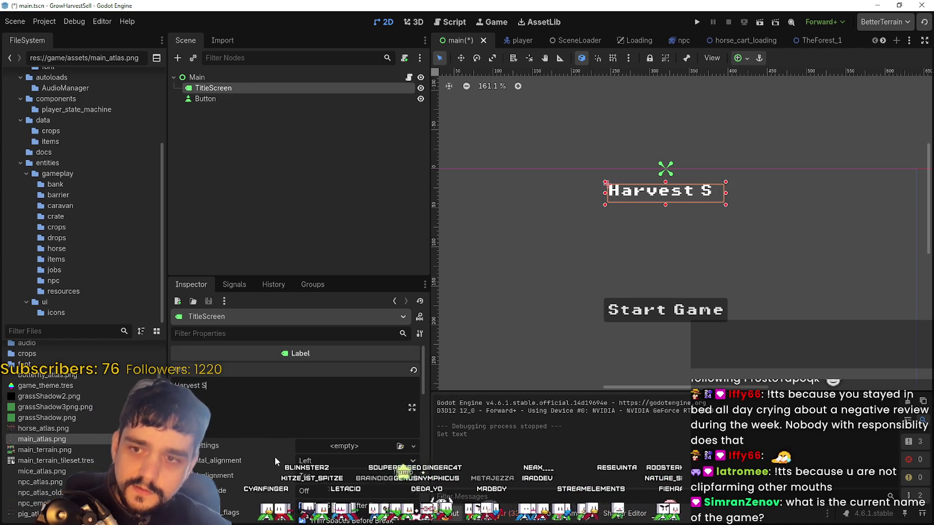
pyautogui.press('BackSpace')
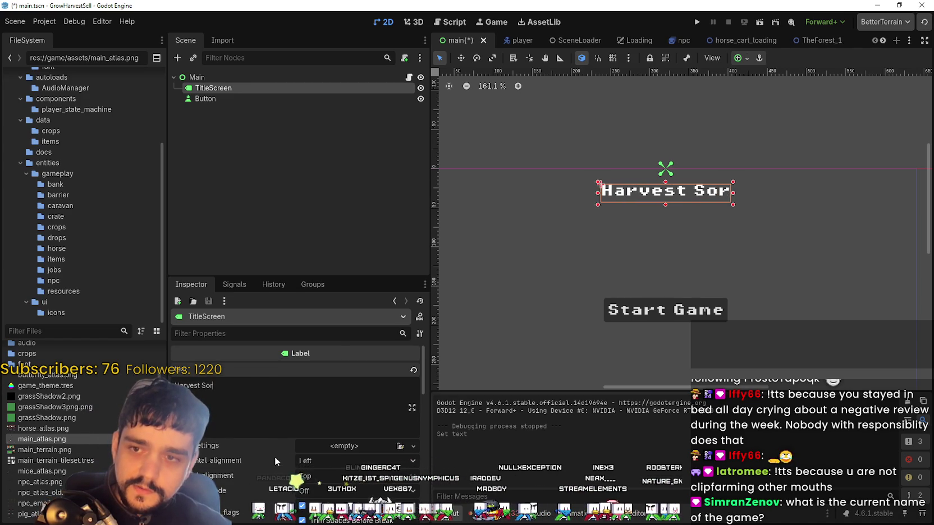
pyautogui.write('r')
pyautogui.press('BackSpace')
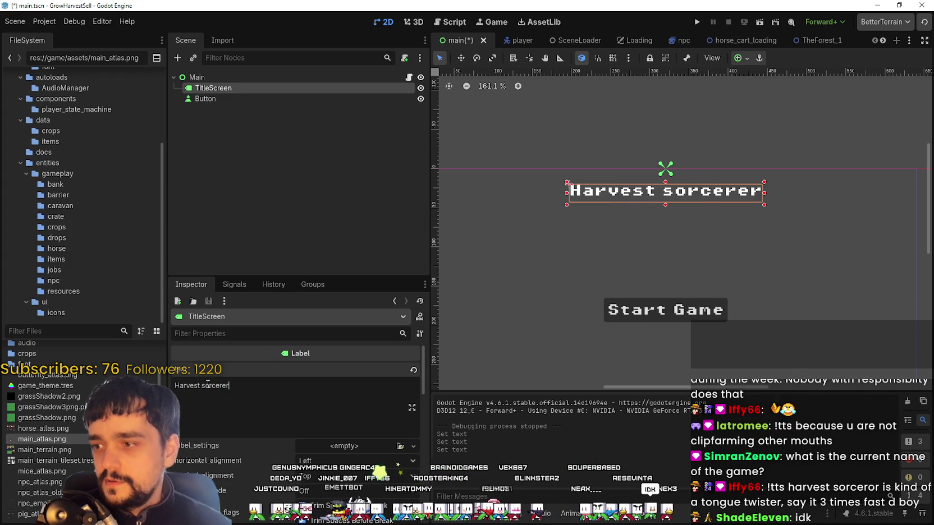
# - Save main.tscn and run the game to check the new title
pyautogui.hotkey('ctrl', 's')
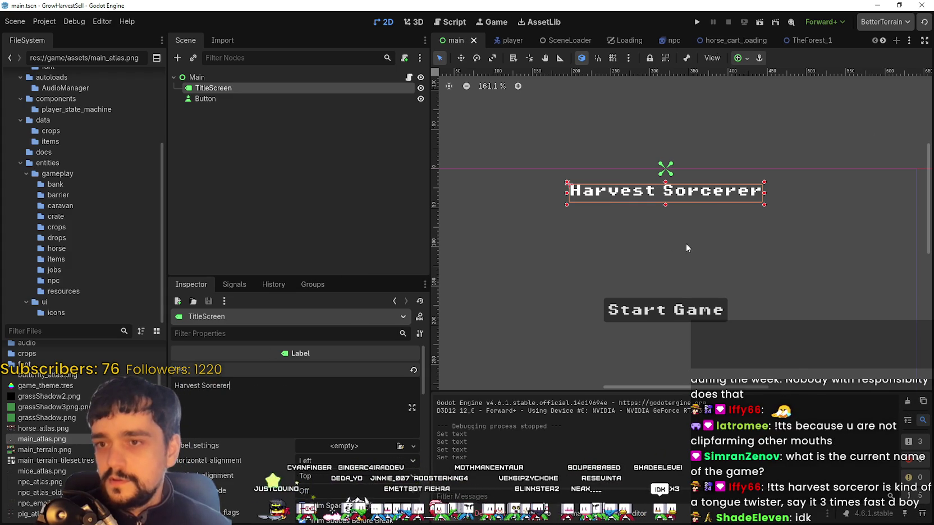
pyautogui.scroll(-1, 767, 231)
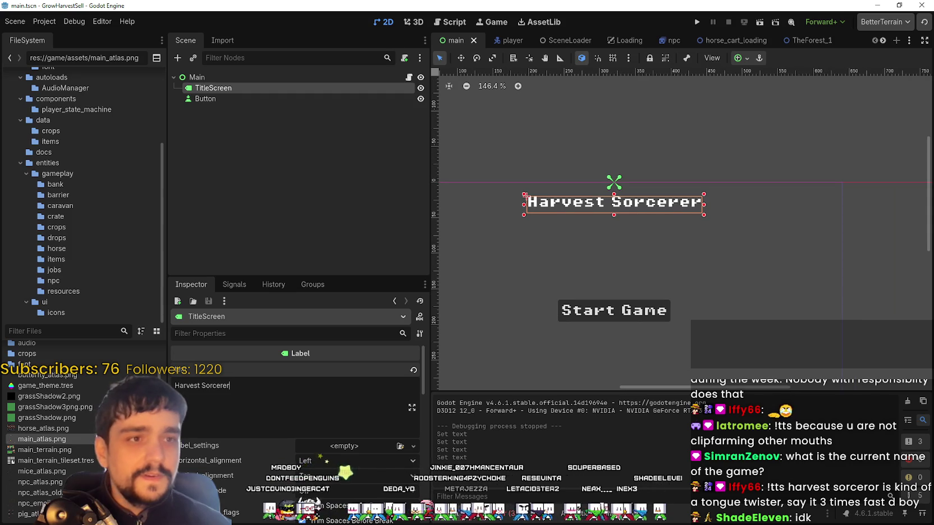
pyautogui.click(702, 19)
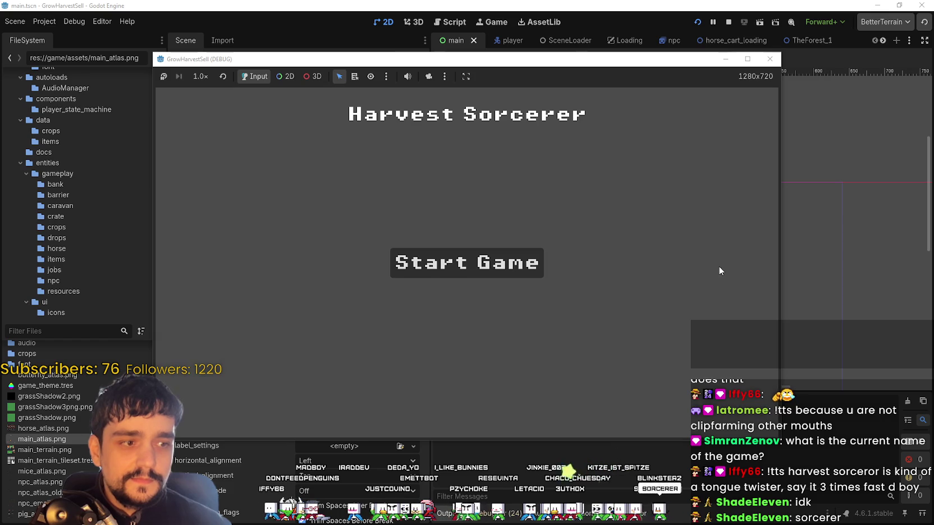
# - Start the game full-screen and unlock Whisper at the Skill Board
pyautogui.press('Return')
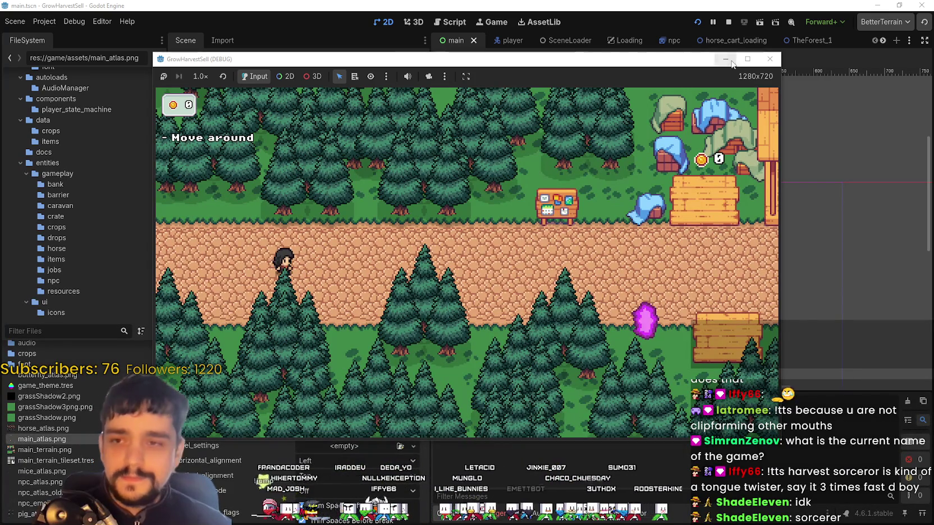
pyautogui.click(747, 59)
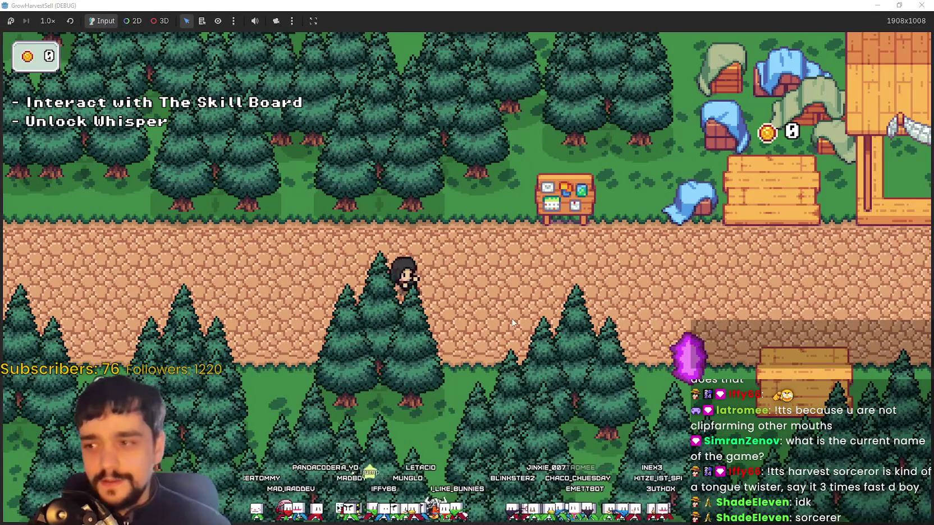
pyautogui.press('w')
pyautogui.press('e')
pyautogui.click(449, 286)
pyautogui.press('Escape')
# - Use the purple portal to travel to the Stage 1 forest
pyautogui.press('s')
pyautogui.press('d')
pyautogui.press('e')
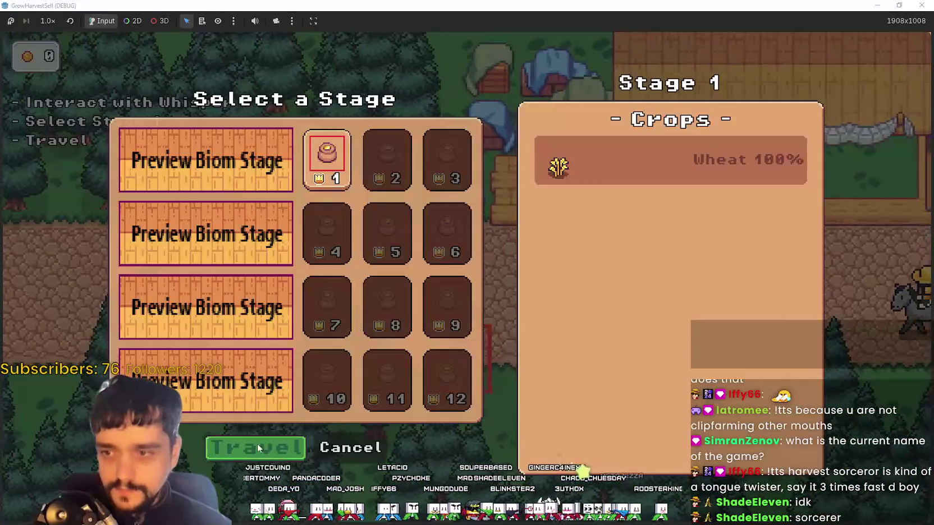
pyautogui.press('Return')
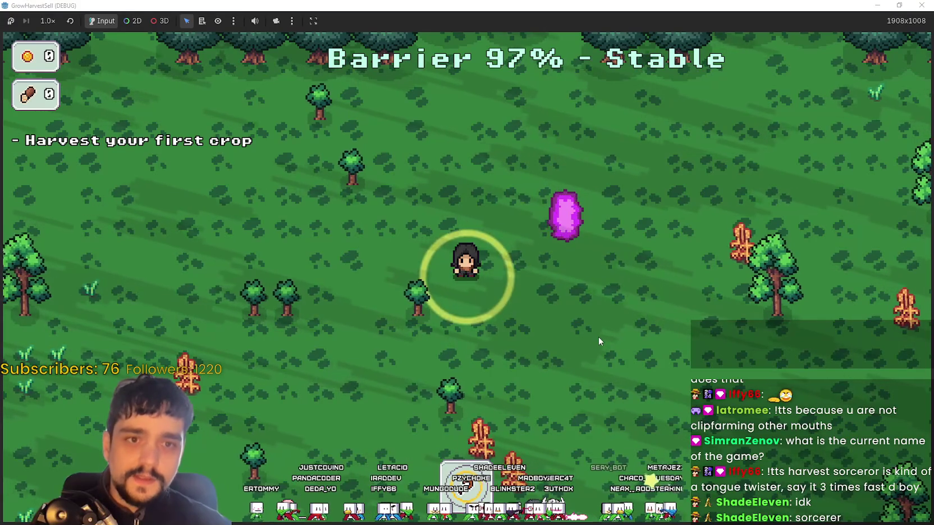
# - Harvest crops around the forest and kill the mouse enemy
pyautogui.press('d')
pyautogui.press('s')
pyautogui.press('a')
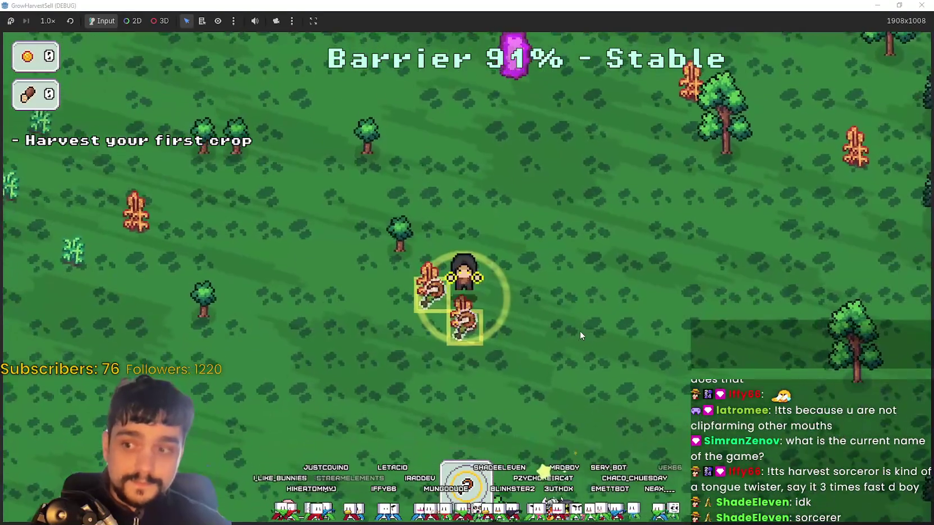
pyautogui.press('e')
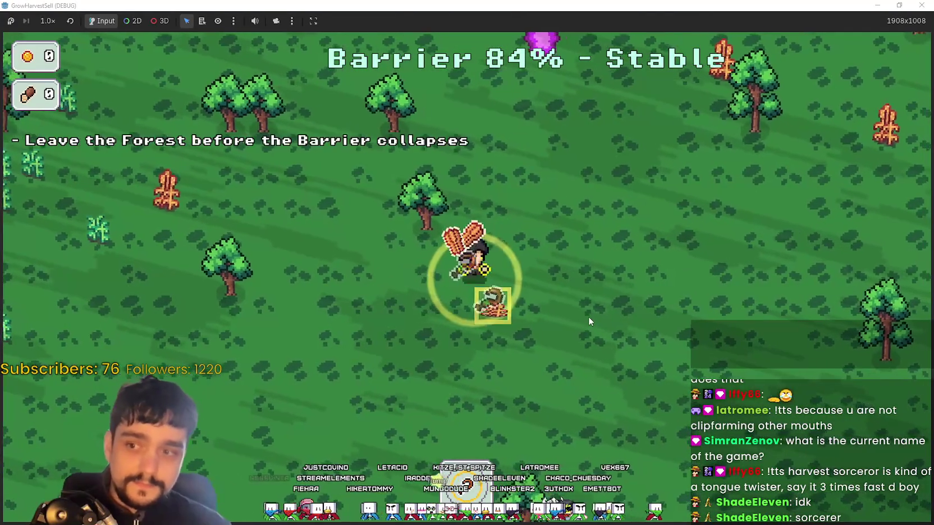
pyautogui.press('a')
pyautogui.press('w')
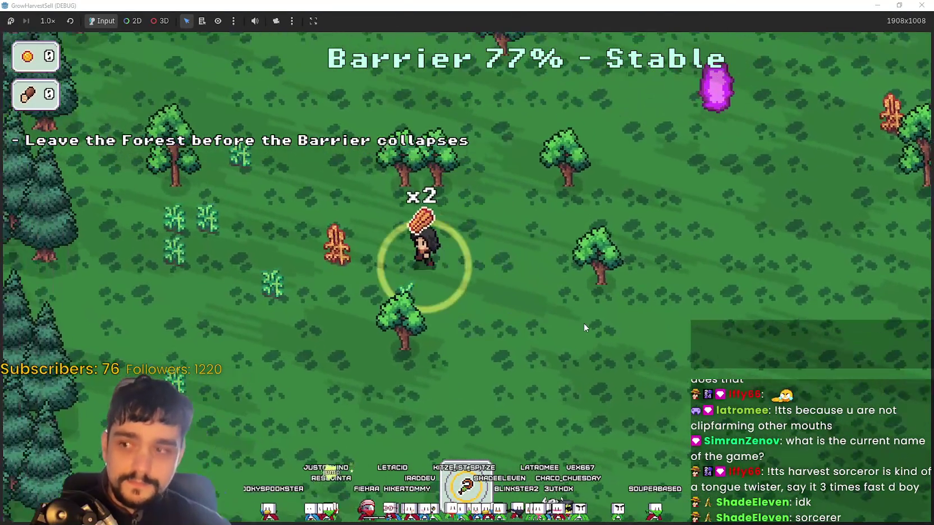
pyautogui.press('a')
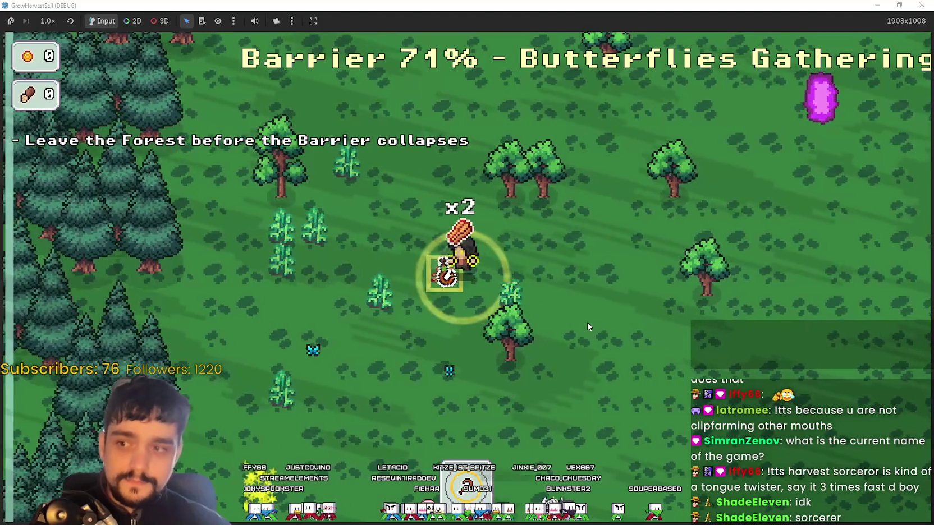
pyautogui.press('e')
pyautogui.press('d')
pyautogui.press('w')
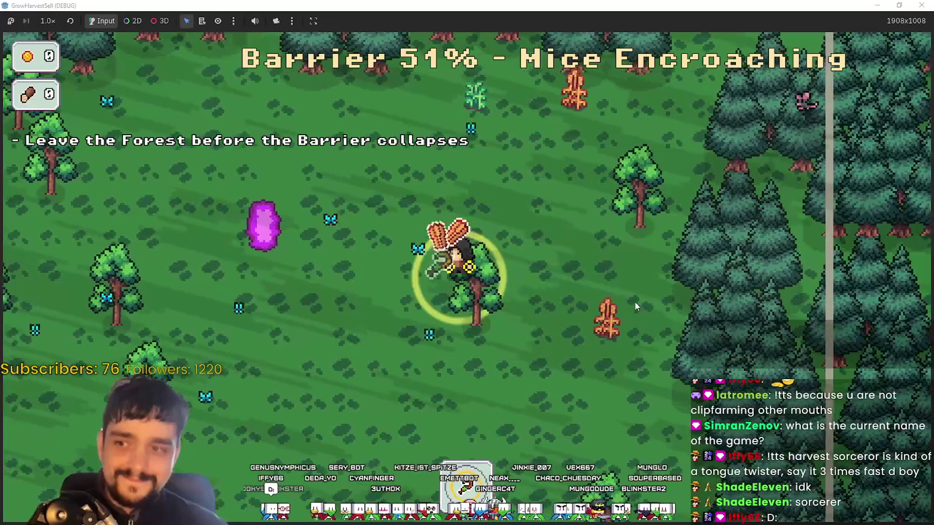
pyautogui.press('d')
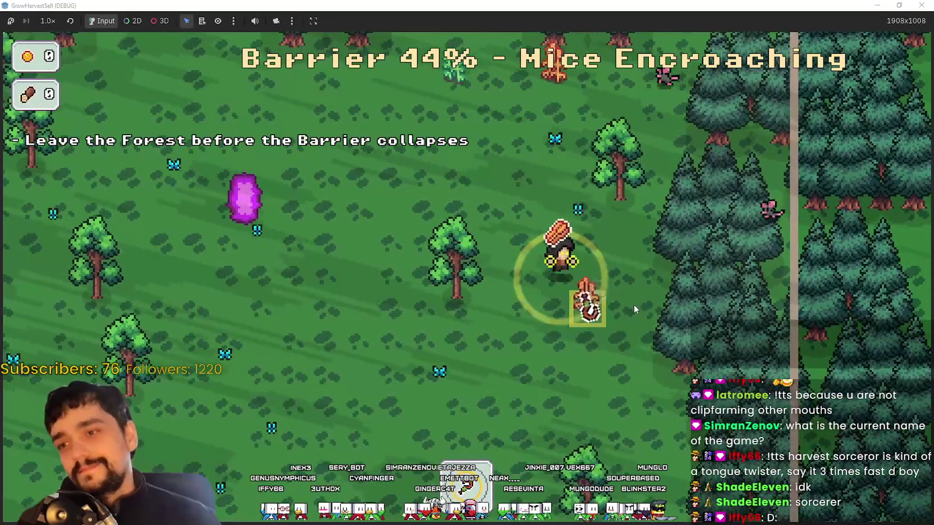
pyautogui.press('s')
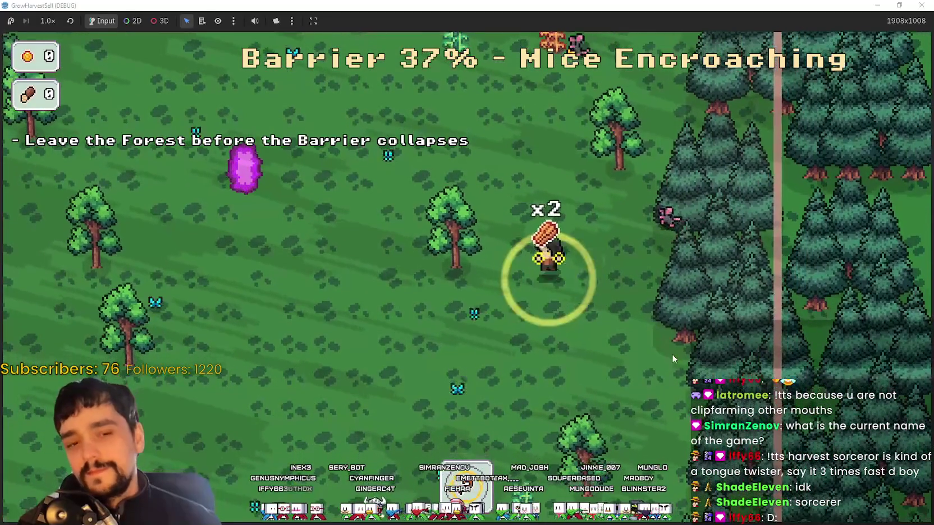
# - Walk left toward the forest exit, then turn back toward the purple portal
pyautogui.press('a')
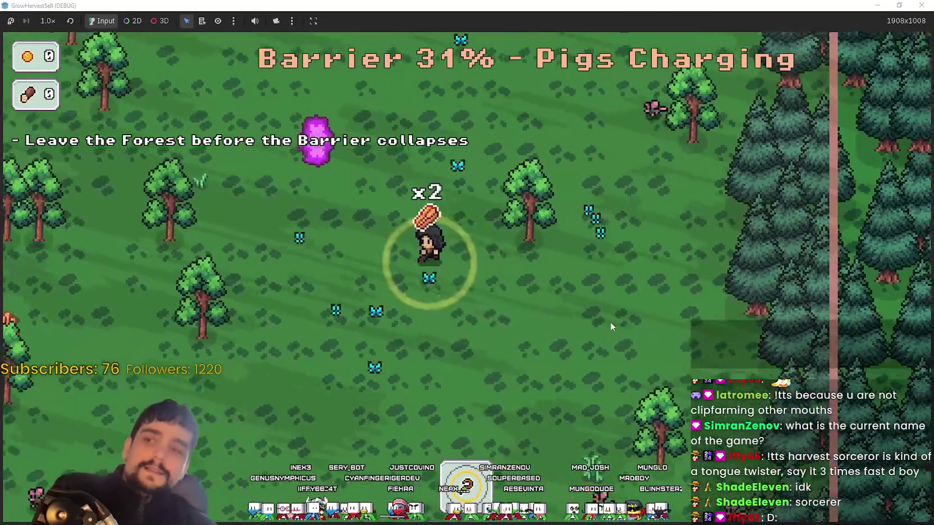
pyautogui.press('a')
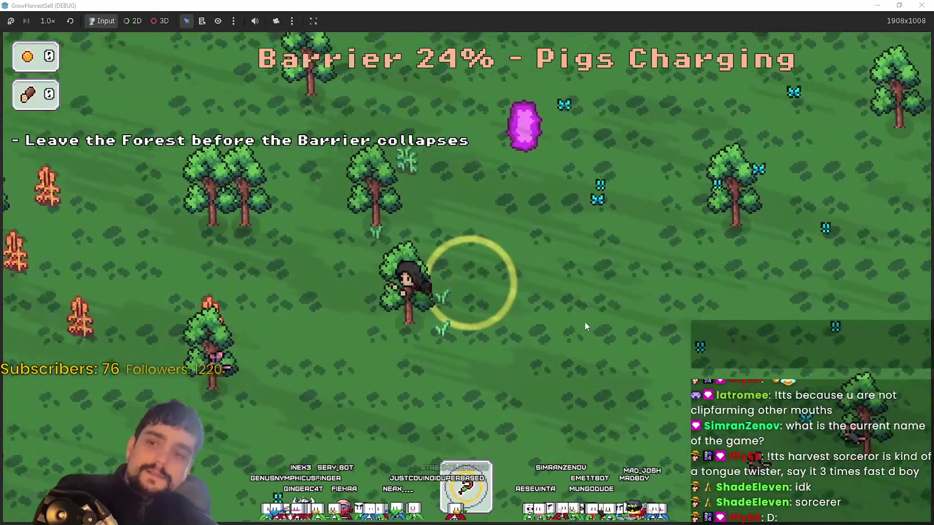
pyautogui.press('a')
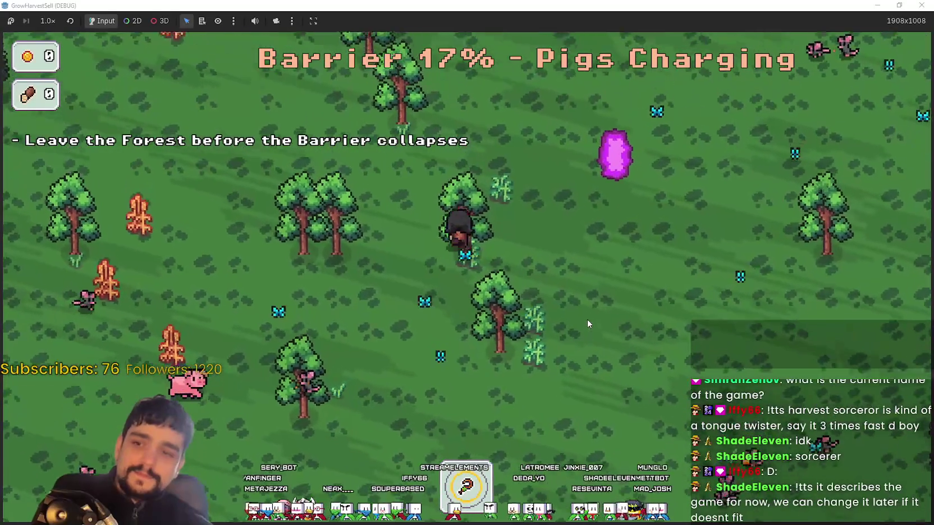
pyautogui.press('a')
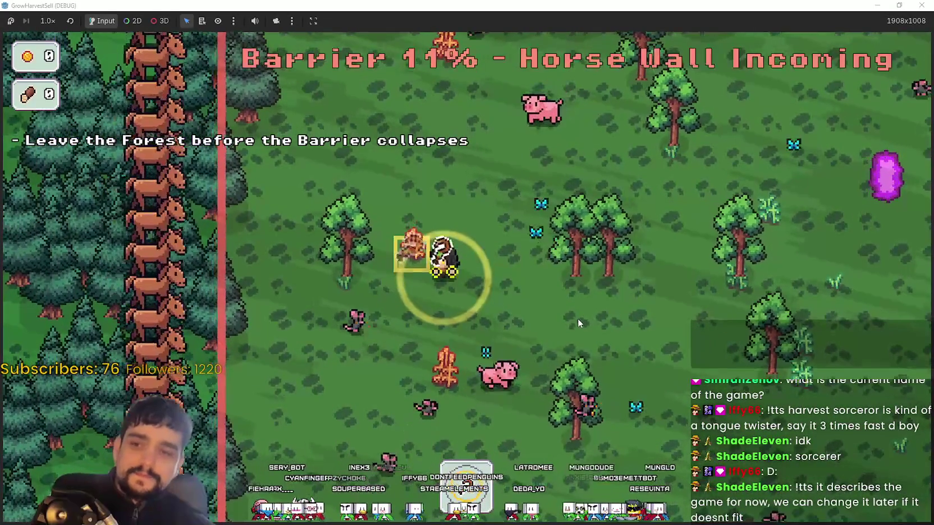
pyautogui.press('d')
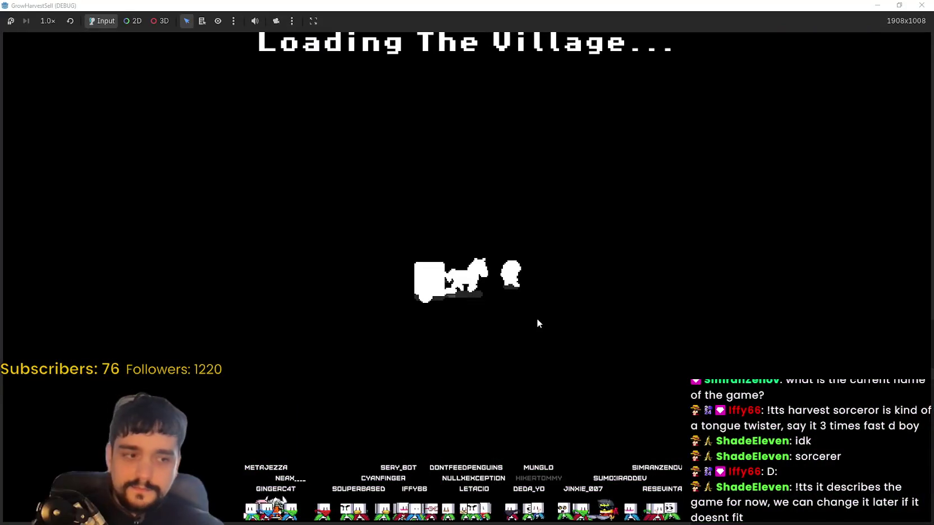
# - Sell the carried crops at the village market stall
pyautogui.press('d')
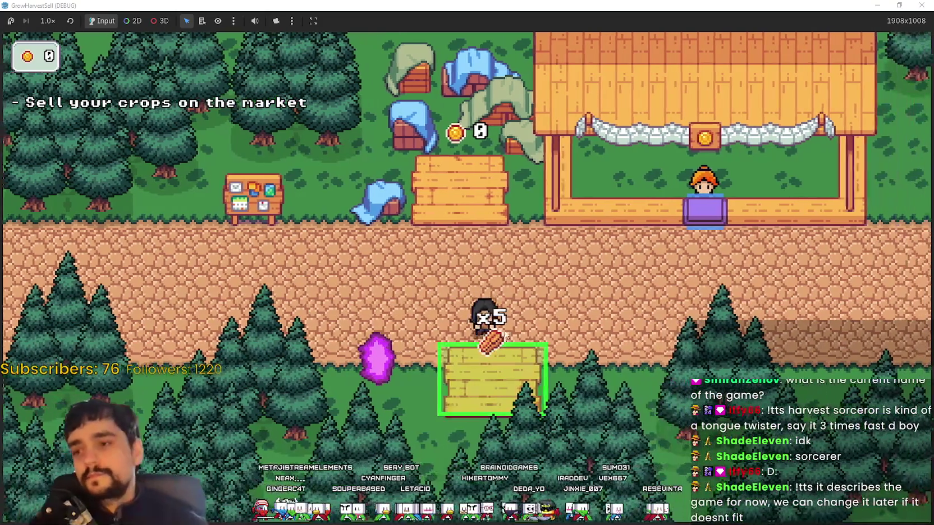
pyautogui.press('e')
pyautogui.press('w')
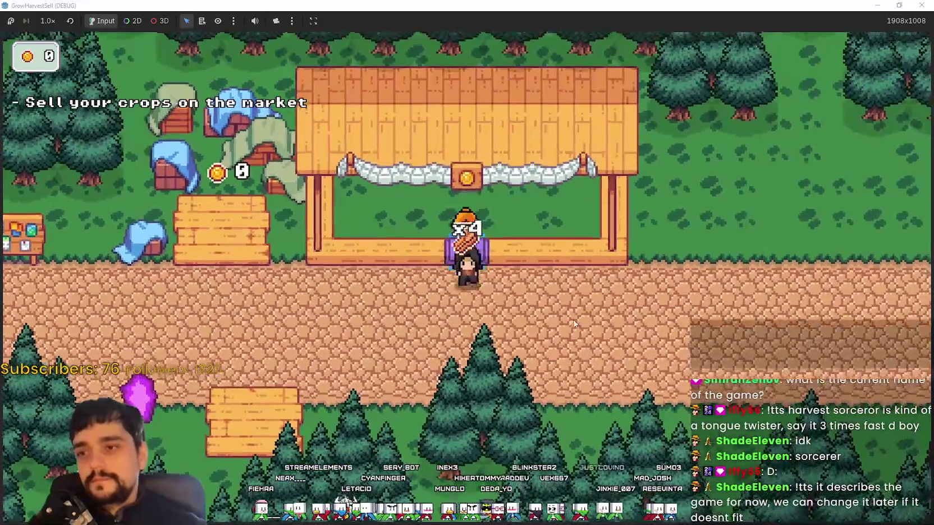
pyautogui.press('s')
pyautogui.press('w')
pyautogui.press('s')
pyautogui.press('a')
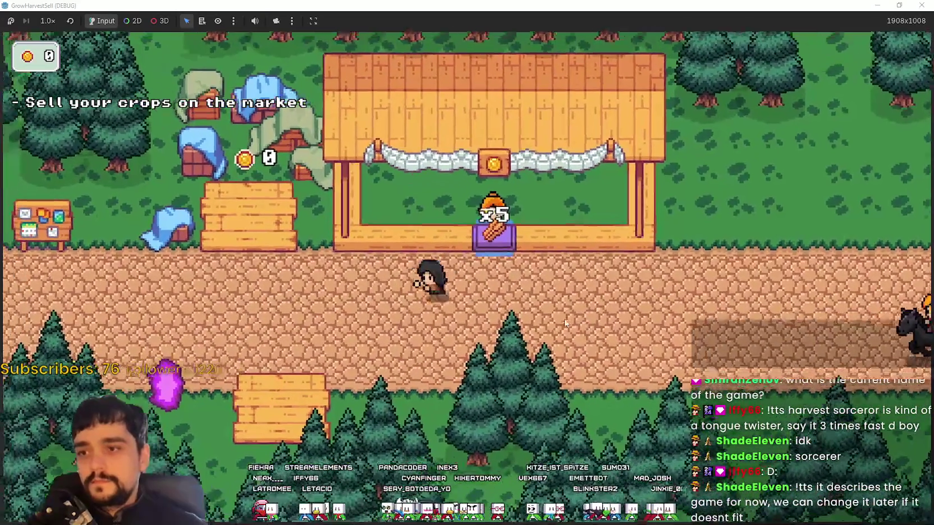
# - Travel to the Stage 1 forest and carry gathered crops to the purple crystal
pyautogui.press('e')
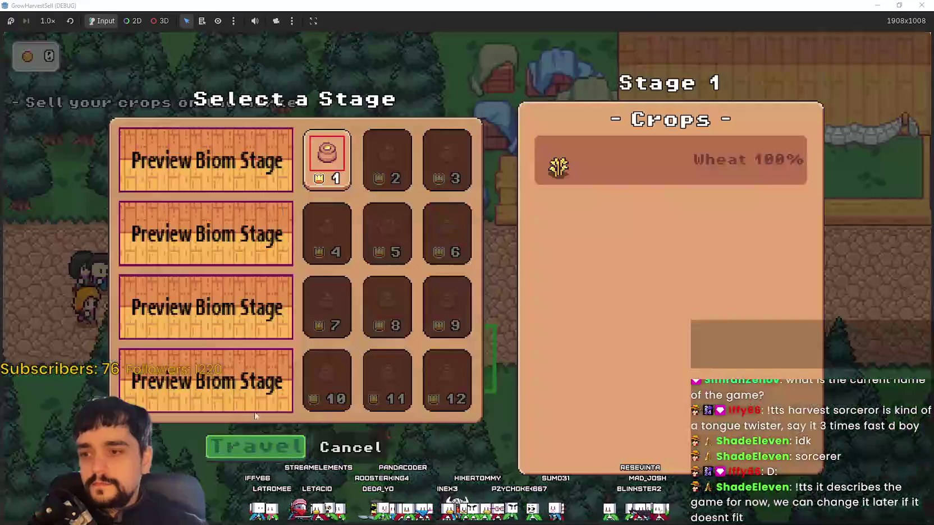
pyautogui.click(223, 447)
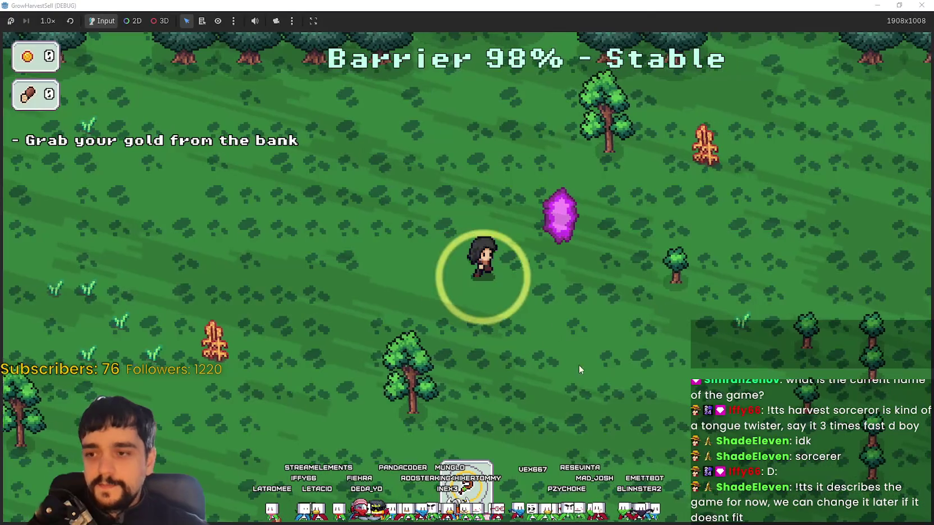
pyautogui.press('s')
pyautogui.press('a')
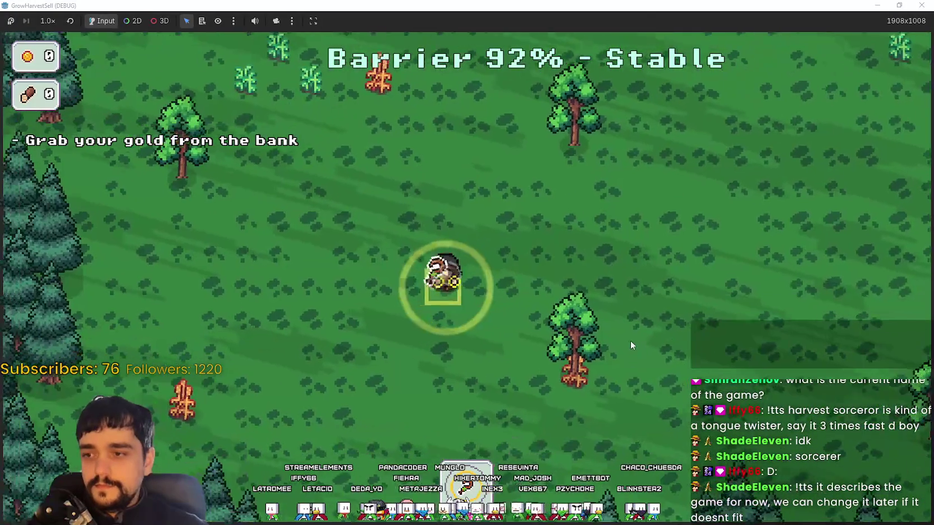
pyautogui.press('d')
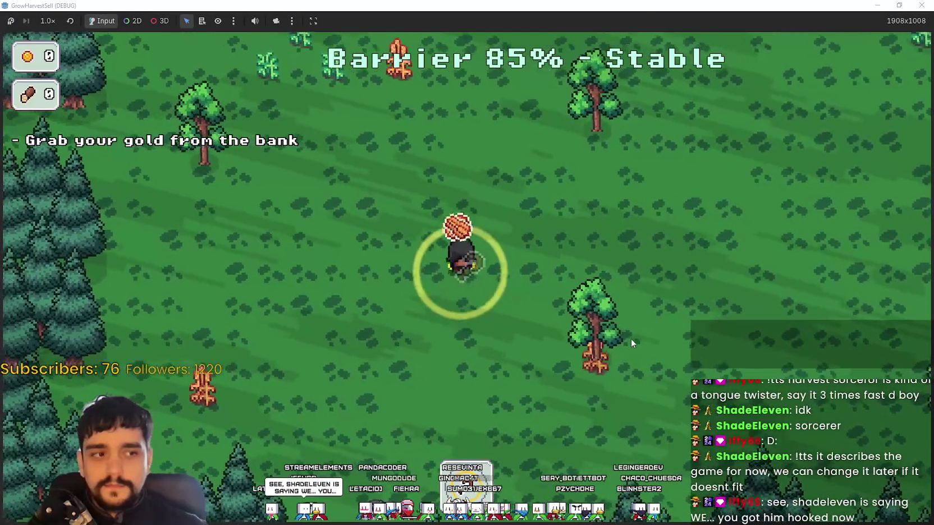
pyautogui.press('s')
pyautogui.press('d')
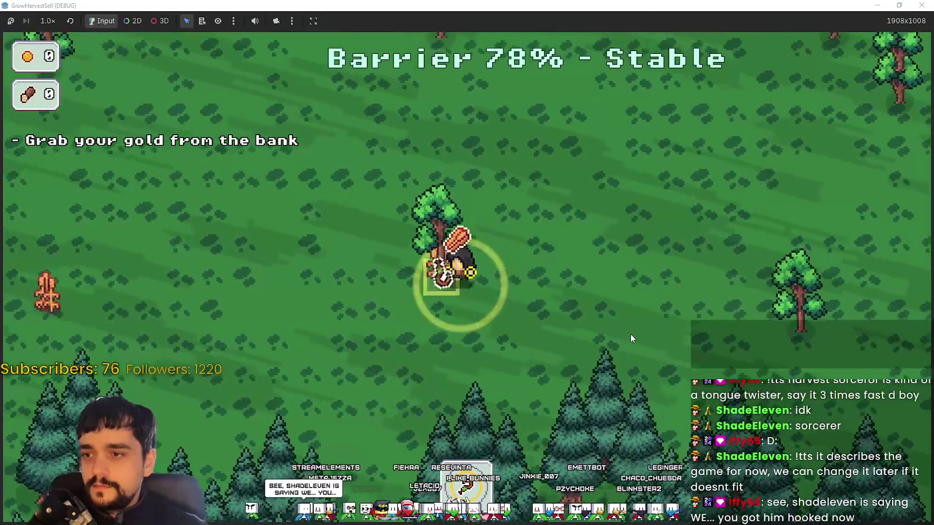
pyautogui.press('a')
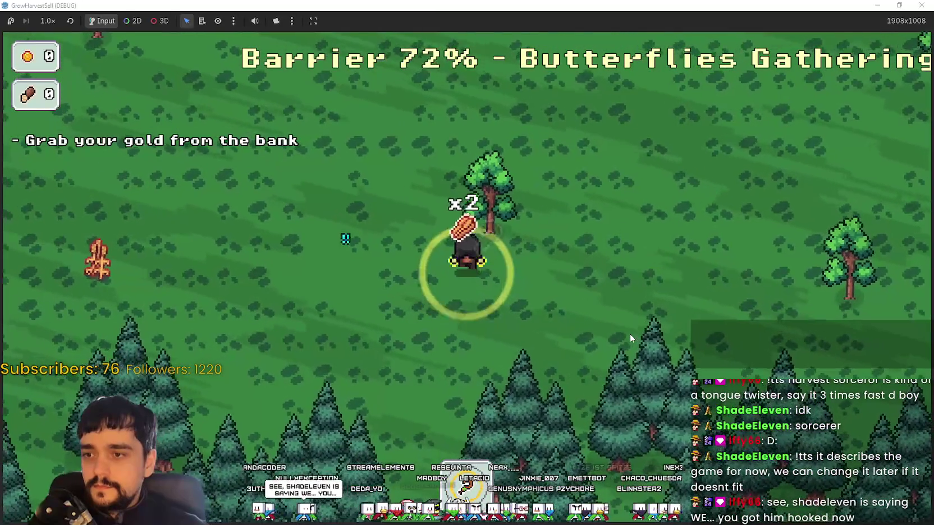
pyautogui.press('a')
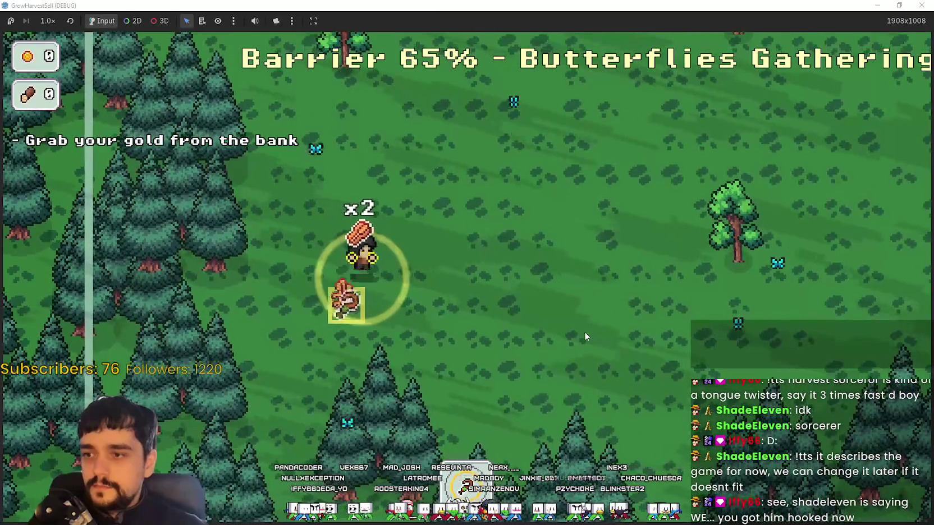
pyautogui.press('w')
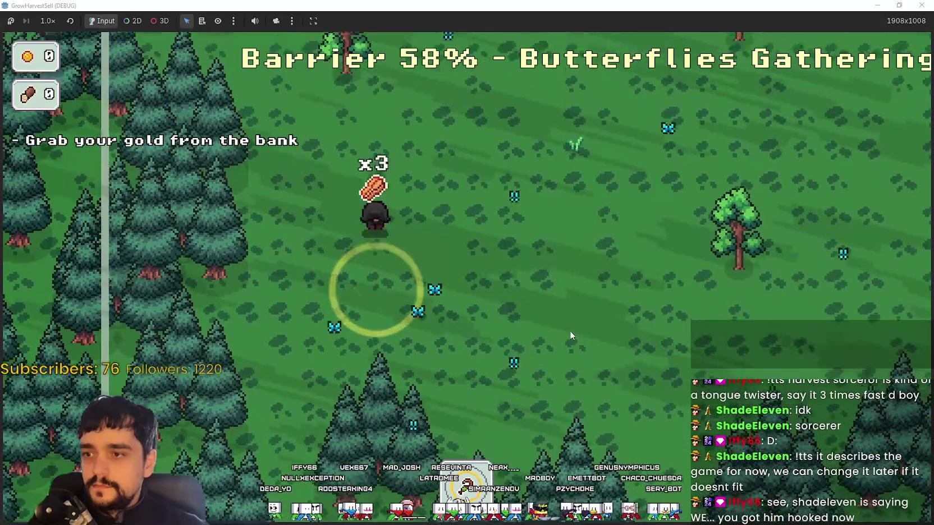
pyautogui.press('w')
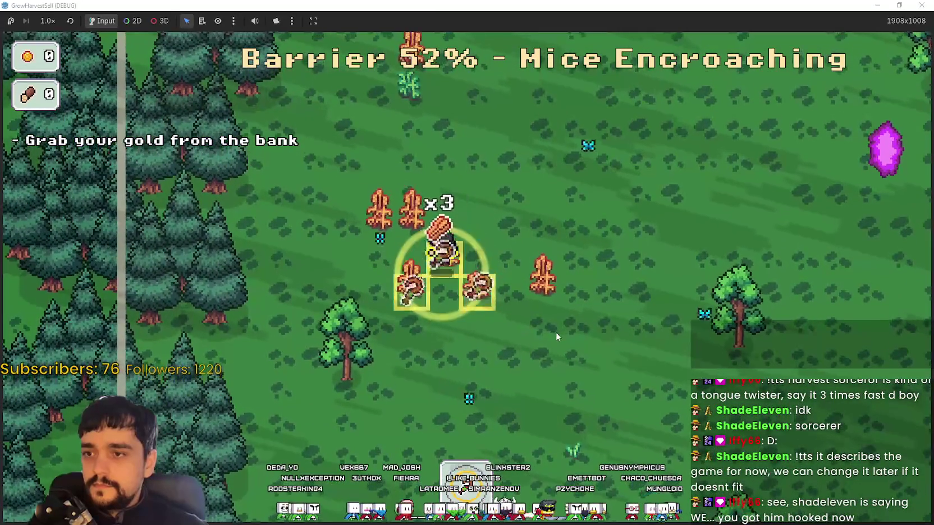
pyautogui.press('s')
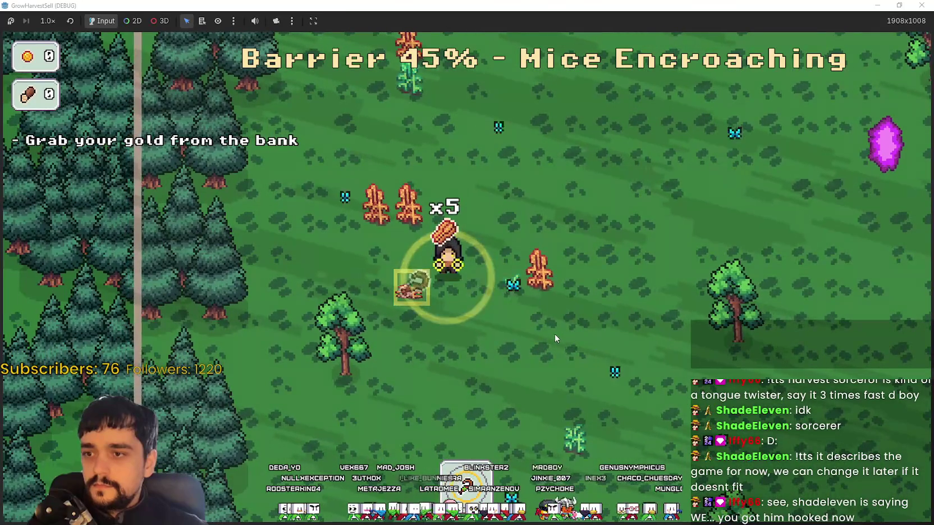
pyautogui.press('d')
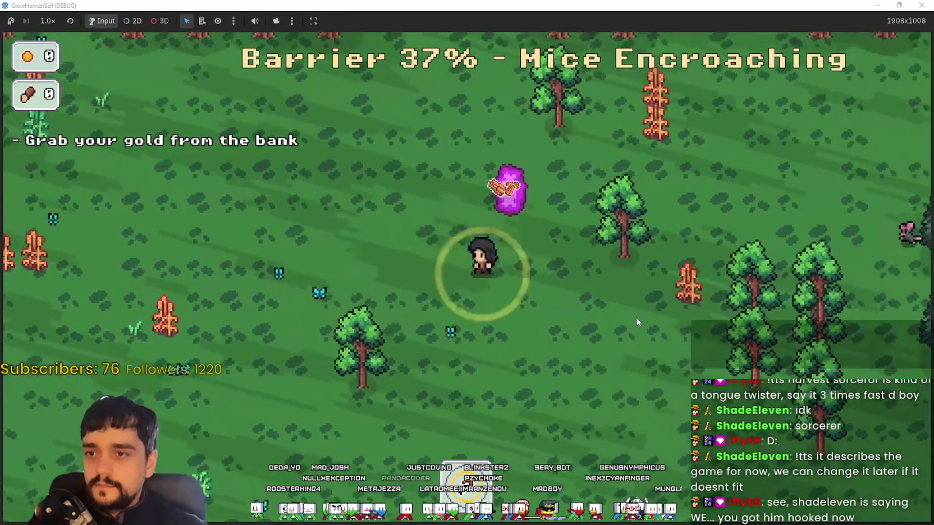
# - Gather more crops to the west, avoiding the pigs, and return them to the crystal
pyautogui.press('a')
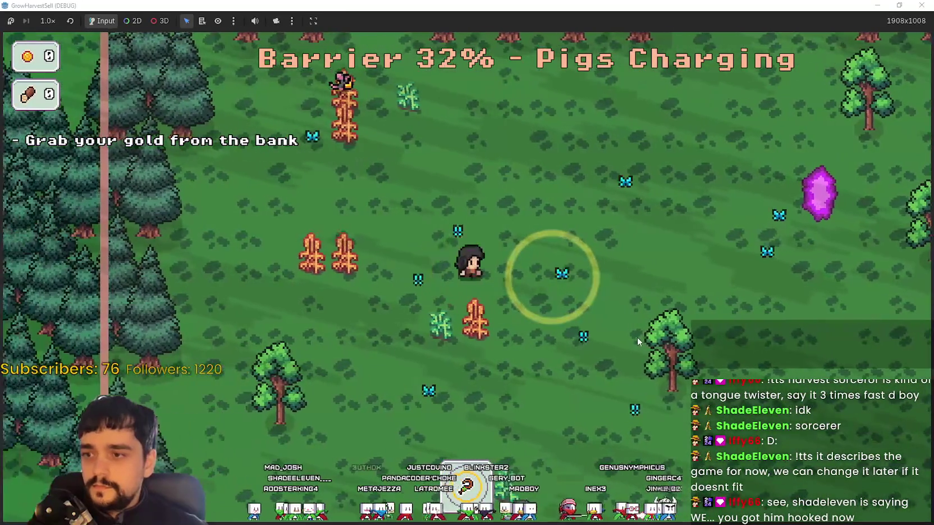
pyautogui.press('s')
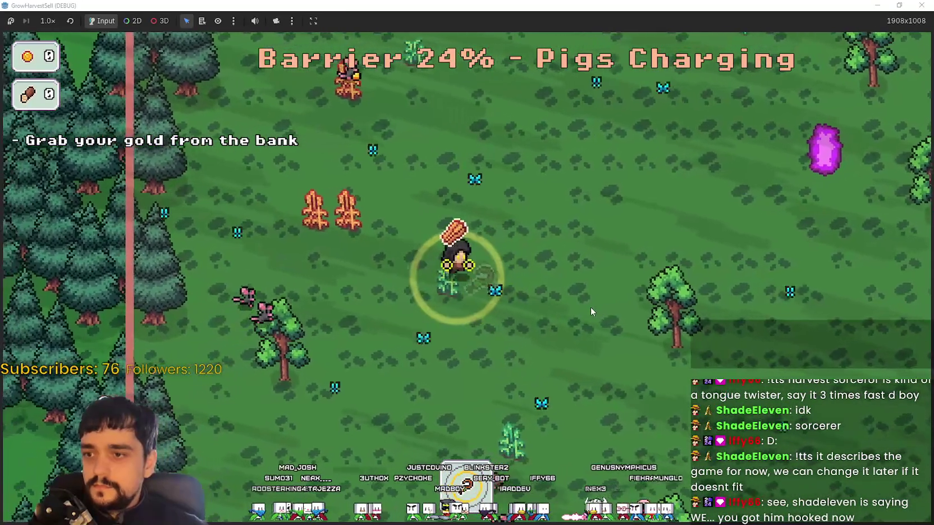
pyautogui.press('a')
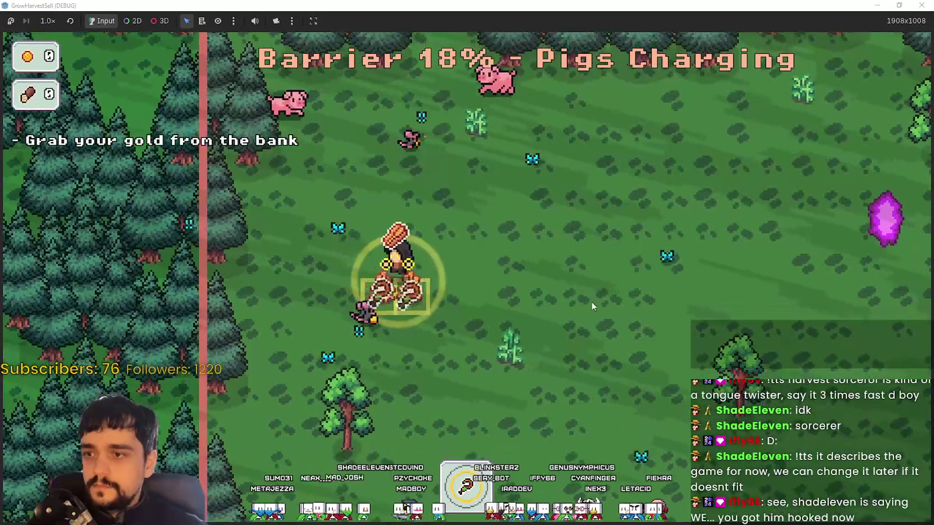
pyautogui.press('s')
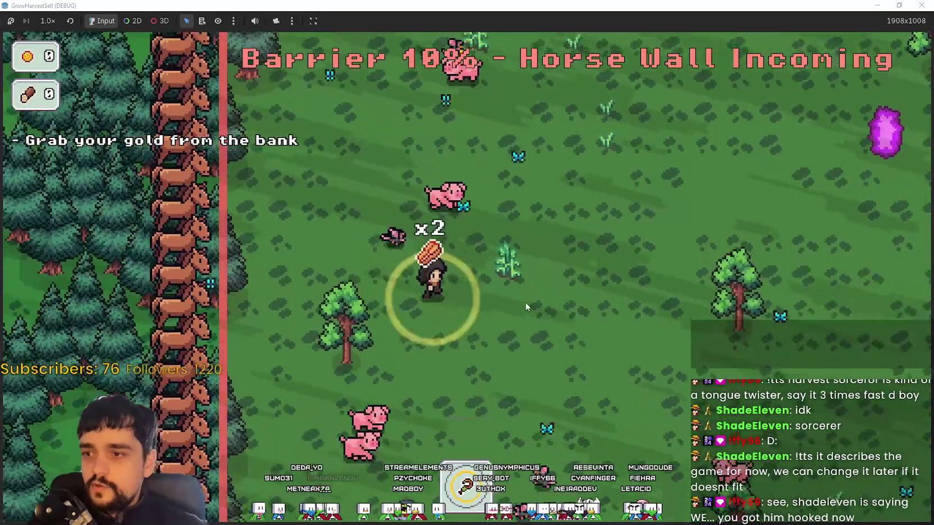
pyautogui.press('d')
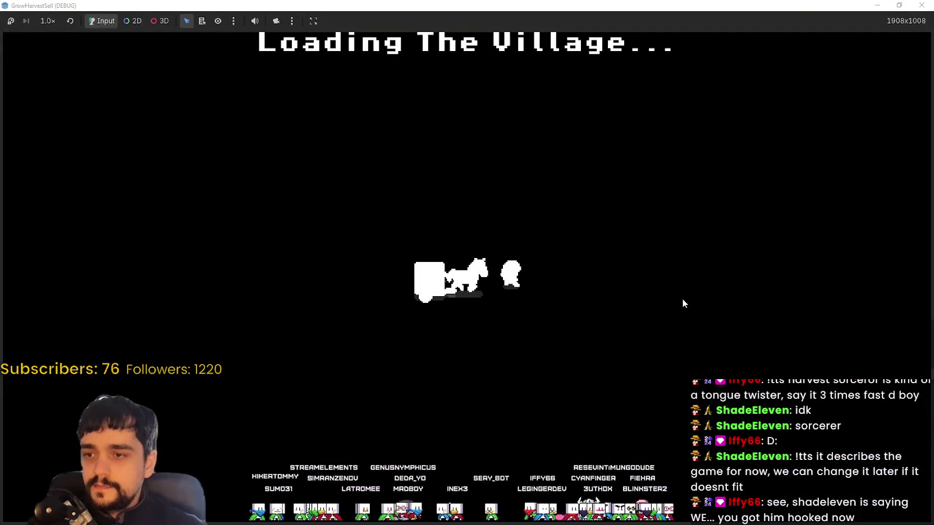
# - Back in the village, step on and off the market stall to stock it with crops
pyautogui.press('d')
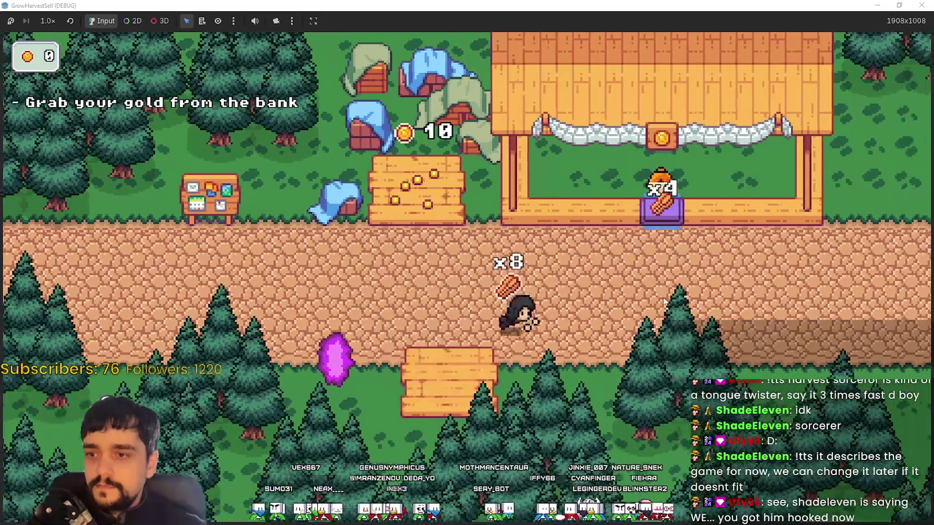
pyautogui.press('w')
pyautogui.press('a')
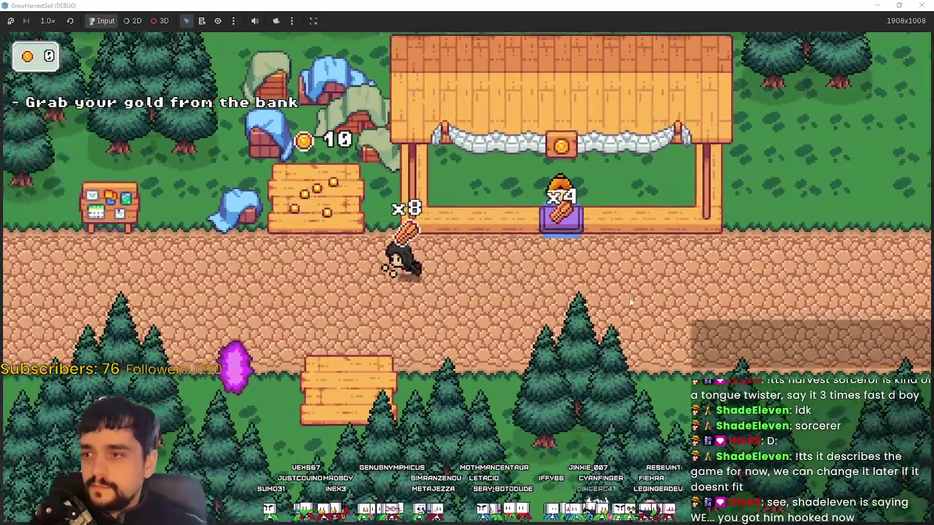
pyautogui.press('d')
pyautogui.press('d')
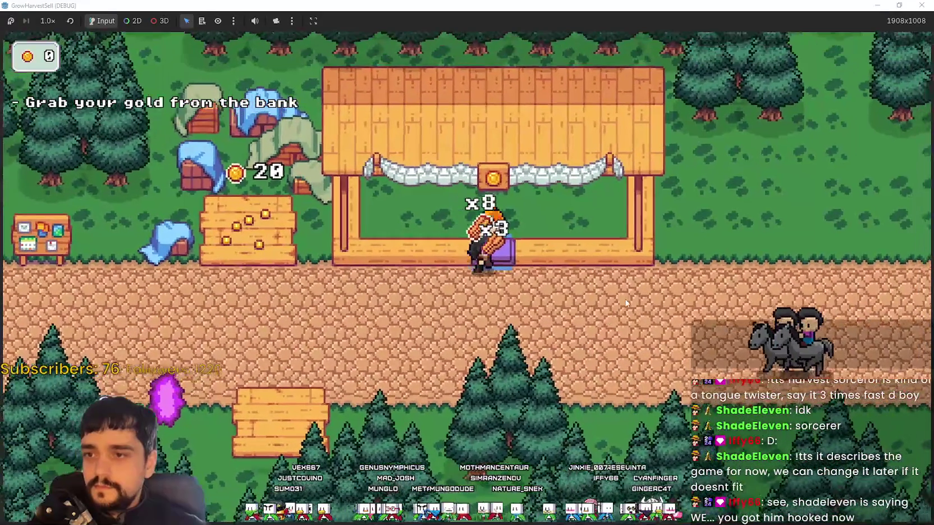
pyautogui.press('a')
pyautogui.press('d')
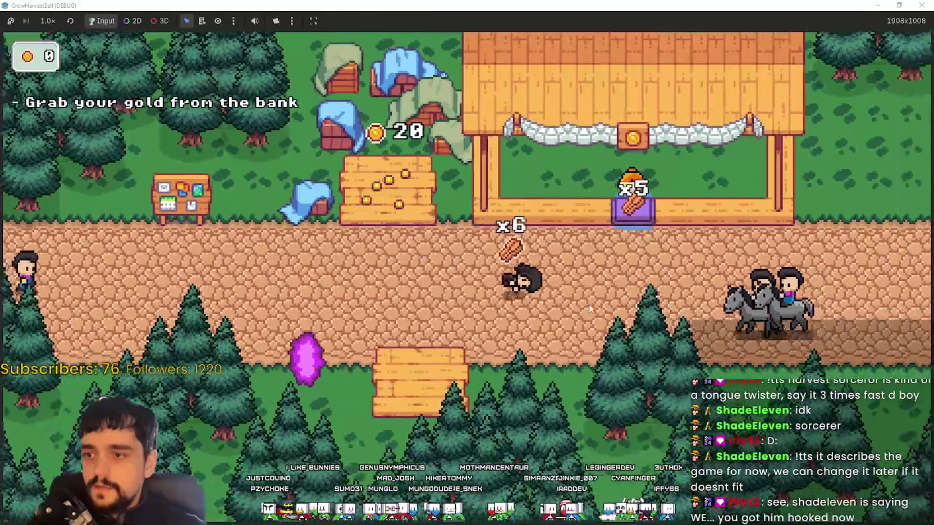
pyautogui.press('s')
pyautogui.press('w')
pyautogui.press('d')
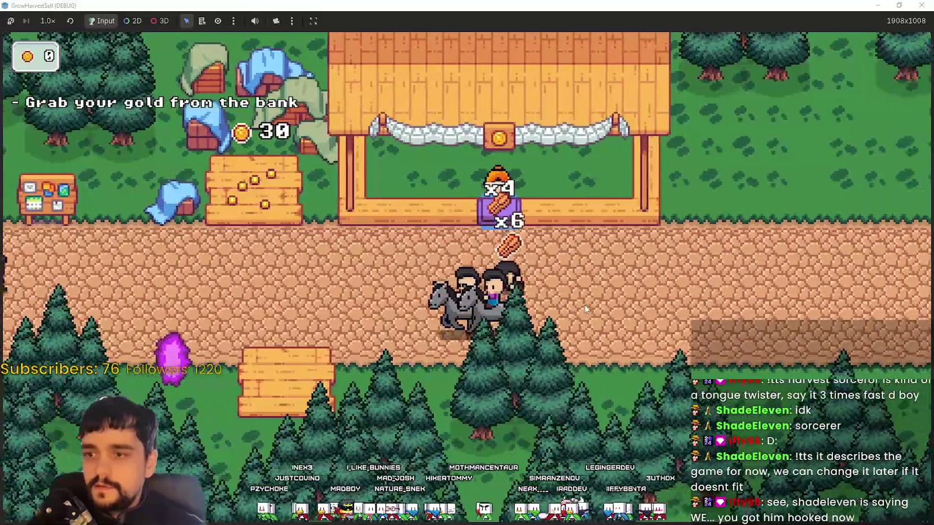
pyautogui.press('s')
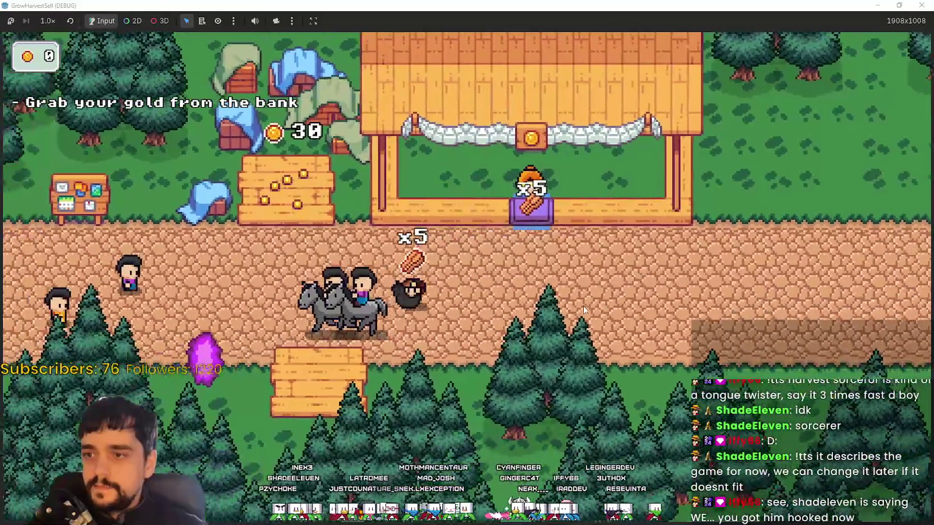
pyautogui.press('a')
pyautogui.press('a')
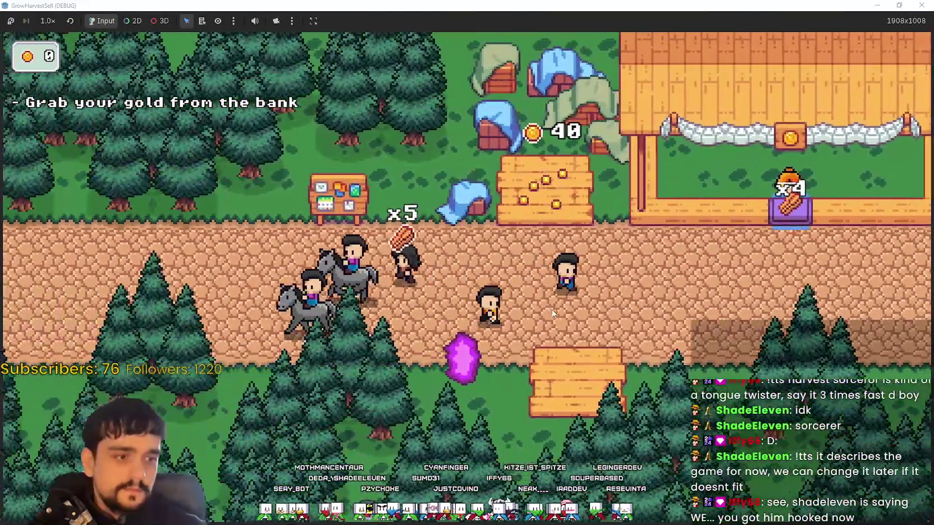
pyautogui.press('d')
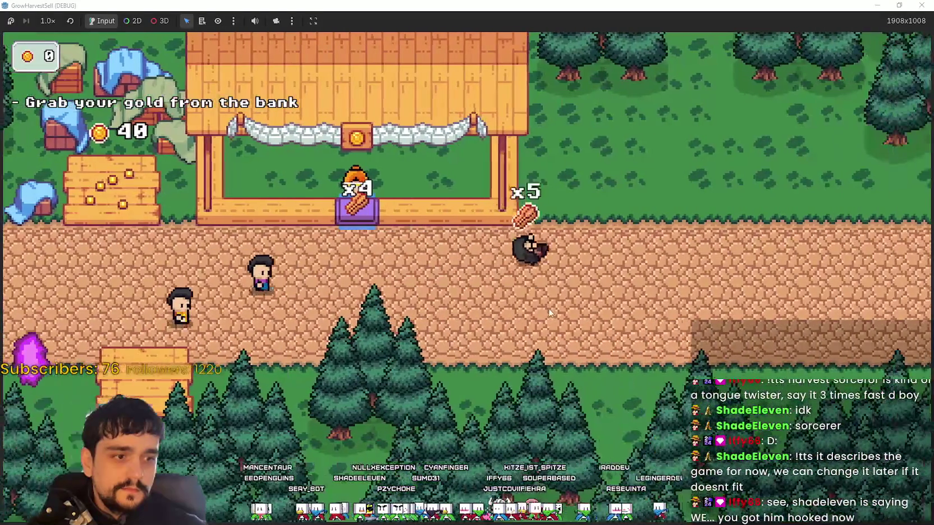
pyautogui.press('a')
pyautogui.press('w')
pyautogui.press('s')
pyautogui.press('d')
pyautogui.press('w')
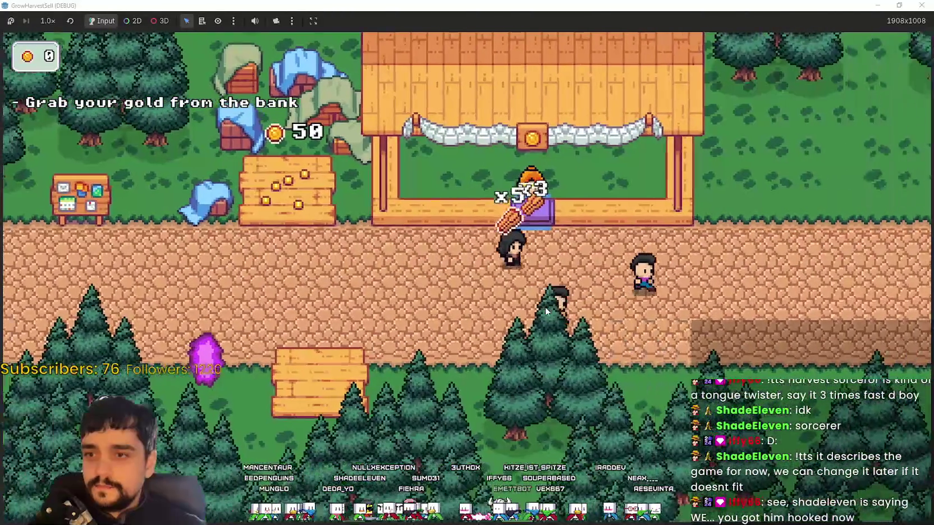
pyautogui.press('e')
# - Keep restocking the stall with one crop at a time
pyautogui.press('s')
pyautogui.press('w')
pyautogui.press('a')
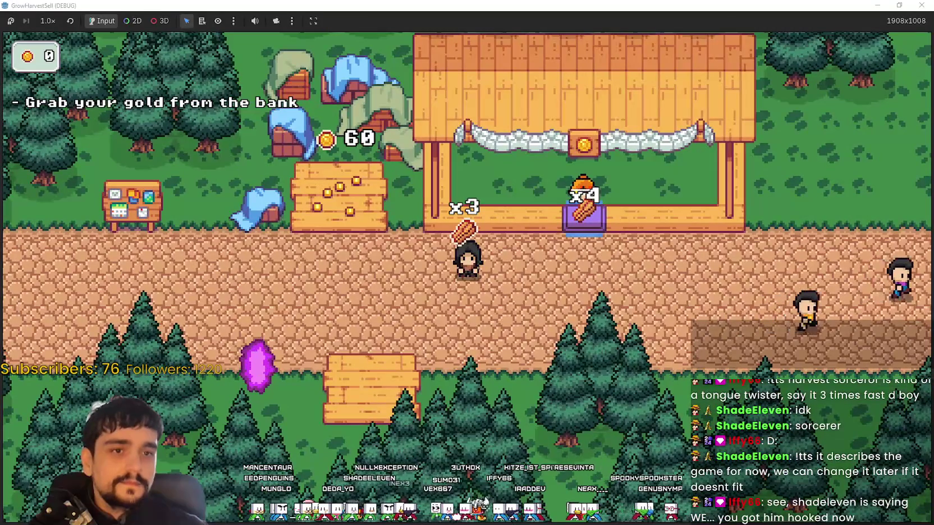
pyautogui.press('a')
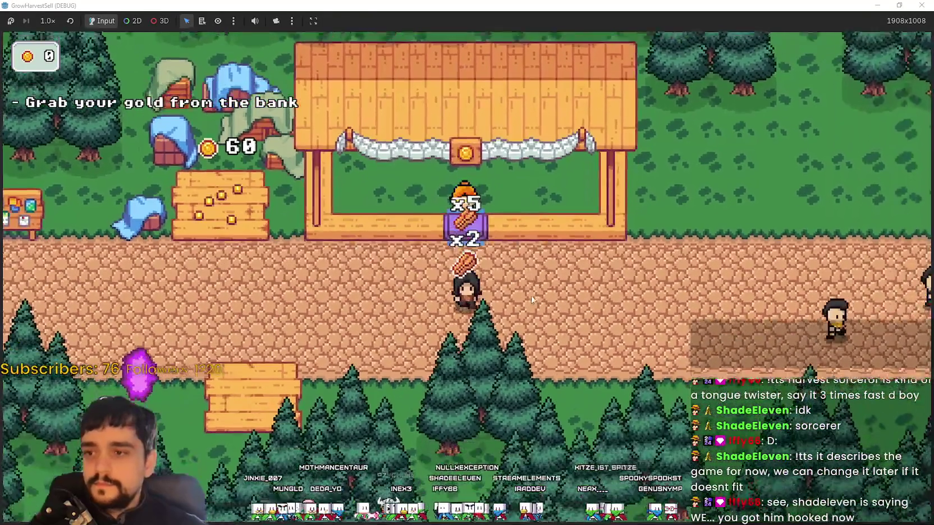
pyautogui.press('a')
pyautogui.press('d')
pyautogui.press('s')
pyautogui.press('w')
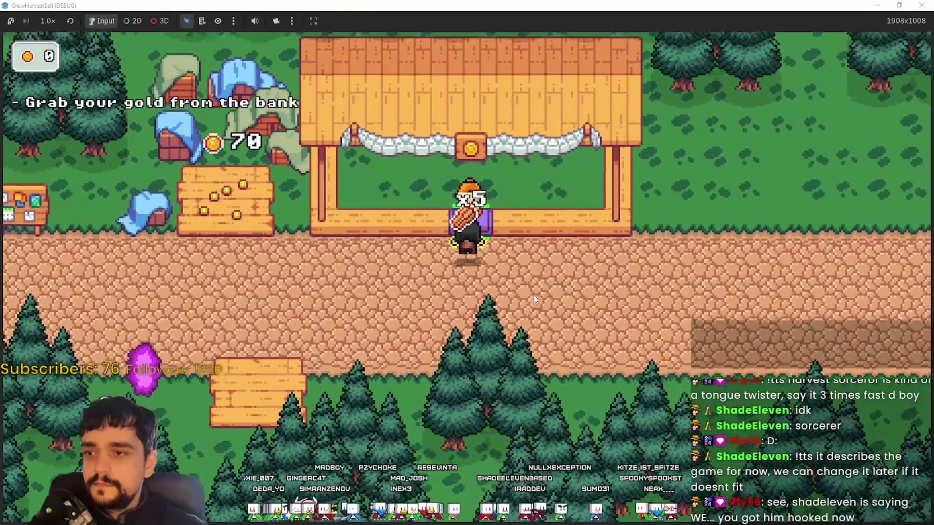
pyautogui.press('a')
pyautogui.press('d')
pyautogui.press('d')
pyautogui.press('s')
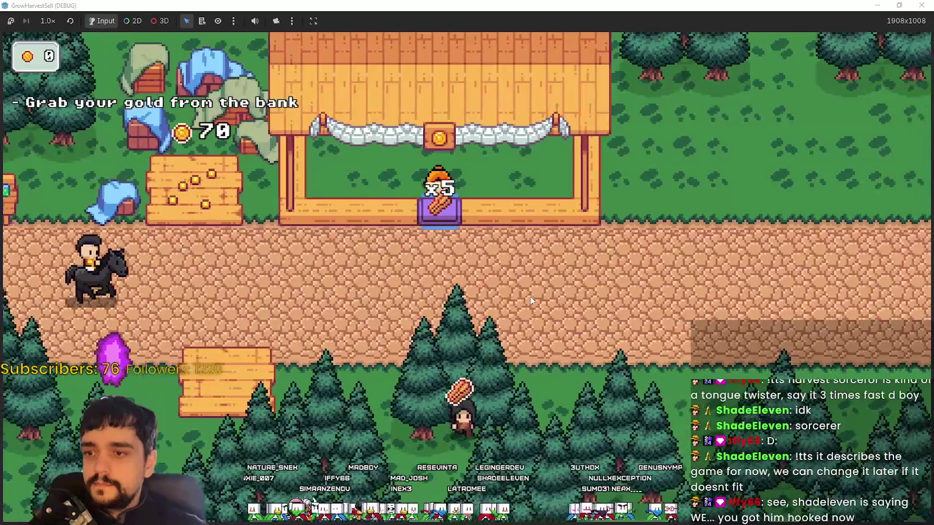
pyautogui.press('a')
pyautogui.press('w')
pyautogui.press('d')
pyautogui.press('w')
pyautogui.press('s')
pyautogui.press('a')
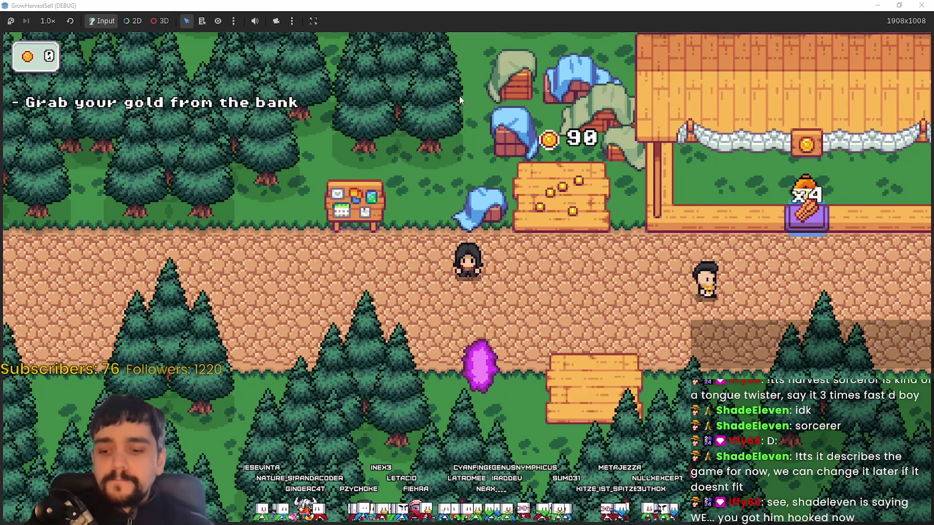
# - Collect the bank gold, bringing the coin counter to 100
pyautogui.press('d')
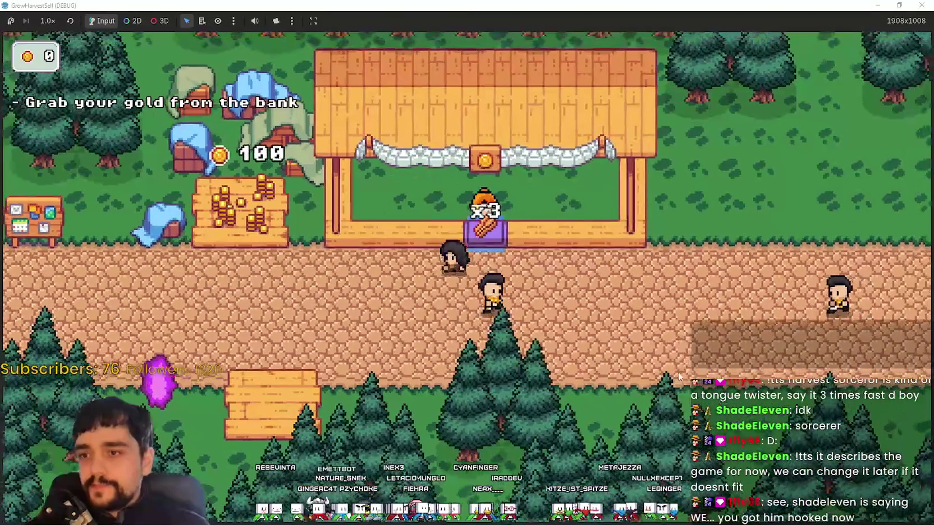
pyautogui.press('a')
pyautogui.press('w')
pyautogui.press('e')
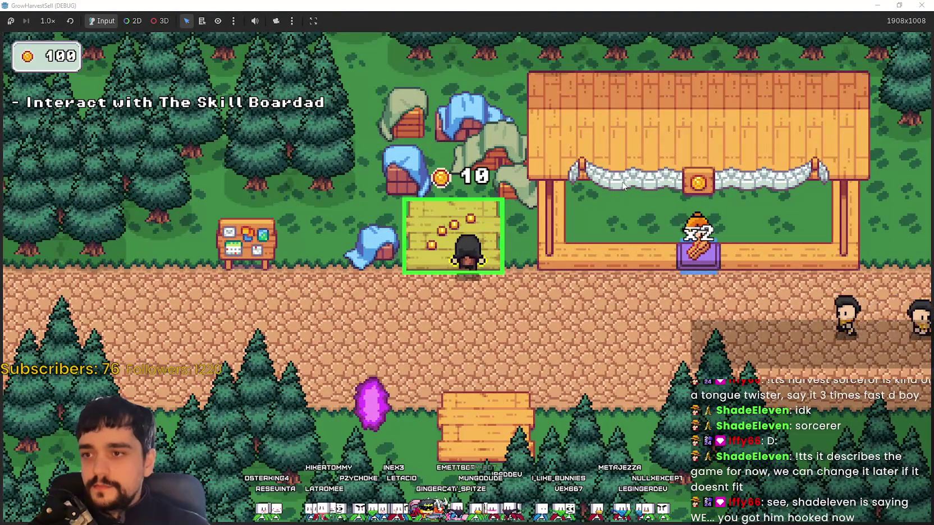
# - Walk back onto the coin plot to collect the newly banked coins
pyautogui.press('s')
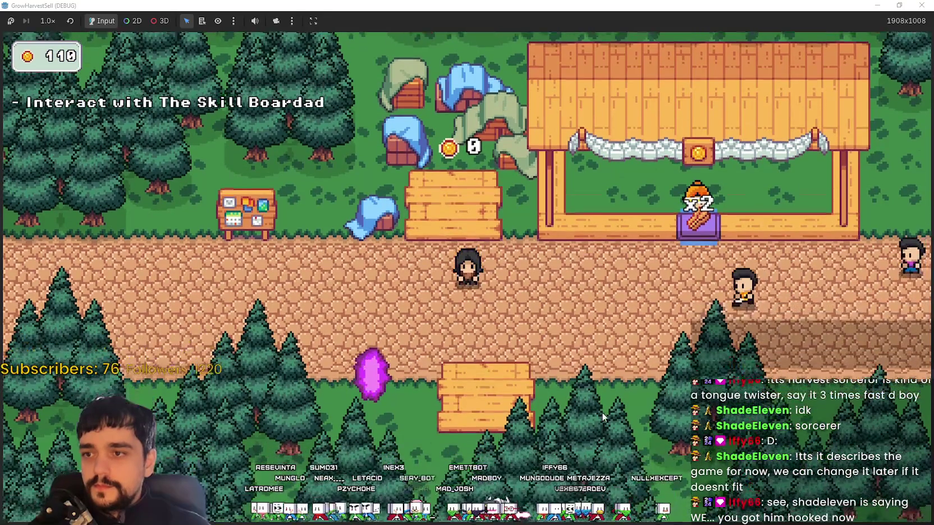
pyautogui.press('a')
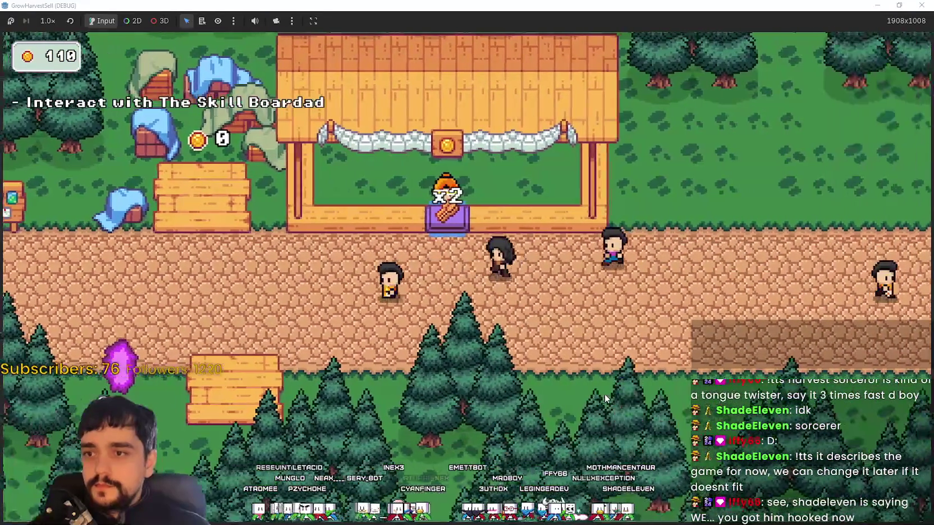
pyautogui.press('w')
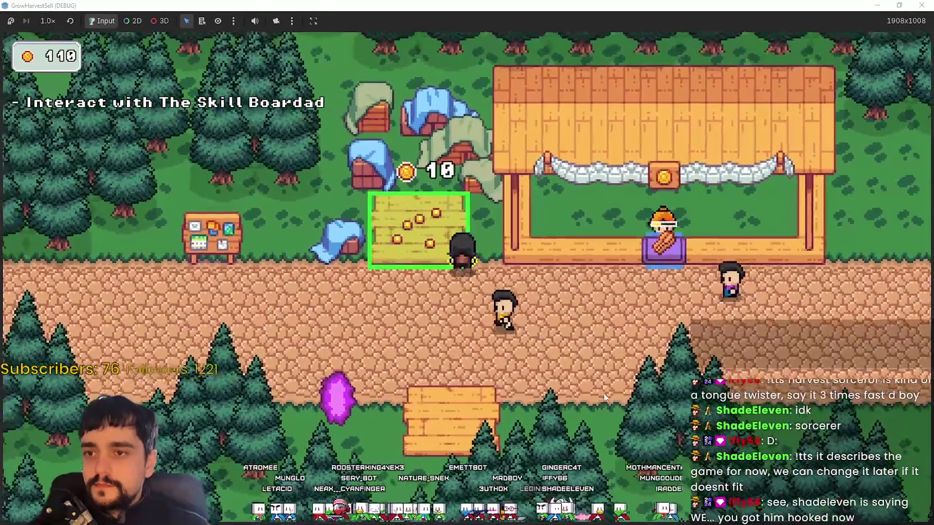
pyautogui.press('d')
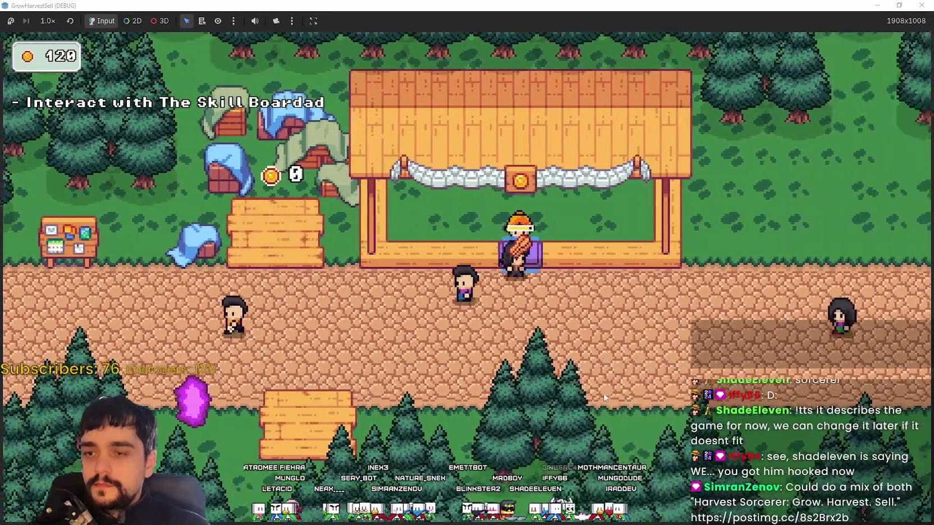
pyautogui.press('a')
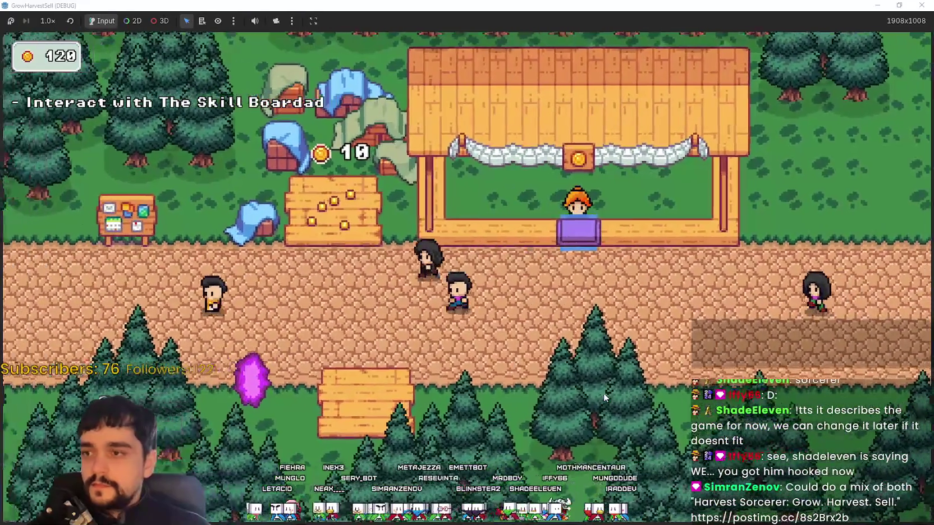
pyautogui.press('w')
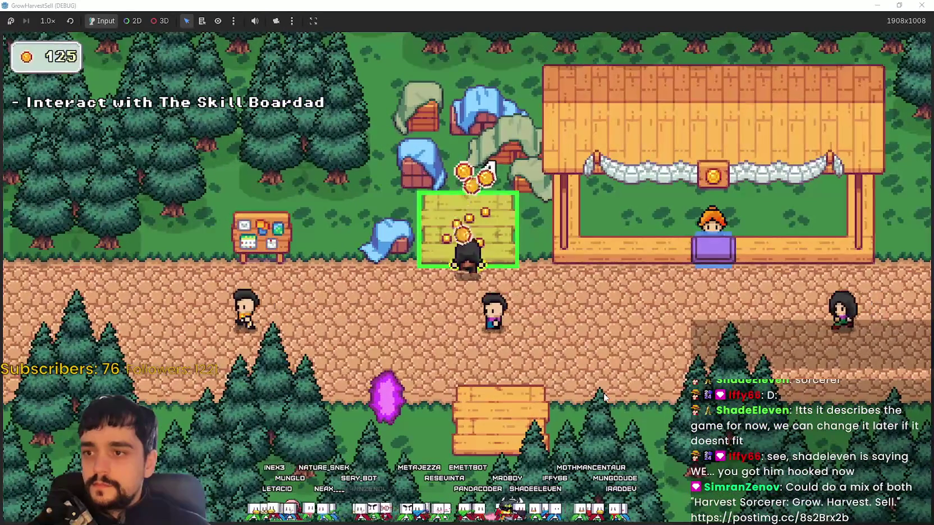
# - Open the Skill Board's prestige tree and buy the right-hand skill node
pyautogui.press('s')
pyautogui.press('a')
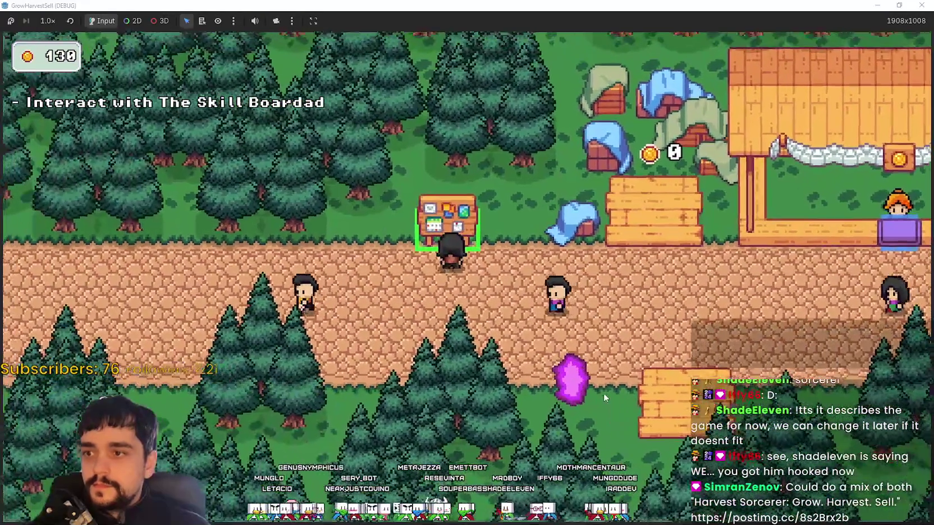
pyautogui.press('e')
pyautogui.click(587, 246)
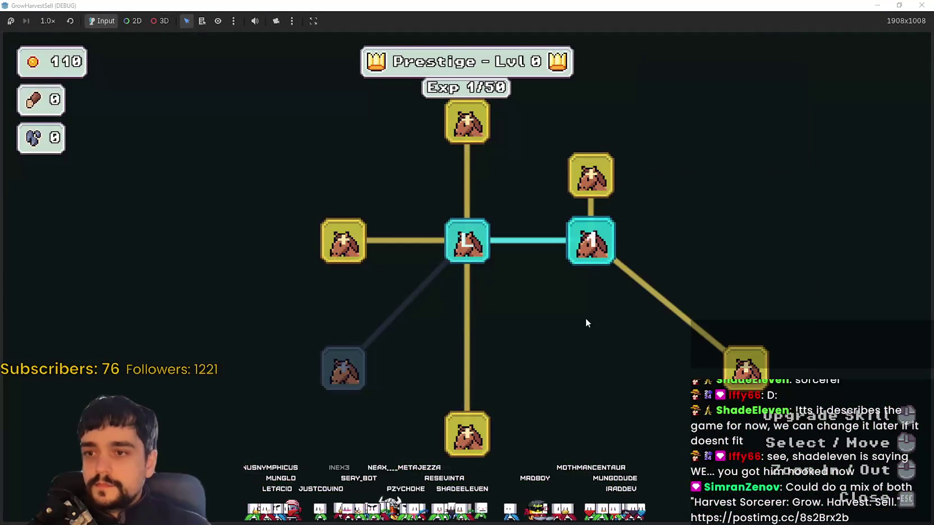
# - Buy two ranks of Crop Domain Damage, Cart Slots I, Market Slots I, then close the Skill Board
pyautogui.click(522, 223)
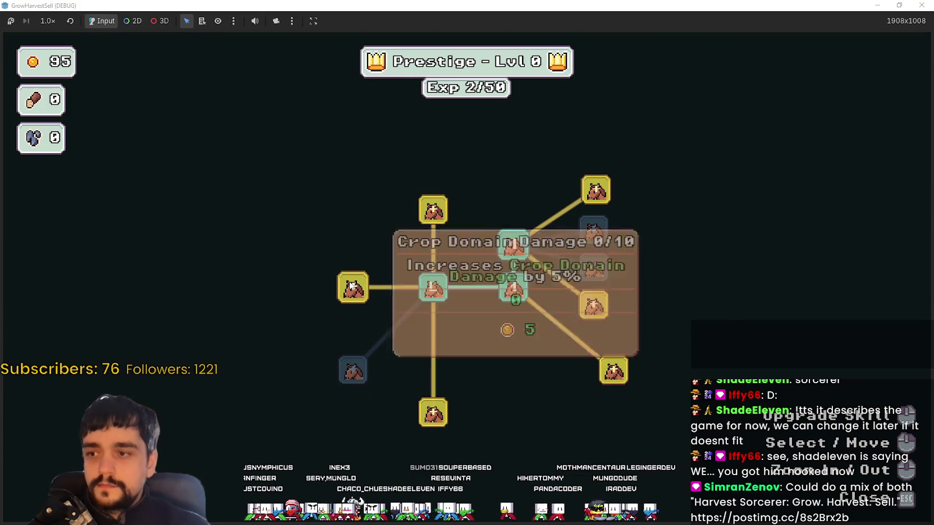
pyautogui.click(350, 285)
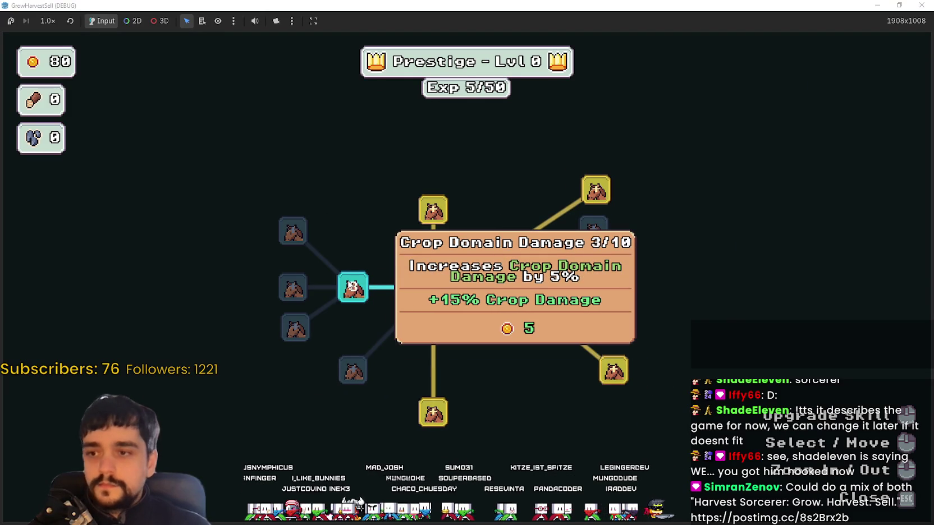
pyautogui.click(352, 286)
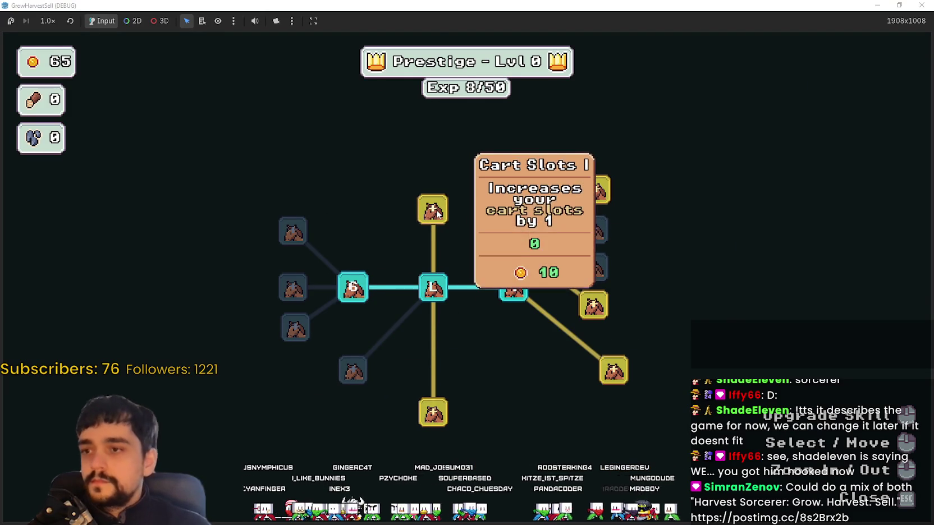
pyautogui.click(433, 210)
pyautogui.click(477, 157)
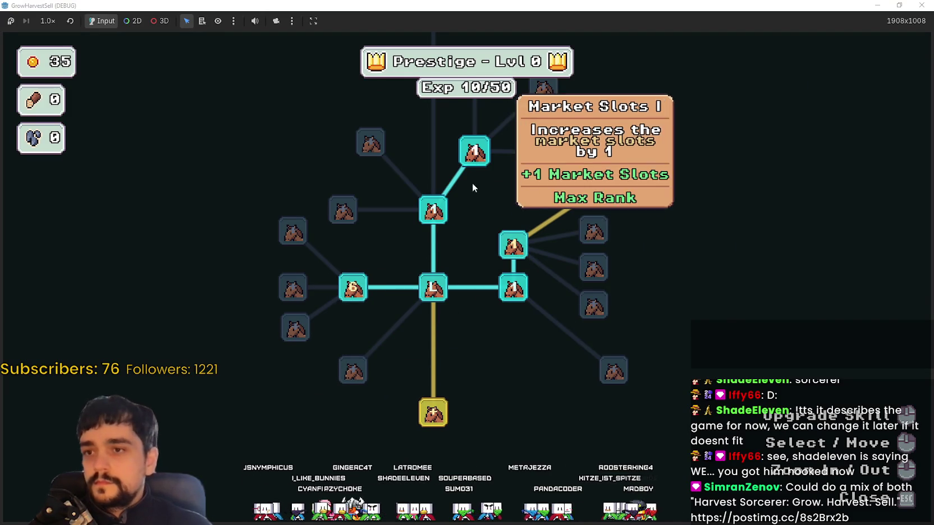
pyautogui.click(512, 247)
pyautogui.click(511, 247)
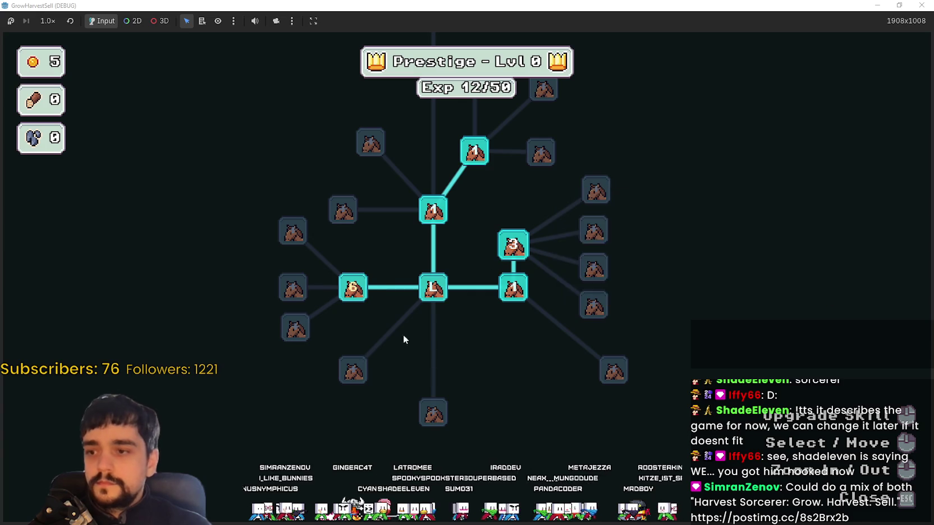
pyautogui.press('Escape')
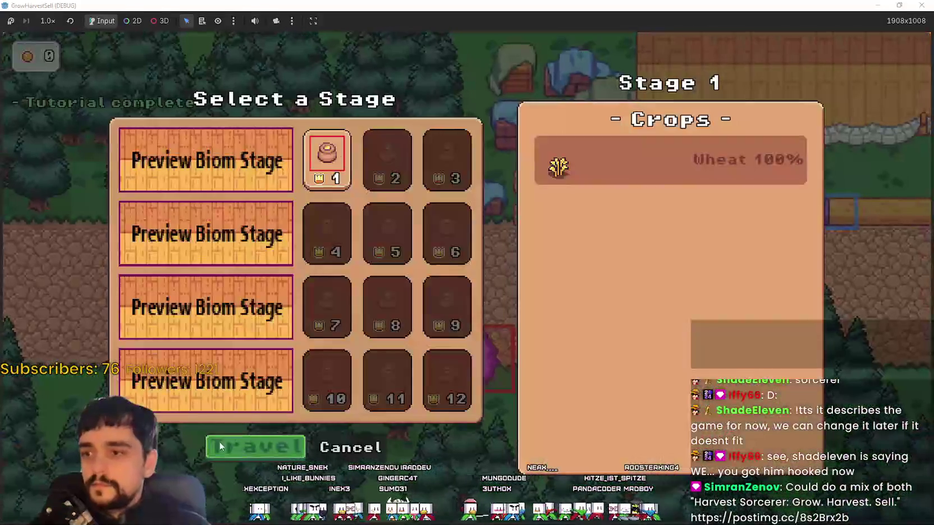
# - Travel to The Forest stage, plant a seed in the ring and pick up another
pyautogui.click(220, 446)
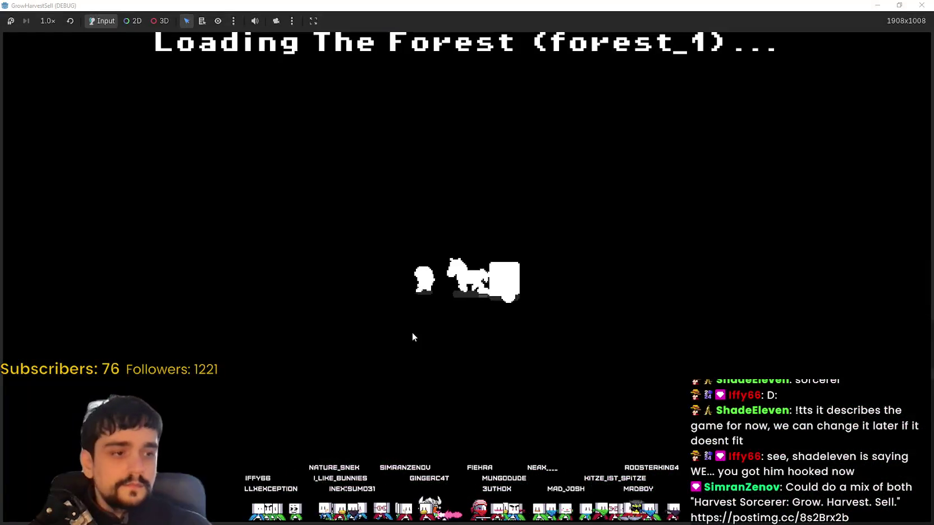
pyautogui.press('d')
pyautogui.press('s')
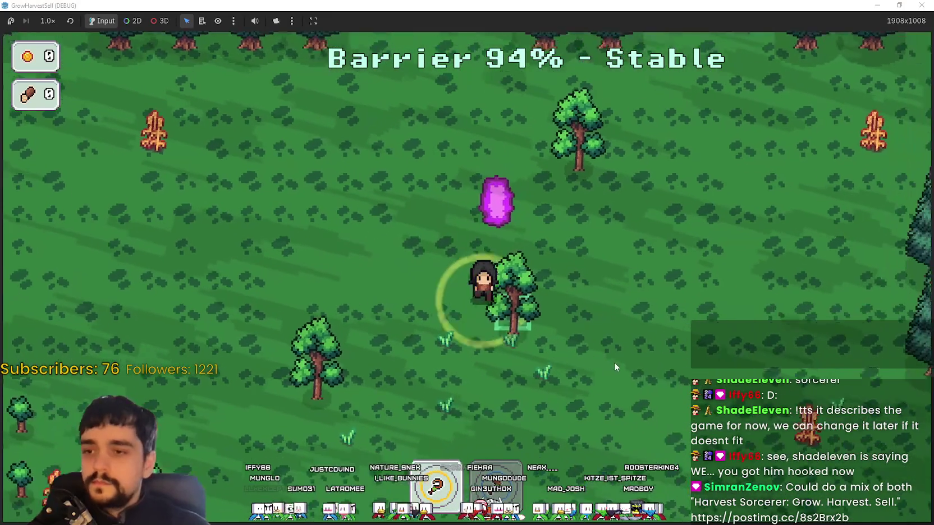
pyautogui.press('a')
pyautogui.press('d')
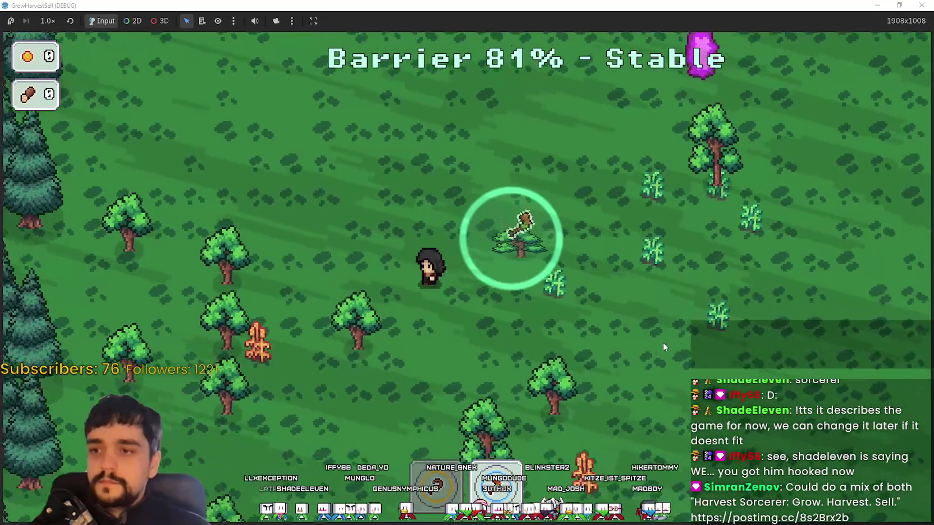
pyautogui.press('d')
pyautogui.press('s')
pyautogui.press('s')
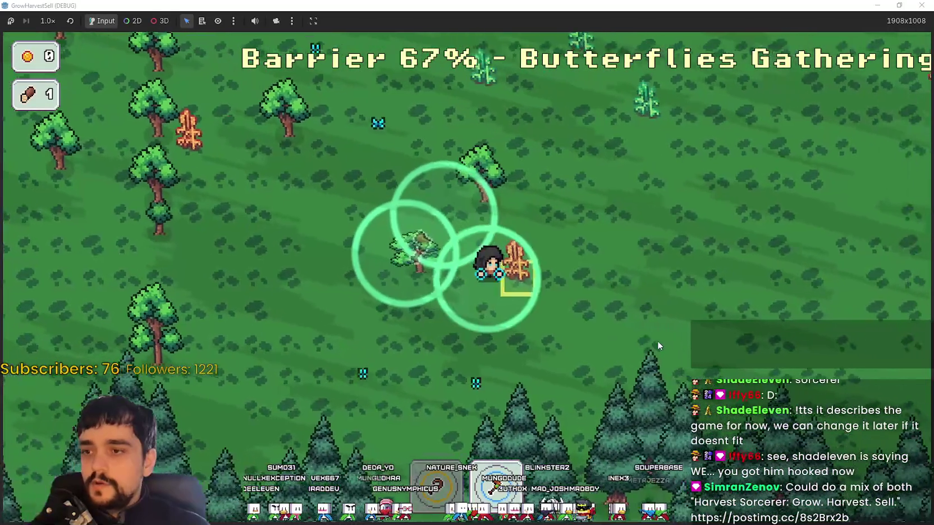
pyautogui.press('a')
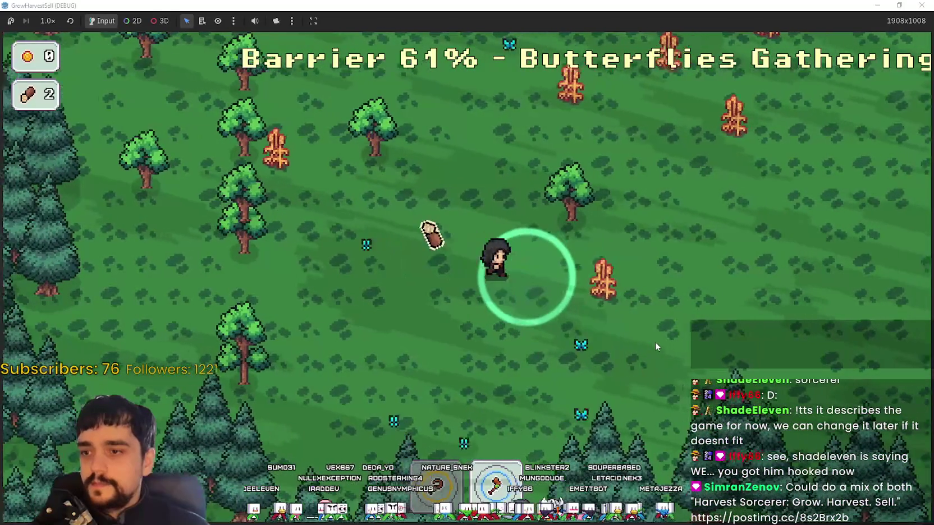
# - Gather three logs from the dead trees as the barrier falls to 16%
pyautogui.press('d')
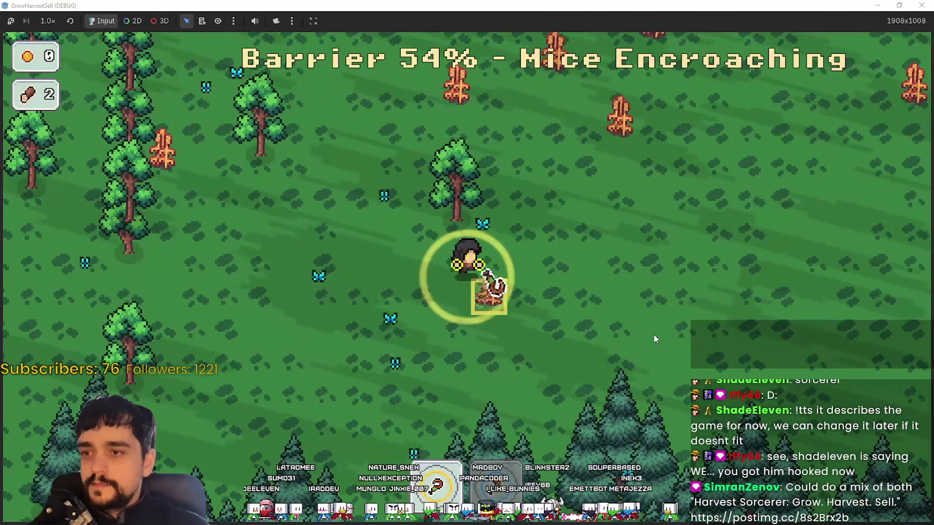
pyautogui.press('w')
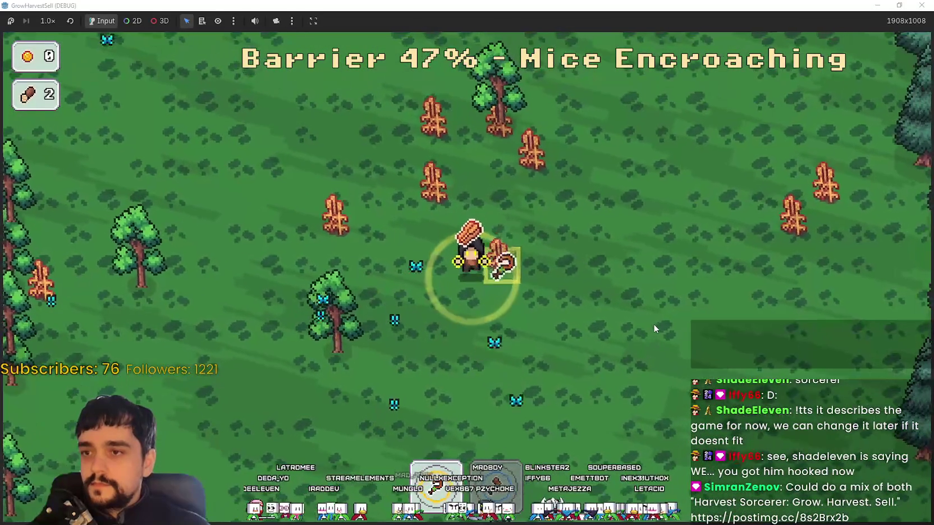
pyautogui.press('d')
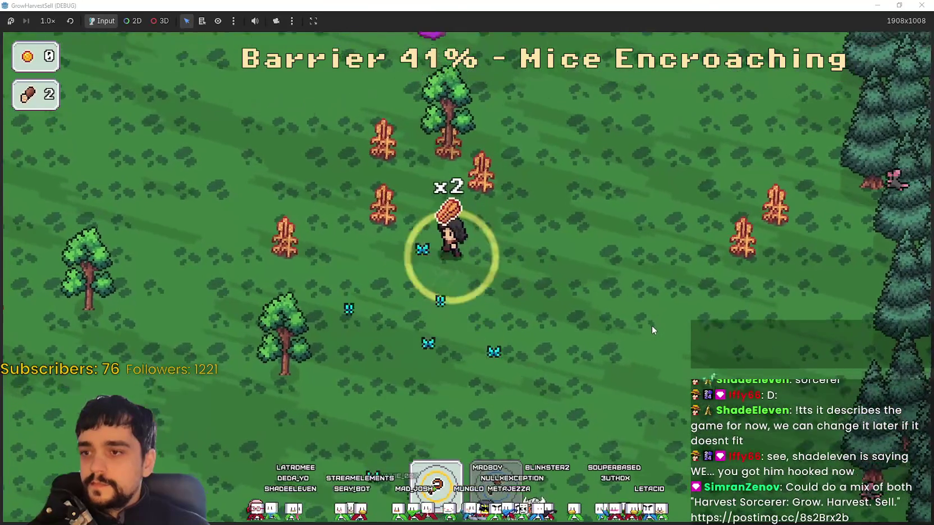
pyautogui.press('w')
pyautogui.press('a')
pyautogui.press('d')
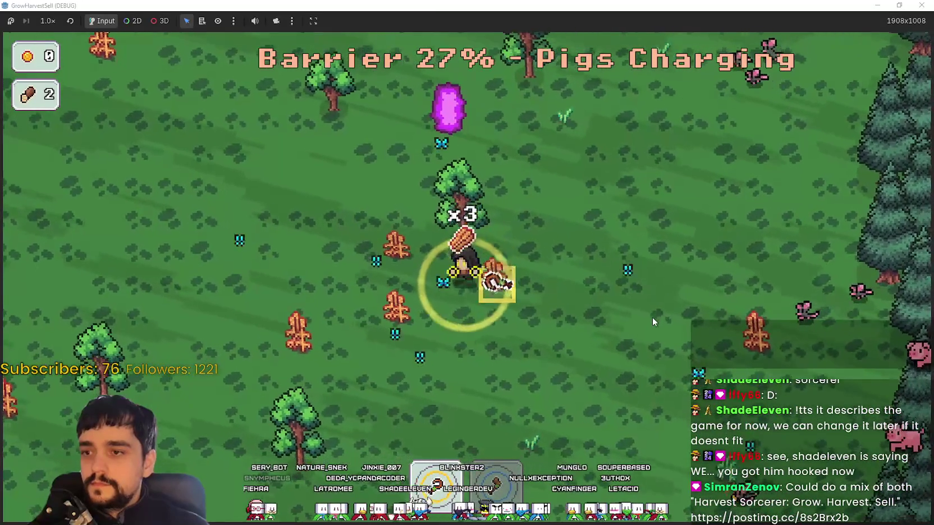
pyautogui.press('a')
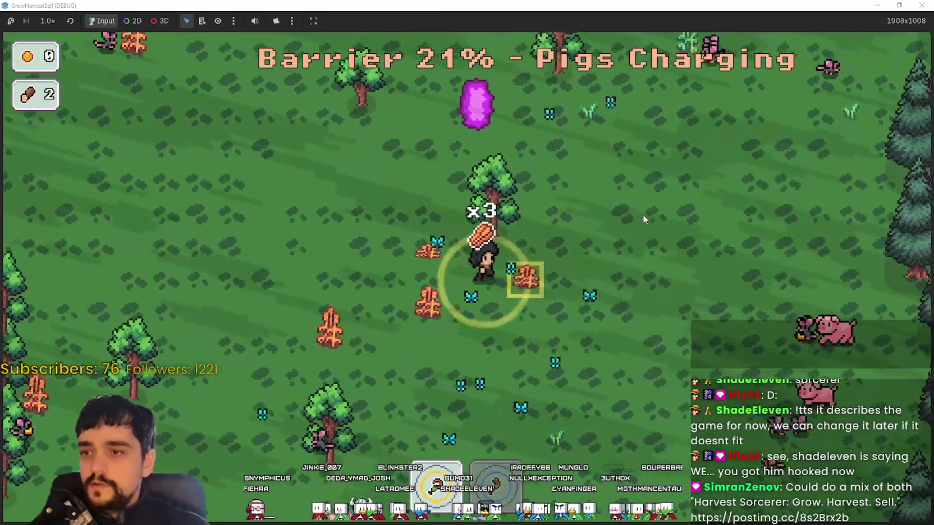
pyautogui.press('s')
pyautogui.press('d')
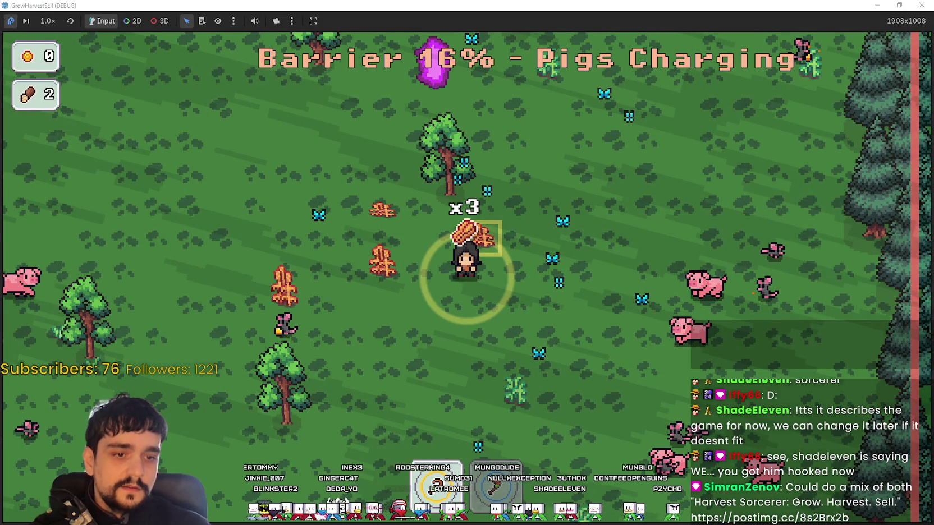
pyautogui.hotkey('alt', 'Tab')
# - Marquee-select the yellow-ringed sorcerer frames, move them up and left, and deselect
pyautogui.scroll(3, 515, 237)
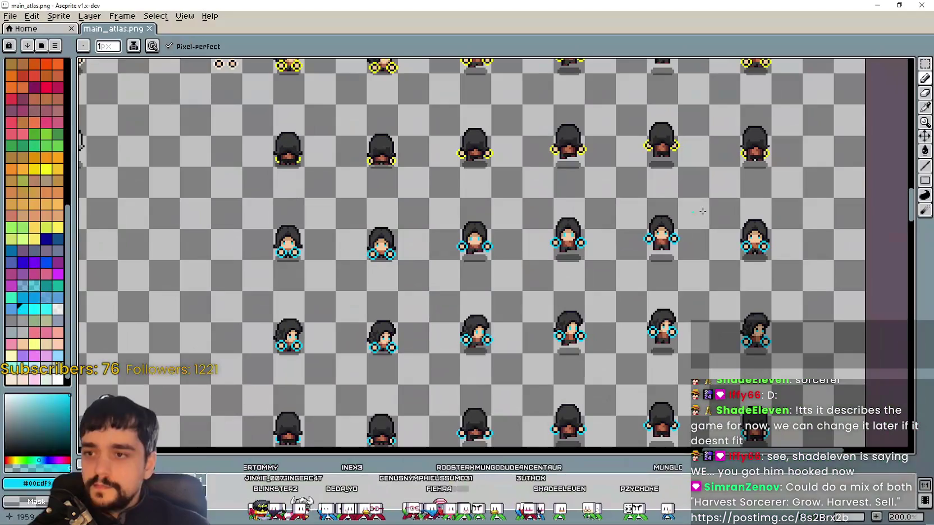
pyautogui.click(925, 63)
pyautogui.scroll(4, 392, 177)
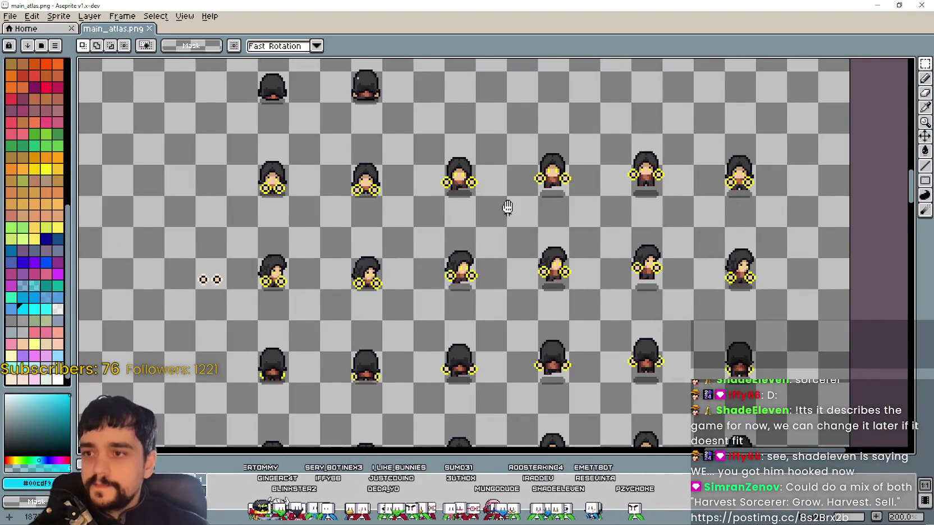
pyautogui.scroll(-2, 503, 214)
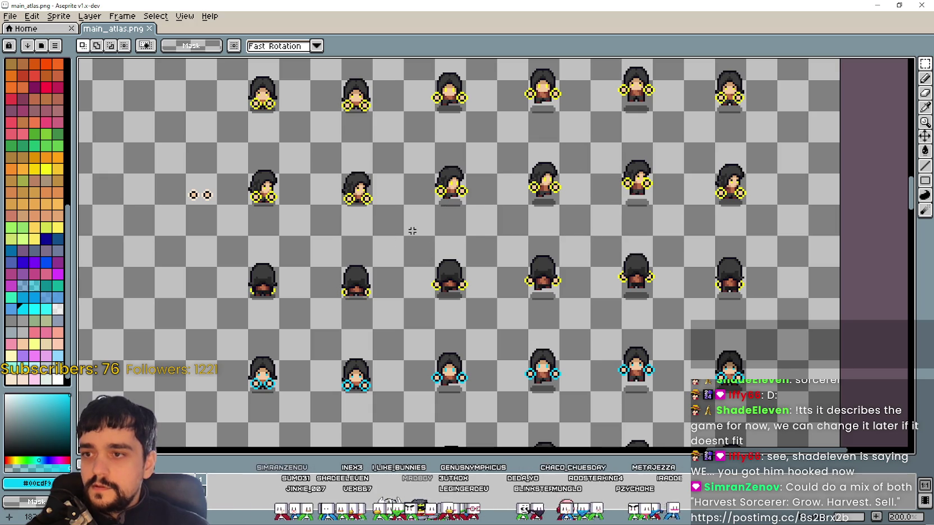
pyautogui.moveTo(559, 149); pyautogui.dragTo(591, 110)
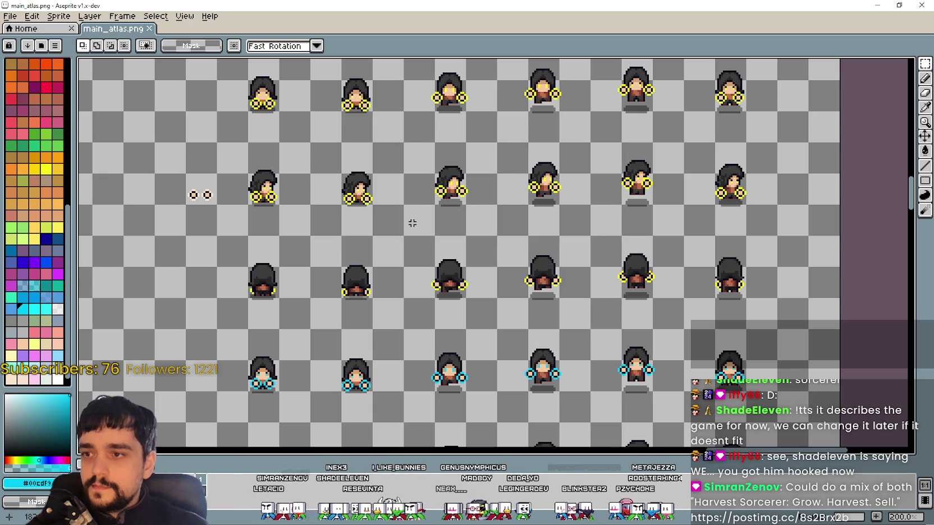
pyautogui.scroll(-3, 538, 256)
pyautogui.scroll(2, 538, 256)
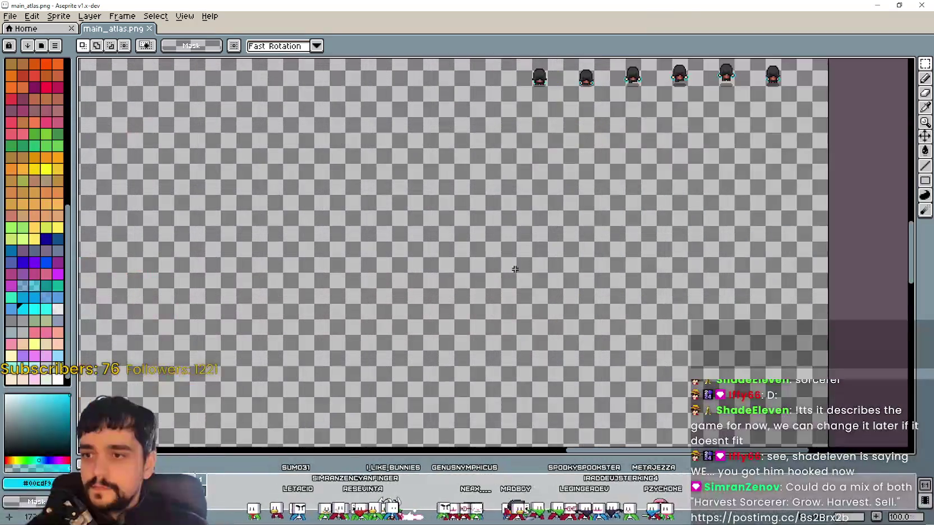
pyautogui.scroll(2, 667, 254)
pyautogui.moveTo(662, 258); pyautogui.dragTo(597, 179)
pyautogui.hotkey('ctrl', 'd')
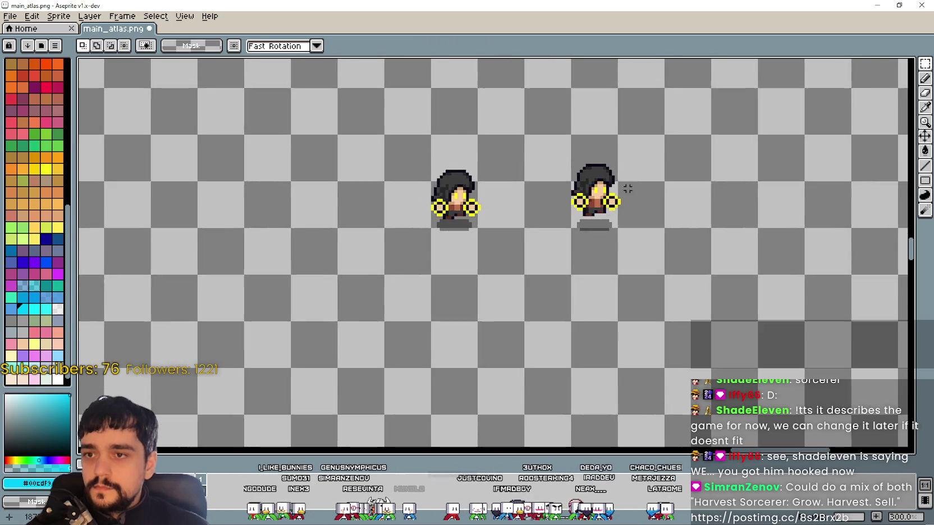
# - Pan to the blue-ringed sprite rows and switch to the Eyedropper
pyautogui.scroll(-1, 632, 162)
pyautogui.moveTo(640, 129)
pyautogui.mouseDown()
pyautogui.moveTo(571, 223)
pyautogui.moveTo(574, 261)
pyautogui.mouseUp()
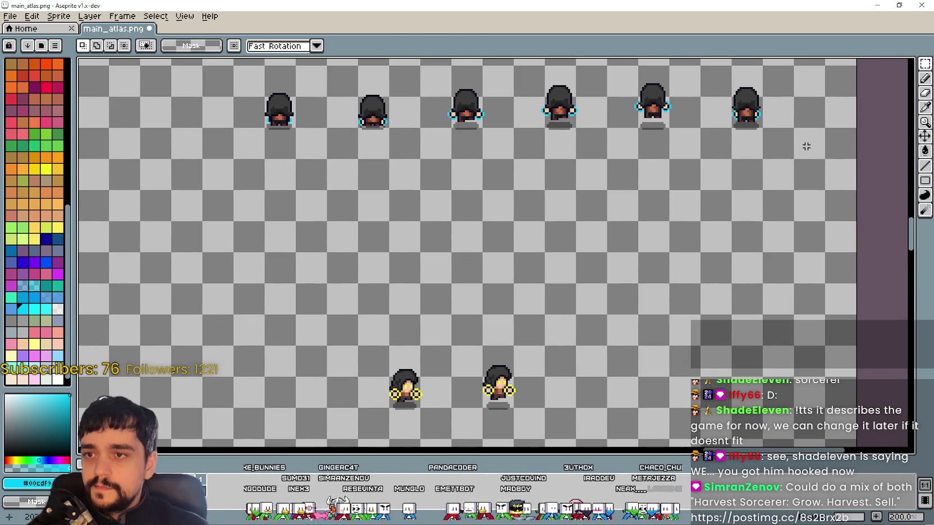
pyautogui.click(925, 106)
pyautogui.scroll(3, 477, 168)
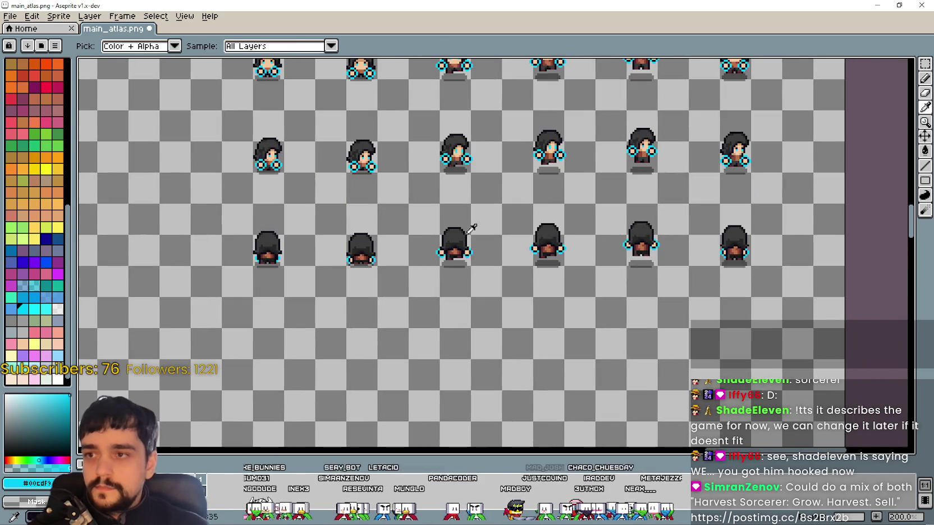
pyautogui.scroll(4, 474, 161)
pyautogui.scroll(-4, 481, 154)
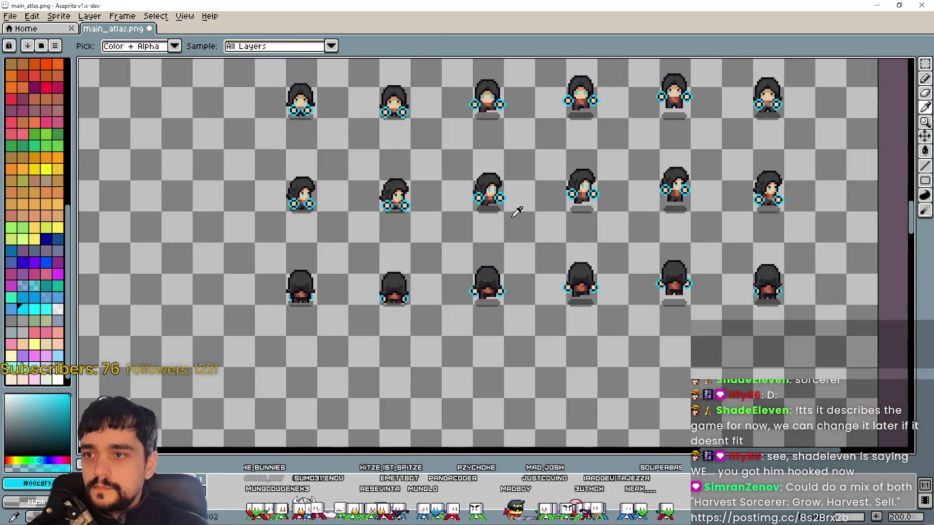
pyautogui.scroll(4, 516, 317)
pyautogui.scroll(1, 502, 201)
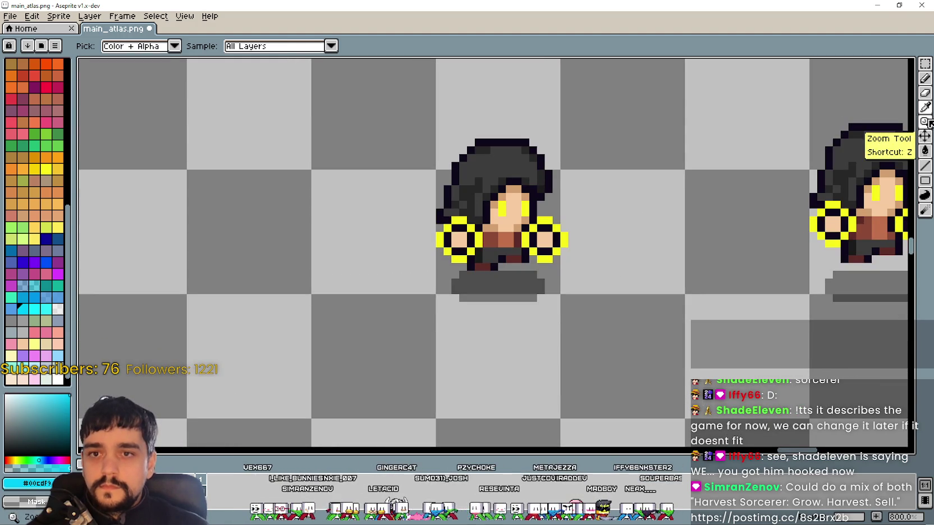
# - Paint cyan pixels around the ring on the sorcerer's right hand with the Pencil
pyautogui.click(927, 81)
pyautogui.scroll(3, 567, 226)
pyautogui.moveTo(545, 215); pyautogui.dragTo(554, 218)
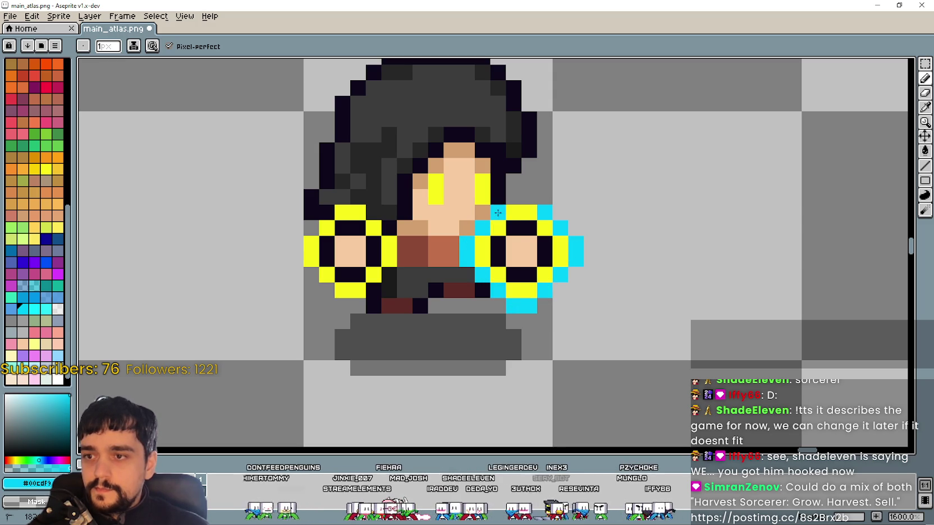
pyautogui.scroll(-1, 513, 228)
pyautogui.scroll(1, 512, 280)
pyautogui.click(512, 280)
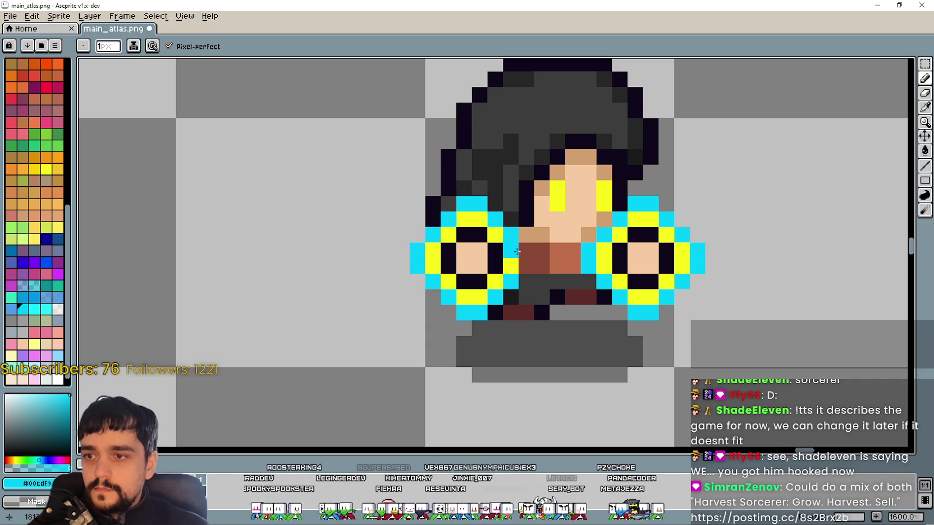
# - Add cyan pixels to the second sprite's ring and below it, then recentre both sprites
pyautogui.scroll(-4, 523, 263)
pyautogui.scroll(3, 561, 245)
pyautogui.click(561, 245)
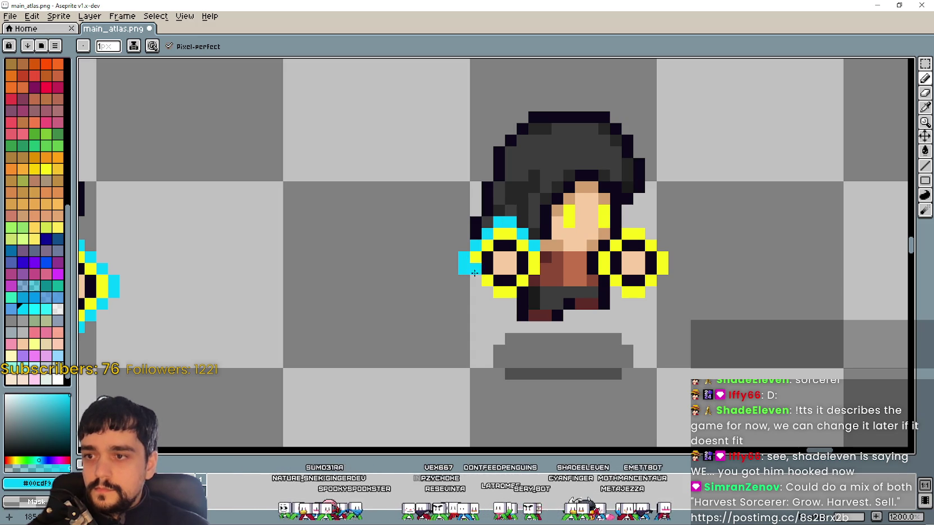
pyautogui.click(509, 304)
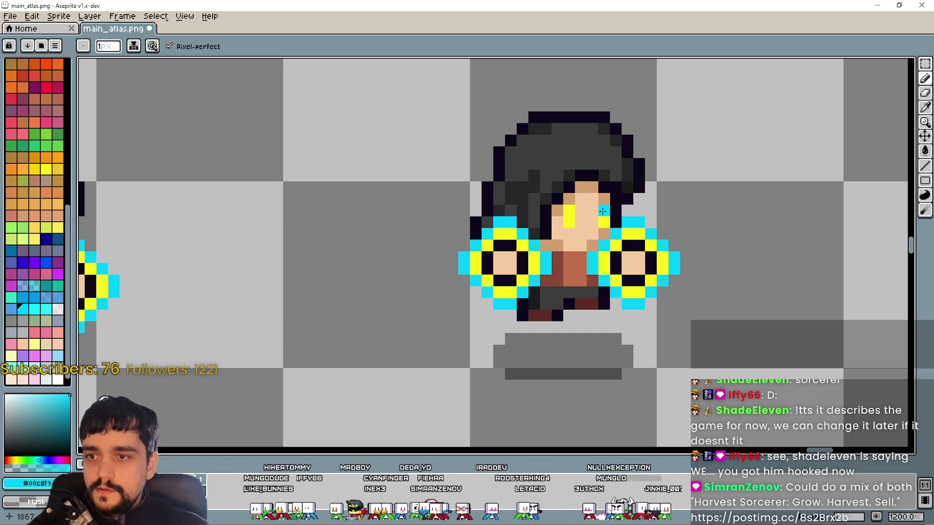
pyautogui.scroll(-1, 252, 263)
pyautogui.scroll(1, 363, 259)
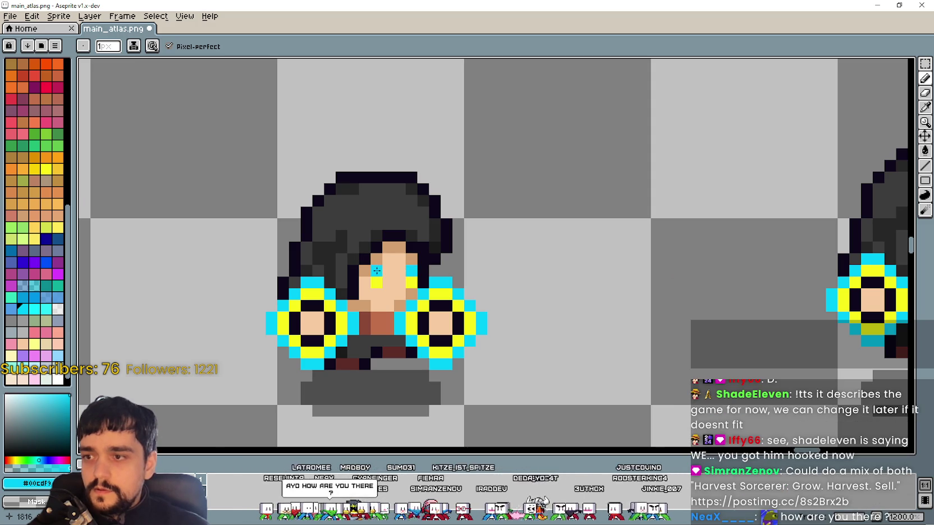
pyautogui.scroll(-5, 447, 274)
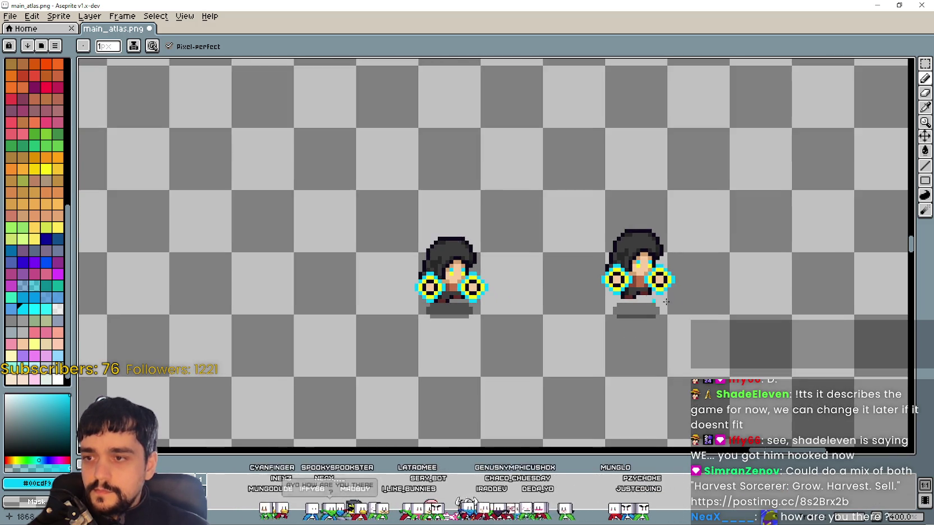
pyautogui.moveTo(842, 194); pyautogui.dragTo(767, 186)
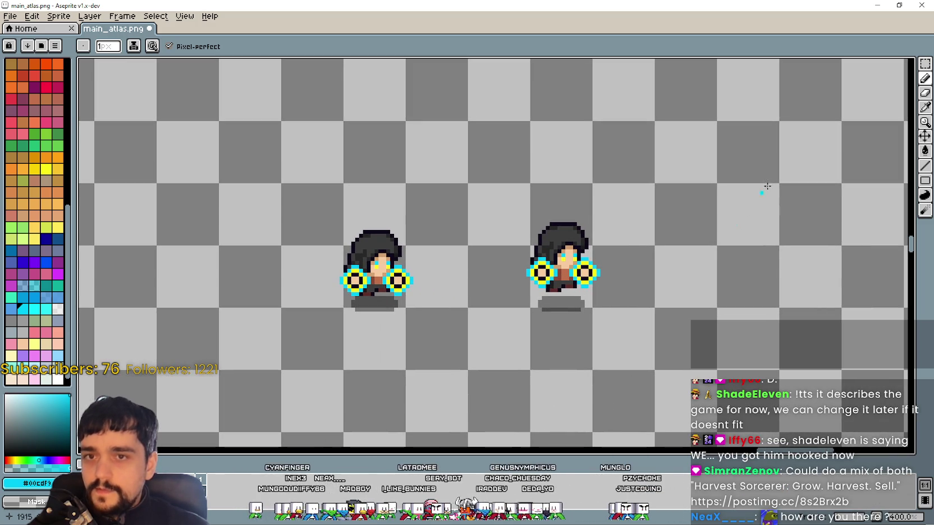
# - Draw a rectangular selection around both sorcerer sprites, then clear it
pyautogui.click(924, 64)
pyautogui.scroll(1, 353, 305)
pyautogui.moveTo(614, 310); pyautogui.dragTo(536, 321)
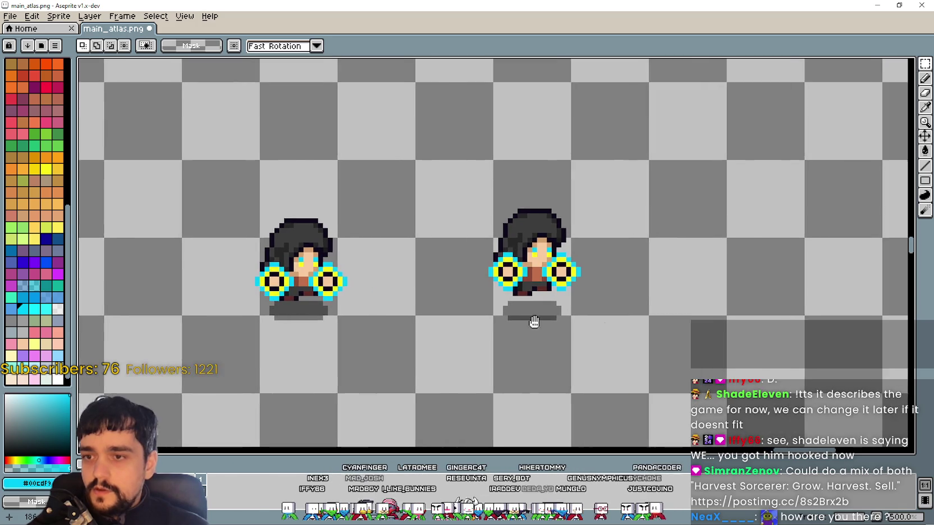
pyautogui.scroll(-2, 536, 321)
pyautogui.moveTo(349, 349); pyautogui.dragTo(565, 261)
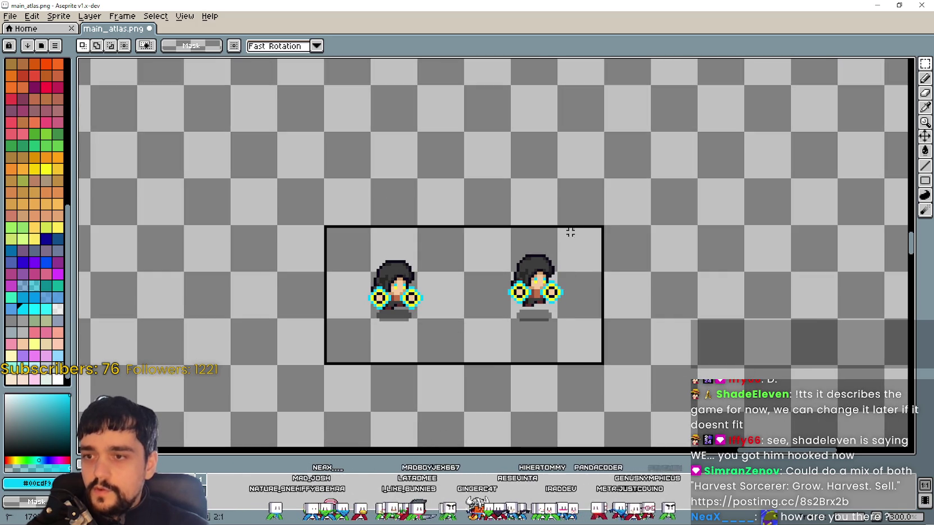
pyautogui.moveTo(579, 226); pyautogui.dragTo(579, 226)
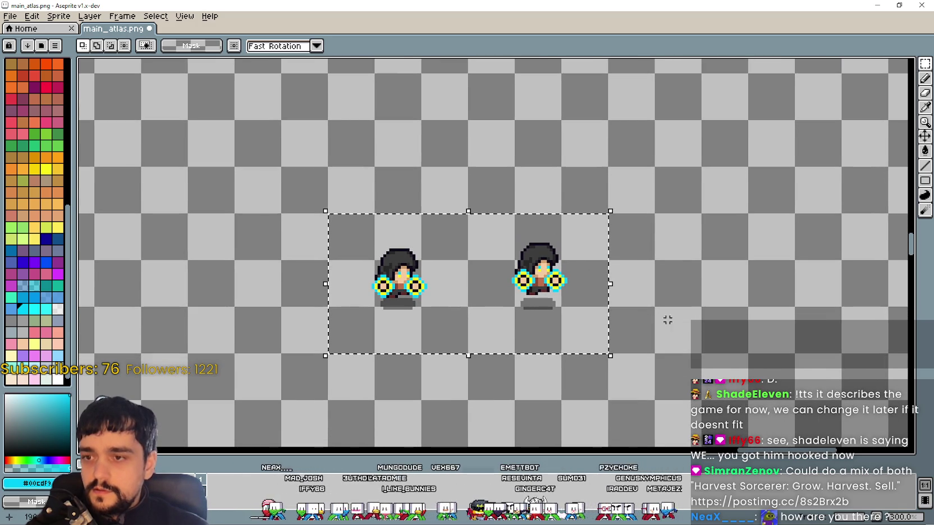
pyautogui.scroll(2, 702, 329)
pyautogui.hotkey('ctrl', 'd')
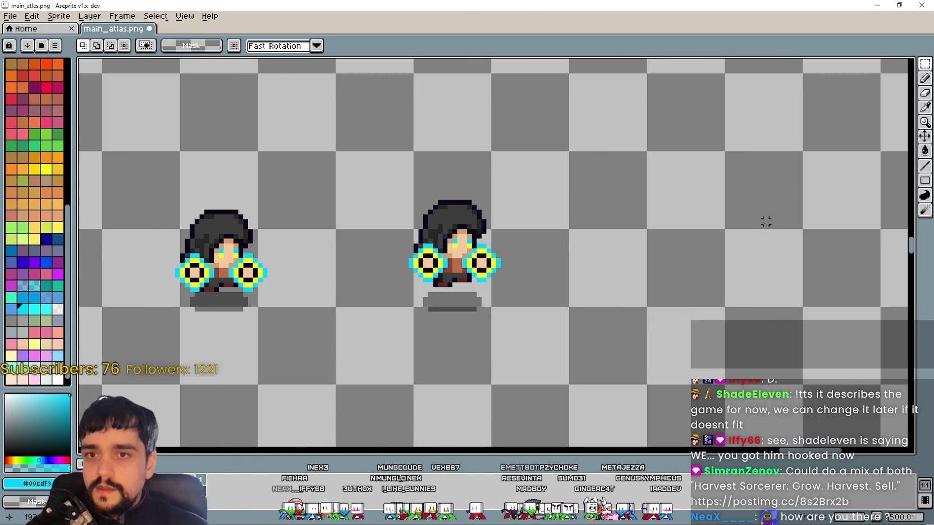
# - Sample the pale cream skin tone from the sprites with the Eyedropper
pyautogui.scroll(-1, 551, 253)
pyautogui.scroll(2, 577, 258)
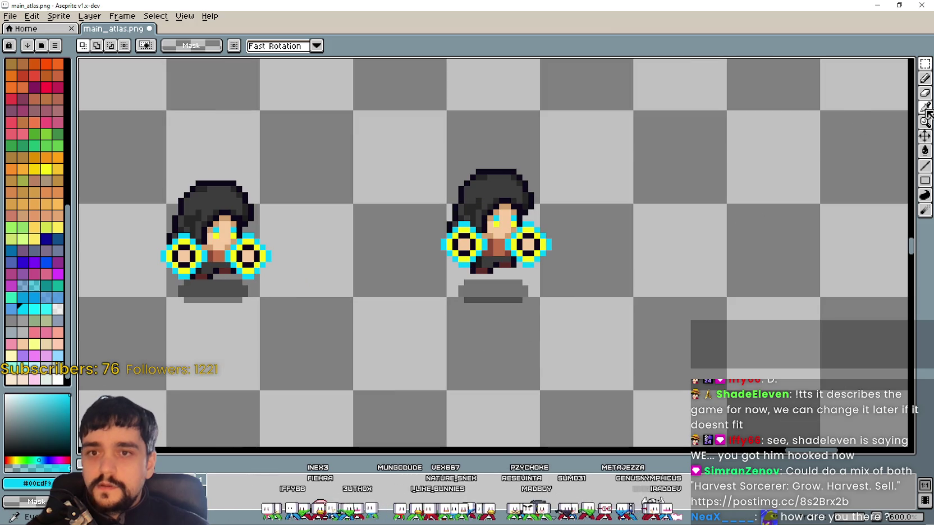
pyautogui.click(925, 107)
pyautogui.scroll(1, 509, 217)
pyautogui.scroll(-7, 509, 218)
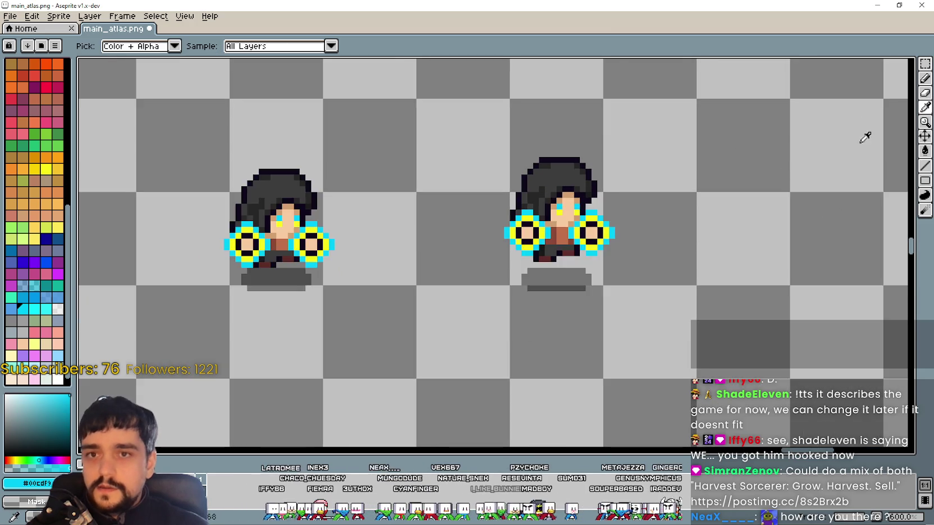
pyautogui.scroll(8, 394, 205)
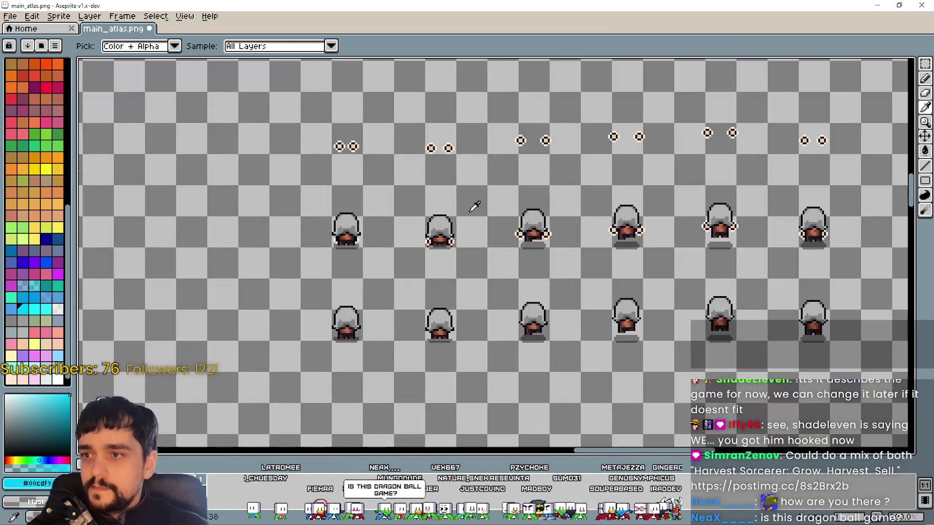
pyautogui.scroll(2, 481, 194)
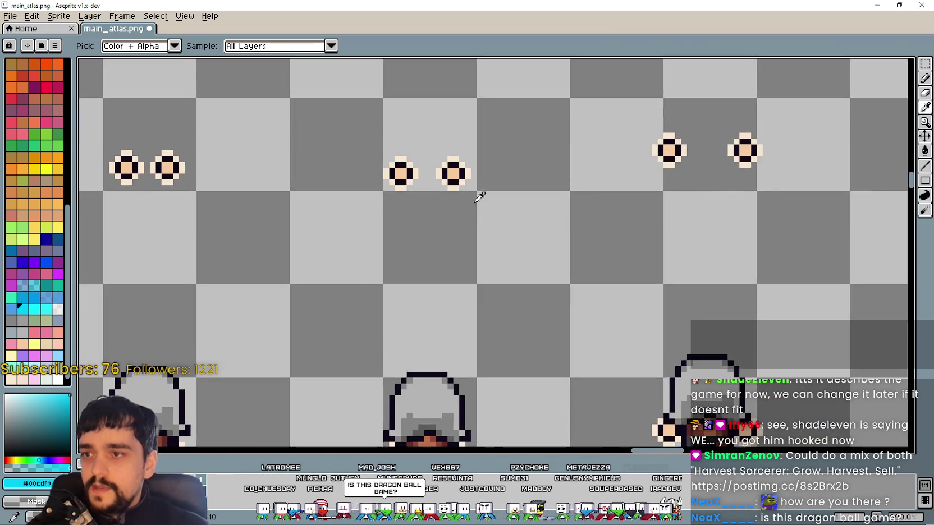
pyautogui.scroll(1, 450, 166)
pyautogui.scroll(-4, 623, 274)
pyautogui.scroll(6, 623, 274)
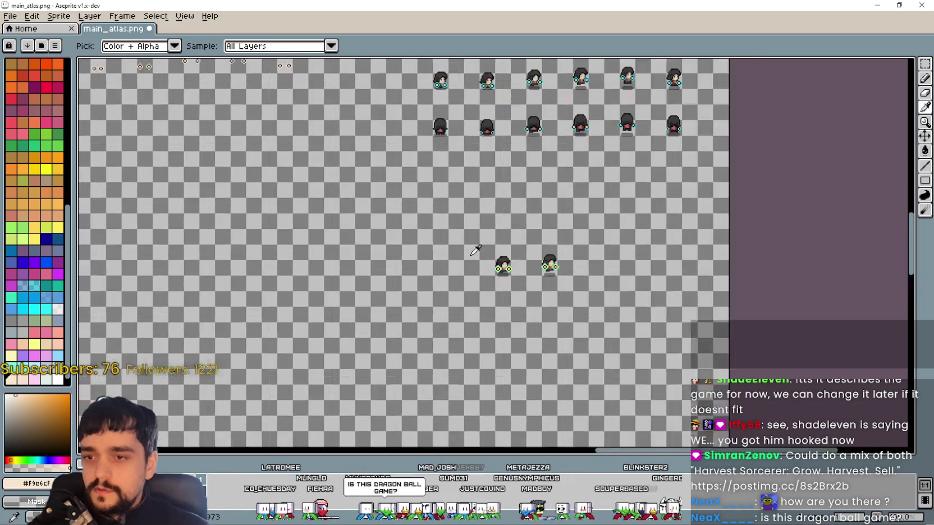
pyautogui.scroll(1, 448, 280)
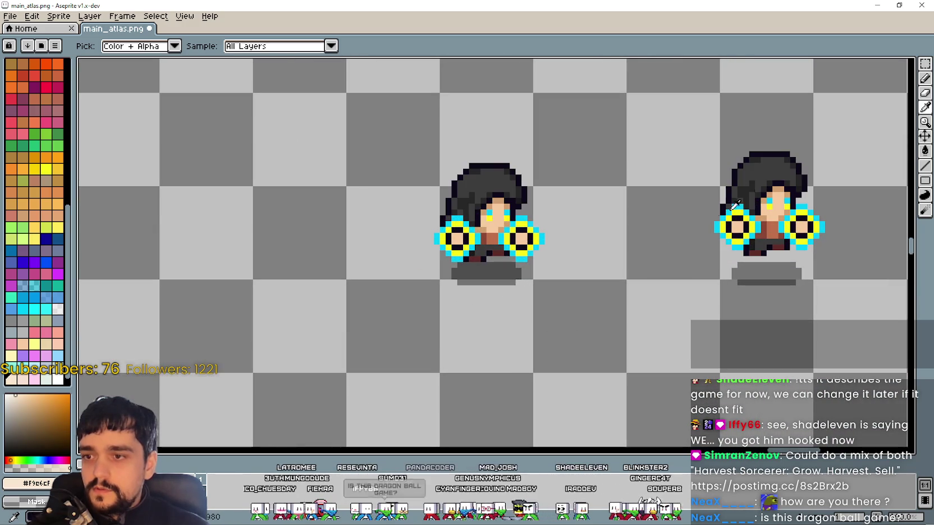
# - With the Line tool, scatter skin-coloured particle pixels left, below and right of the first sprite
pyautogui.click(925, 166)
pyautogui.scroll(1, 404, 310)
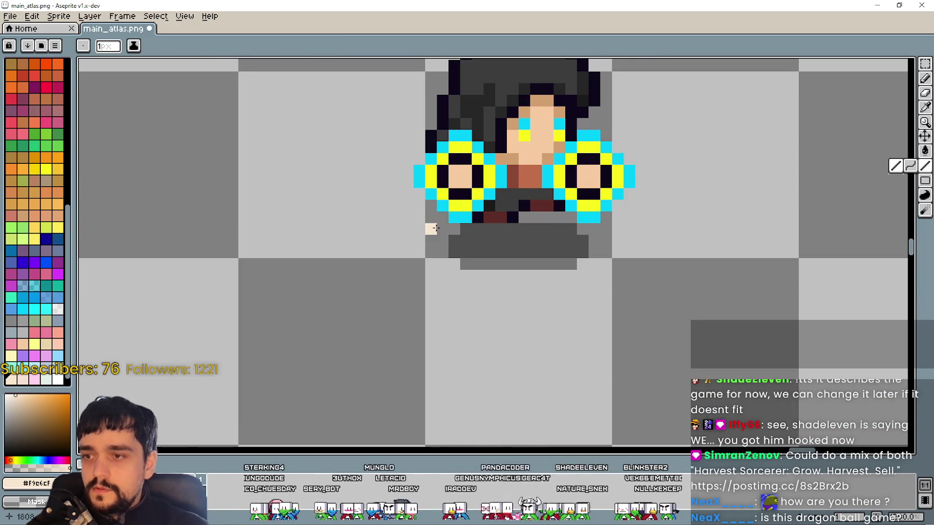
pyautogui.moveTo(442, 229); pyautogui.dragTo(419, 217)
pyautogui.moveTo(430, 263); pyautogui.dragTo(416, 274)
pyautogui.click(442, 287)
pyautogui.click(430, 299)
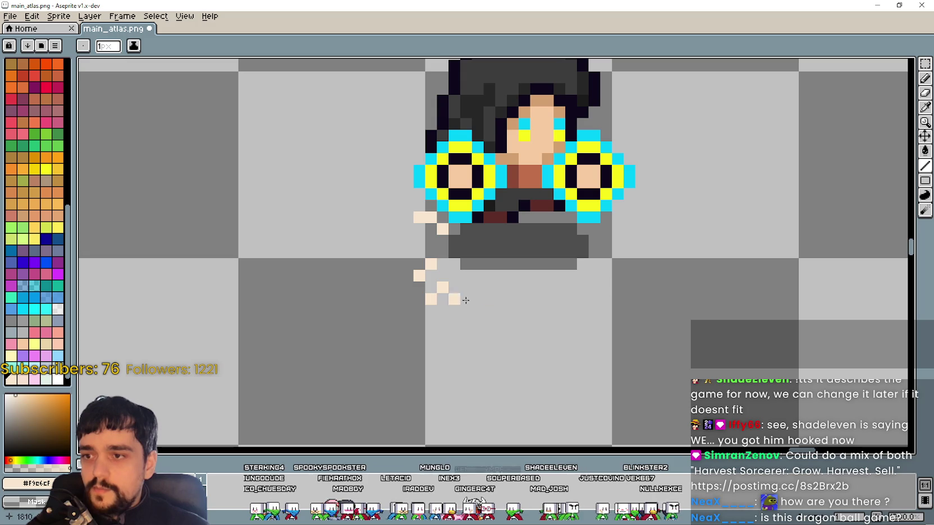
pyautogui.click(506, 287)
pyautogui.click(594, 293)
pyautogui.click(617, 264)
pyautogui.click(629, 252)
pyautogui.click(629, 228)
pyautogui.click(640, 217)
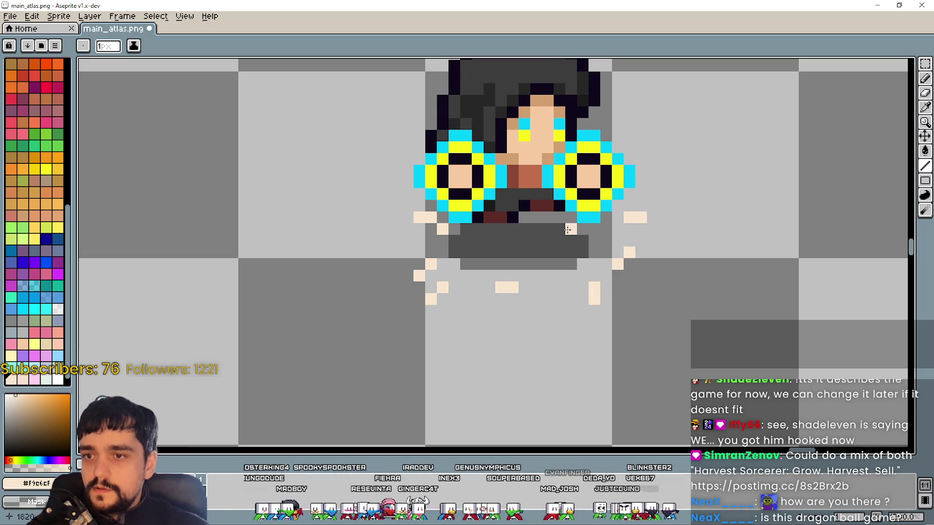
# - Scatter matching particle pixels around the base of the second sprite, then recentre the view
pyautogui.scroll(-1, 676, 253)
pyautogui.hscroll(5, 769, 195)
pyautogui.scroll(1, 595, 207)
pyautogui.click(548, 250)
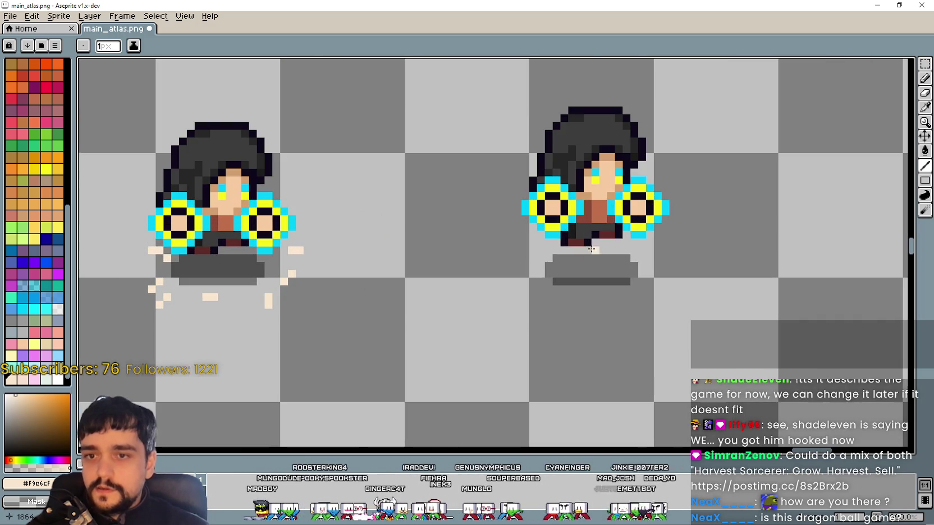
pyautogui.click(526, 265)
pyautogui.click(517, 273)
pyautogui.click(532, 300)
pyautogui.click(547, 304)
pyautogui.click(596, 298)
pyautogui.click(607, 305)
pyautogui.click(666, 297)
pyautogui.click(673, 290)
pyautogui.click(671, 250)
pyautogui.scroll(-1, 564, 259)
pyautogui.scroll(-1, 466, 306)
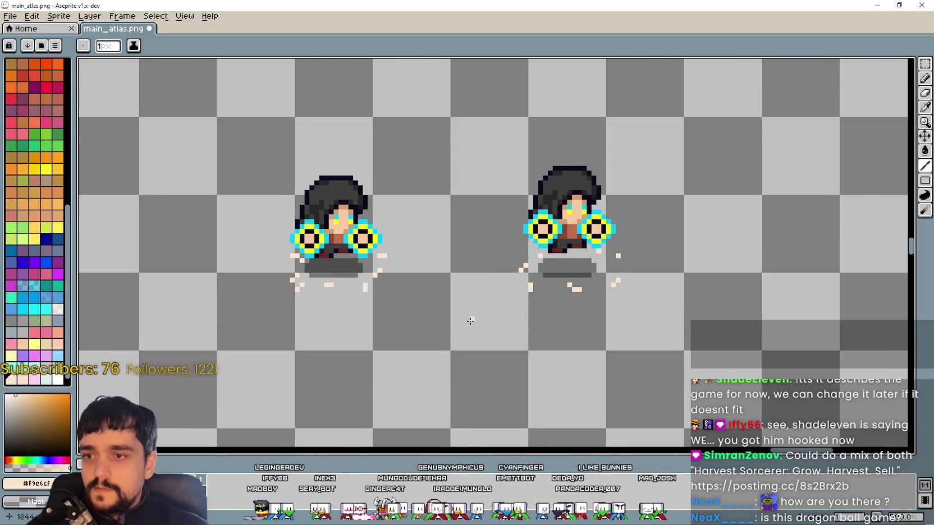
pyautogui.scroll(-2, 396, 344)
pyautogui.moveTo(396, 344)
pyautogui.mouseDown()
pyautogui.moveTo(507, 277)
pyautogui.moveTo(370, 316)
pyautogui.mouseUp()
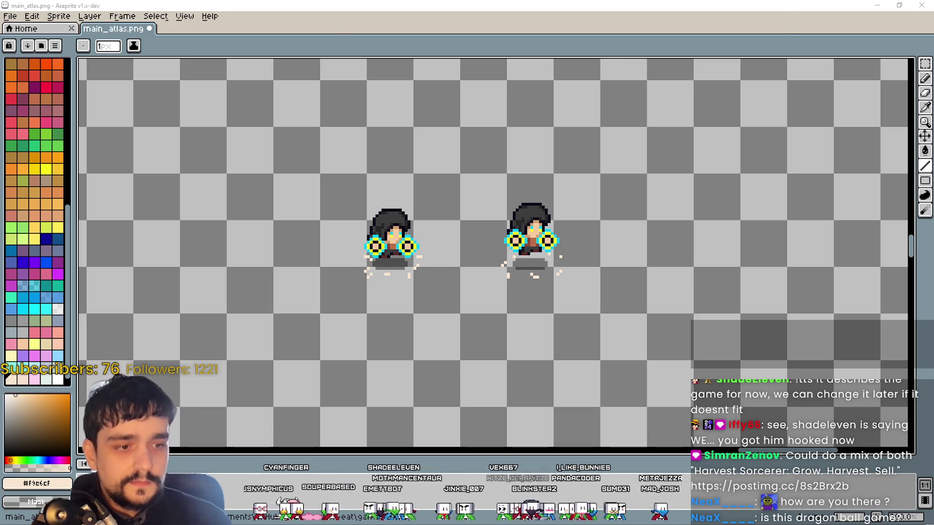
# - Look over the Reddit storm sorcerer artwork, minimize the browser, and switch to the game window
pyautogui.hotkey('alt', 'Tab')
pyautogui.scroll(-3, 587, 397)
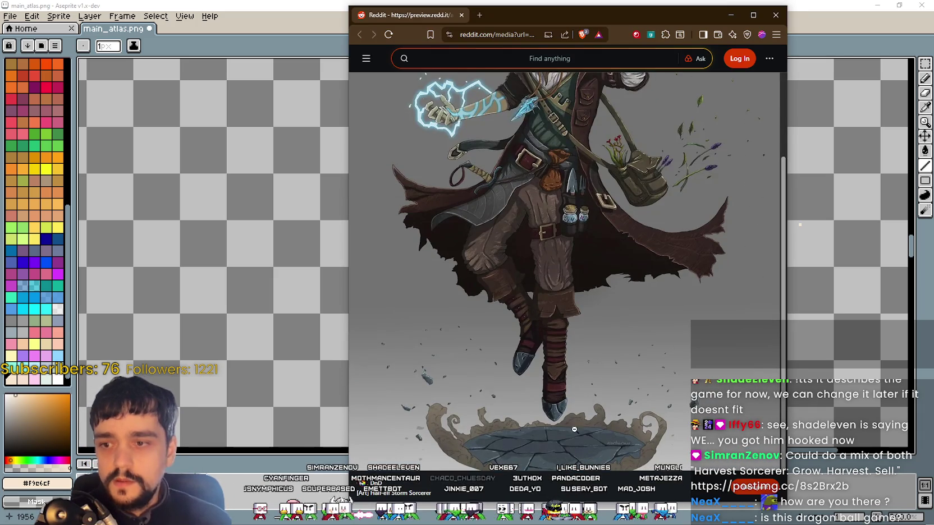
pyautogui.scroll(3, 605, 376)
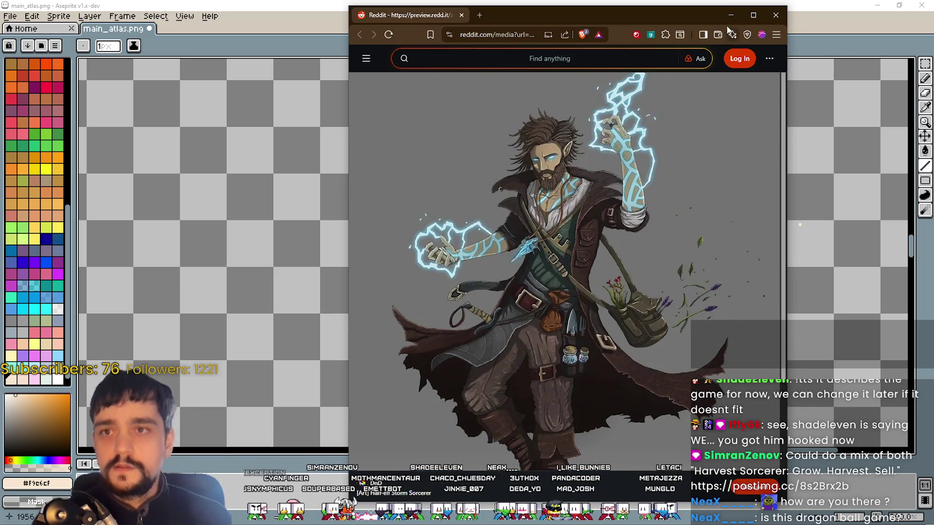
pyautogui.click(730, 14)
pyautogui.scroll(-1, 495, 297)
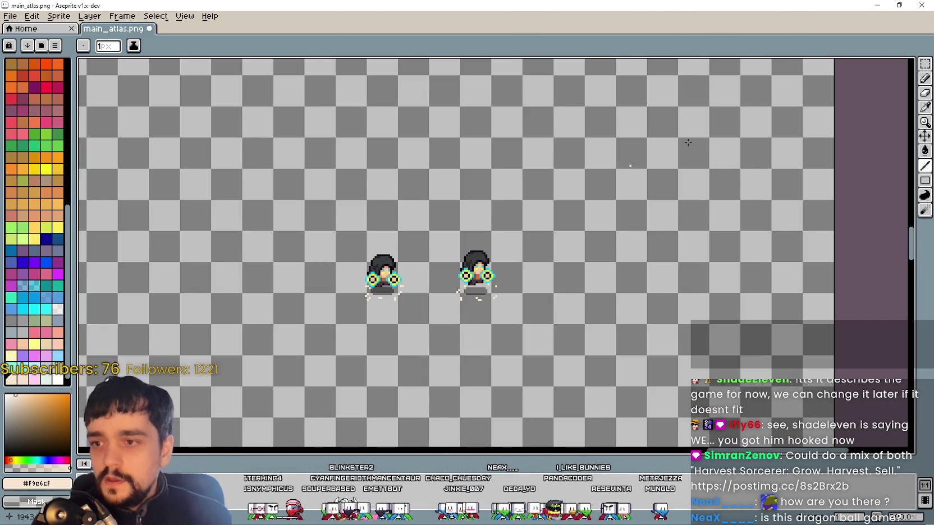
pyautogui.hotkey('alt', 'Tab')
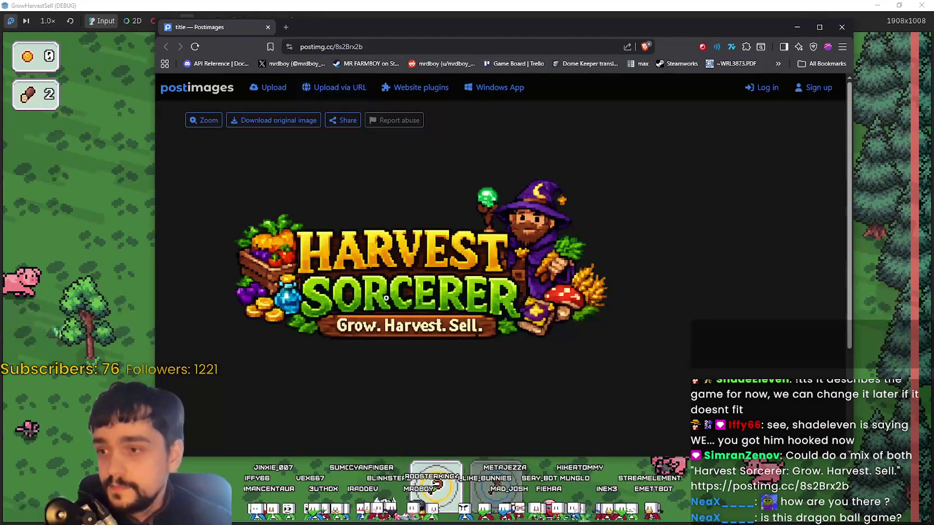
# - Scroll the Harvest Sorcerer title art, narrow the browser window, and bring the game in front
pyautogui.scroll(-2, 539, 340)
pyautogui.scroll(2, 538, 339)
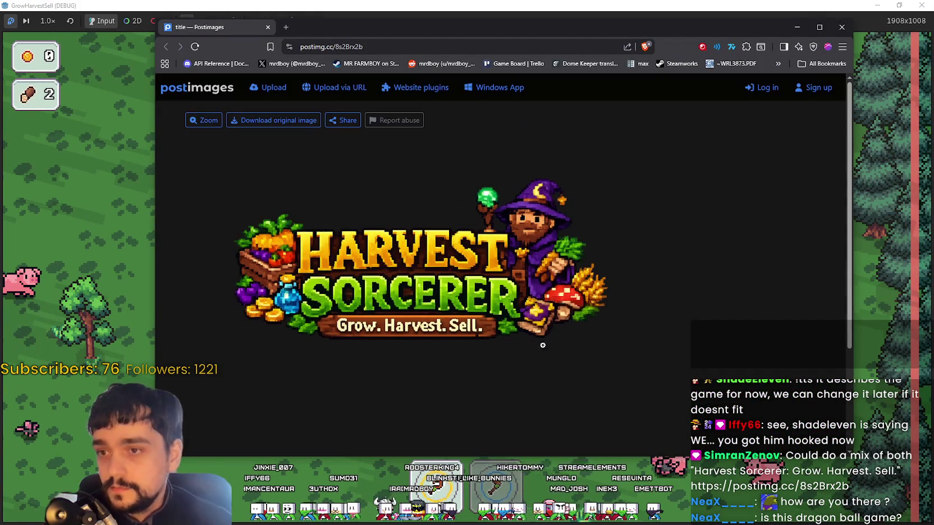
pyautogui.moveTo(851, 457)
pyautogui.mouseDown()
pyautogui.moveTo(688, 496)
pyautogui.moveTo(687, 446)
pyautogui.moveTo(799, 447)
pyautogui.mouseUp()
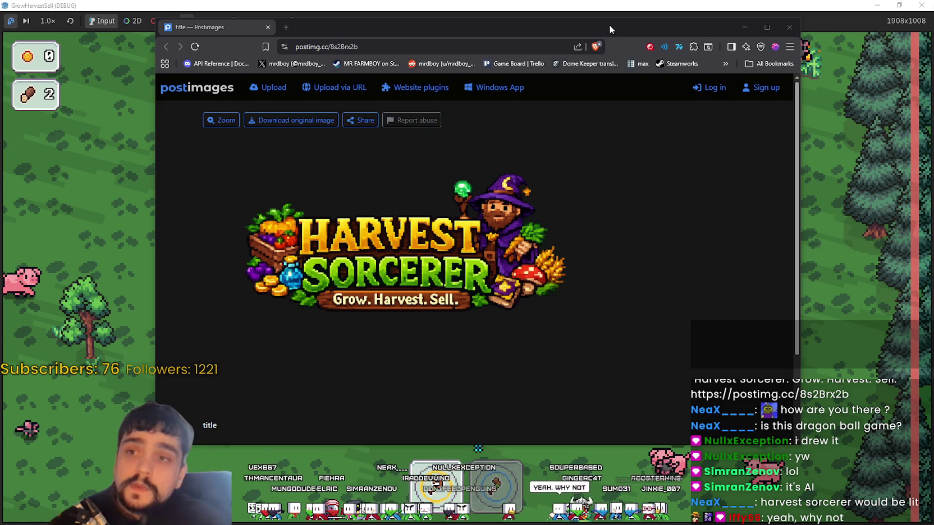
pyautogui.moveTo(609, 25); pyautogui.dragTo(622, 20)
pyautogui.click(621, 7)
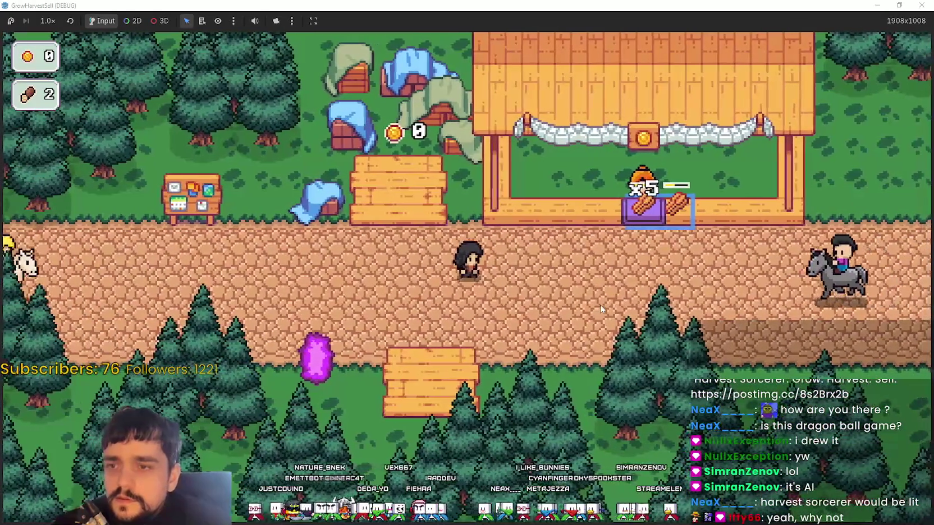
# - Walk on and off the crop field repeatedly to collect harvest coins
pyautogui.press('s')
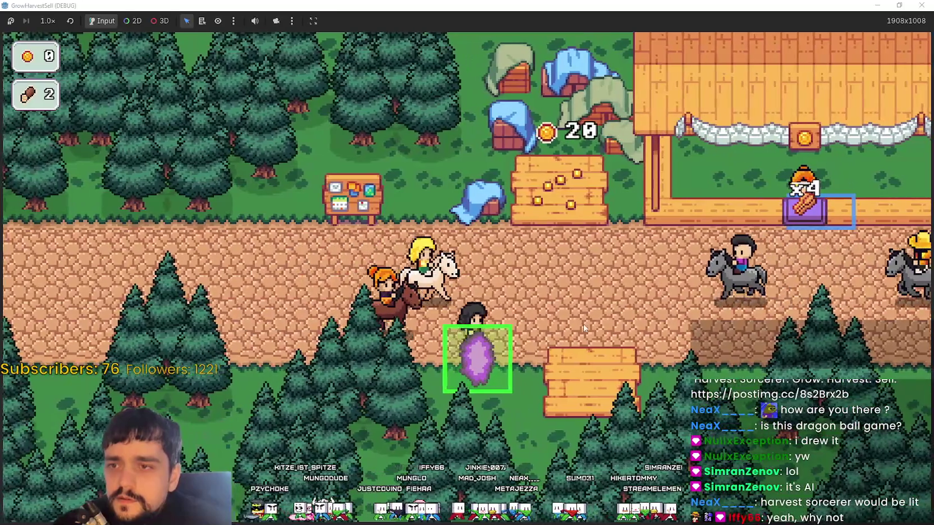
pyautogui.press('w')
pyautogui.press('d')
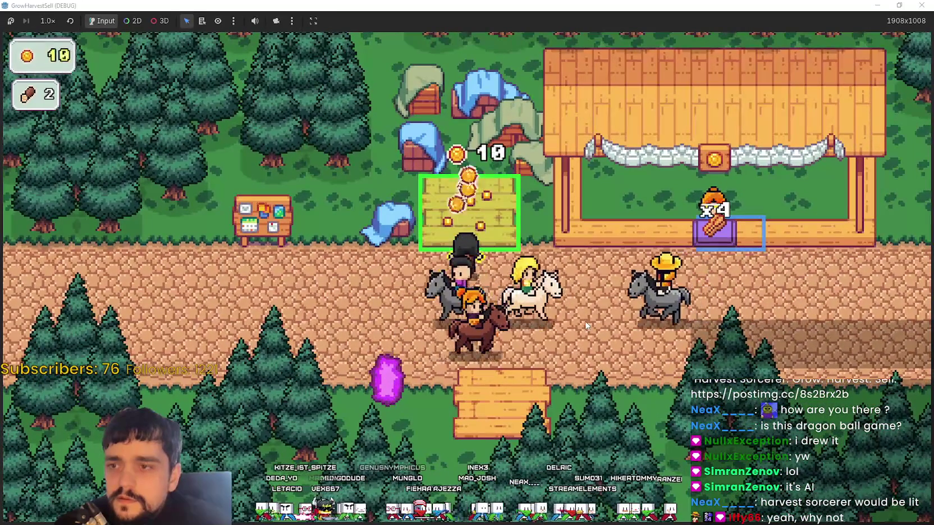
pyautogui.press('s')
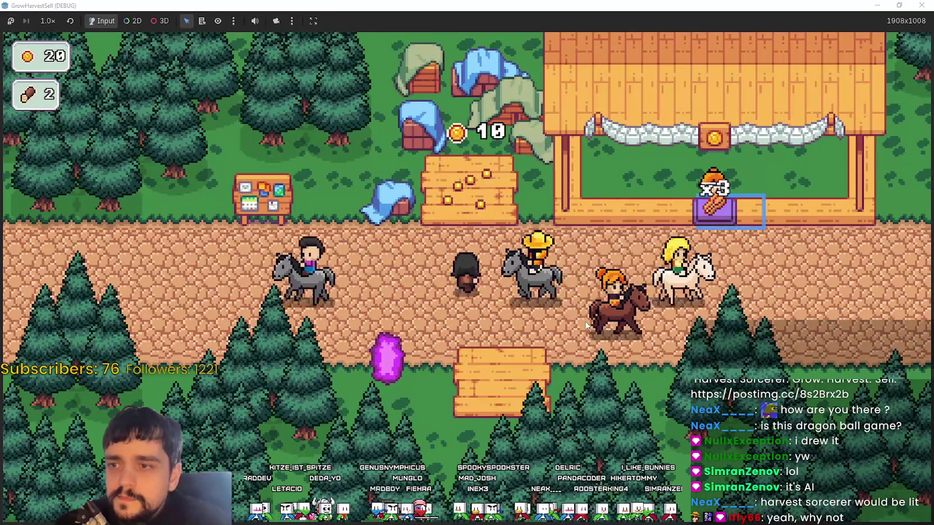
pyautogui.press('w')
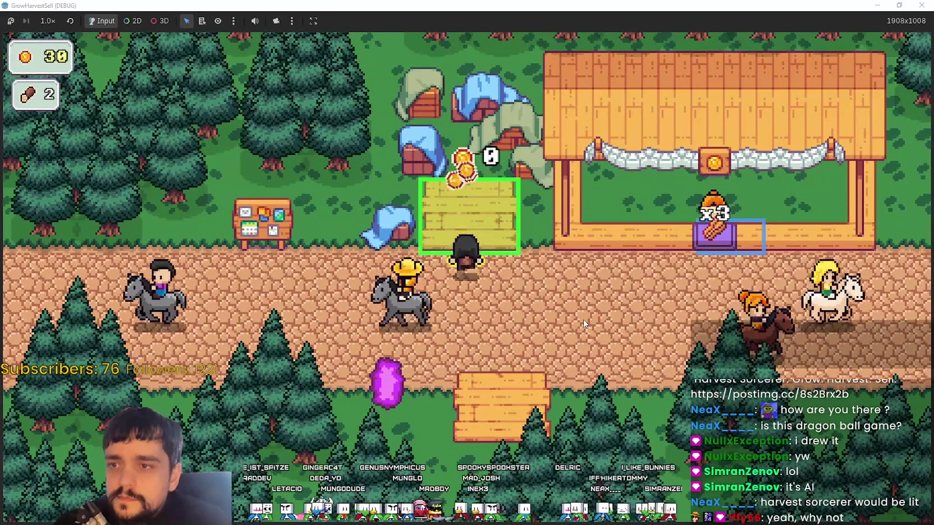
pyautogui.press('s')
pyautogui.press('d')
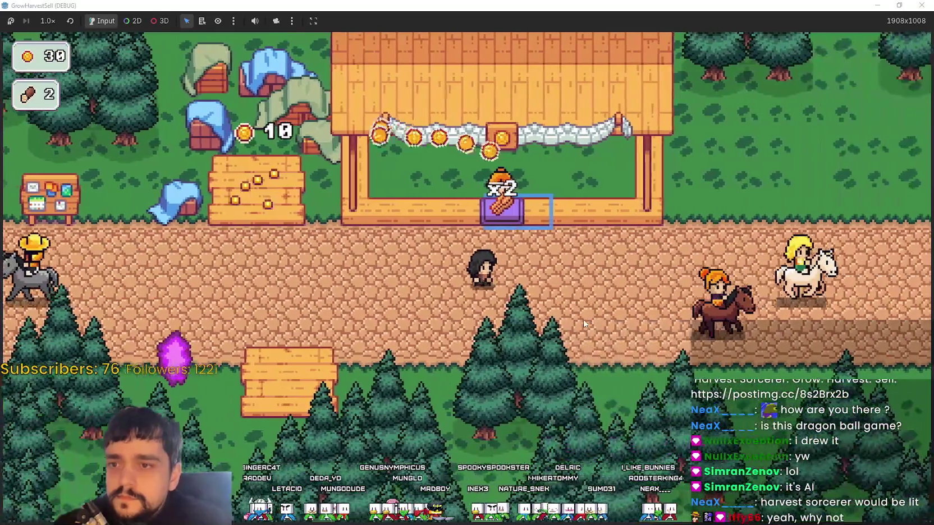
pyautogui.press('a')
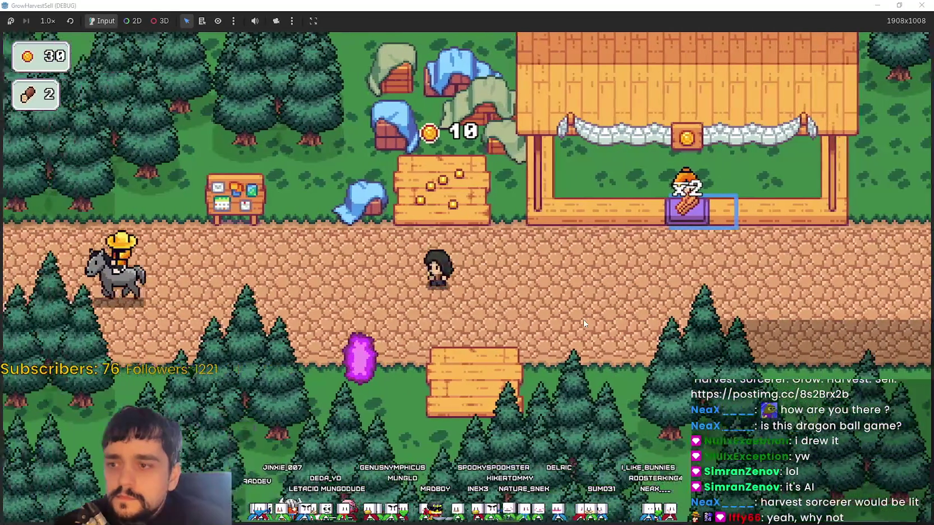
pyautogui.press('w')
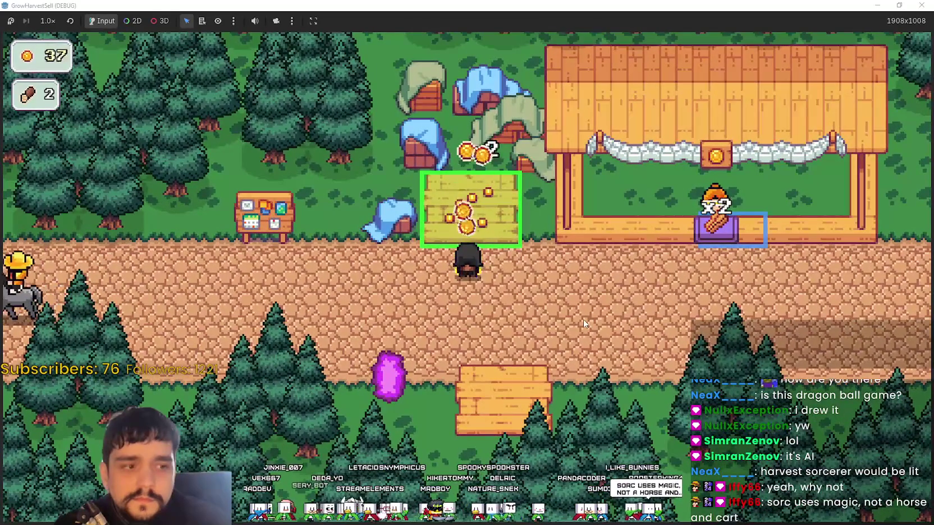
pyautogui.press('s')
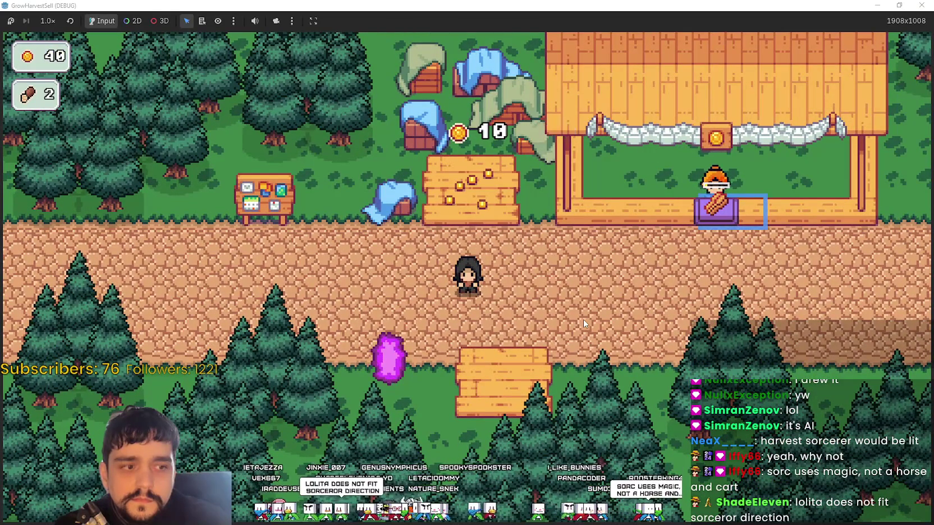
pyautogui.press('w')
pyautogui.press('d')
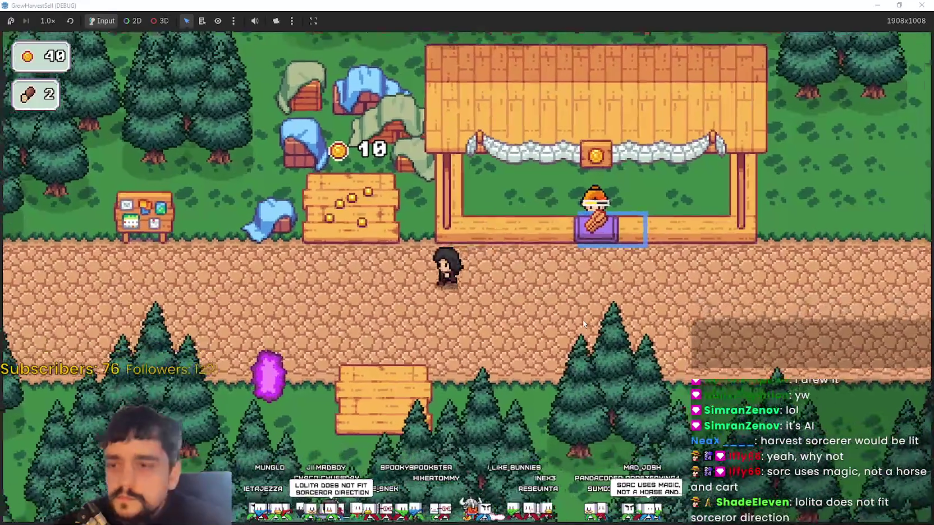
# - Keep harvesting until the coin counter reaches 60, then walk to the purple portal
pyautogui.press('w')
pyautogui.press('a')
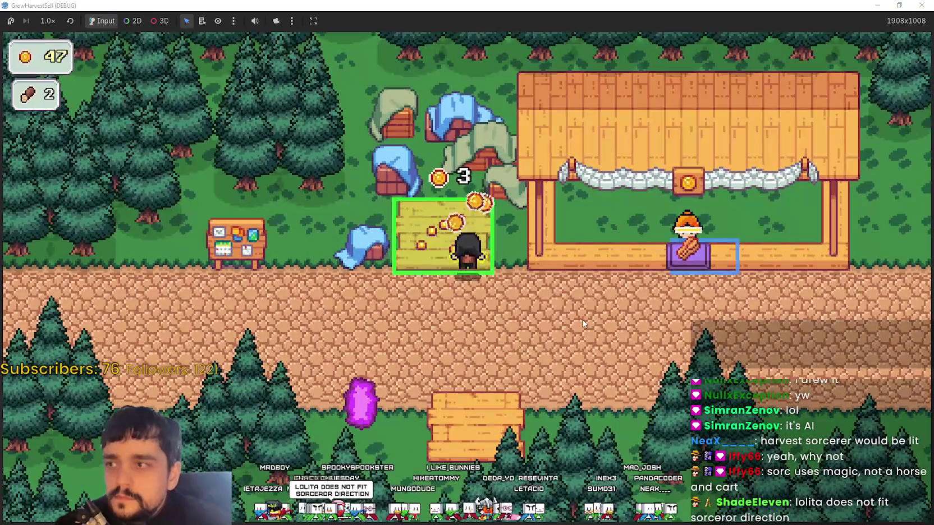
pyautogui.press('s')
pyautogui.press('w')
pyautogui.press('s')
pyautogui.press('s')
pyautogui.press('a')
pyautogui.press('d')
pyautogui.press('a')
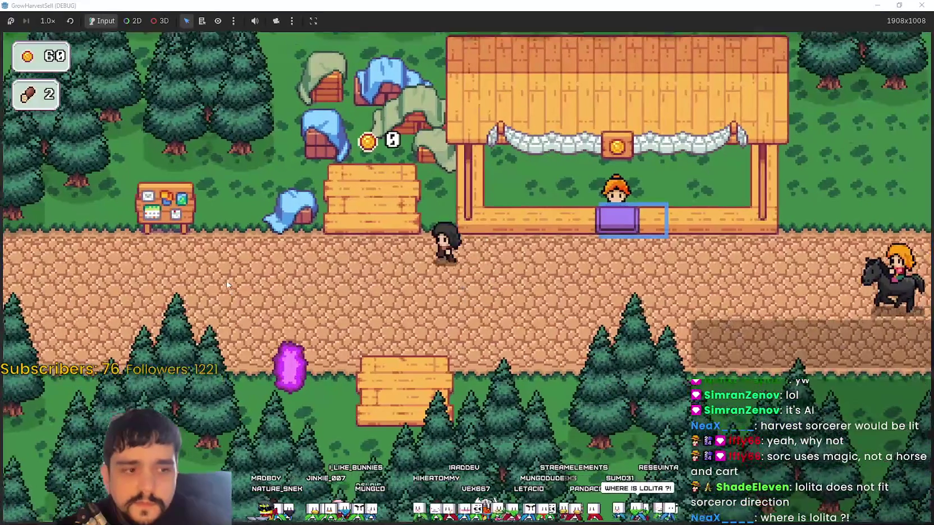
pyautogui.press('d')
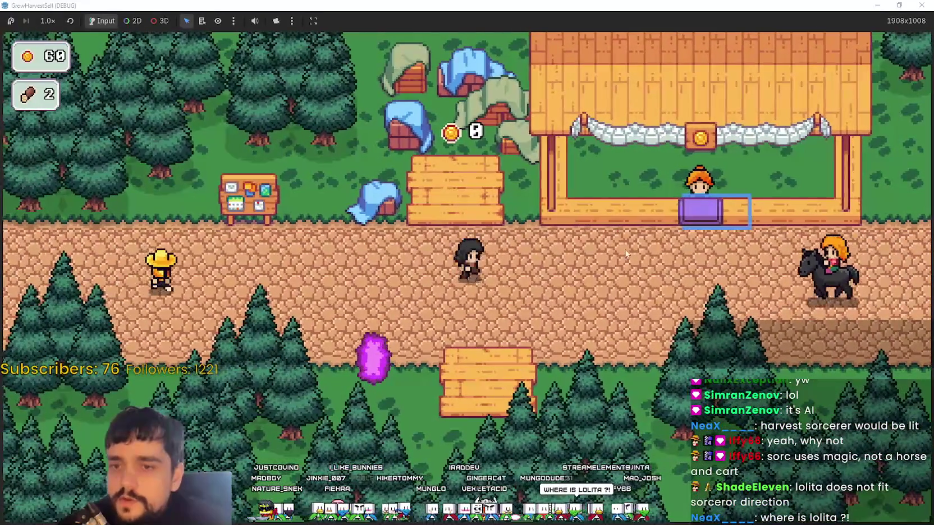
pyautogui.press('s')
pyautogui.press('a')
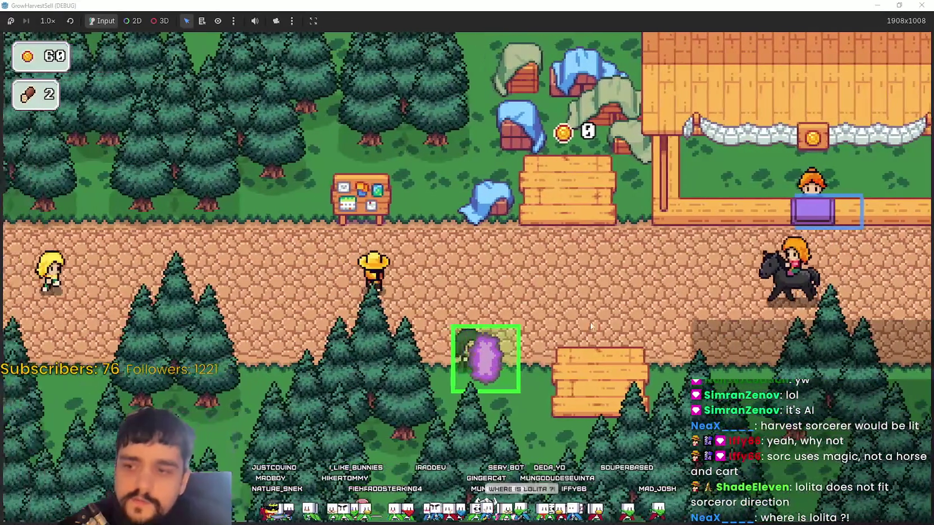
pyautogui.press('d')
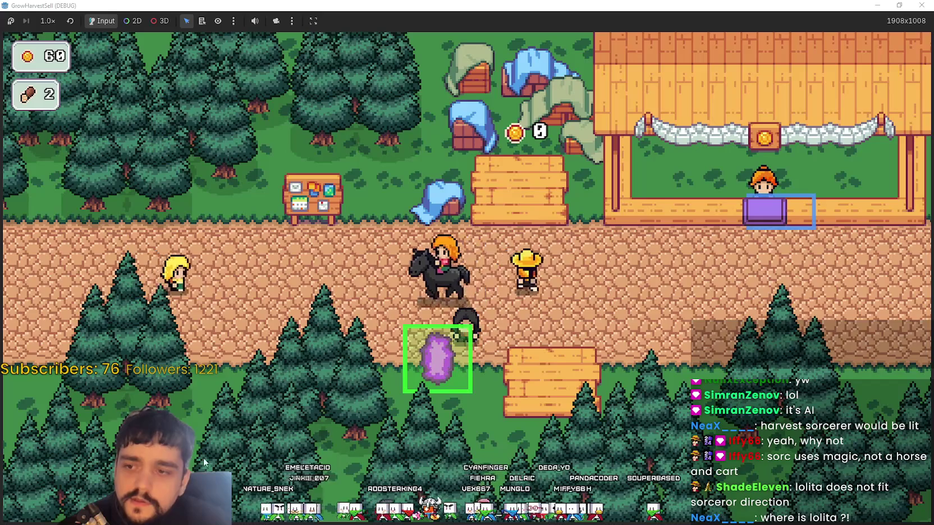
# - Back out of the first stage prompt, return to the portal, and travel to forest stage 1
pyautogui.click(440, 356)
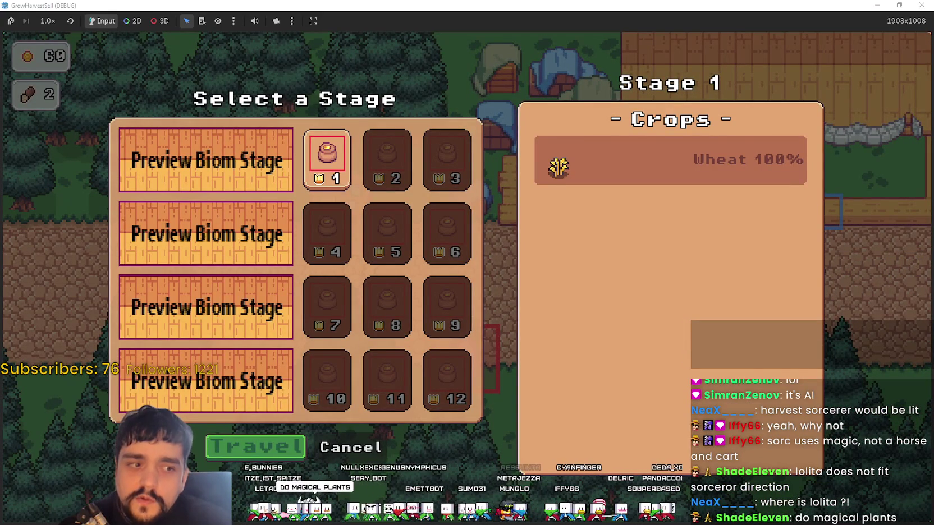
pyautogui.click(368, 454)
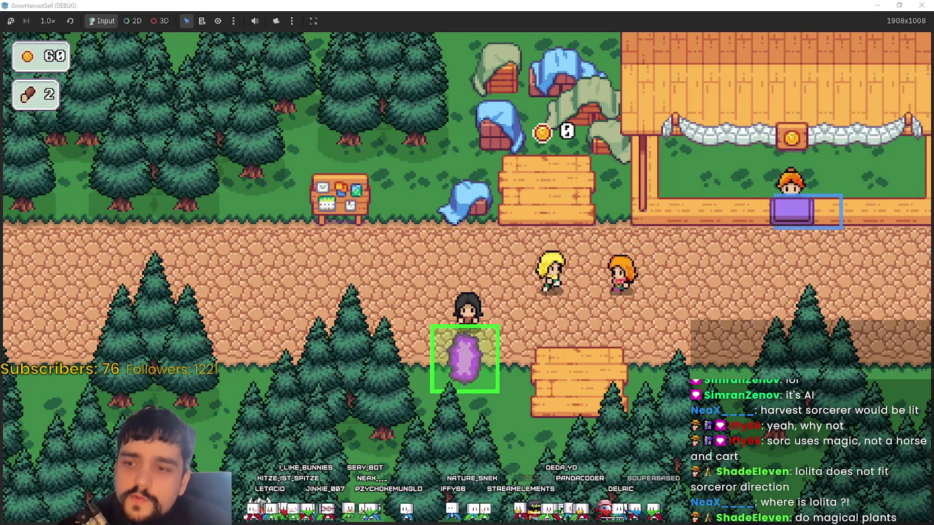
pyautogui.press('d')
pyautogui.press('d')
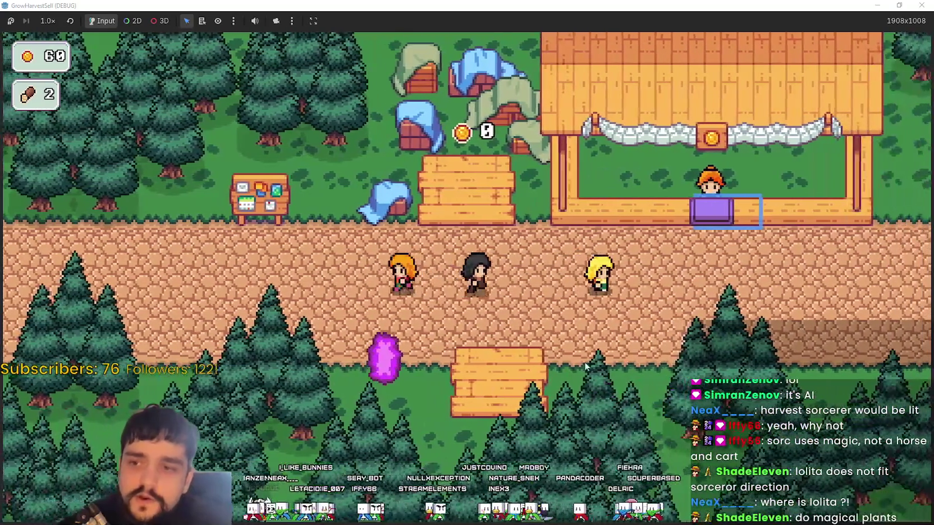
pyautogui.press('a')
pyautogui.press('s')
pyautogui.press('e')
pyautogui.click(255, 447)
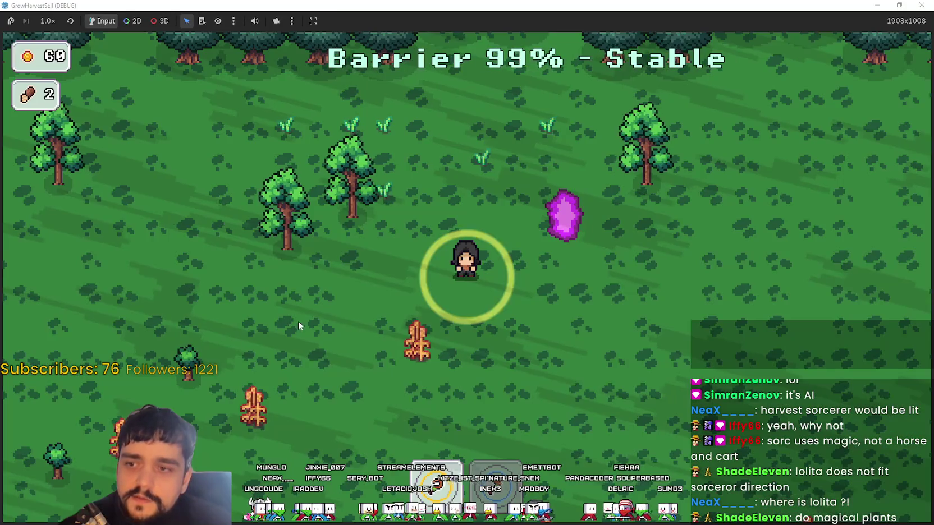
# - Collect the first logs around the forest clearing
pyautogui.press('s')
pyautogui.press('a')
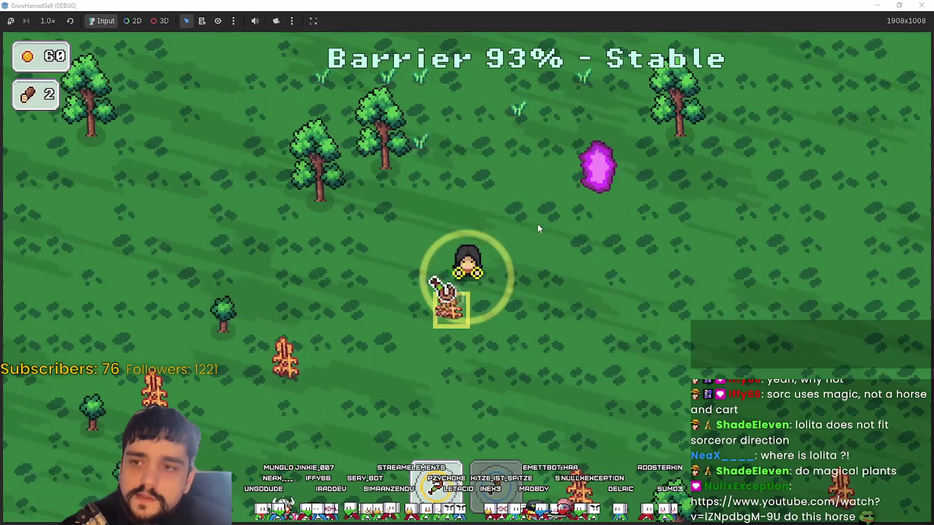
pyautogui.press('e')
pyautogui.press('d')
pyautogui.press('w')
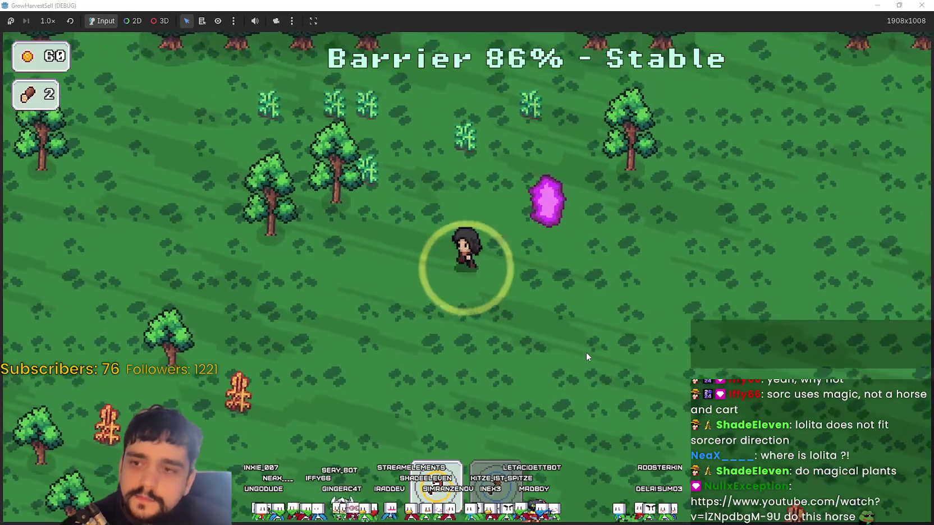
pyautogui.press('a')
pyautogui.press('s')
pyautogui.press('s')
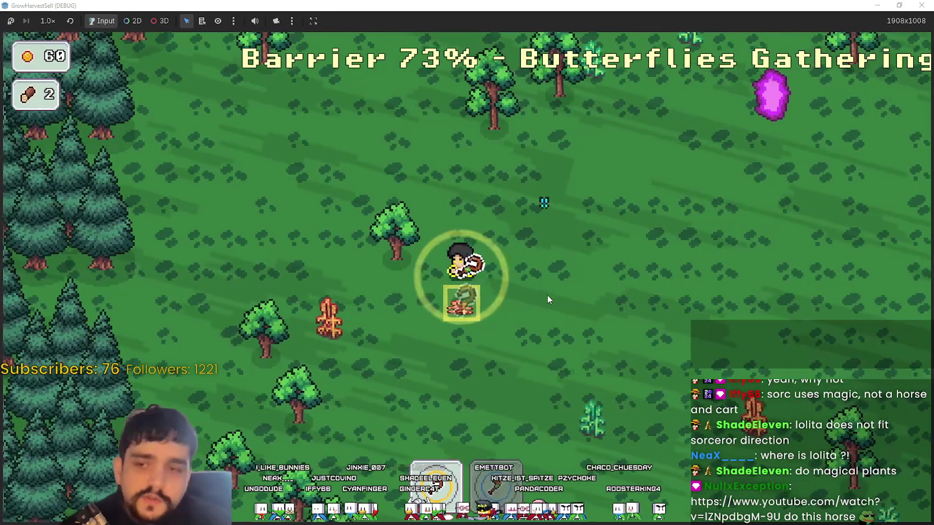
pyautogui.press('e')
pyautogui.press('w')
pyautogui.press('a')
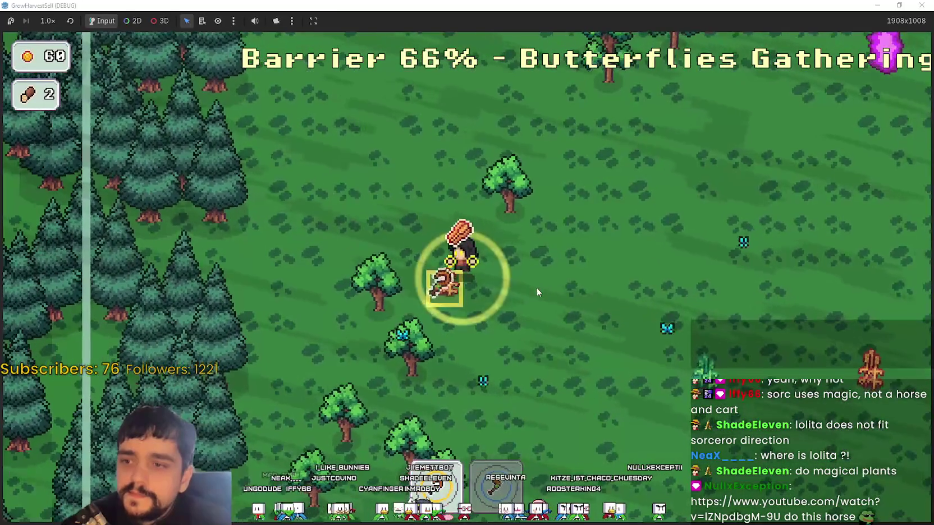
# - Stack a second log and carry the logs through the forest
pyautogui.press('d')
pyautogui.press('a')
pyautogui.press('e')
pyautogui.press('d')
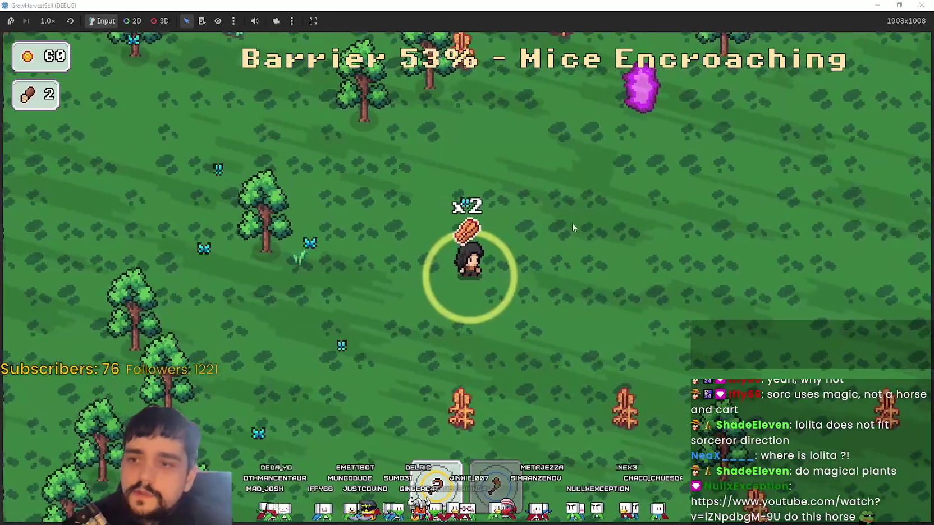
pyautogui.press('s')
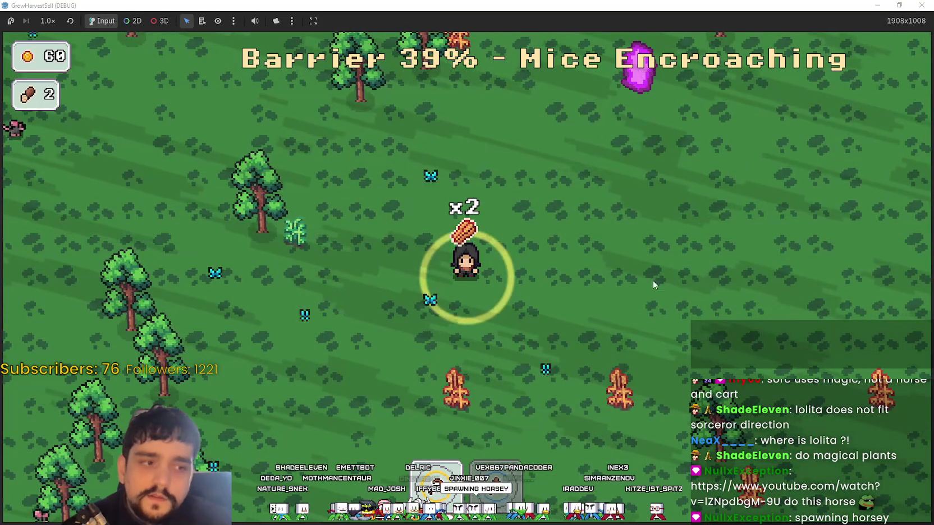
pyautogui.press('w')
pyautogui.press('e')
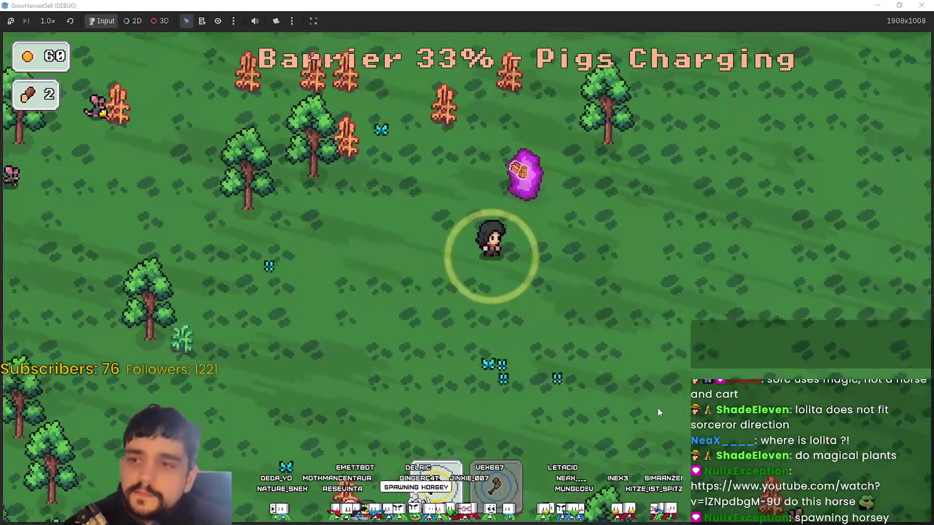
pyautogui.press('a')
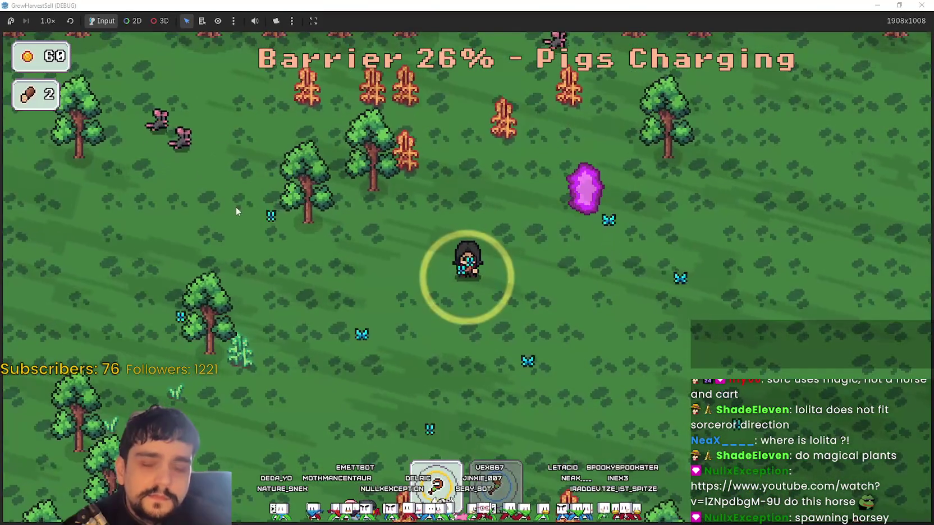
# - Suspend the game briefly, then keep moving toward the charging pigs until the run ends
pyautogui.click(12, 21)
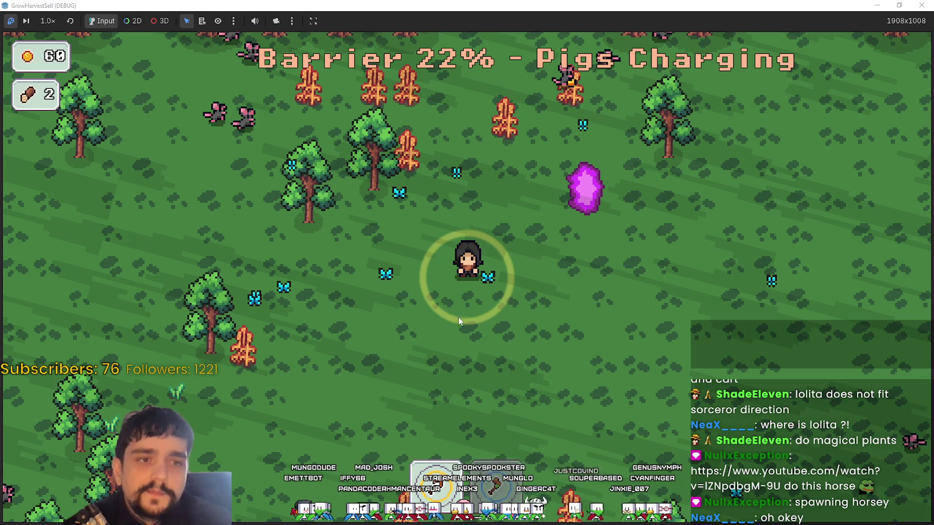
pyautogui.press('w')
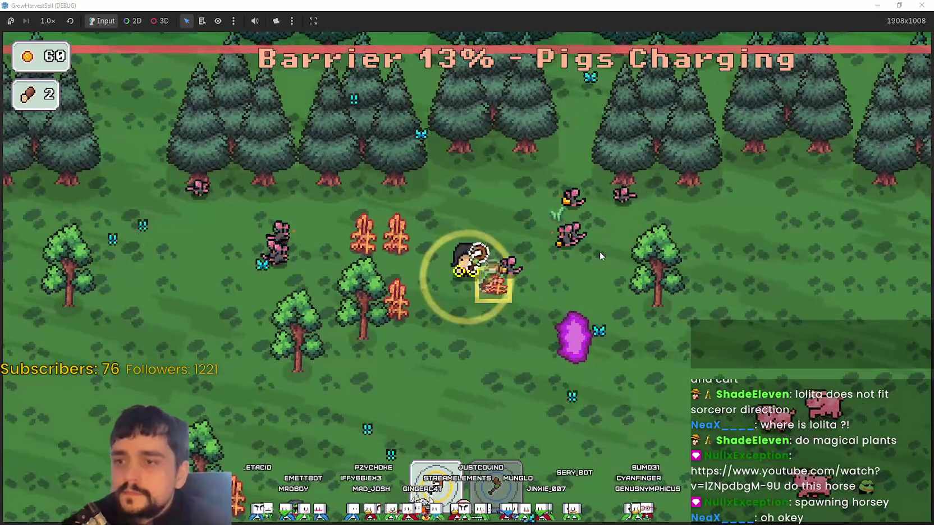
pyautogui.press('a')
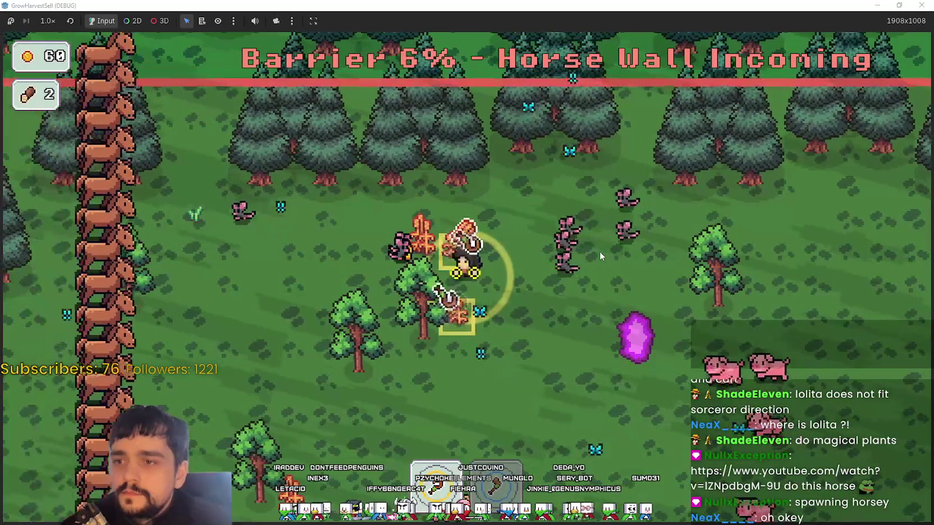
pyautogui.press('d')
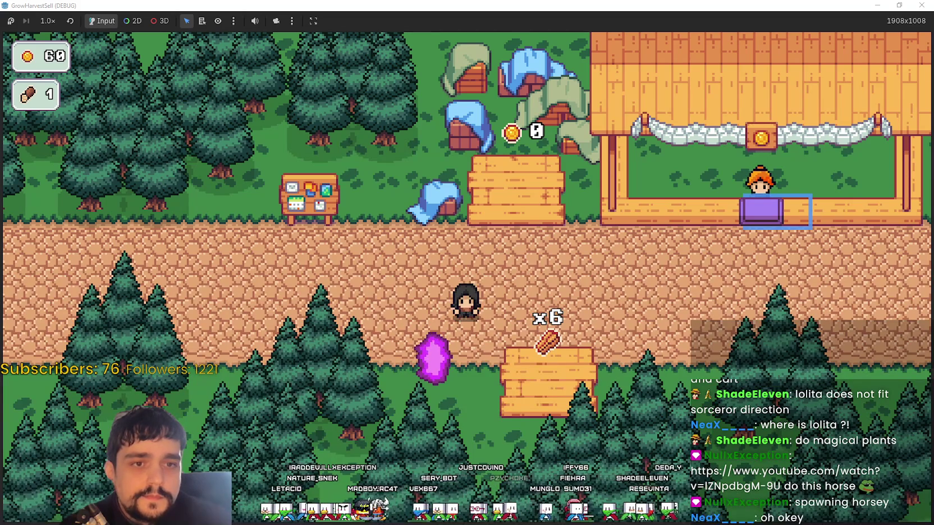
# - Carry the stack of six logs to the shop counter and drop them off
pyautogui.press('d')
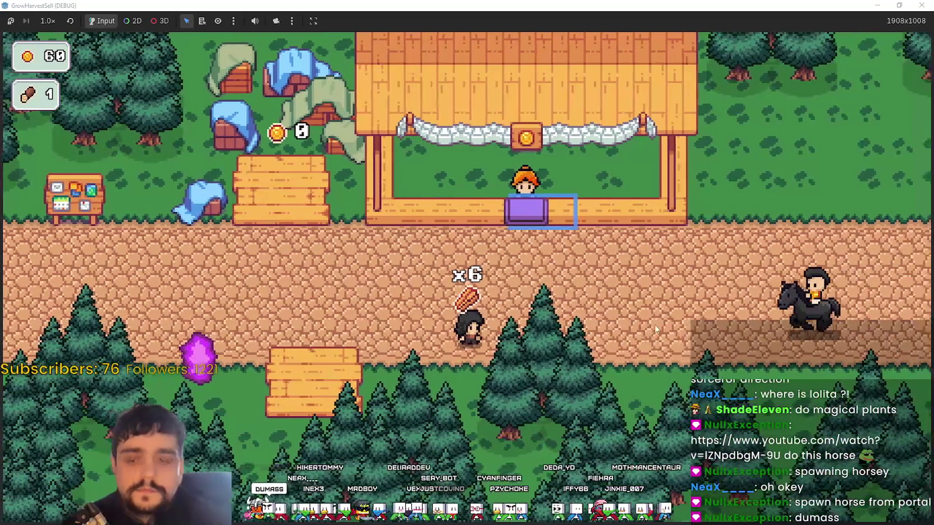
pyautogui.press('w')
pyautogui.press('a')
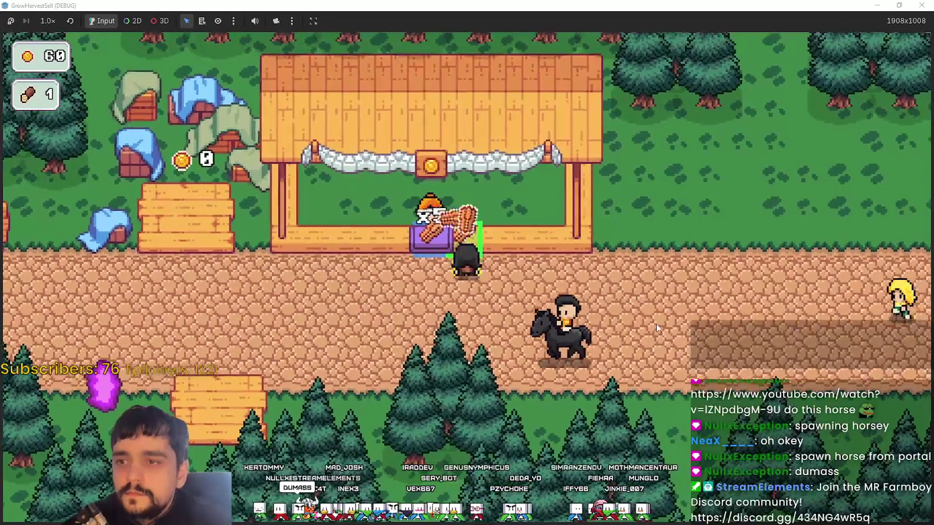
pyautogui.press('a')
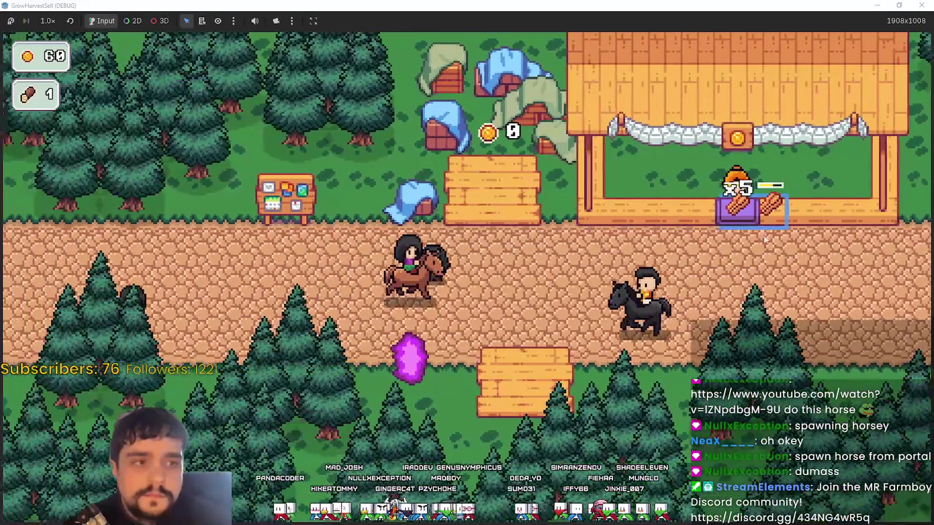
pyautogui.press('a')
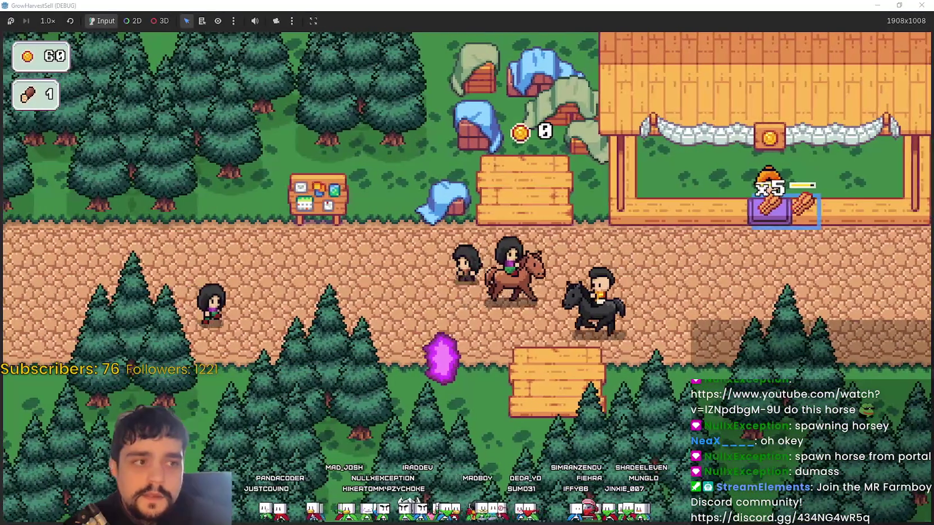
# - Step on and off the coin plot repeatedly to collect coins
pyautogui.press('w')
pyautogui.press('d')
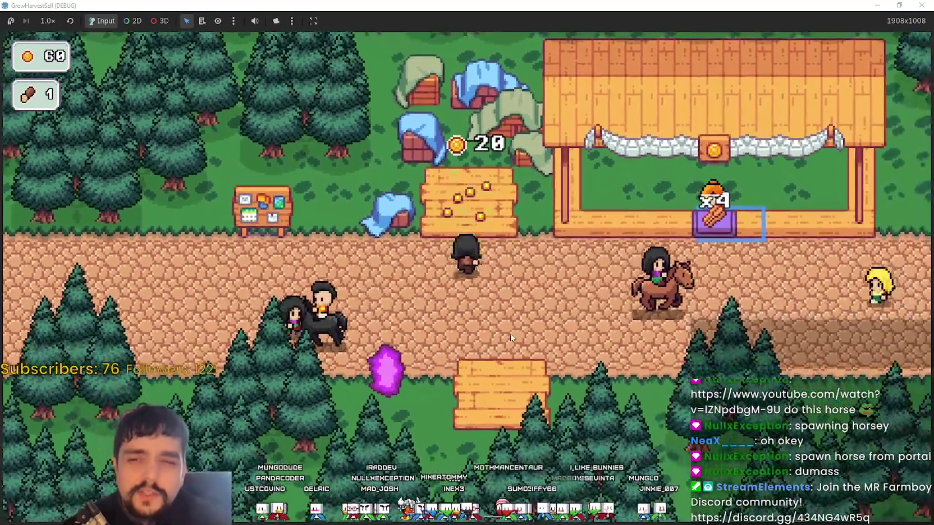
pyautogui.press('w')
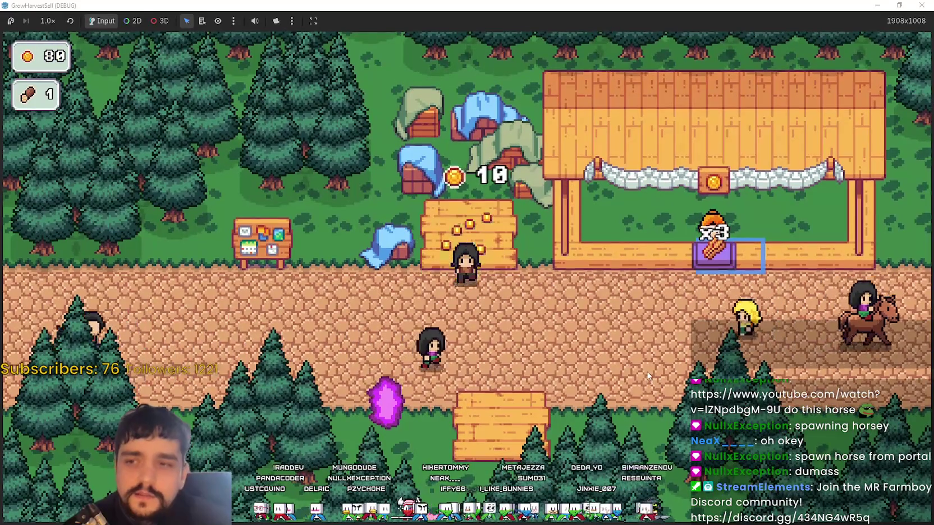
pyautogui.press('s')
pyautogui.press('w')
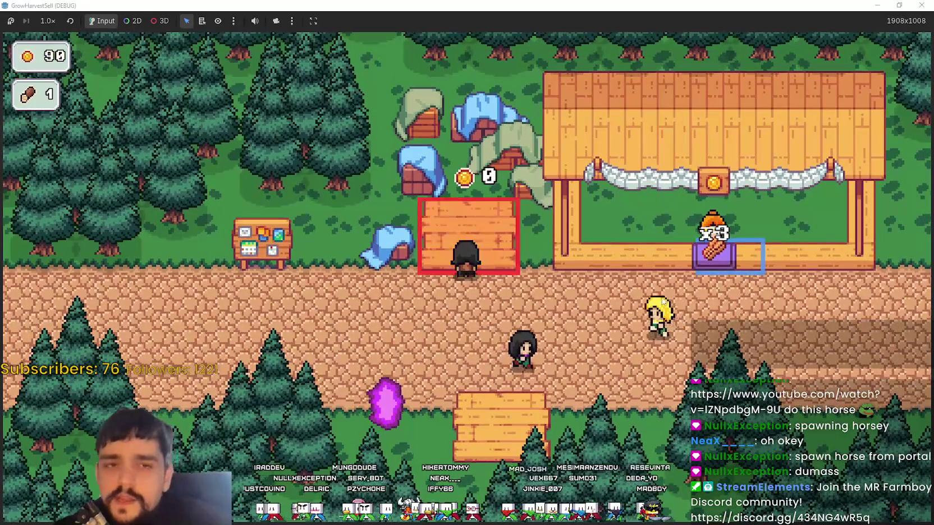
pyautogui.press('s')
pyautogui.press('w')
pyautogui.press('s')
pyautogui.press('w')
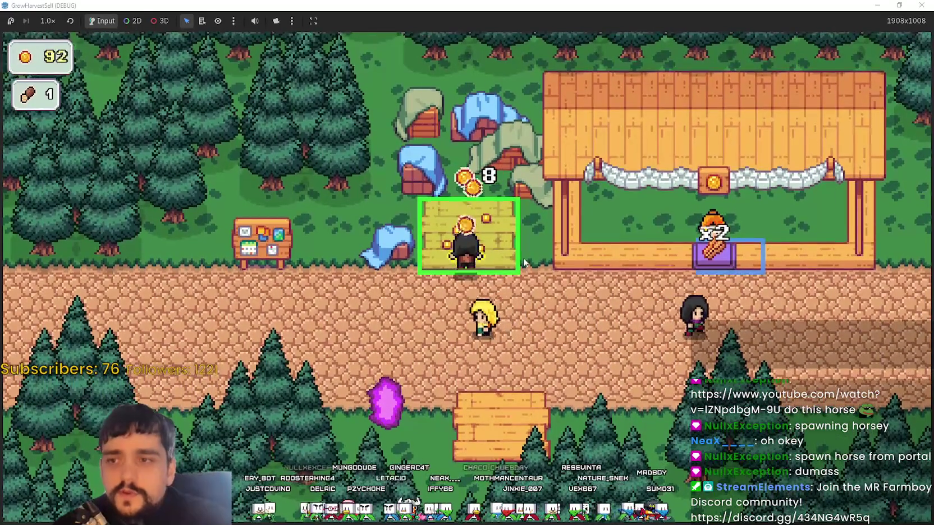
# - Walk to the notice board and open the Prestige skill tree
pyautogui.press('s')
pyautogui.press('a')
pyautogui.press('e')
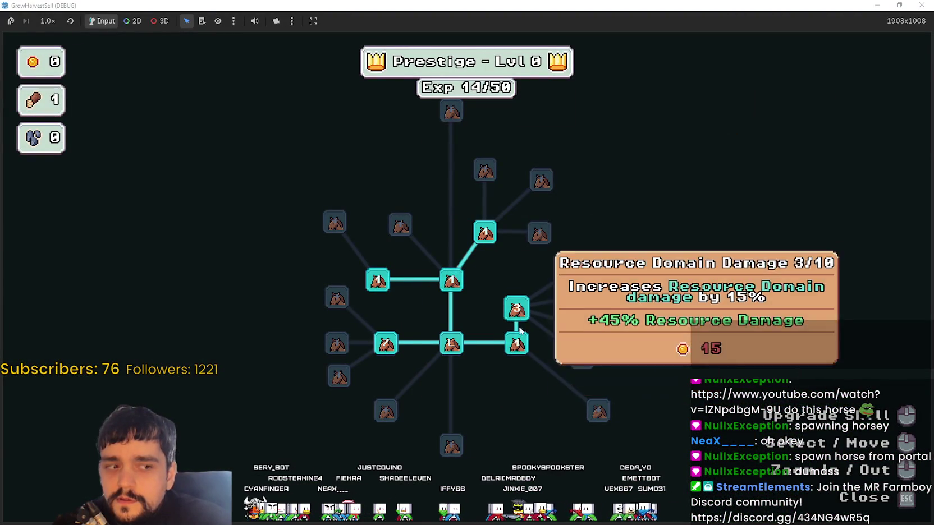
# - Leave the skill tree and collect the field's 20 coins
pyautogui.press('Escape')
pyautogui.press('d')
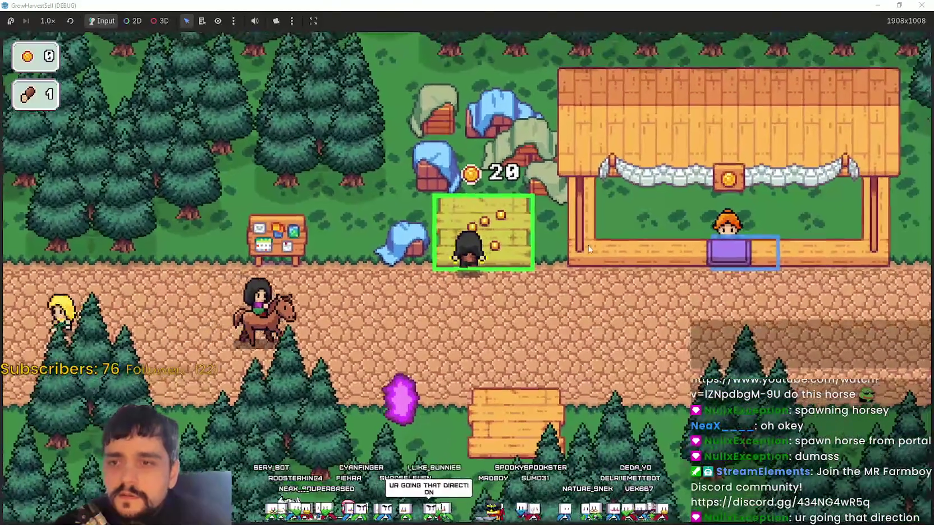
pyautogui.press('e')
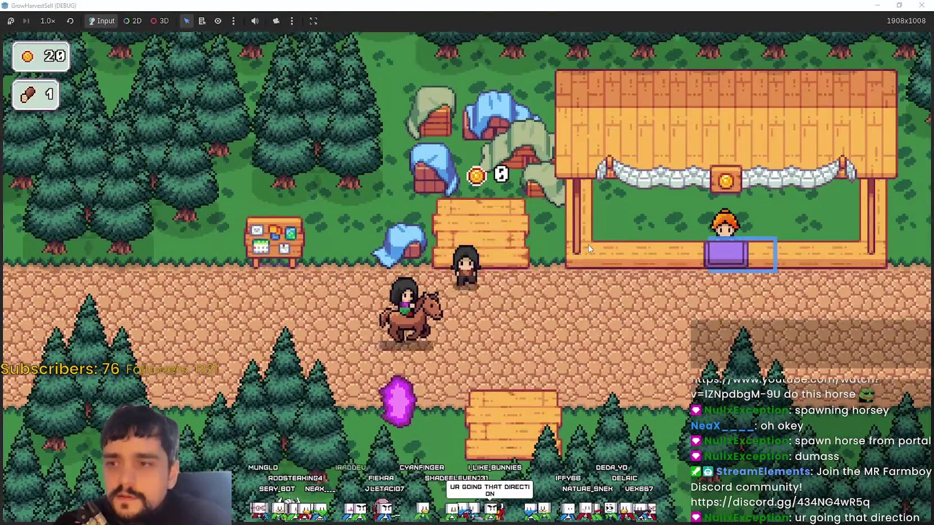
pyautogui.press('a')
# - Upgrade the domain damage skill to max rank, then travel to The Forest from the portal
pyautogui.press('p')
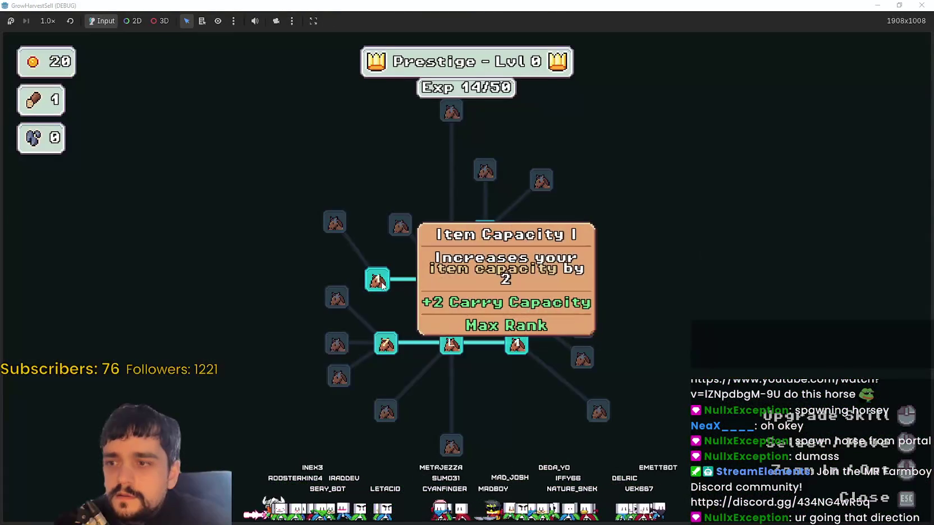
pyautogui.tripleClick(392, 353)
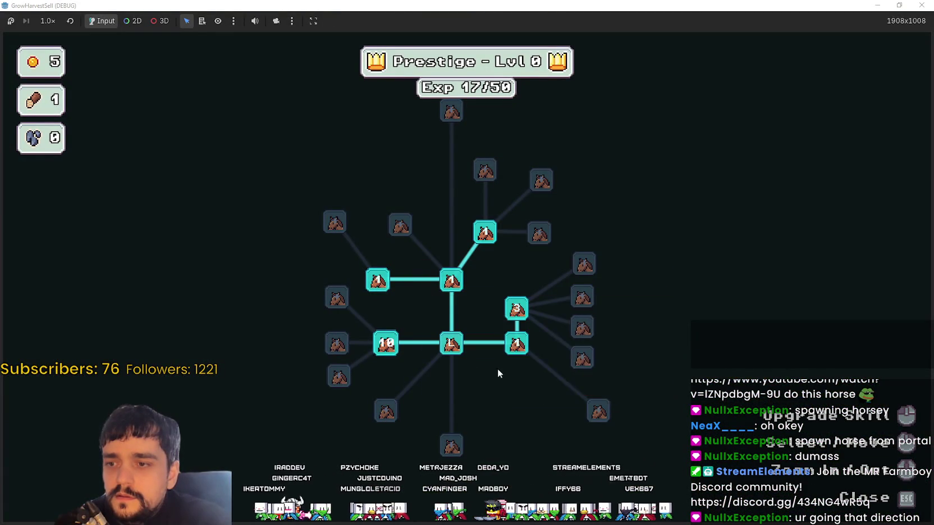
pyautogui.press('Escape')
pyautogui.press('s')
pyautogui.click(230, 443)
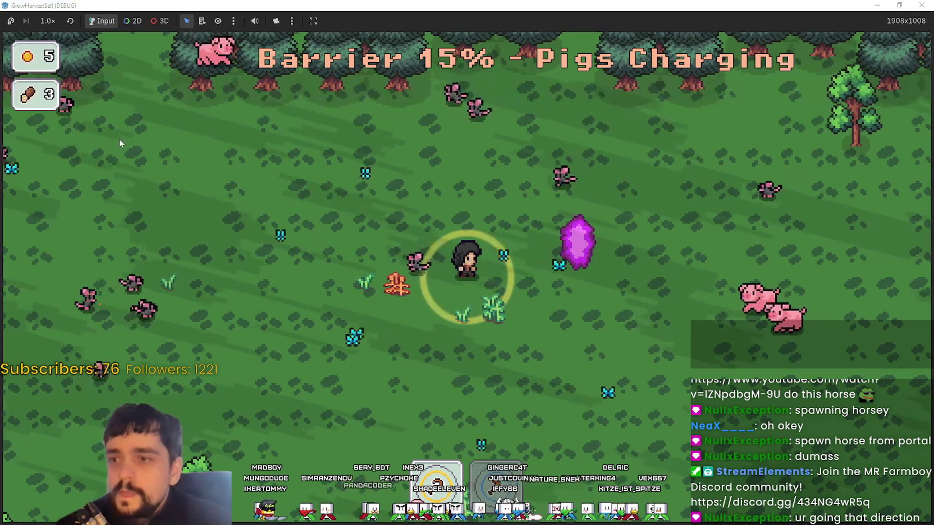
# - Suspend the forest run with F7 and switch back to main_atlas.png in Aseprite
pyautogui.press('F7')
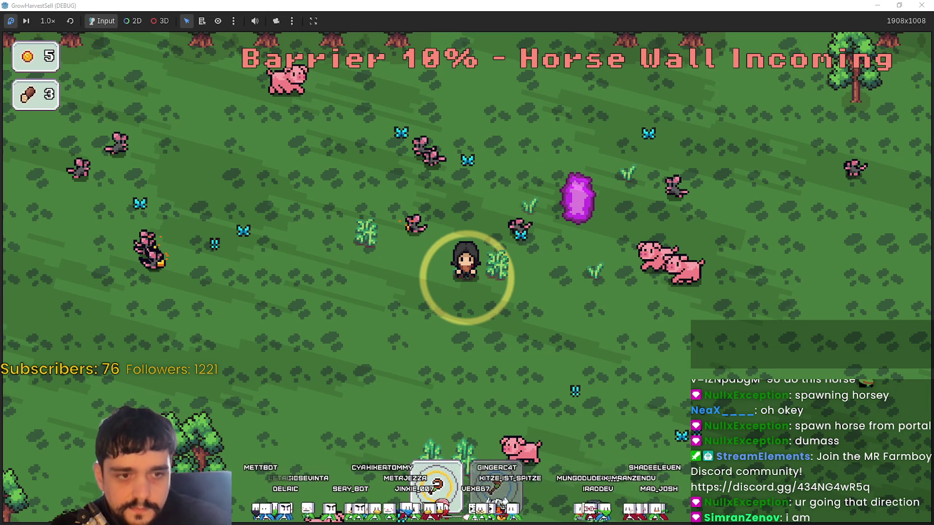
pyautogui.hotkey('alt', 'Tab')
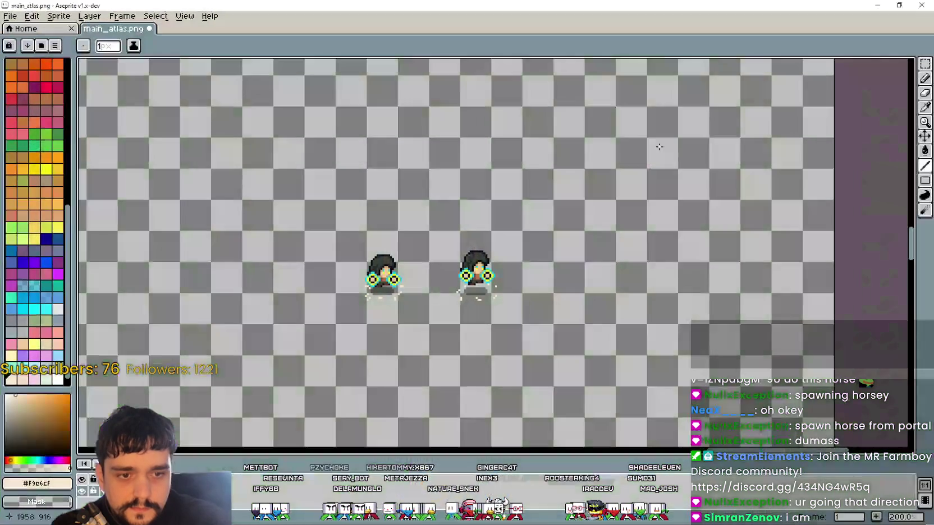
# - Frame the atlas and marquee-select the top two rows of sorcerer frames in main_atlas.png
pyautogui.scroll(-2, 447, 191)
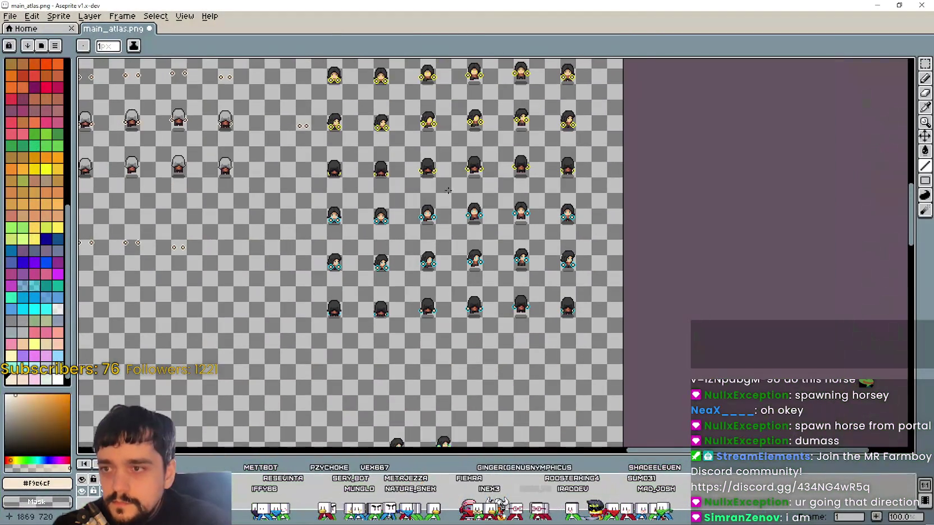
pyautogui.moveTo(448, 191)
pyautogui.mouseDown()
pyautogui.moveTo(535, 370)
pyautogui.moveTo(516, 118)
pyautogui.mouseUp()
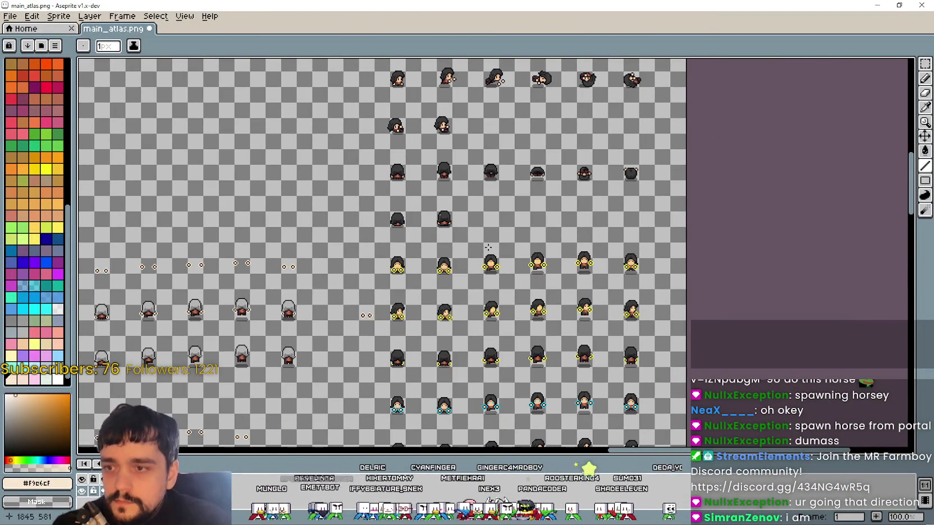
pyautogui.scroll(10, 495, 151)
pyautogui.scroll(1, 518, 237)
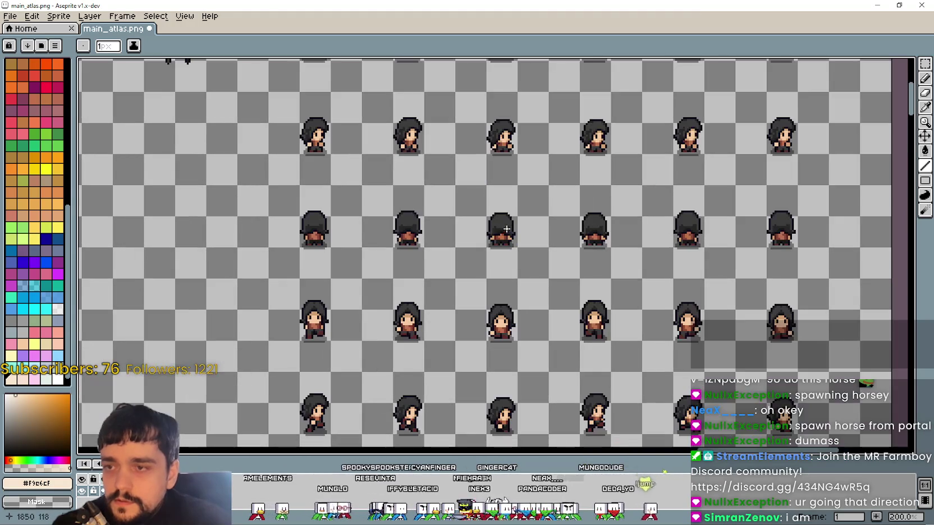
pyautogui.scroll(5, 517, 237)
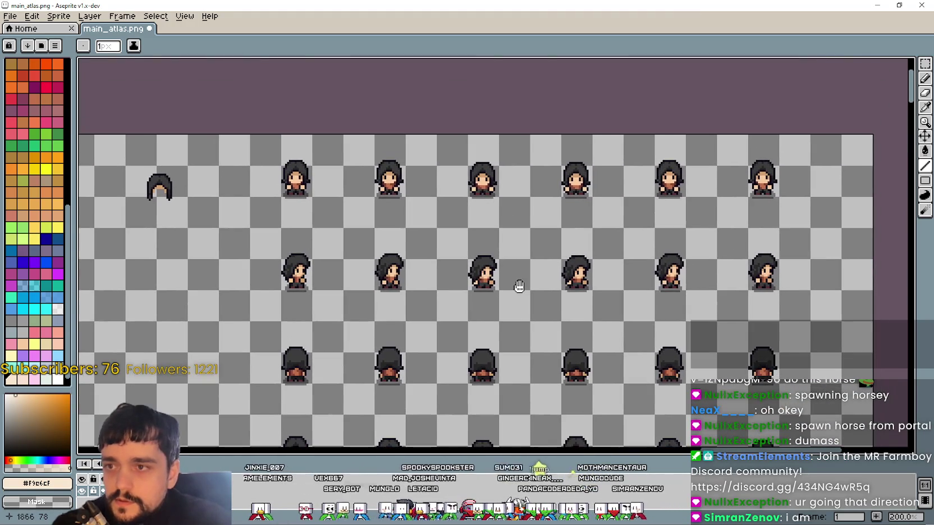
pyautogui.click(925, 63)
pyautogui.moveTo(513, 244); pyautogui.dragTo(526, 183)
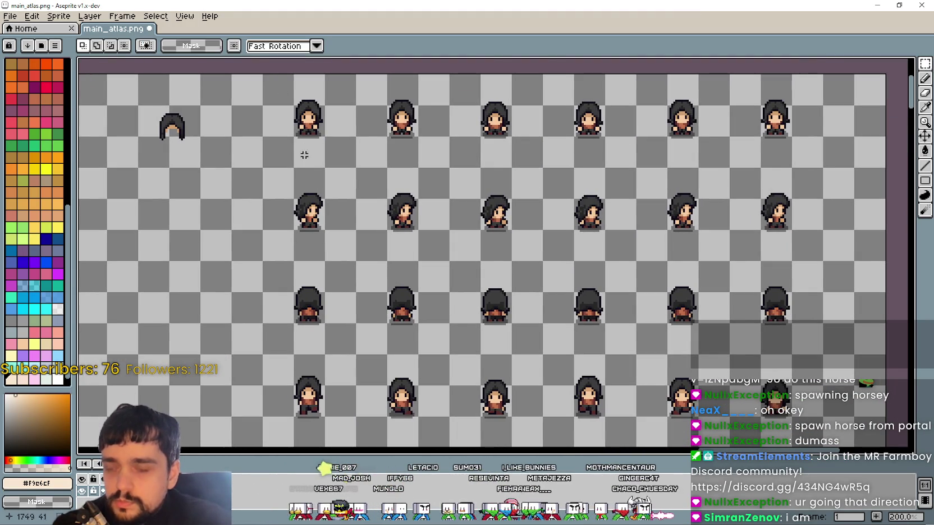
pyautogui.moveTo(261, 73)
pyautogui.mouseDown()
pyautogui.moveTo(295, 107)
pyautogui.moveTo(792, 263)
pyautogui.moveTo(825, 262)
pyautogui.mouseUp()
pyautogui.click(10, 16)
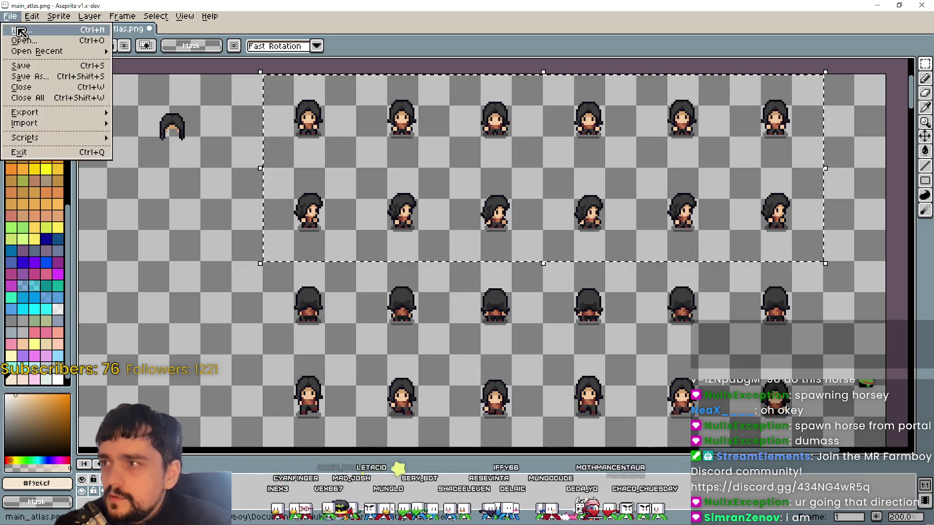
# - Create a new sprite and paste the first two rows of sorcerer frames into it
pyautogui.click(22, 35)
pyautogui.click(451, 355)
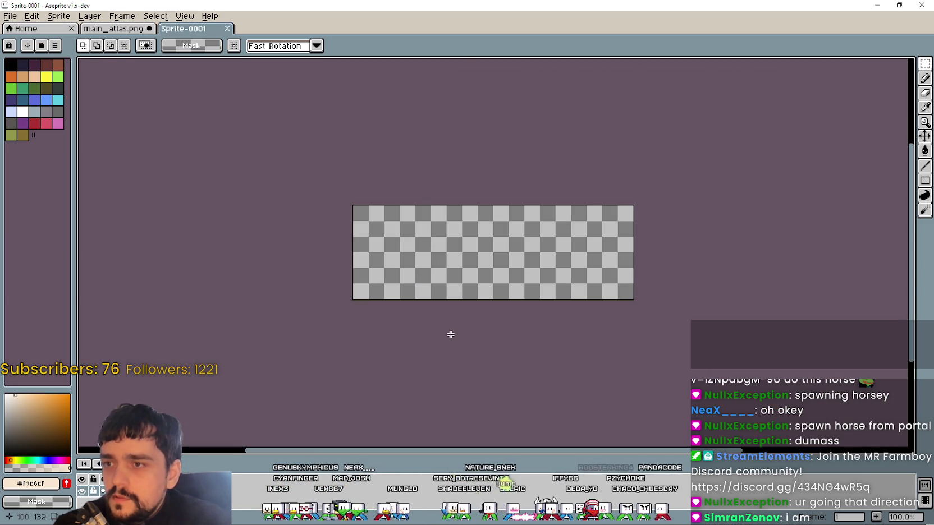
pyautogui.hotkey('ctrl', 'v')
pyautogui.click(548, 364)
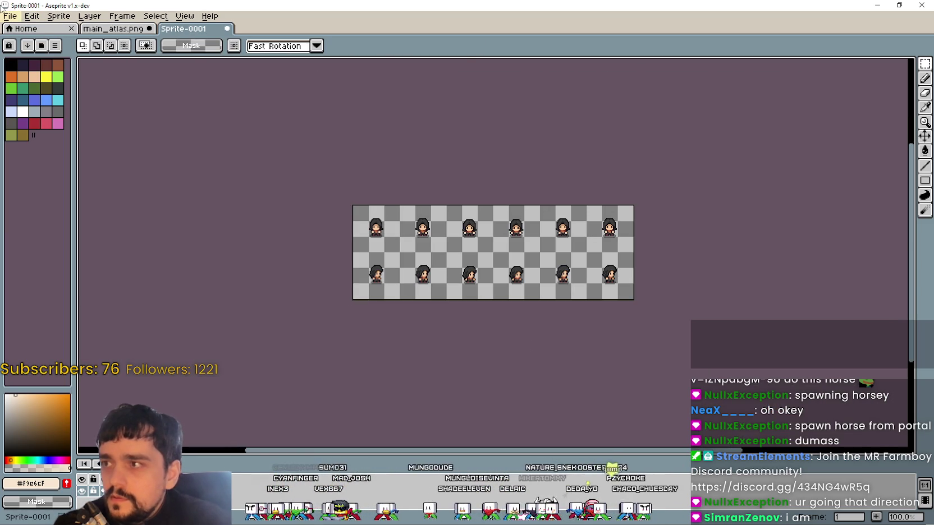
pyautogui.click(28, 17)
pyautogui.click(27, 23)
pyautogui.click(32, 16)
# - Extend the new sprite's canvas at the bottom by 288 px in Canvas Size
pyautogui.click(59, 16)
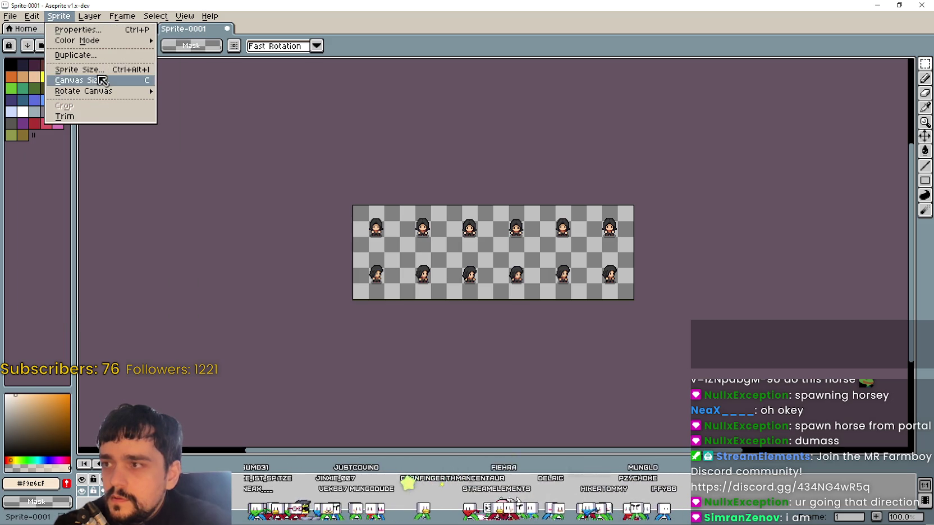
pyautogui.click(101, 79)
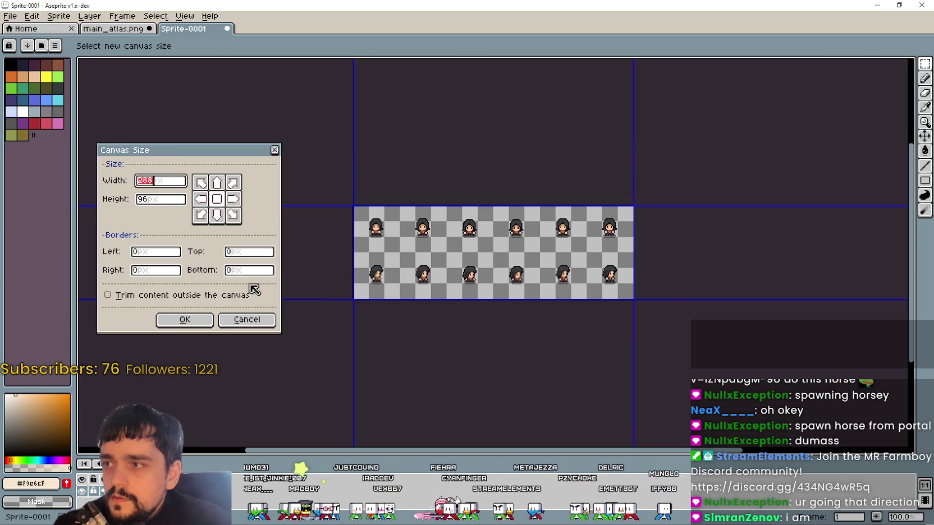
pyautogui.click(164, 204)
pyautogui.click(242, 270)
pyautogui.write('288')
pyautogui.click(184, 319)
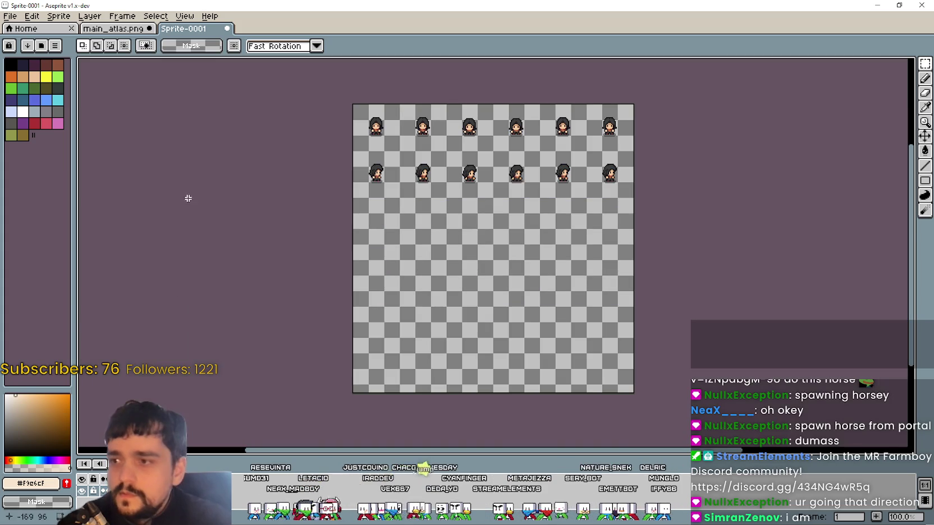
# - Copy the two yellow-ringed rows from main_atlas.png and place them under the first two
pyautogui.click(114, 29)
pyautogui.scroll(-2, 645, 272)
pyautogui.scroll(-5, 548, 277)
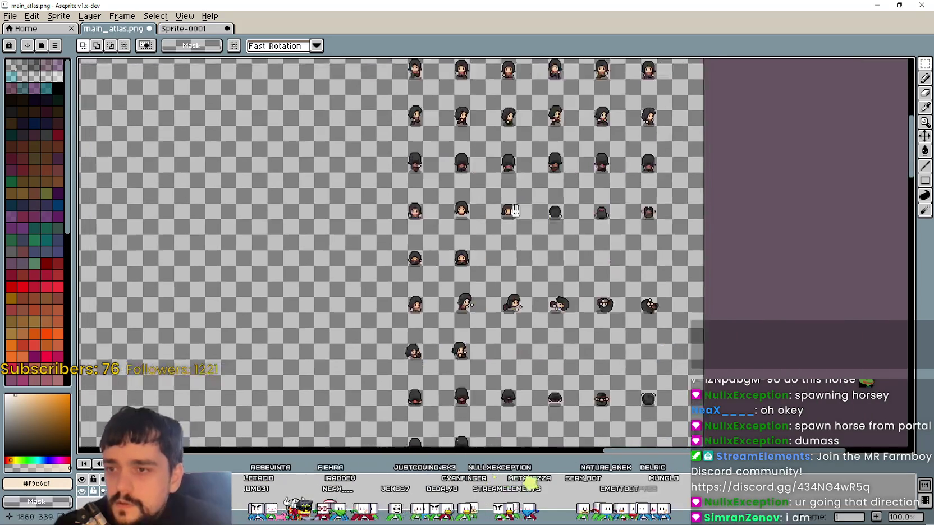
pyautogui.scroll(1, 413, 178)
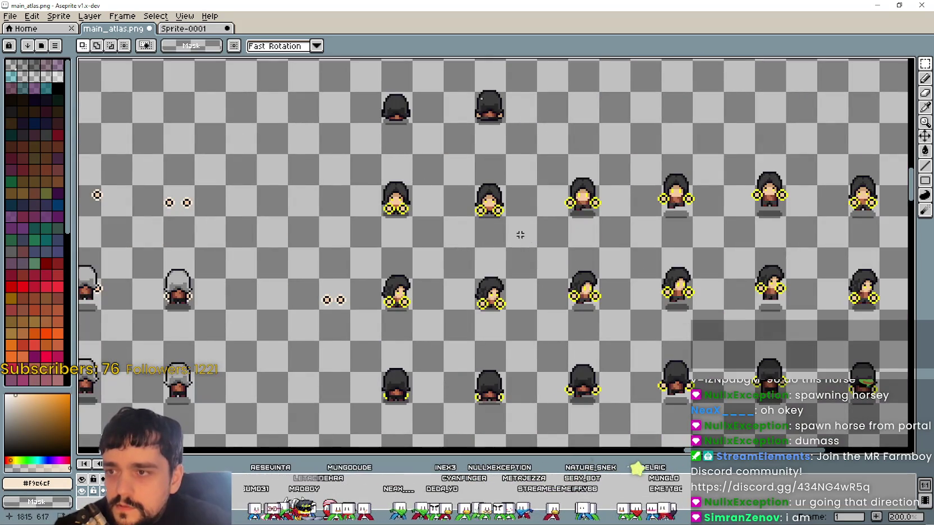
pyautogui.scroll(-2, 469, 200)
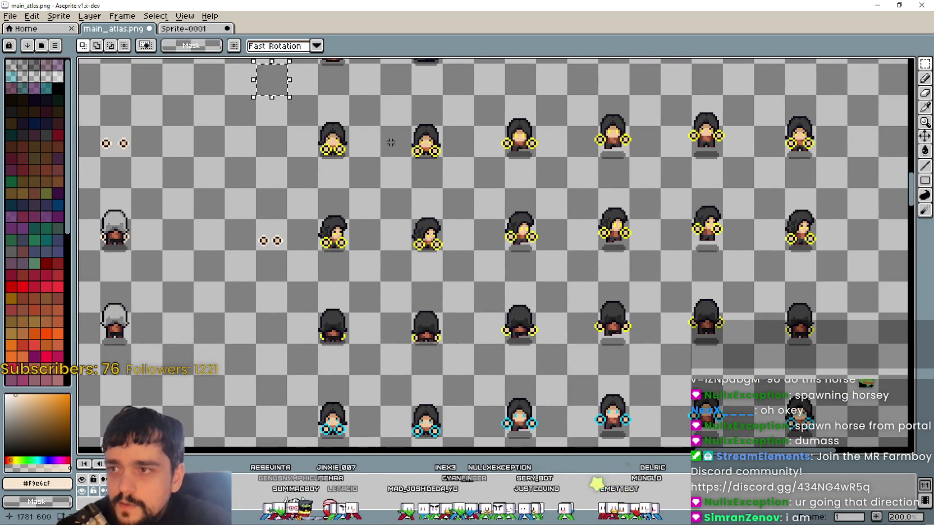
pyautogui.moveTo(305, 111)
pyautogui.mouseDown()
pyautogui.moveTo(874, 249)
pyautogui.moveTo(822, 268)
pyautogui.mouseUp()
pyautogui.click(175, 34)
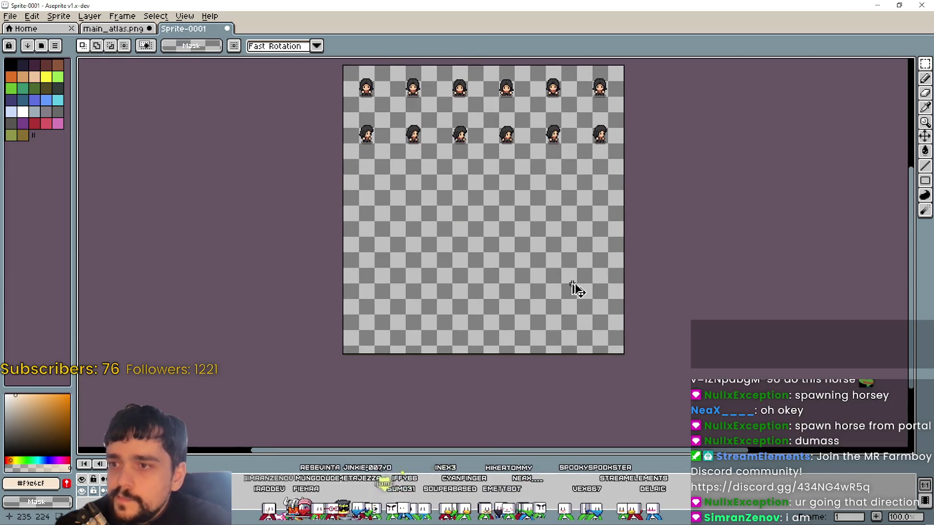
pyautogui.hotkey('ctrl', 'v')
pyautogui.moveTo(468, 240); pyautogui.dragTo(468, 221)
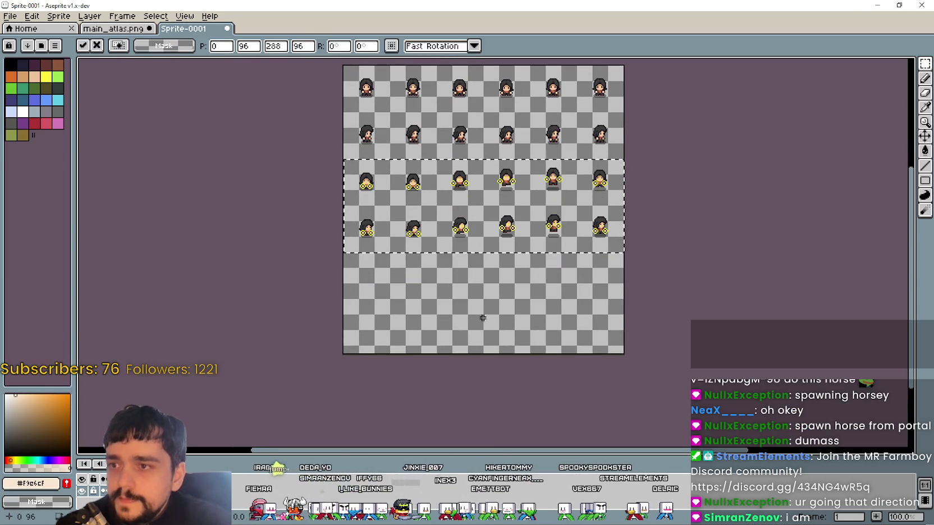
pyautogui.press('Return')
# - Copy the cyan-ringed frame rows and paste them below the others
pyautogui.click(118, 31)
pyautogui.scroll(-5, 491, 288)
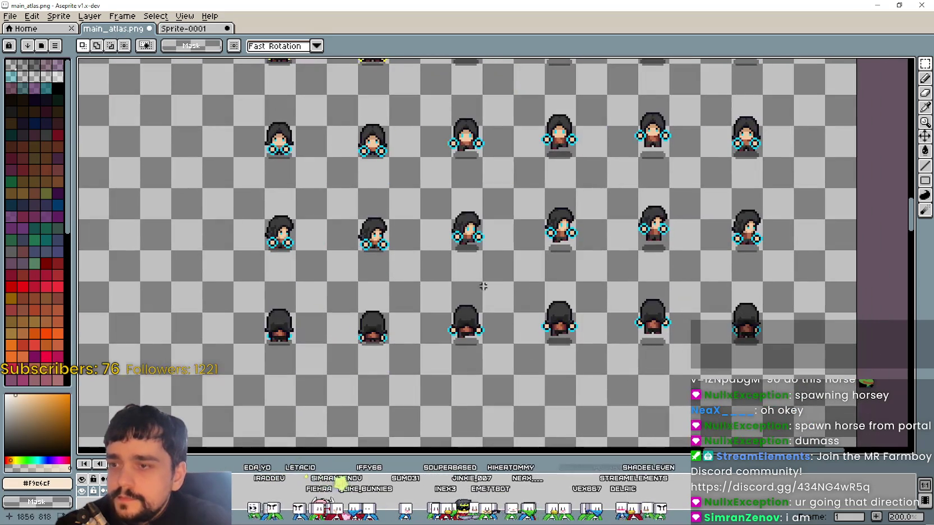
pyautogui.moveTo(232, 113)
pyautogui.mouseDown()
pyautogui.moveTo(760, 247)
pyautogui.moveTo(781, 266)
pyautogui.mouseUp()
pyautogui.hotkey('ctrl', 'c')
pyautogui.click(183, 29)
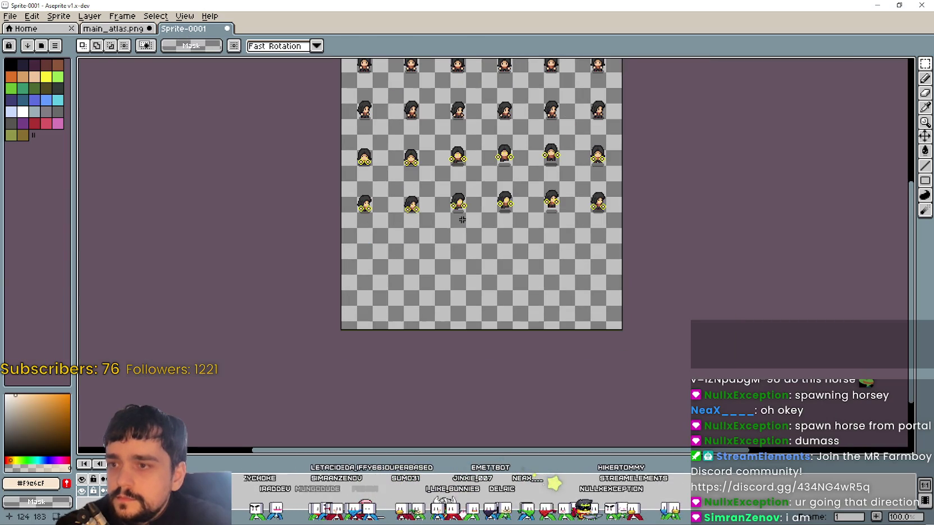
pyautogui.hotkey('ctrl', 'v')
pyautogui.click(743, 273)
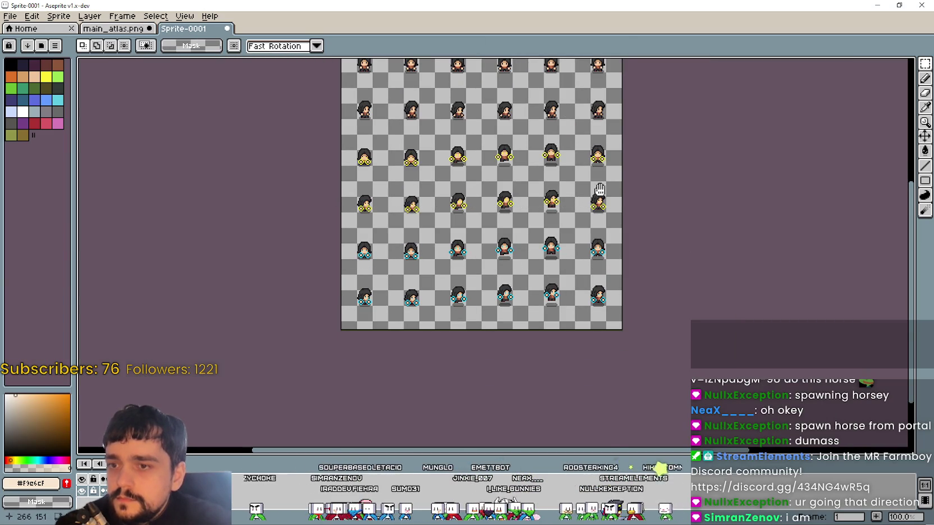
pyautogui.scroll(2, 351, 319)
pyautogui.scroll(1, 350, 320)
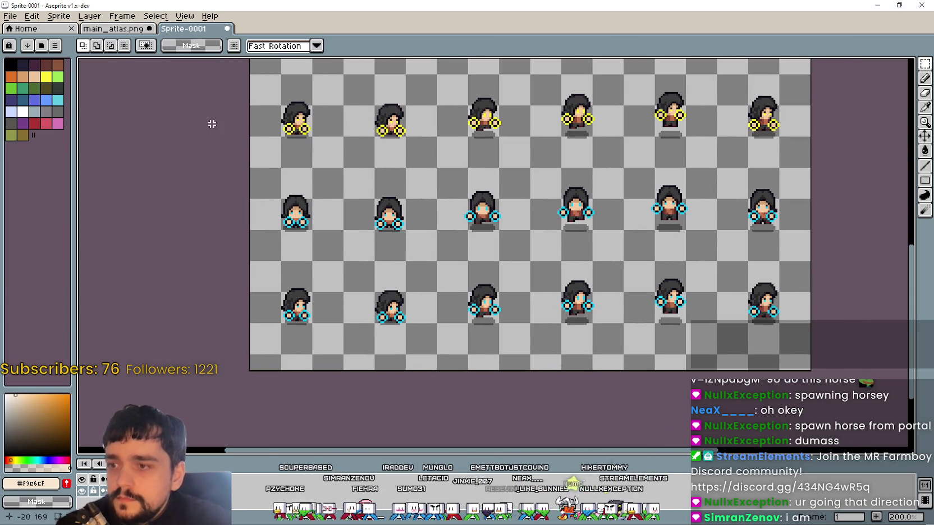
# - Trim the canvas to 288×288 by setting the bottom border to -8
pyautogui.click(59, 16)
pyautogui.click(83, 85)
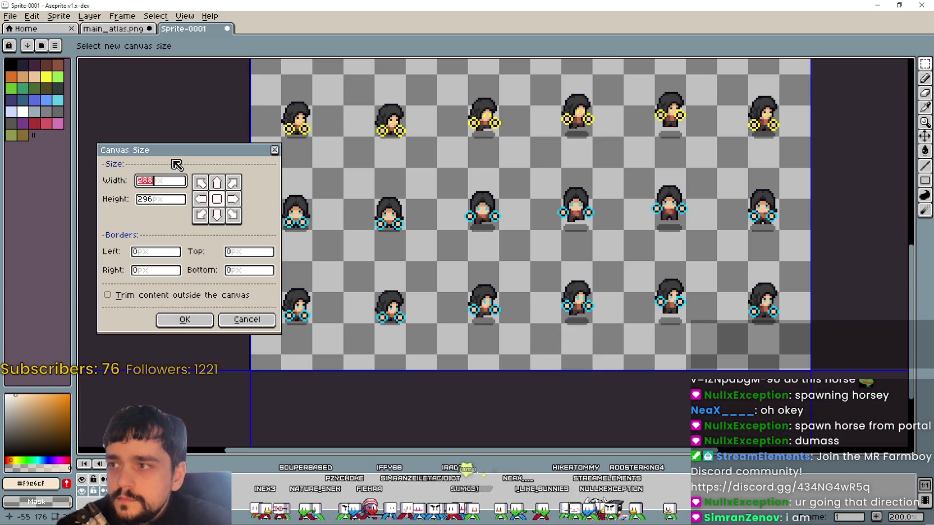
pyautogui.click(244, 273)
pyautogui.write('-16')
pyautogui.press('BackSpace')
pyautogui.press('BackSpace')
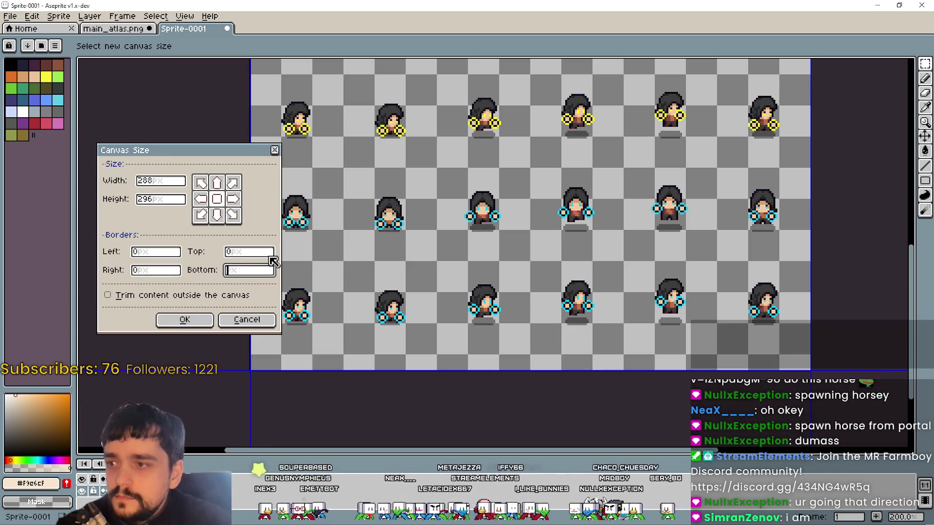
pyautogui.write('8')
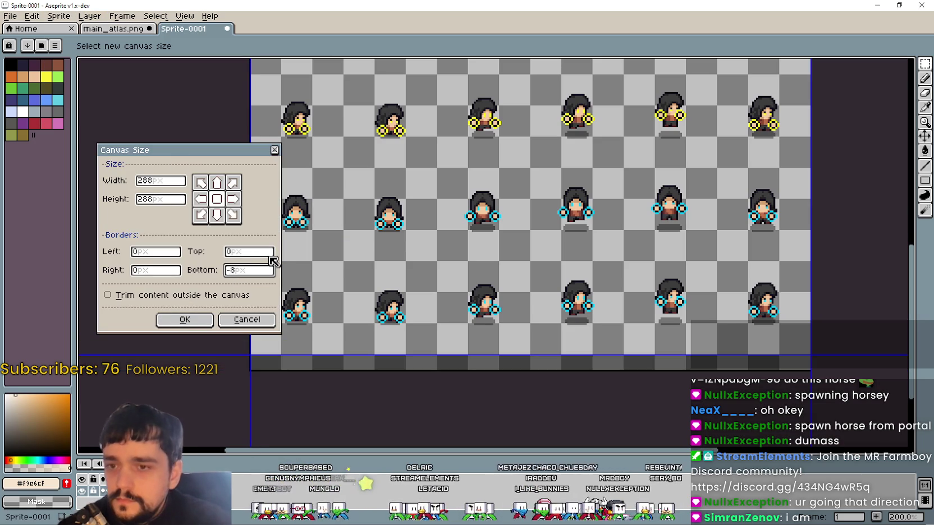
pyautogui.press('Return')
pyautogui.scroll(-1, 426, 214)
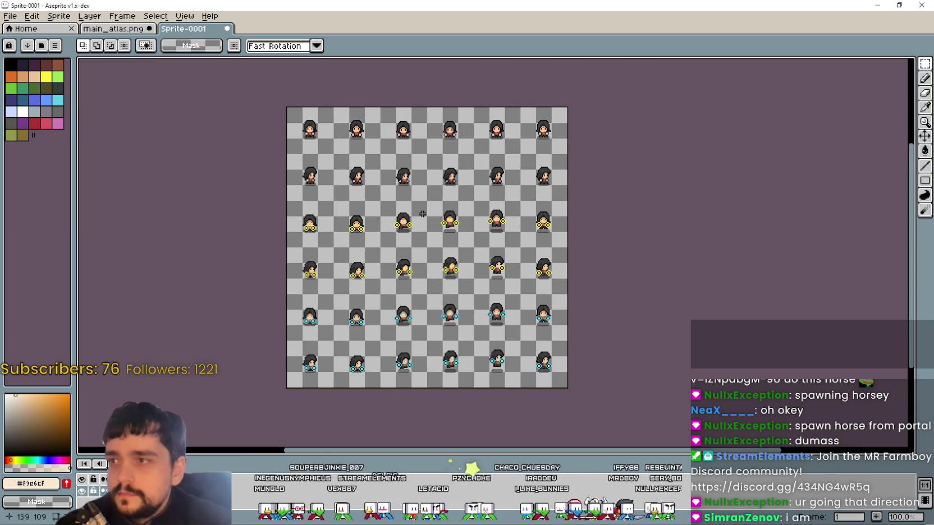
pyautogui.click(10, 16)
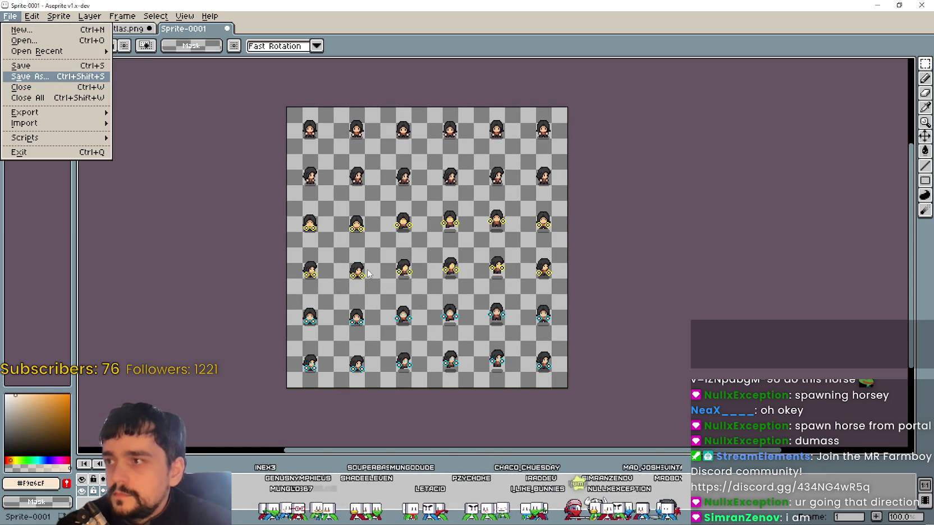
# - Save the sprite as a PNG named HarvestSorcerer.png
pyautogui.press('Return')
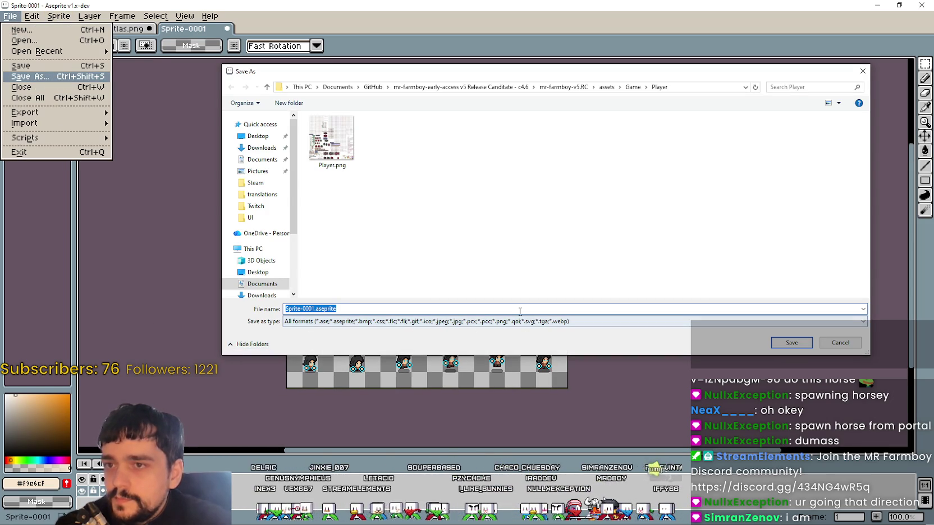
pyautogui.click(488, 321)
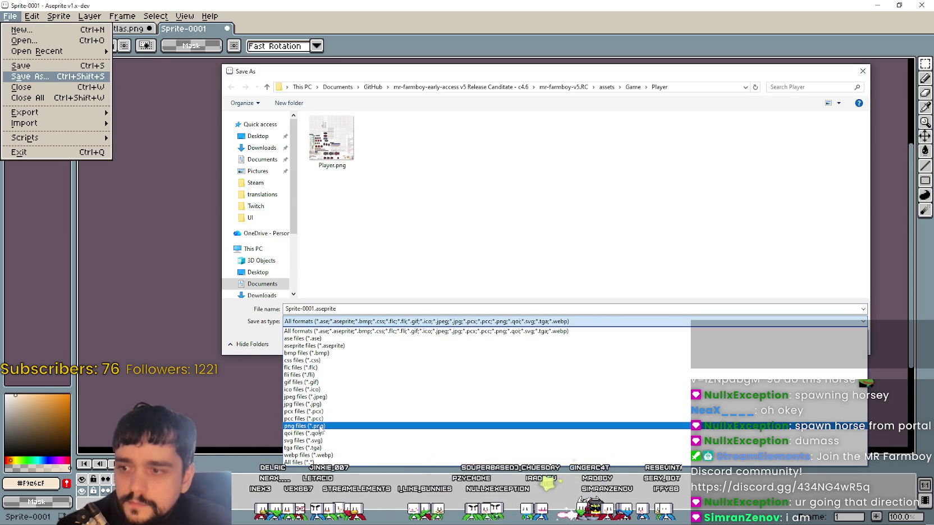
pyautogui.click(321, 428)
pyautogui.click(315, 308)
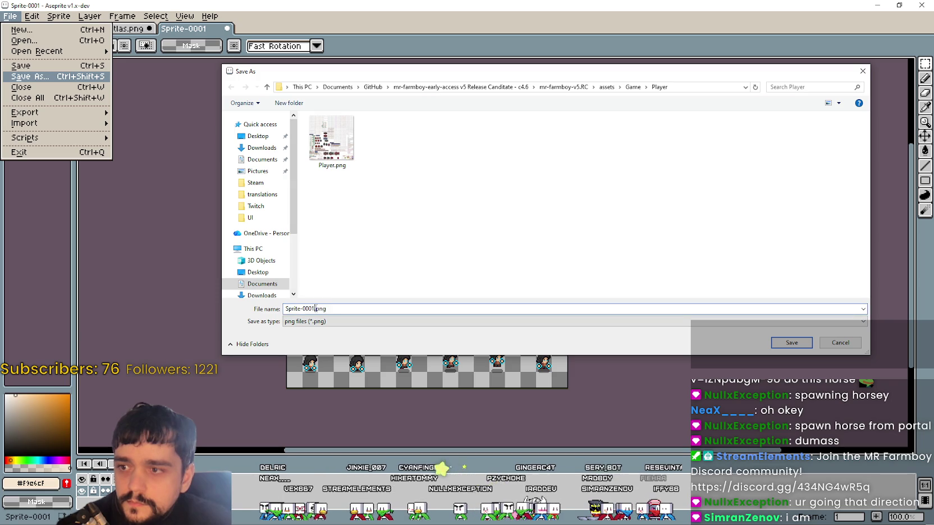
pyautogui.moveTo(308, 307); pyautogui.dragTo(258, 309)
pyautogui.write('HarvestS')
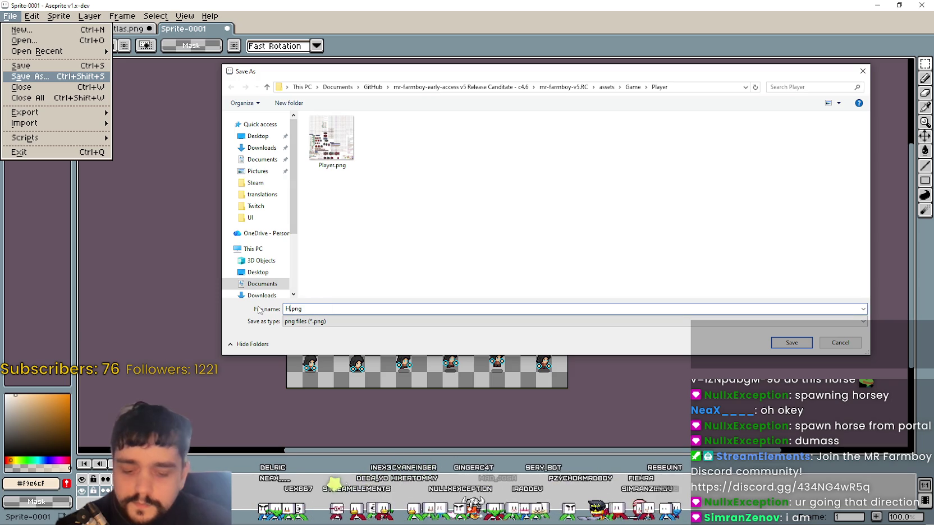
pyautogui.write('ord')
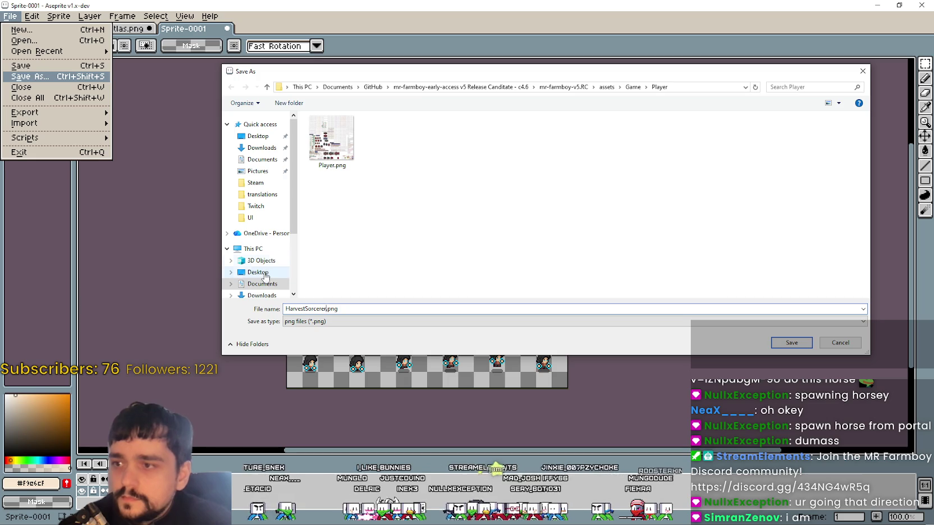
pyautogui.click(791, 342)
# - Cancel closing HarvestSorcerer.png, flip between document tabs, and switch to another window
pyautogui.click(914, 7)
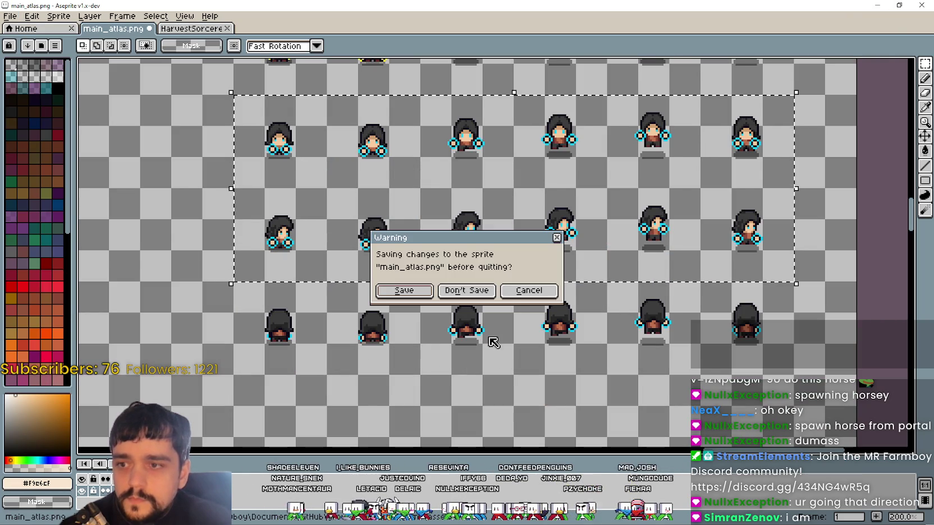
pyautogui.click(527, 290)
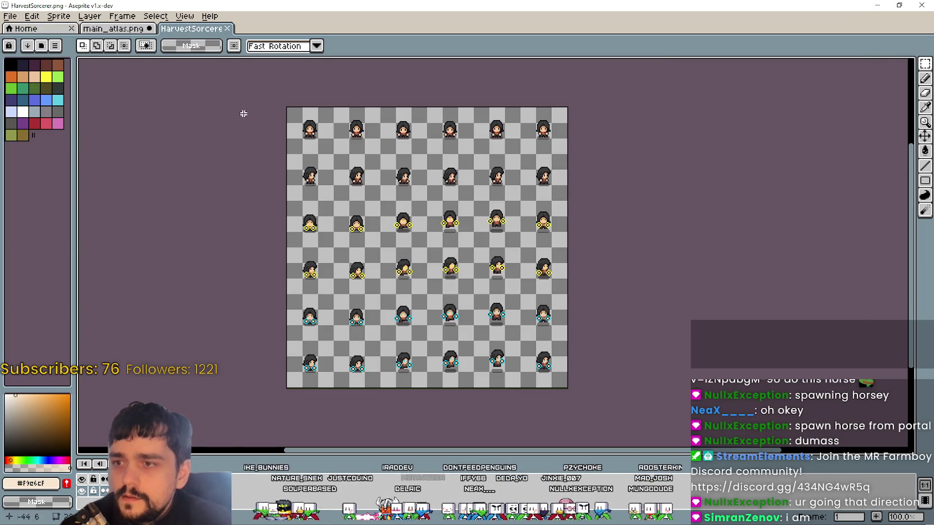
pyautogui.click(160, 31)
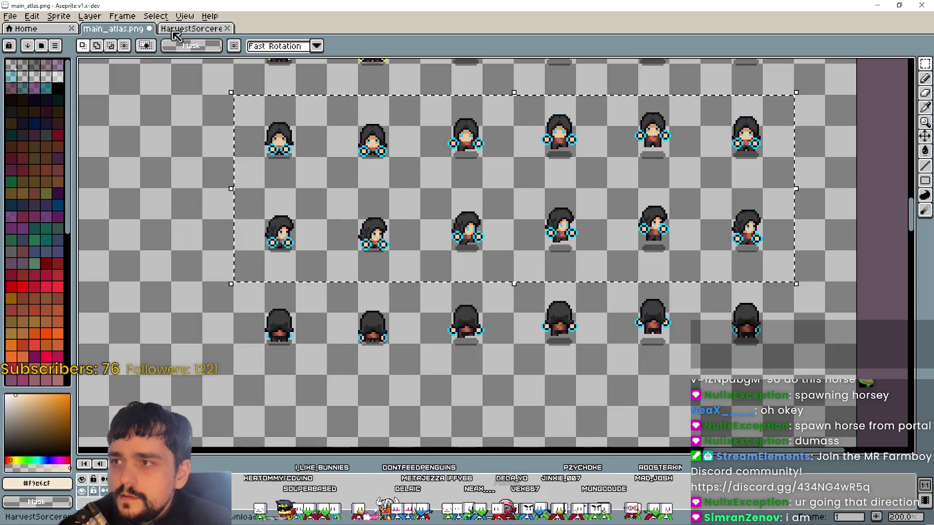
pyautogui.click(191, 29)
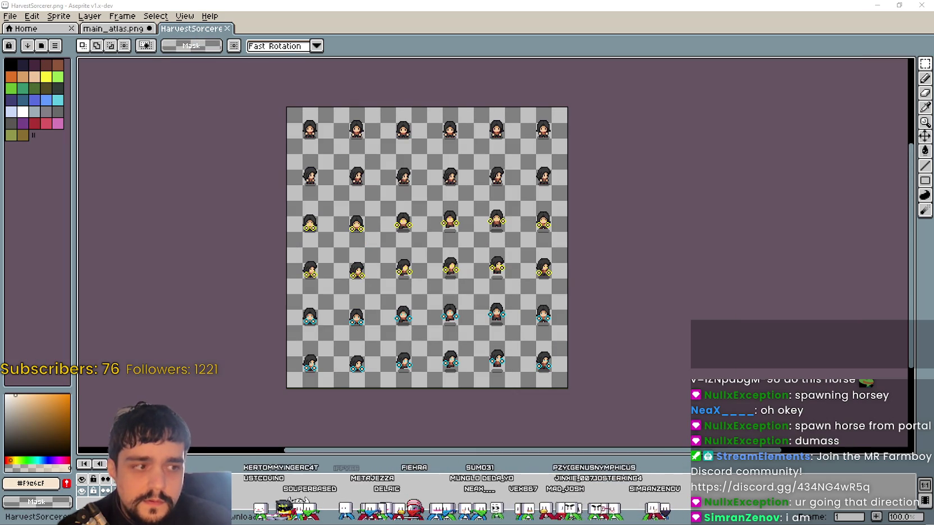
pyautogui.hotkey('alt', 'Tab')
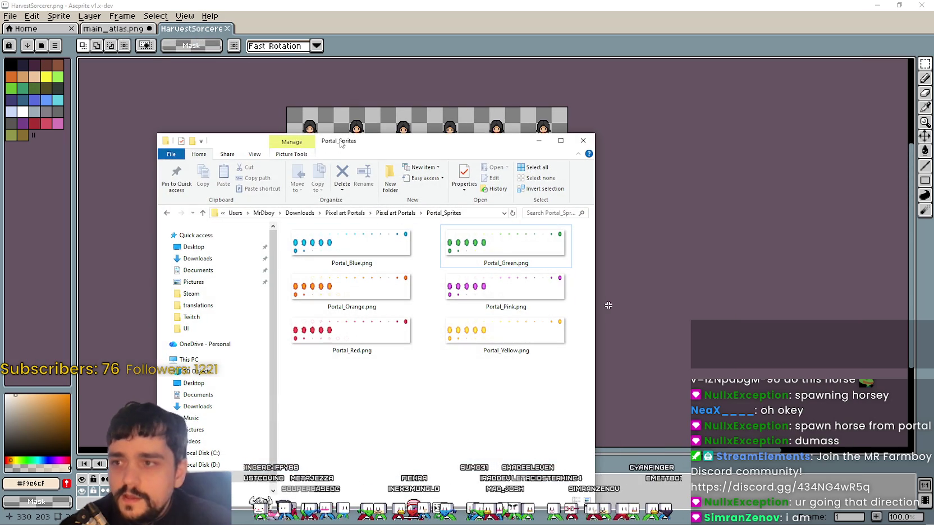
pyautogui.hotkey('alt', 'Tab')
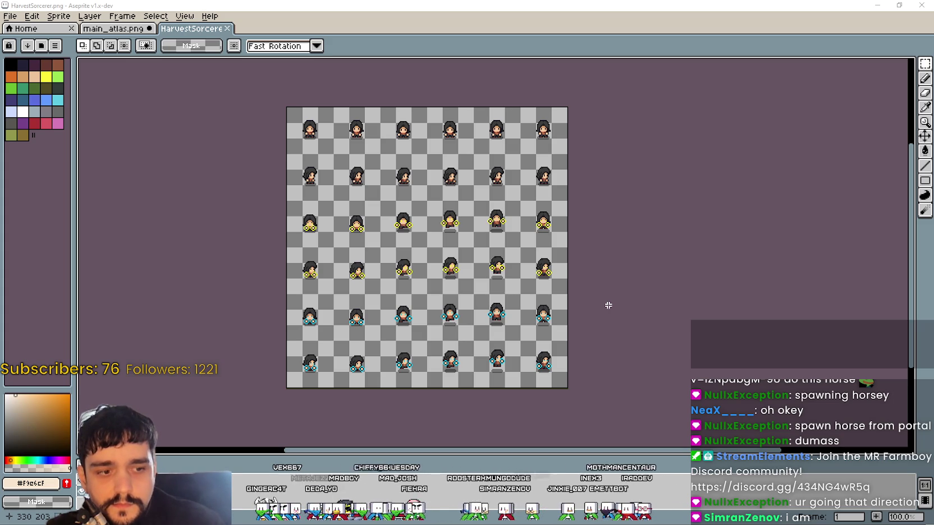
pyautogui.hotkey('alt', 'Tab')
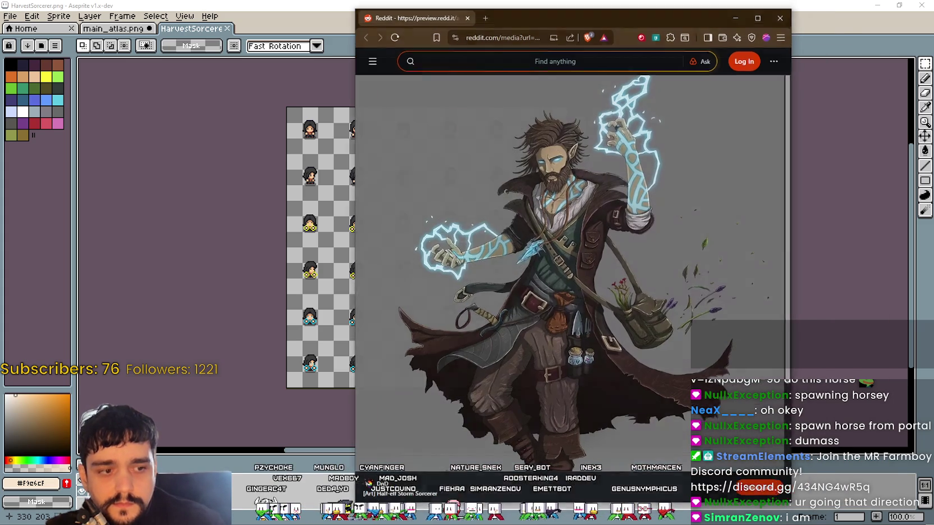
# - Save the half-elf storm sorcerer image into the Downloads folder
pyautogui.rightClick(568, 173)
pyautogui.click(622, 199)
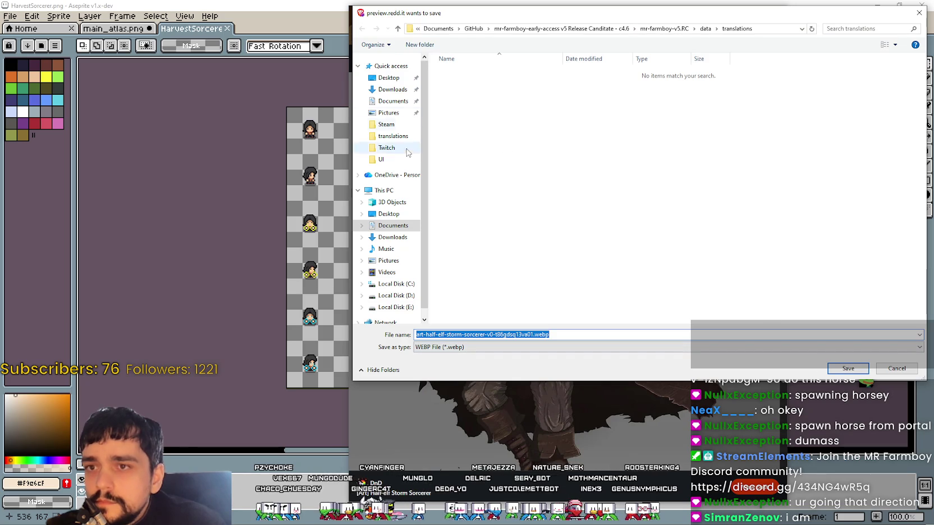
pyautogui.click(392, 89)
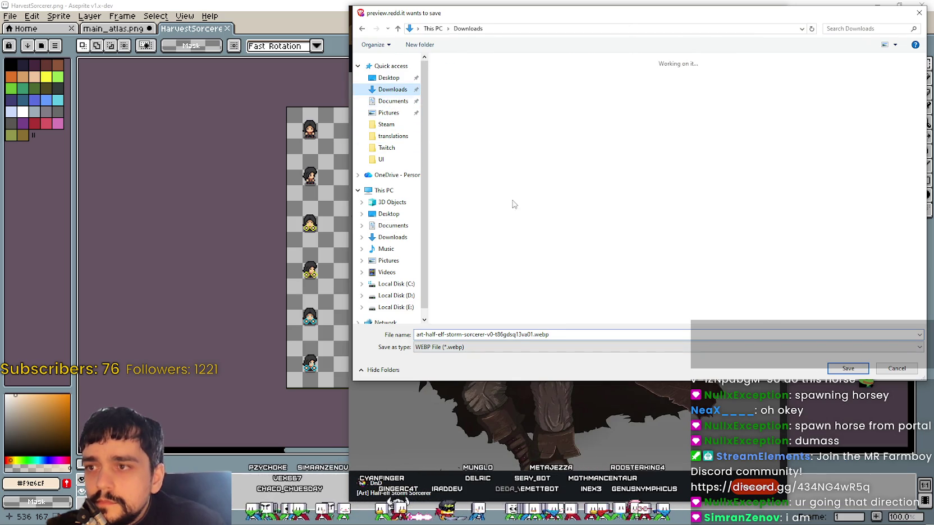
pyautogui.click(846, 368)
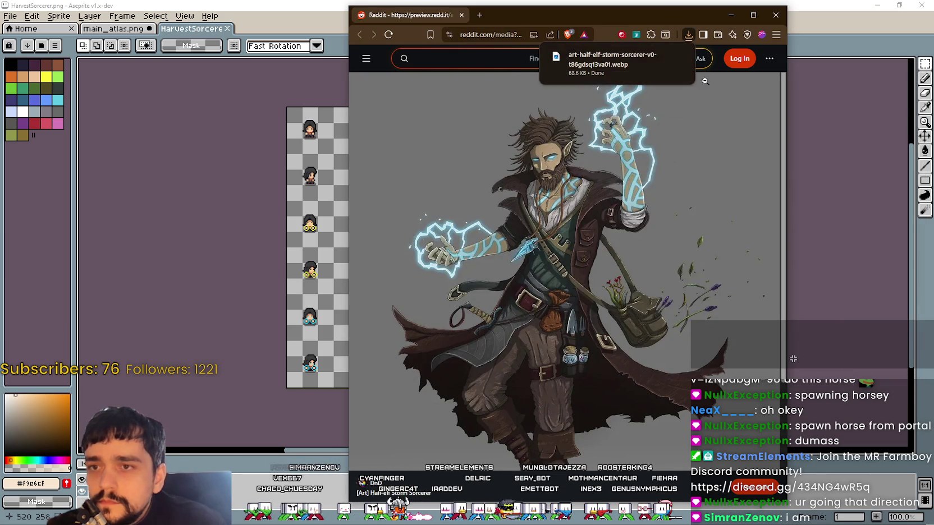
# - Save the full-figure image from a new tab, replacing its webp extension, then move the browser aside
pyautogui.click(547, 298)
pyautogui.click(547, 298)
pyautogui.rightClick(545, 292)
pyautogui.click(573, 300)
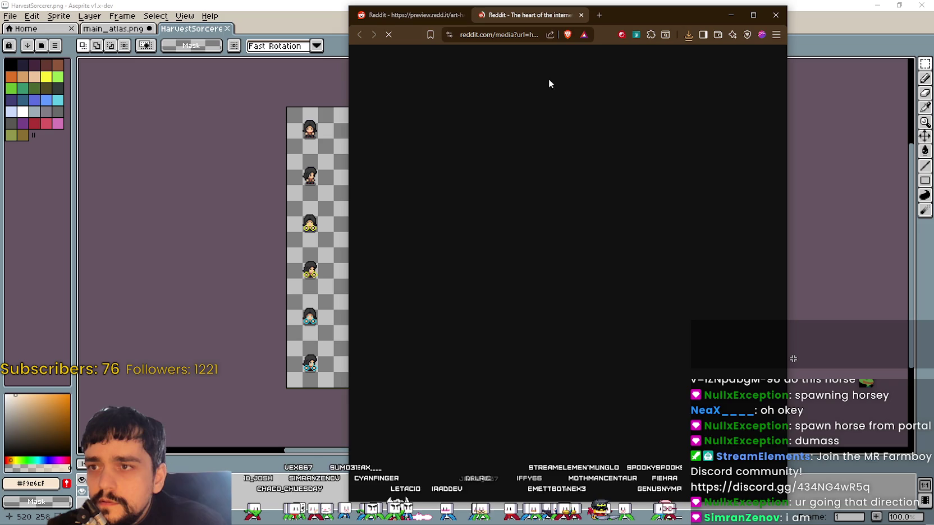
pyautogui.rightClick(568, 193)
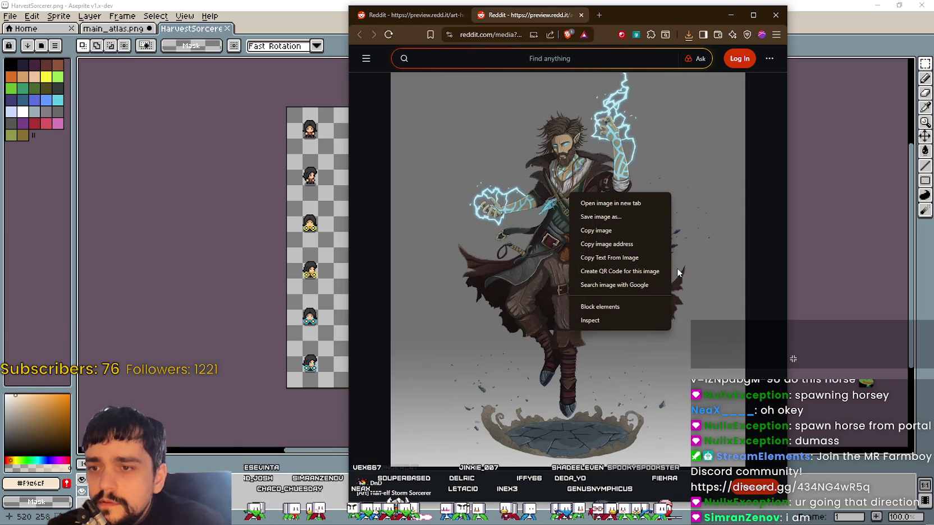
pyautogui.click(600, 216)
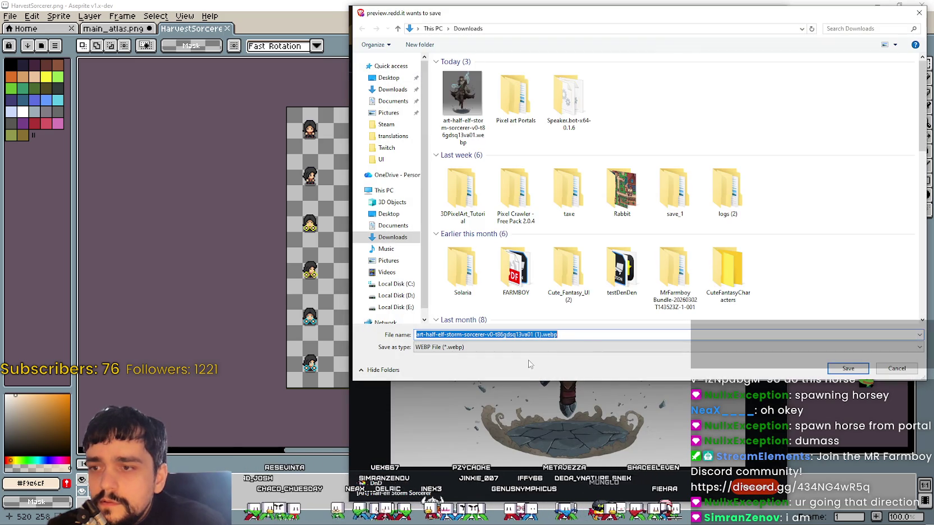
pyautogui.click(575, 333)
pyautogui.moveTo(542, 336); pyautogui.dragTo(587, 334)
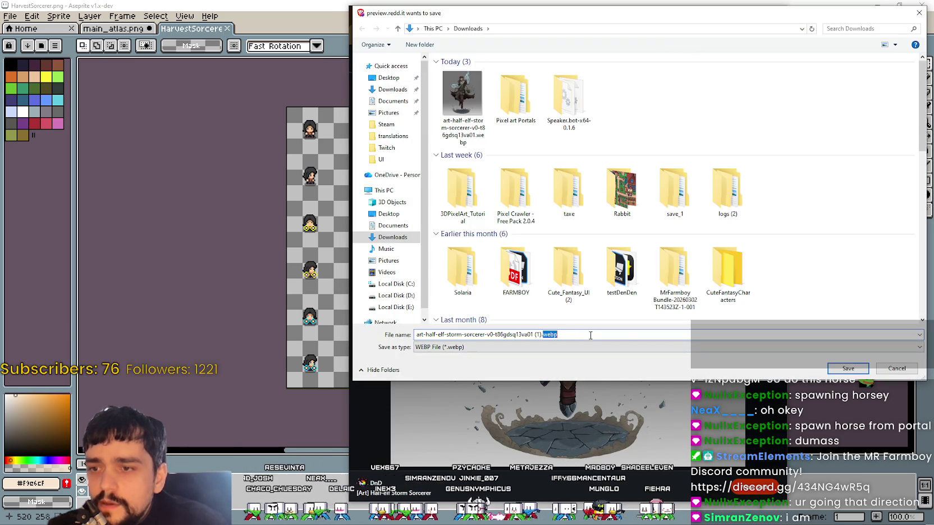
pyautogui.write('p')
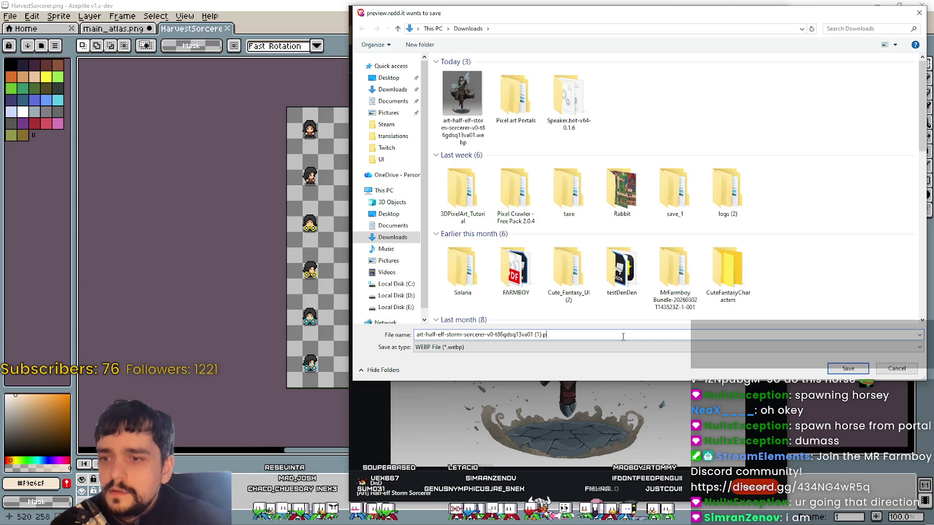
pyautogui.press('Return')
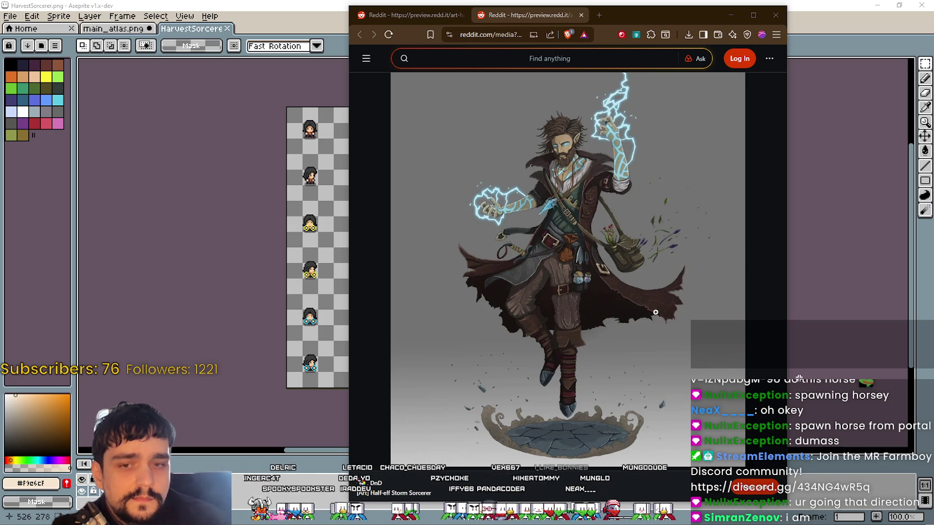
pyautogui.moveTo(622, 21); pyautogui.dragTo(933, 22)
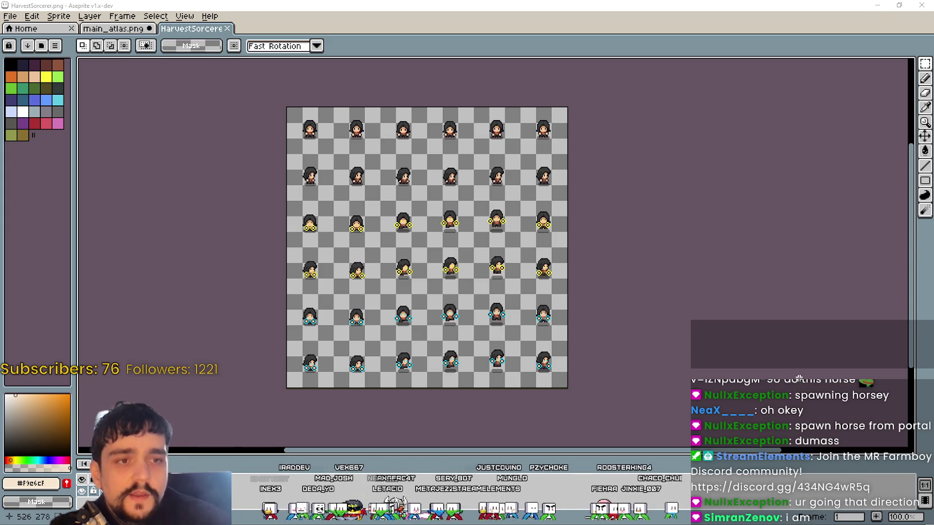
# - Bring the running game back, unpause it, and drop the log bundle on the stall counter
pyautogui.click(877, 5)
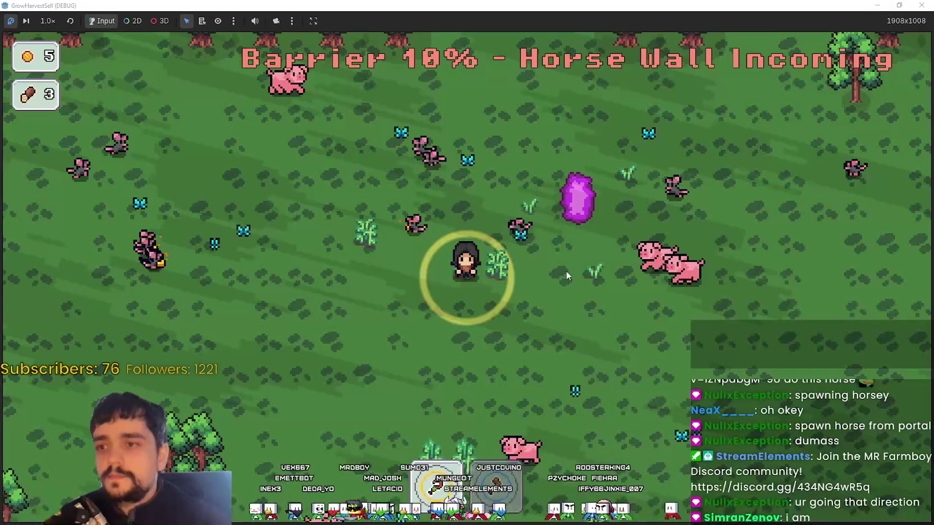
pyautogui.click(11, 23)
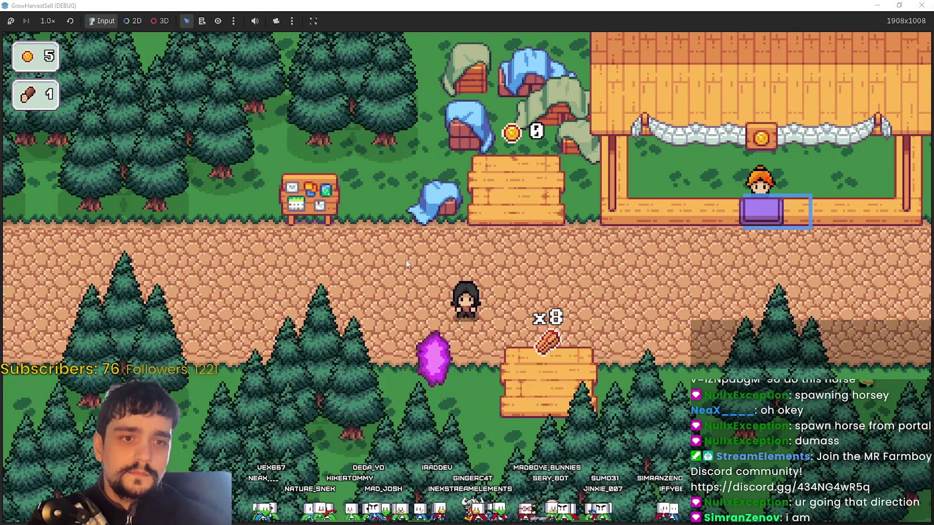
pyautogui.press('d')
pyautogui.press('w')
pyautogui.press('w')
pyautogui.press('s')
pyautogui.press('a')
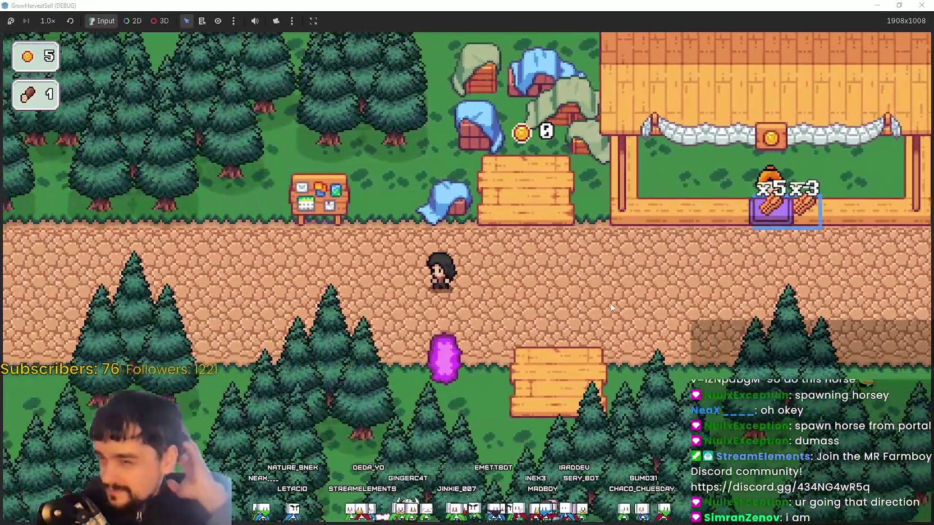
# - Travel through the portal to The Forest and walk down-left toward the pines
pyautogui.press('s')
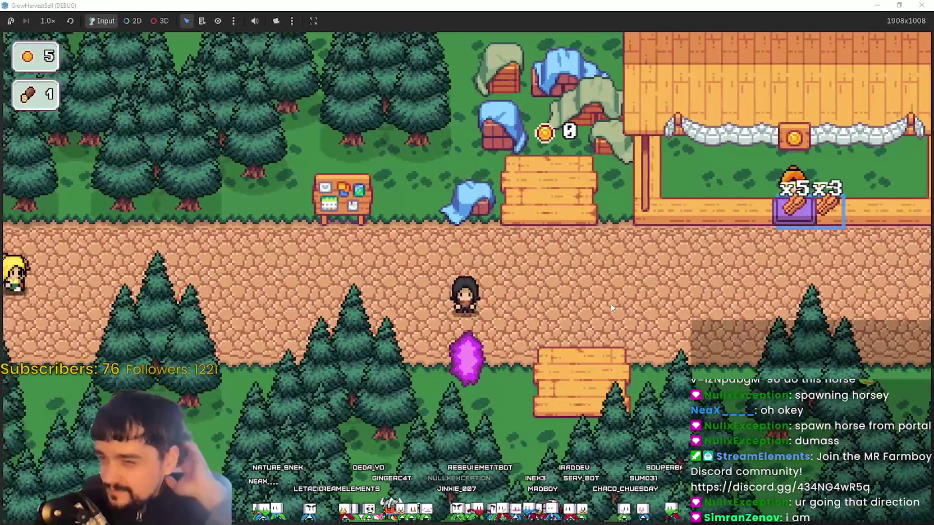
pyautogui.press('e')
pyautogui.click(255, 449)
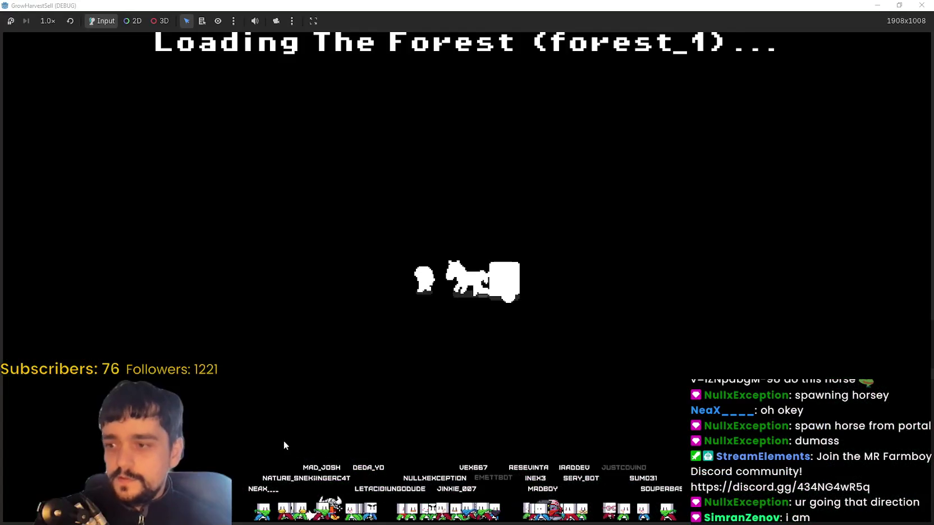
pyautogui.press('s')
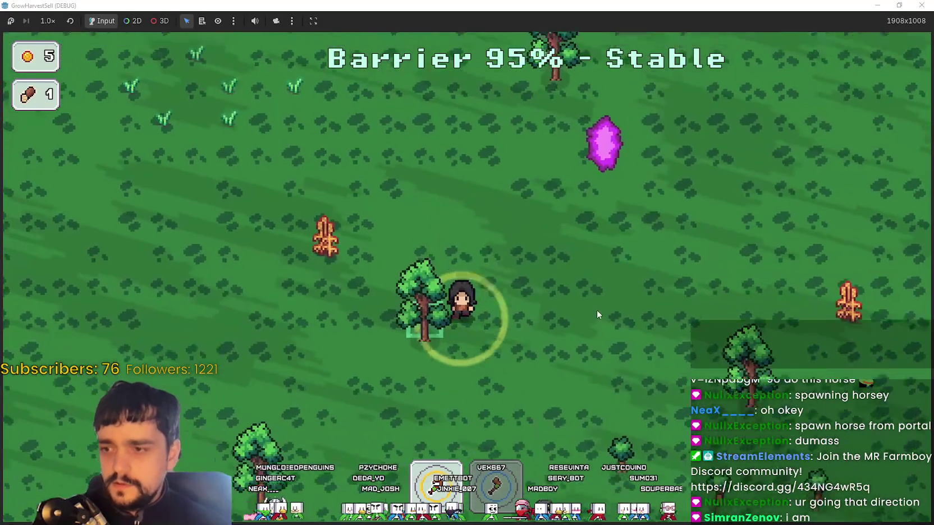
pyautogui.press('a')
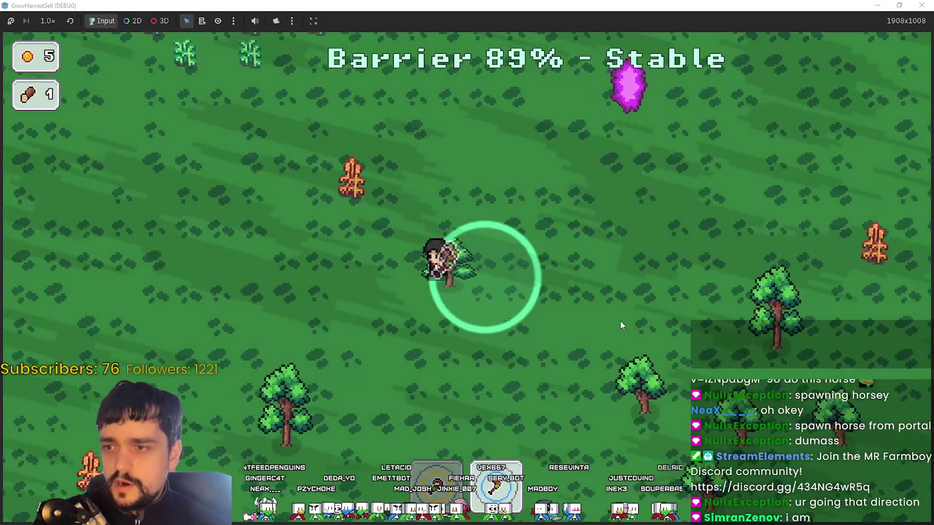
pyautogui.press('a')
pyautogui.press('s')
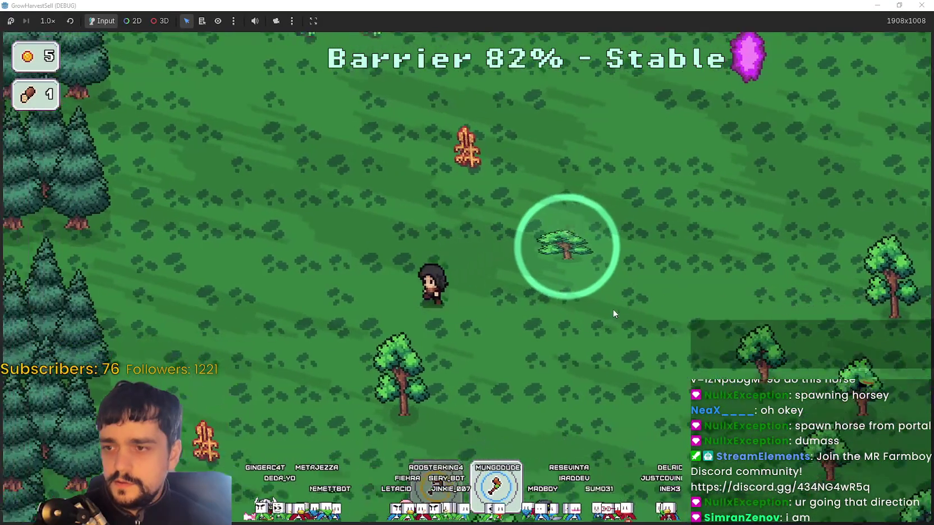